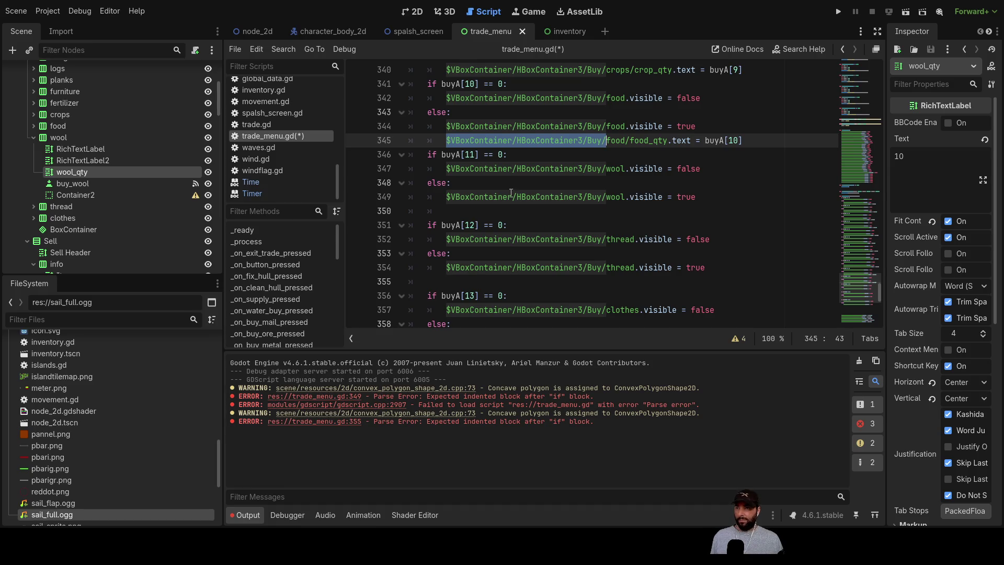
- On line 350, autocomplete the wool/wool_qty path and assign buyA[11] to its text
click(459, 206)
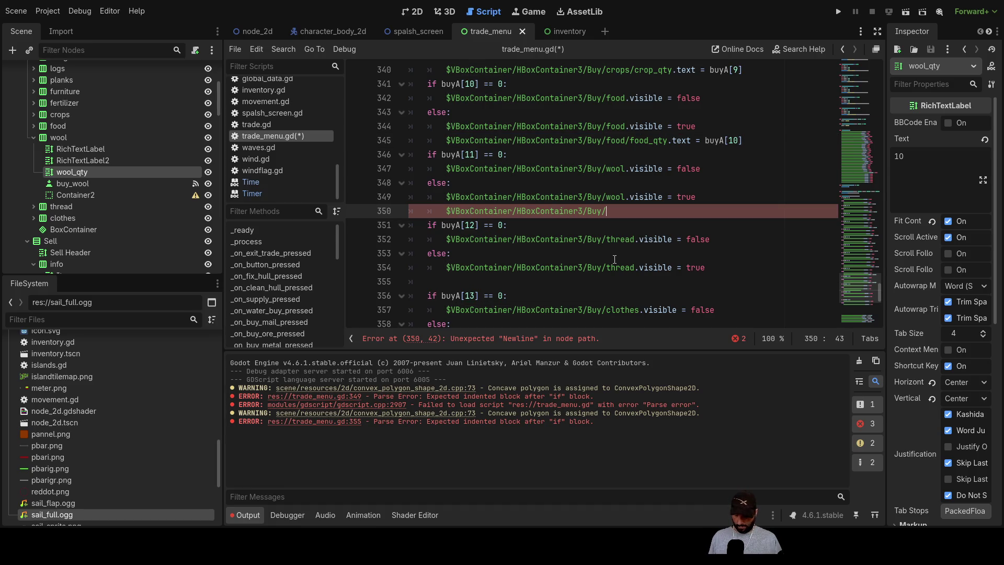
key(ctrl+space)
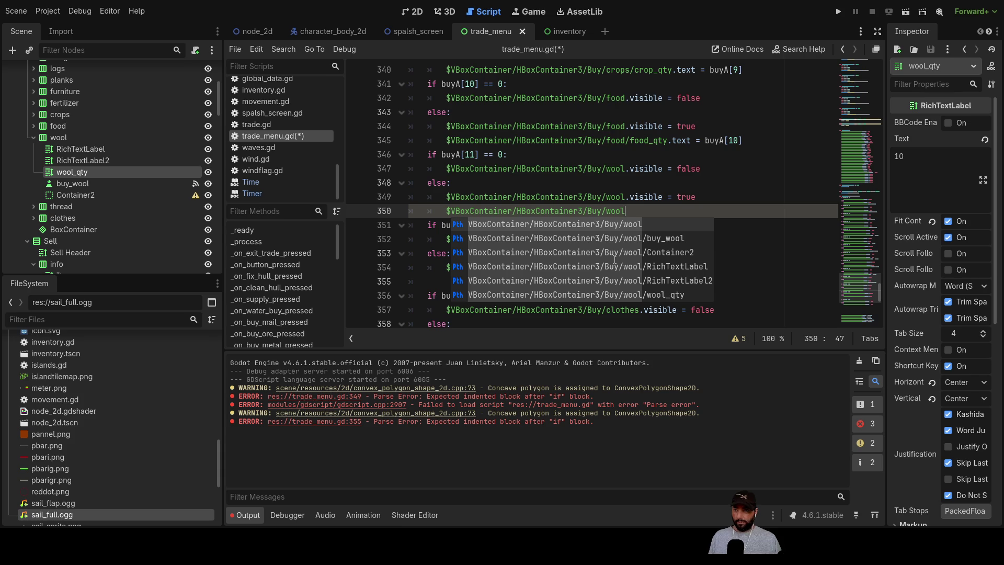
key(Down)
key(Down)
key(Down)
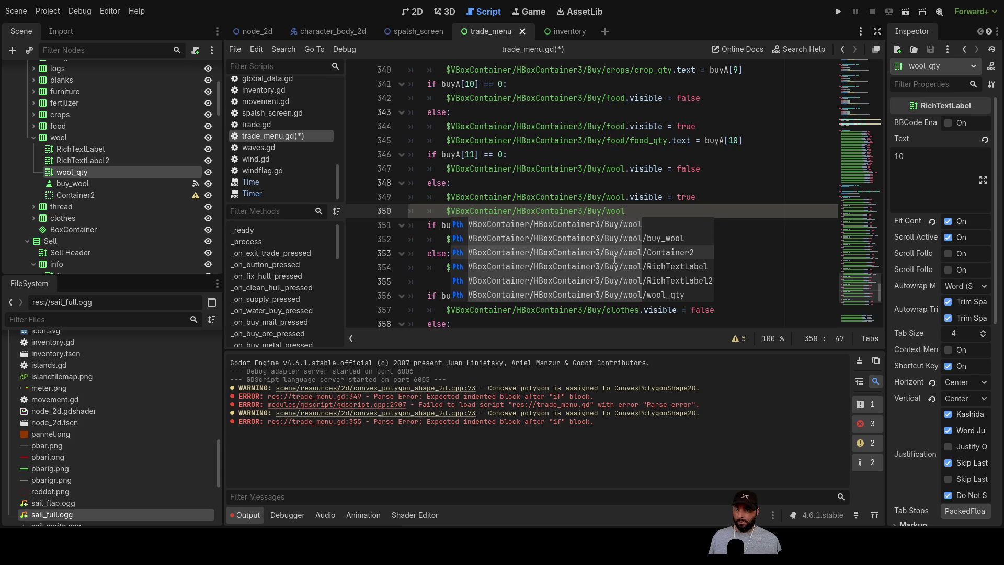
key(Return)
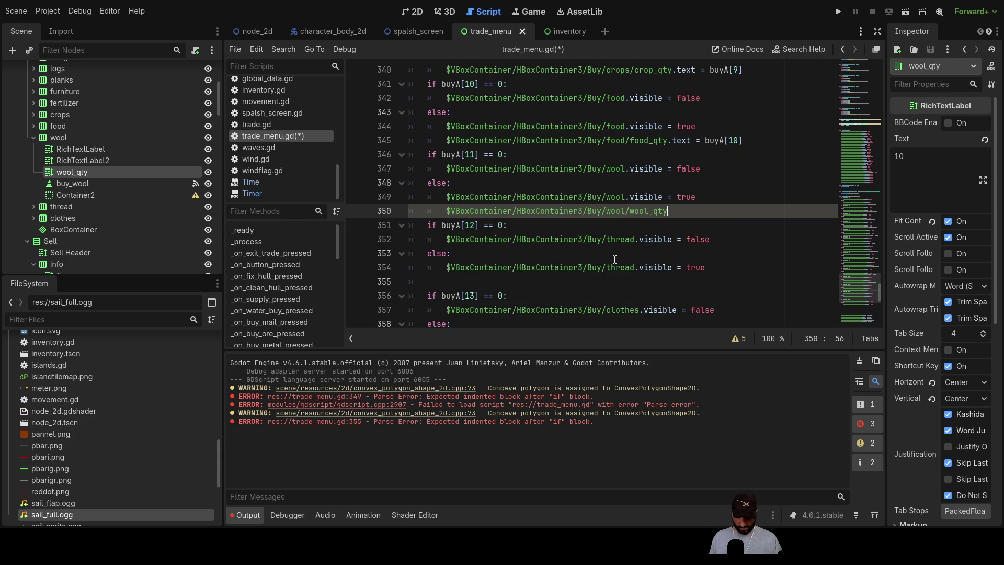
text(.text)
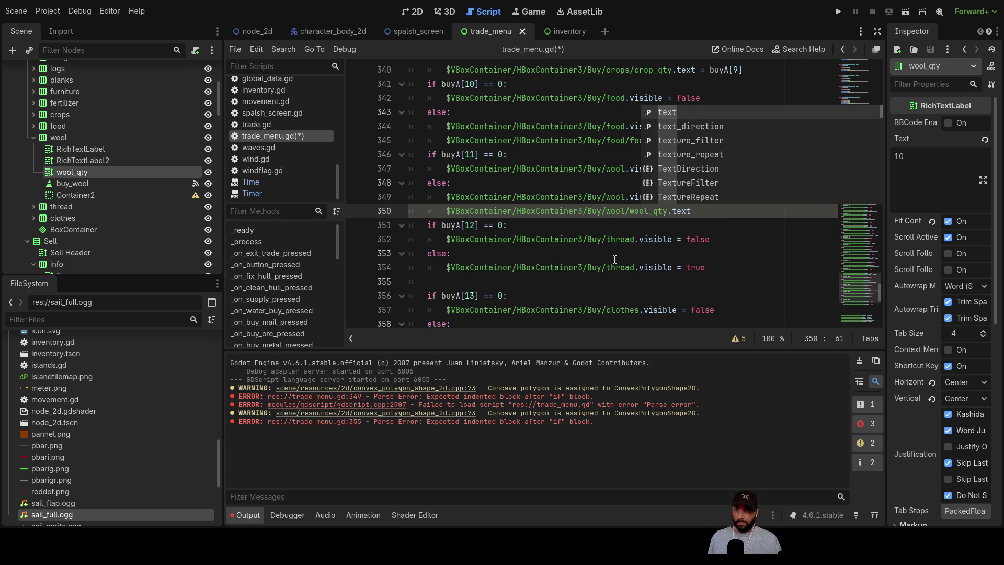
text( =)
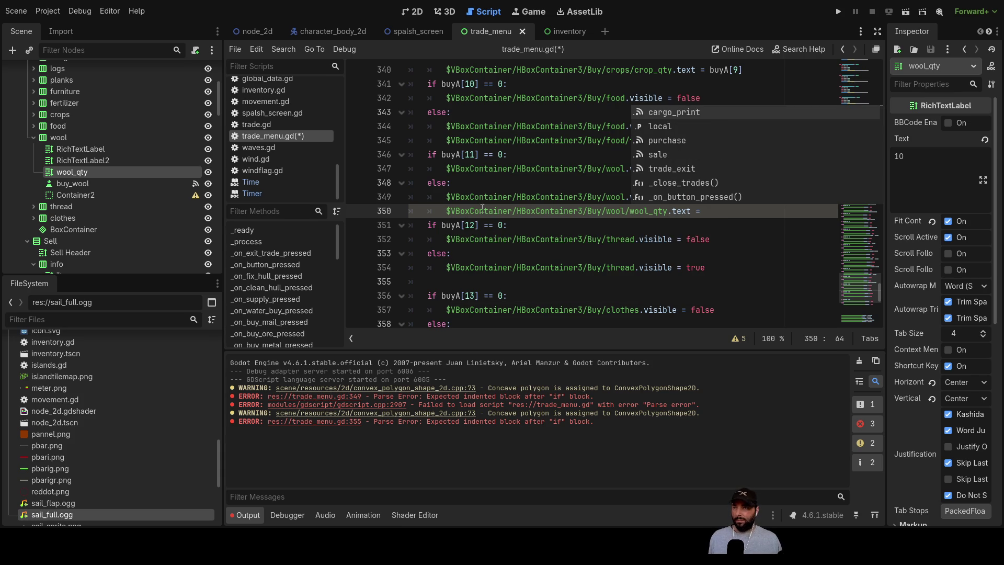
click(474, 154)
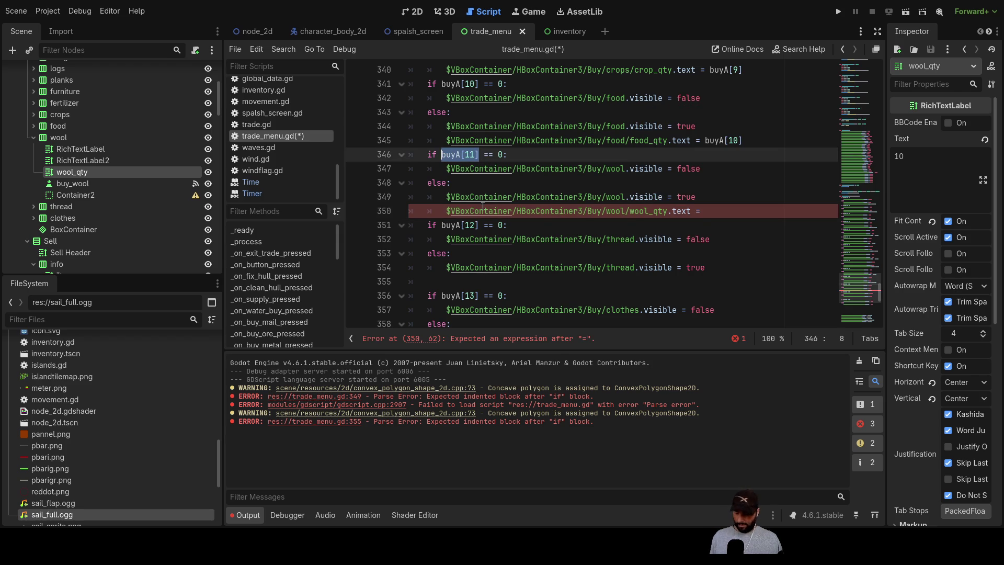
click(705, 210)
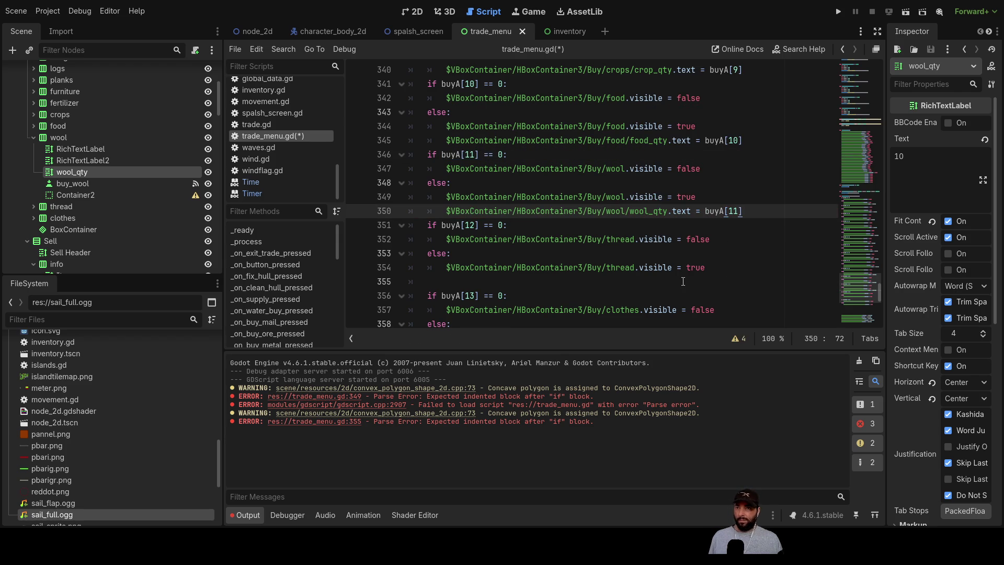
click(478, 284)
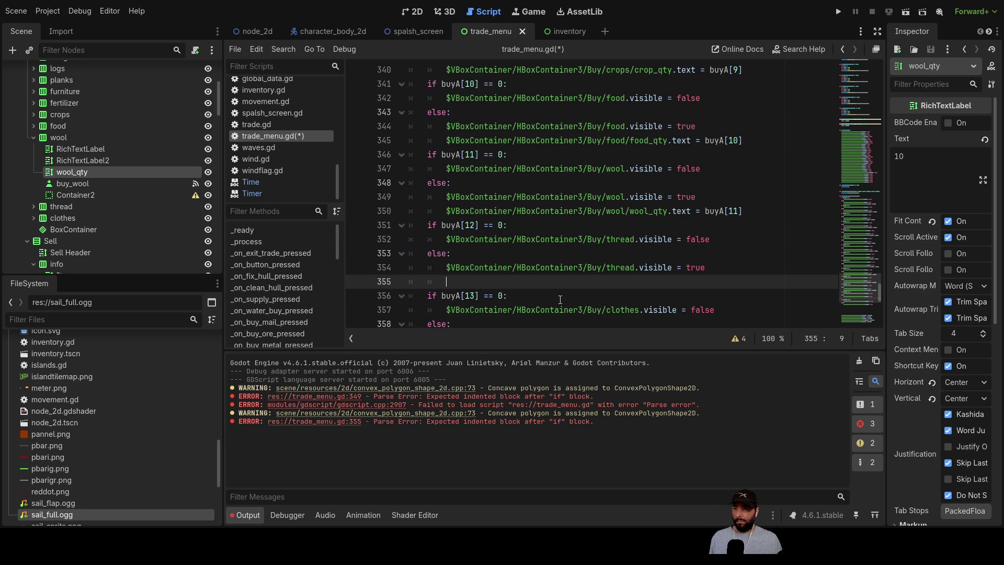
- Write the Buy thread/thread_qty node path with .text on line 355
click(33, 138)
click(33, 149)
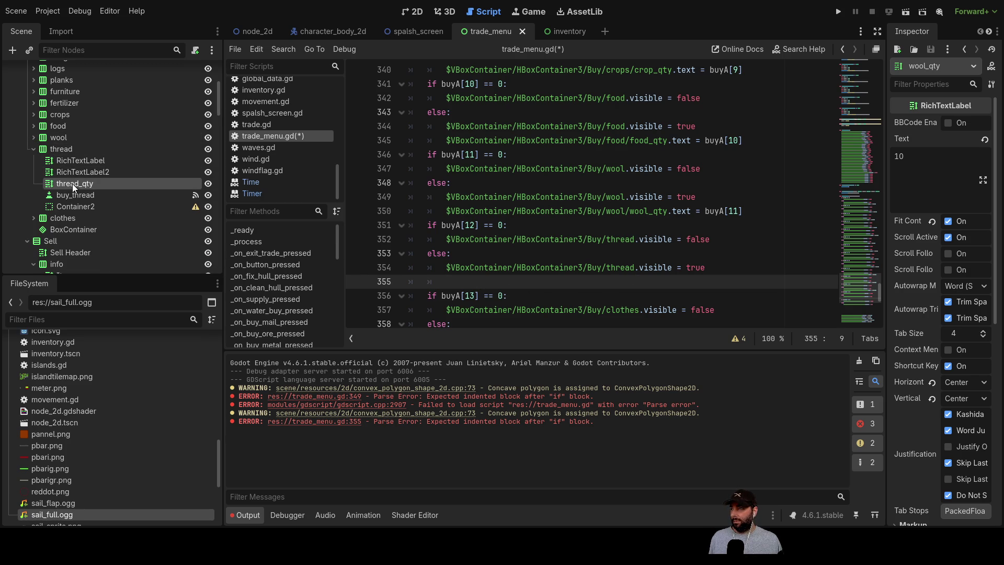
mouse_move(218, 211)
mouse_down()
mouse_move(455, 291)
mouse_move(543, 269)
mouse_move(602, 271)
mouse_up()
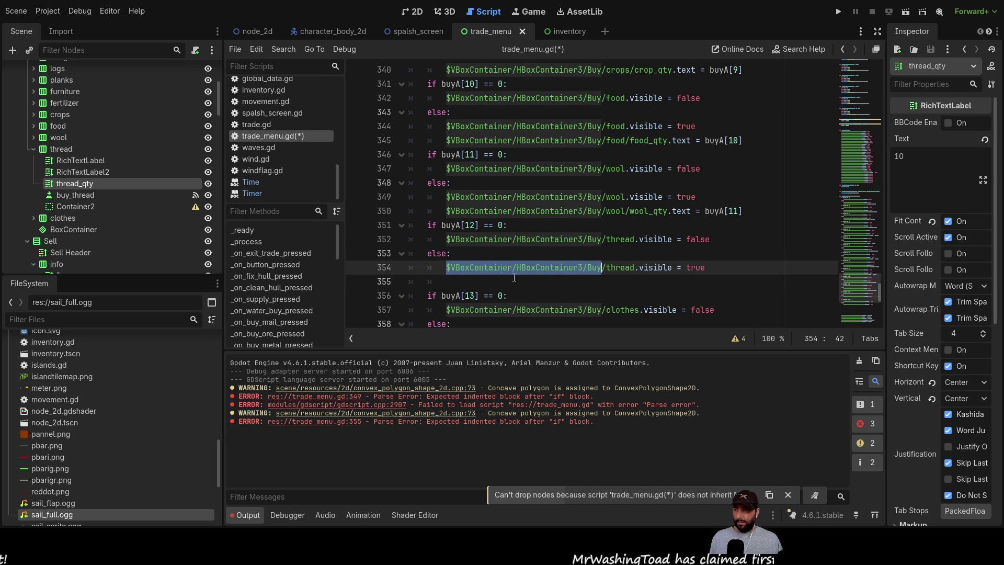
click(463, 283)
text($VBoxContainer/HBoxContainer3/Buy)
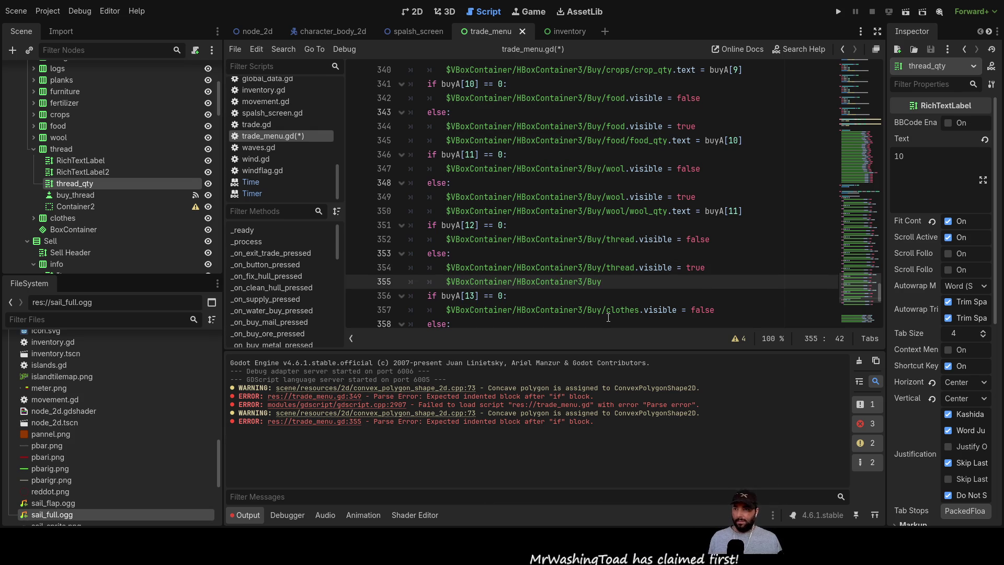
text(/)
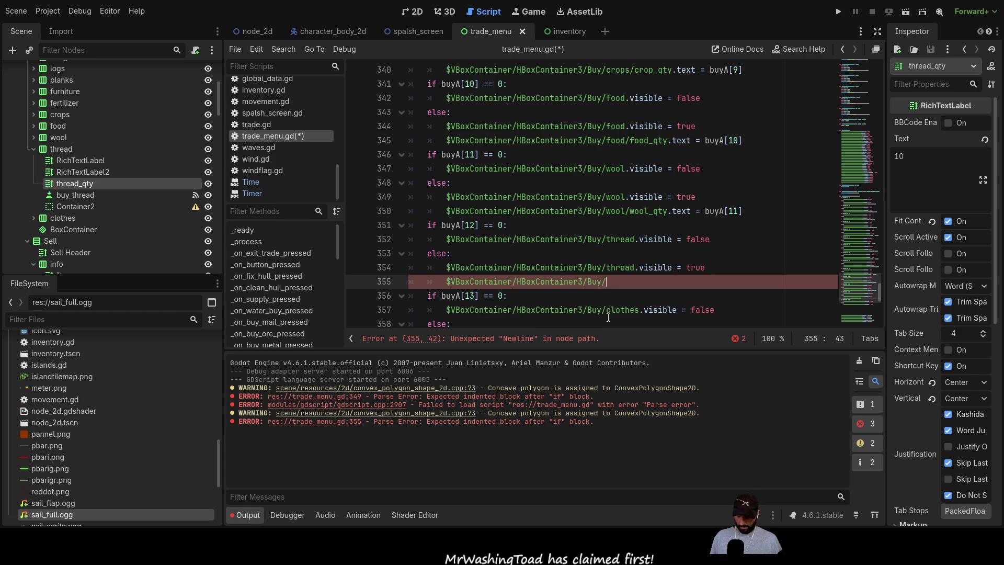
text(th)
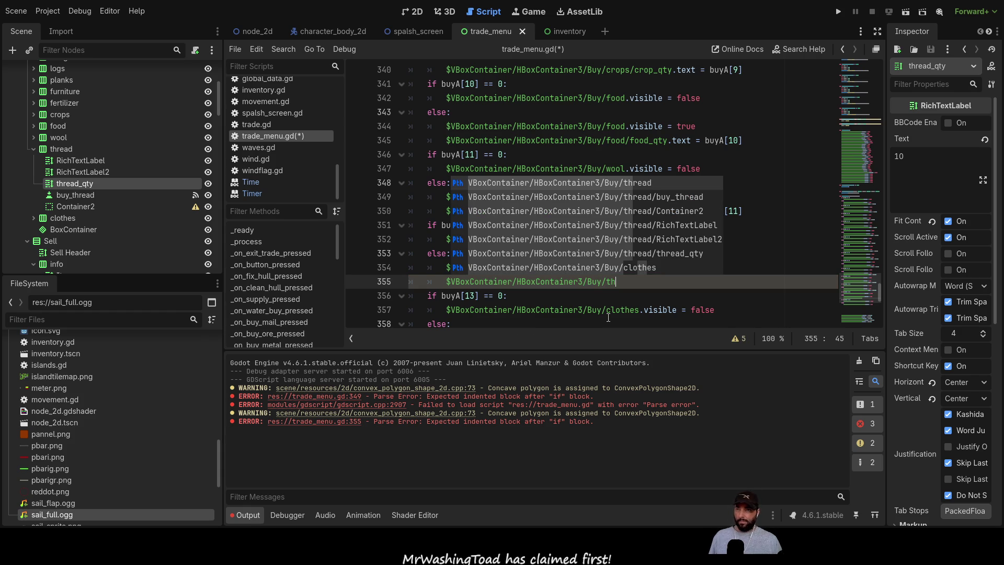
key(Down)
key(Down)
key(Down)
key(Return)
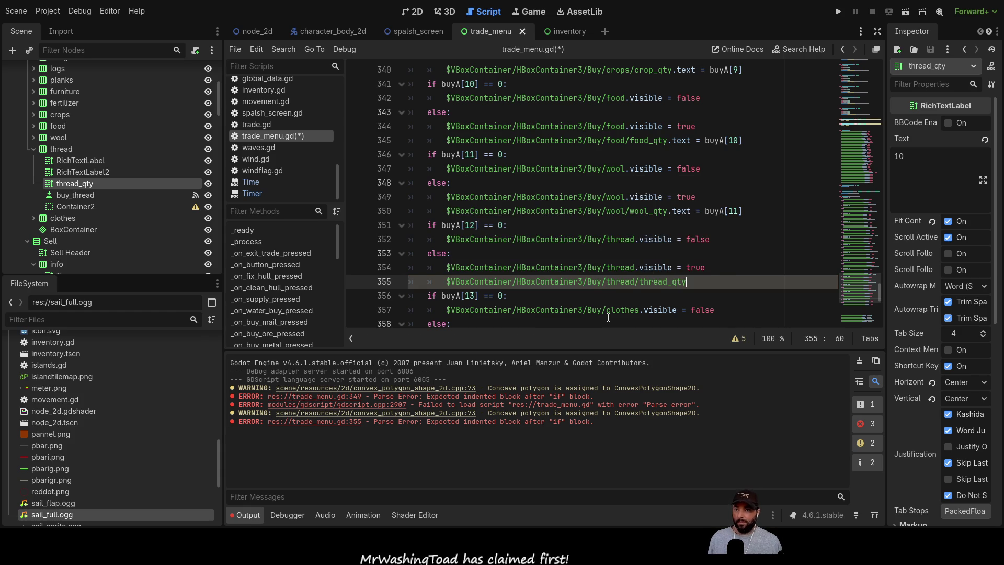
text(.text =)
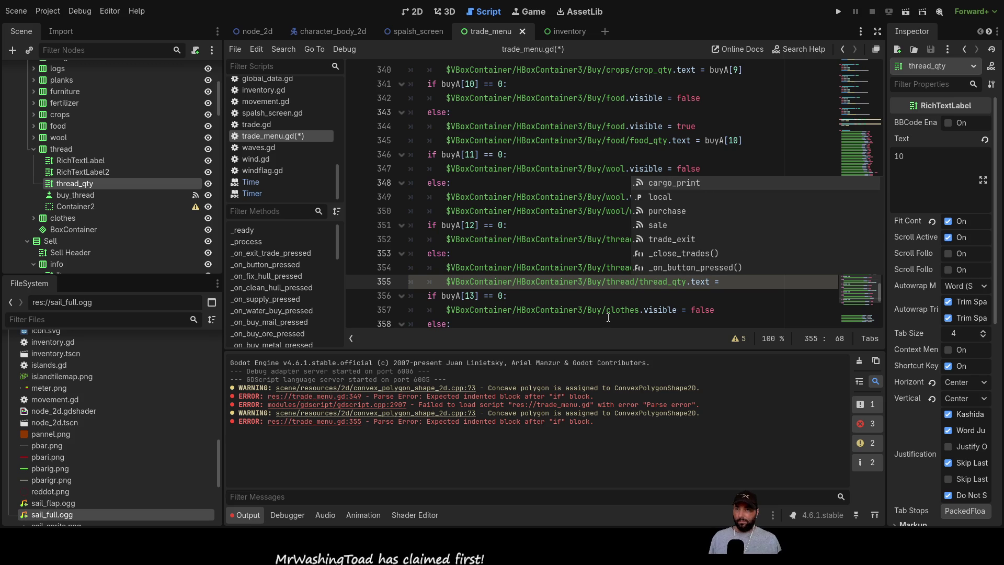
- Assign buyA[12], copied from line 351, to the thread_qty text
drag(477, 225, 442, 225)
key(ctrl+c)
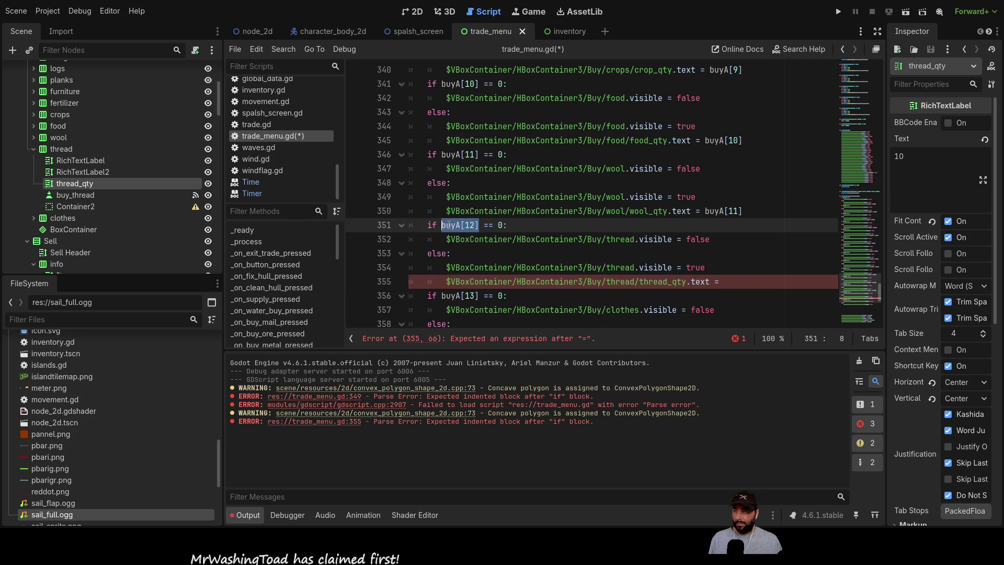
click(739, 279)
key(ctrl+v)
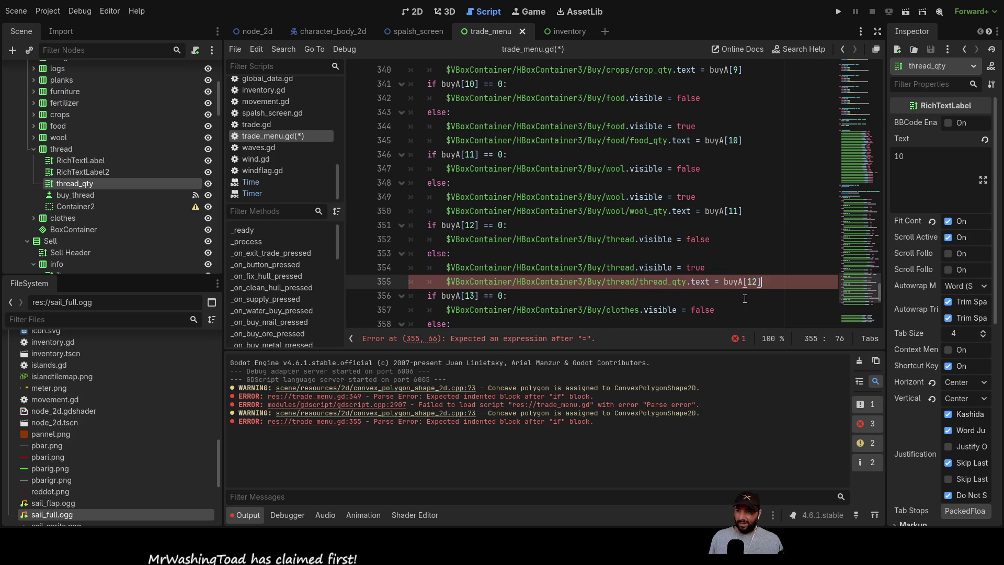
scroll(472, 189, down, 3)
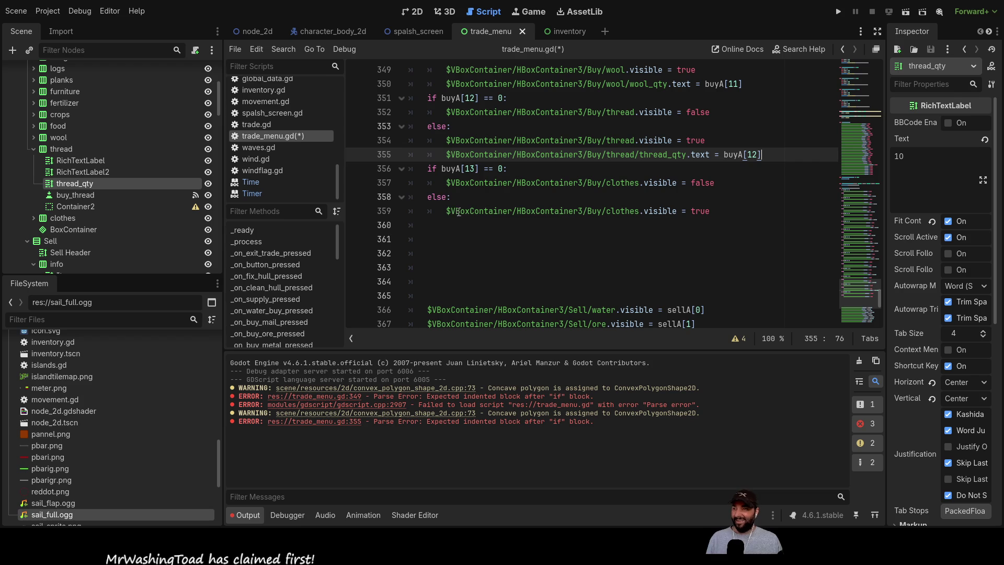
click(483, 229)
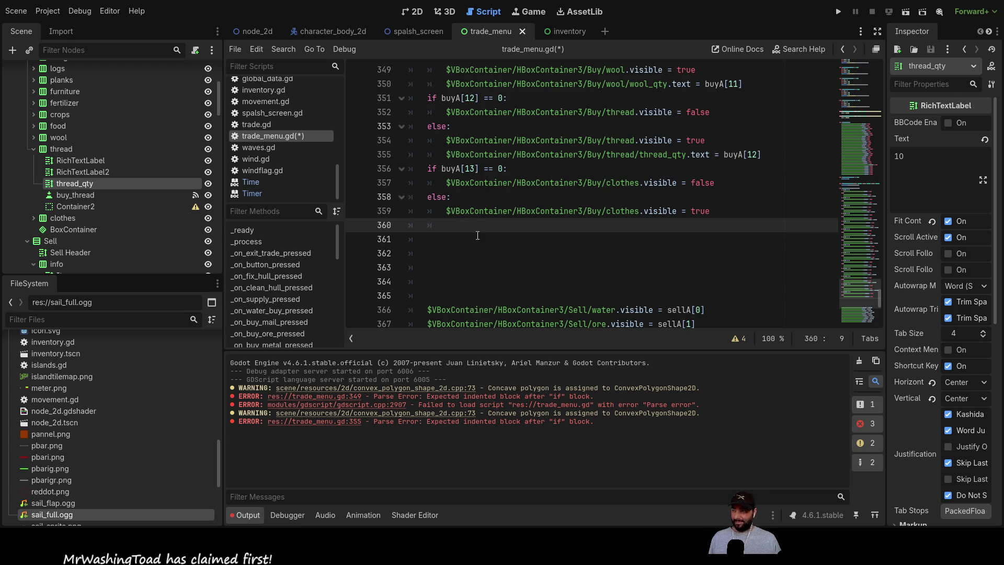
- Expand the clothes node in the scene tree and drag its clothes_qty path into the script
click(37, 150)
click(34, 149)
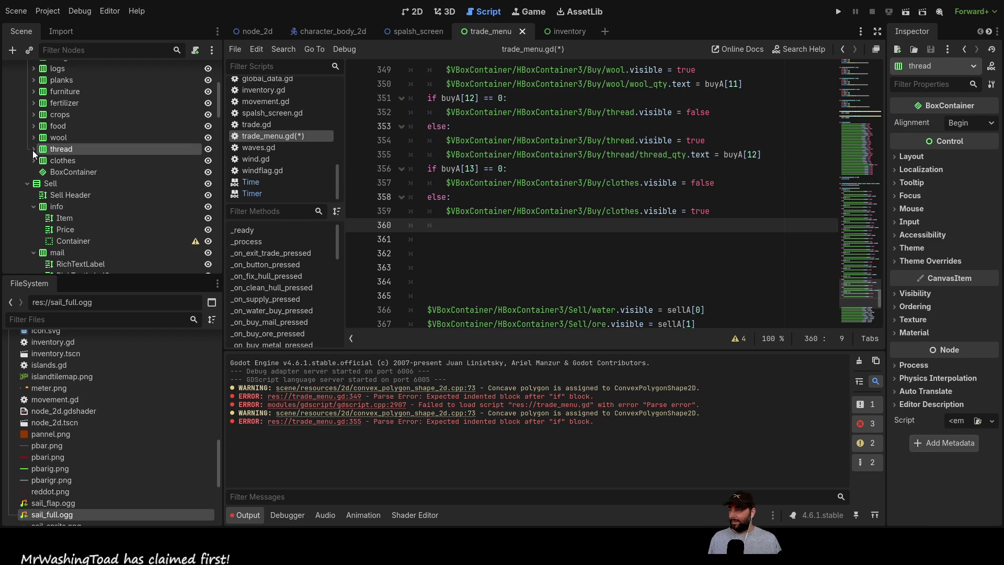
click(34, 161)
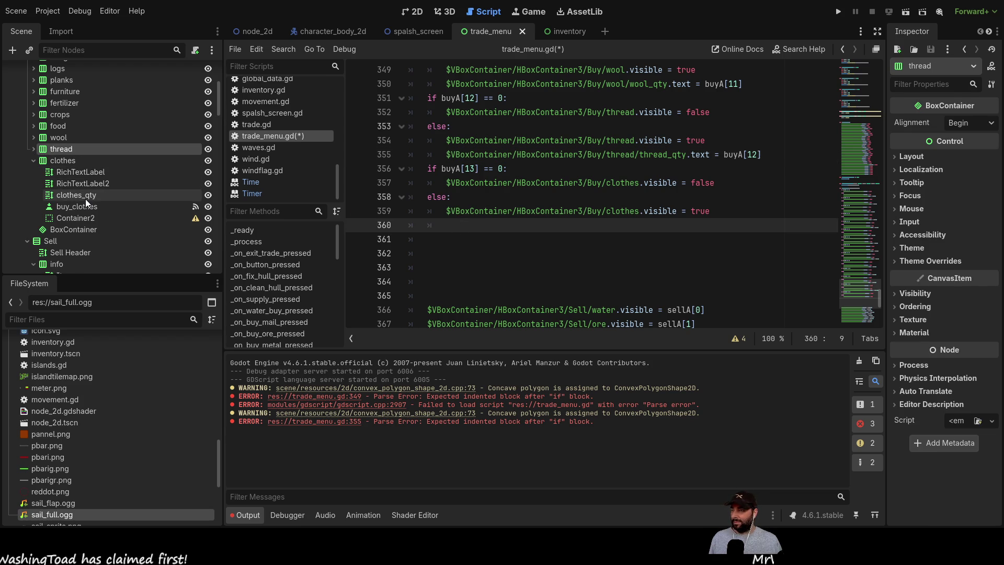
mouse_move(85, 199)
mouse_down()
mouse_move(68, 197)
mouse_move(501, 256)
mouse_move(463, 225)
mouse_up()
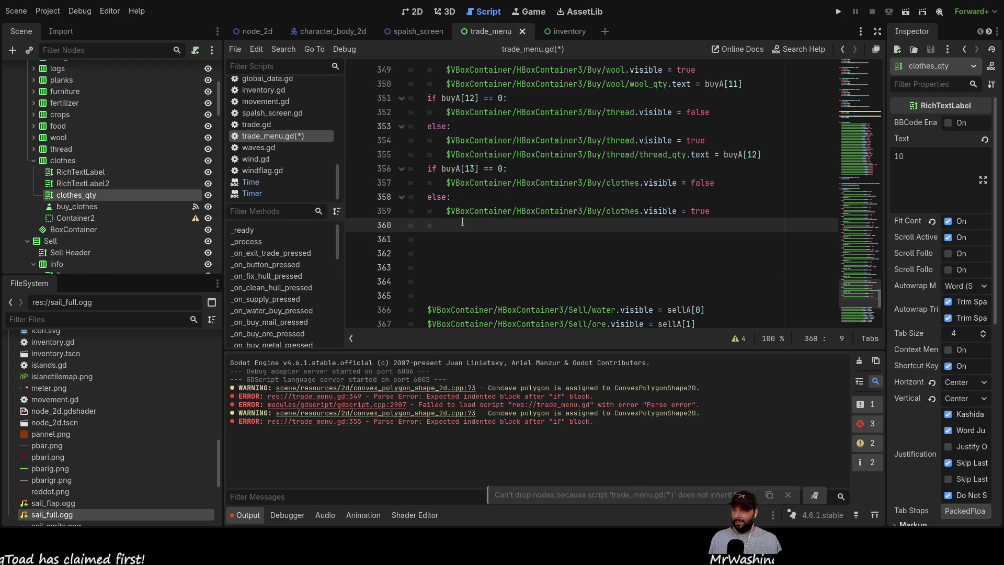
drag(100, 195, 457, 226)
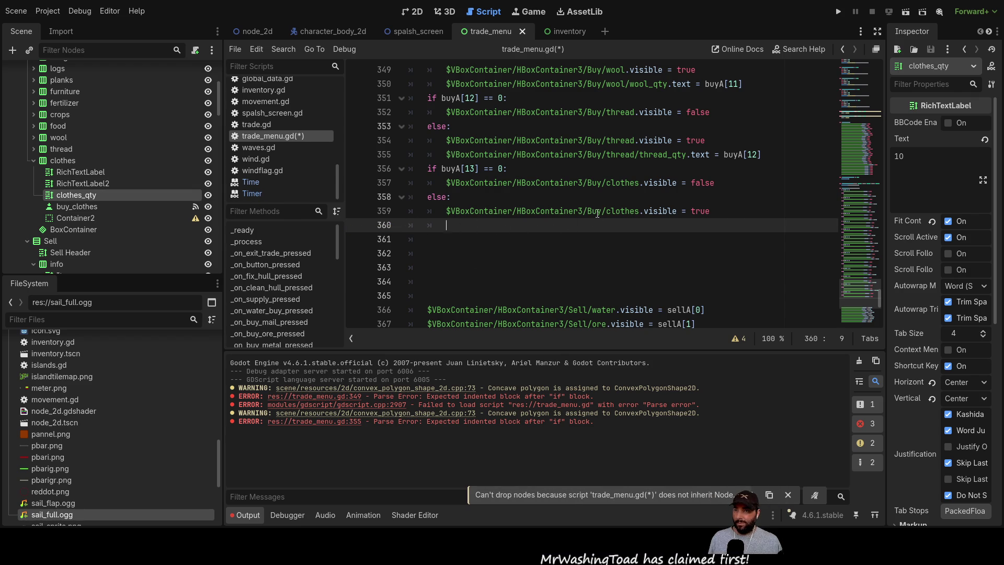
- Build the Buy clothes/clothes_qty path on line 360, followed by an equals sign
drag(601, 211, 446, 211)
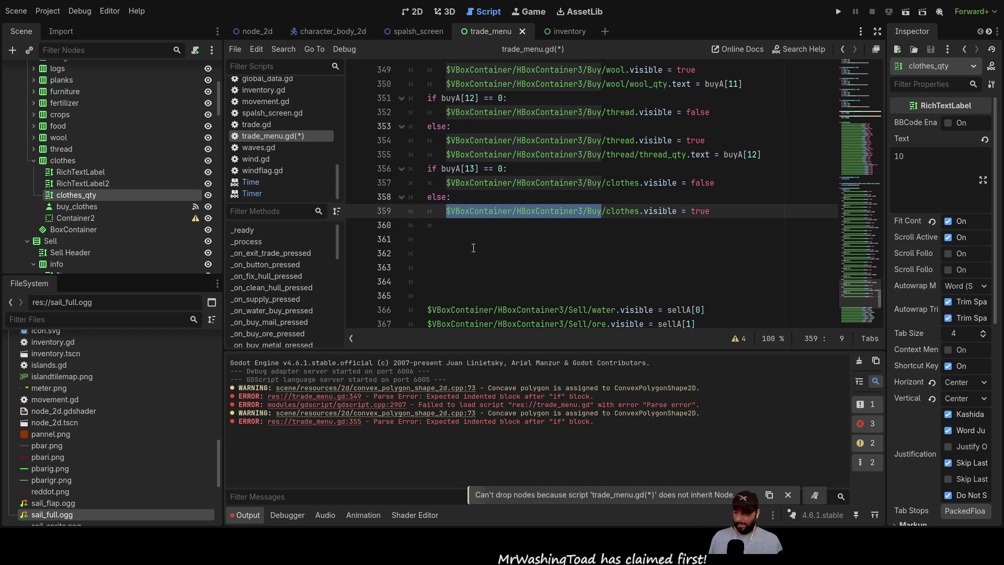
key(ctrl+c)
key(Down)
key(ctrl+v)
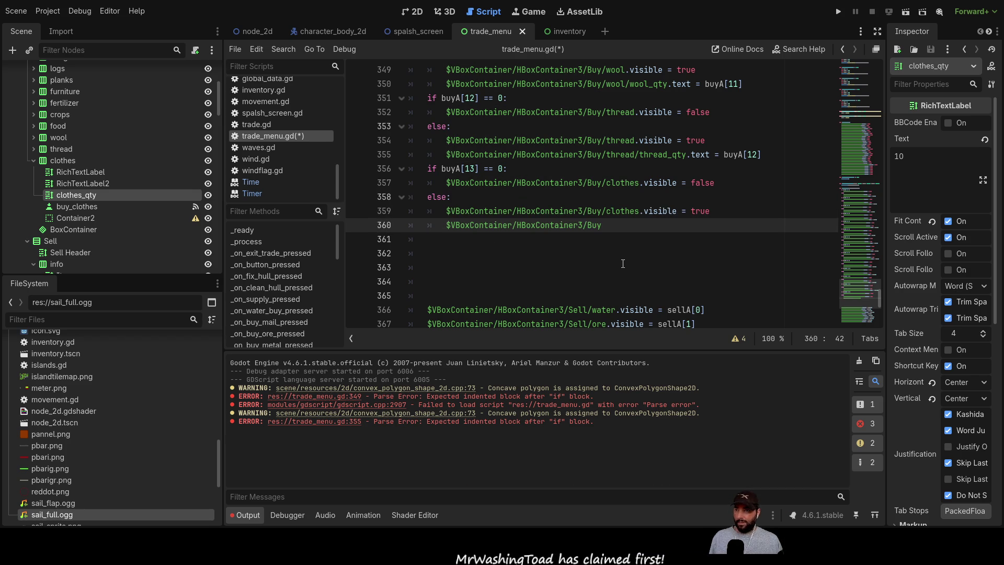
text(/cl)
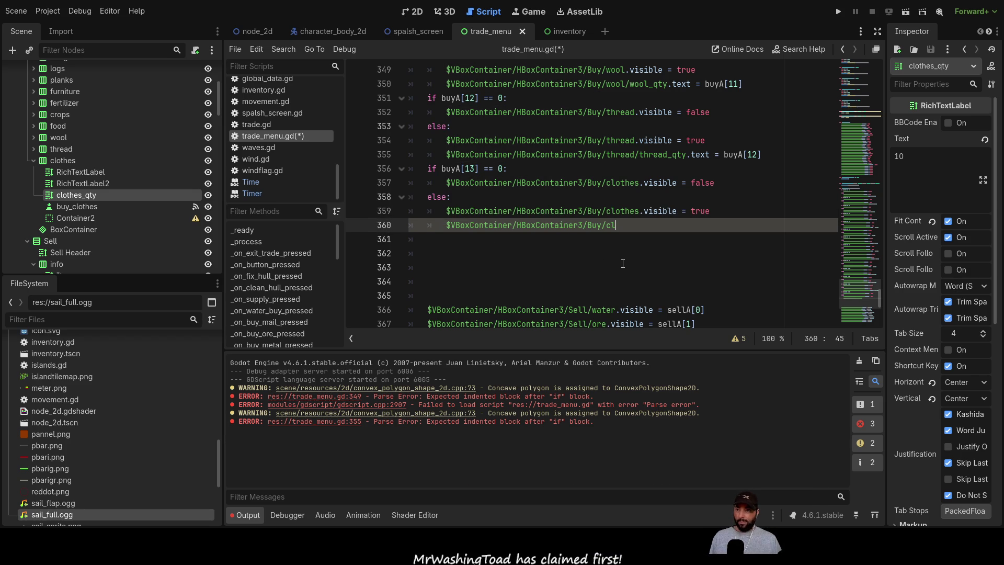
key(Down)
key(Down)
key(Down)
key(Up)
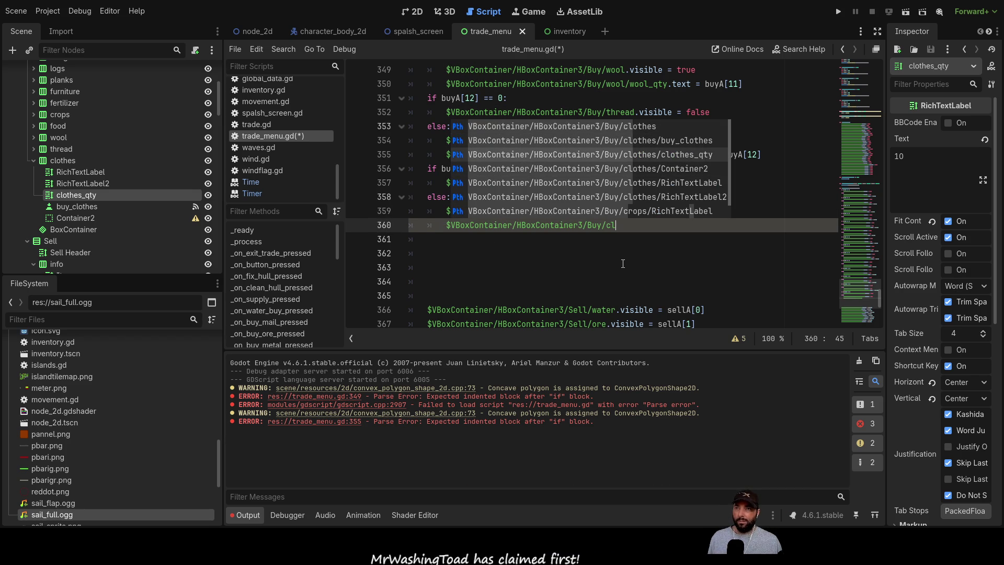
key(Return)
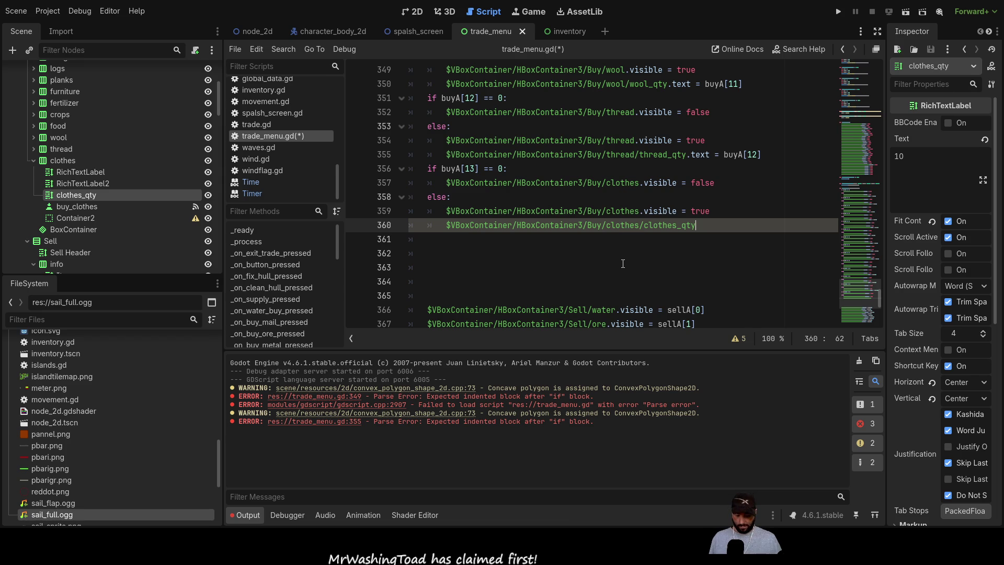
text( =)
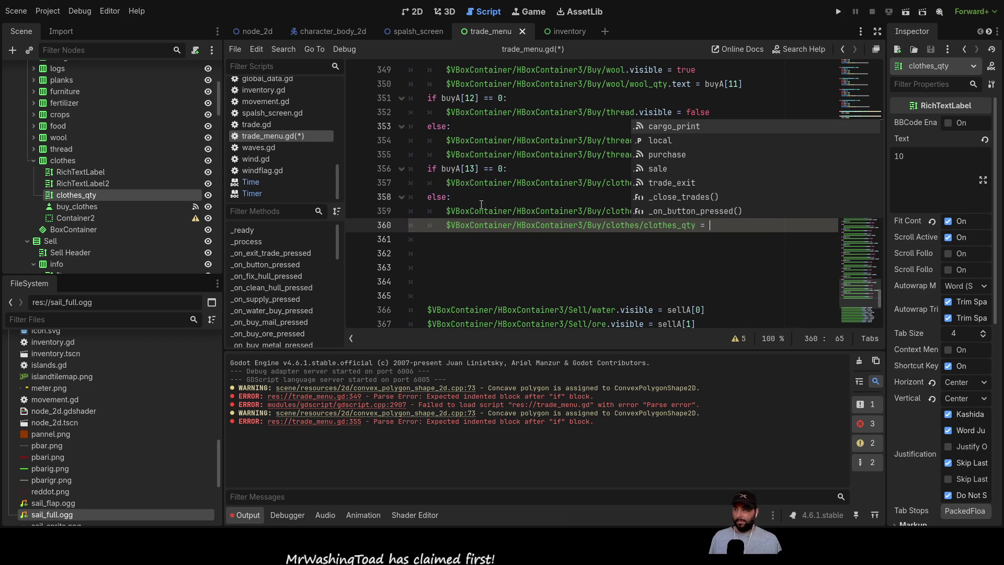
- Assign buyA[13], copied from line 356, to clothes_qty.text
drag(481, 169, 444, 173)
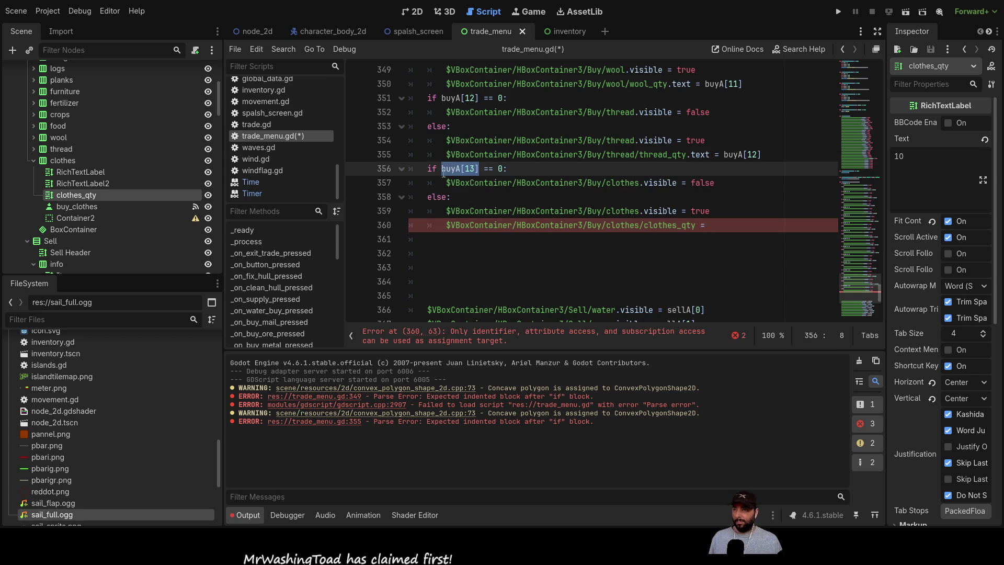
click(746, 225)
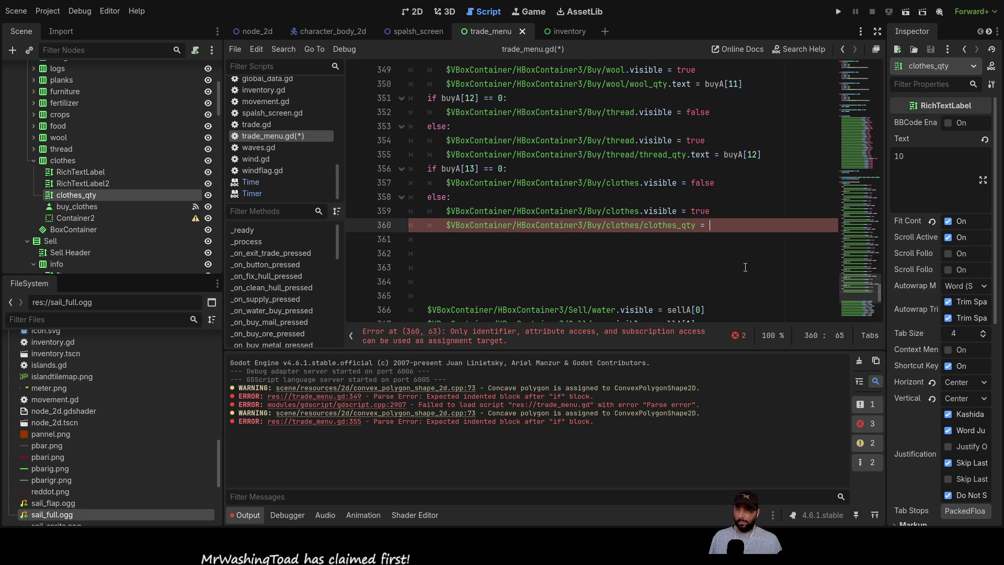
key(ctrl+v)
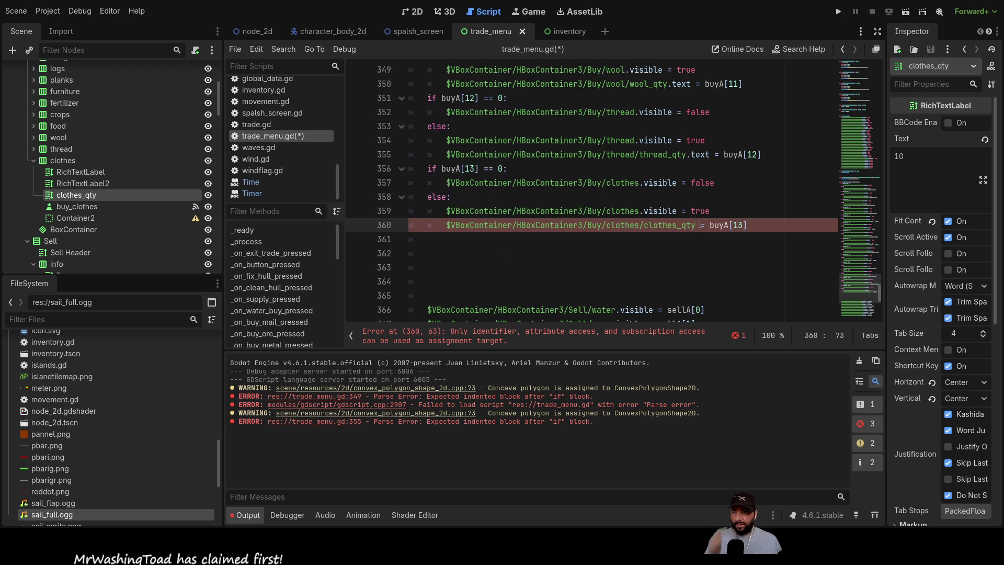
text(.text)
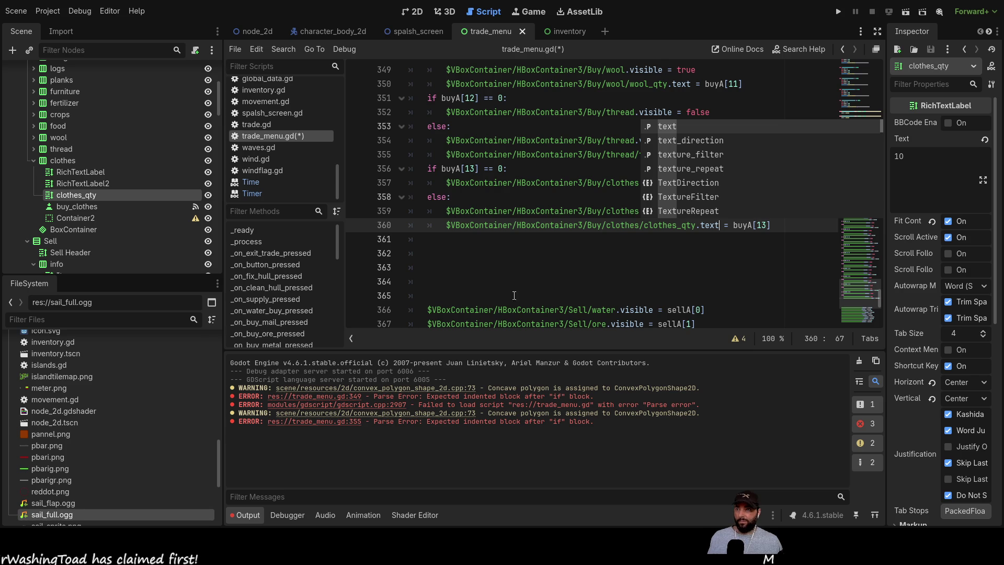
- Delete the blank lines between the Buy and Sell blocks
click(459, 242)
key(ctrl+shift+k)
key(ctrl+shift+k)
key(ctrl+shift+k)
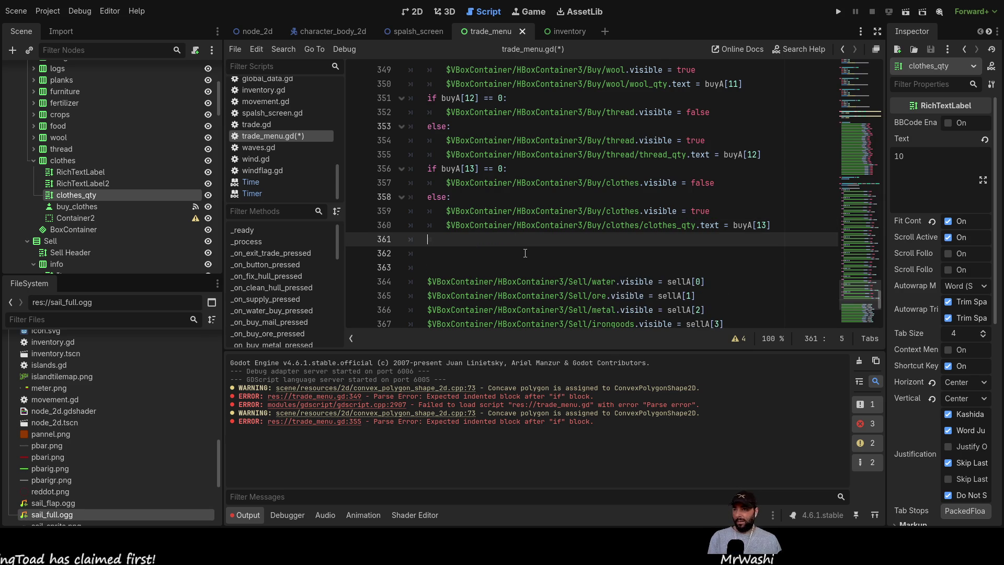
key(ctrl+shift+k)
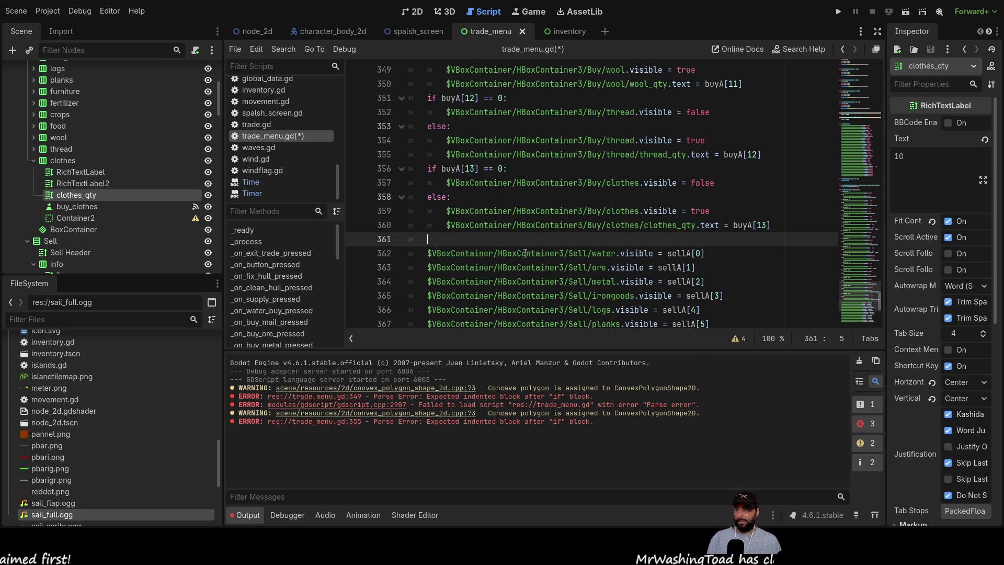
scroll(536, 218, up, 8)
scroll(536, 218, up, 20)
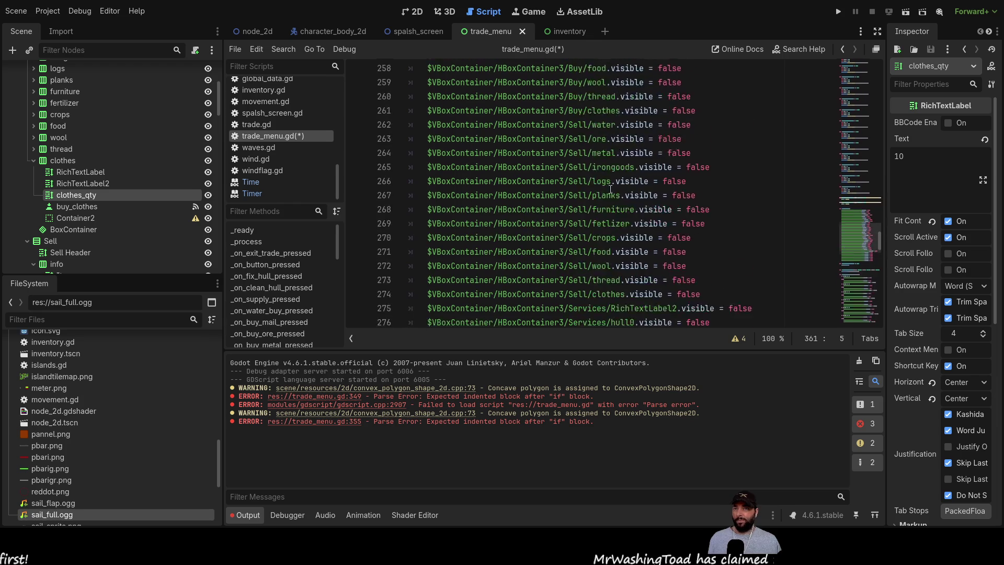
- Run the game, sail to the island and dock with E, triggering the line 295 error
click(838, 11)
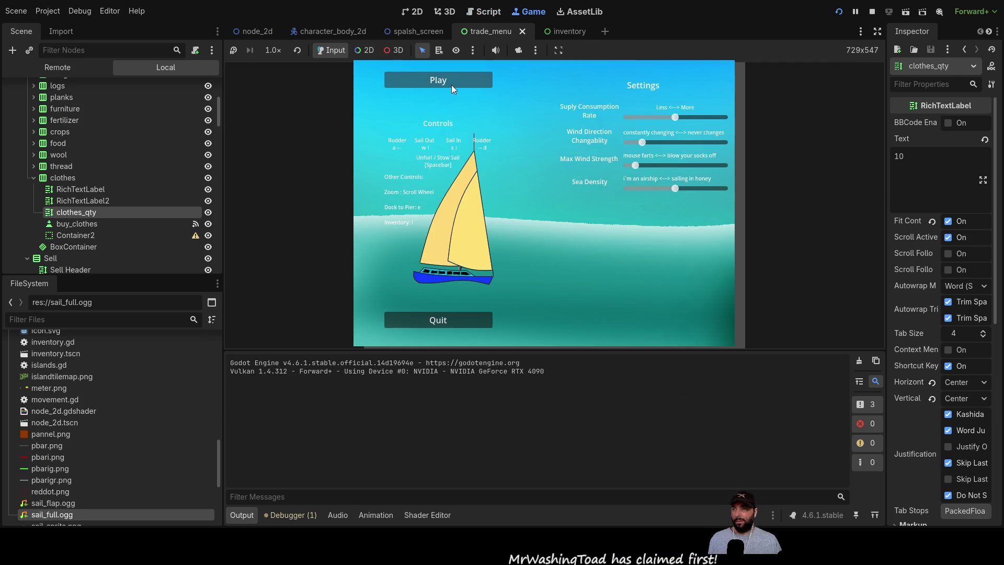
click(451, 83)
key(w)
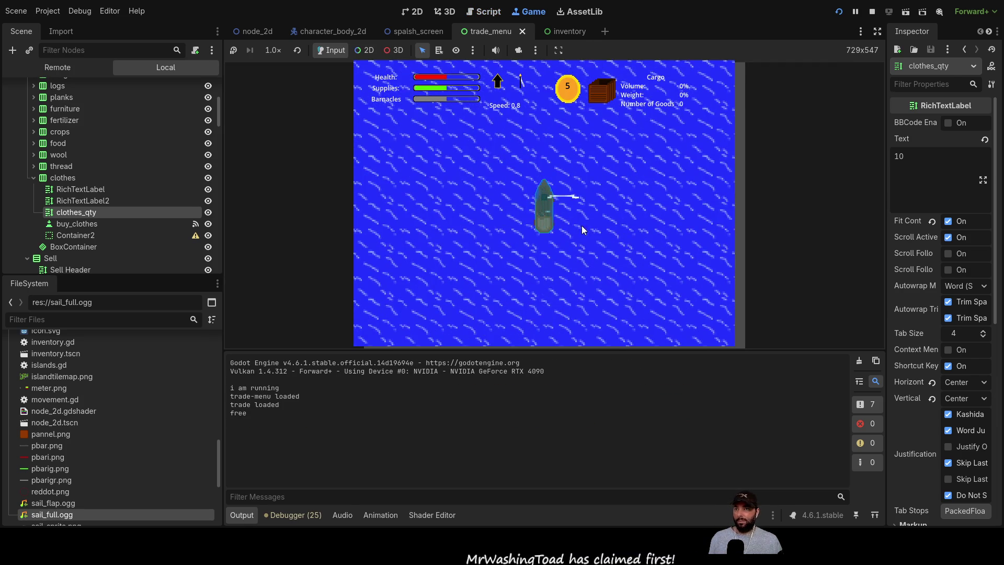
scroll(553, 203, down, 3)
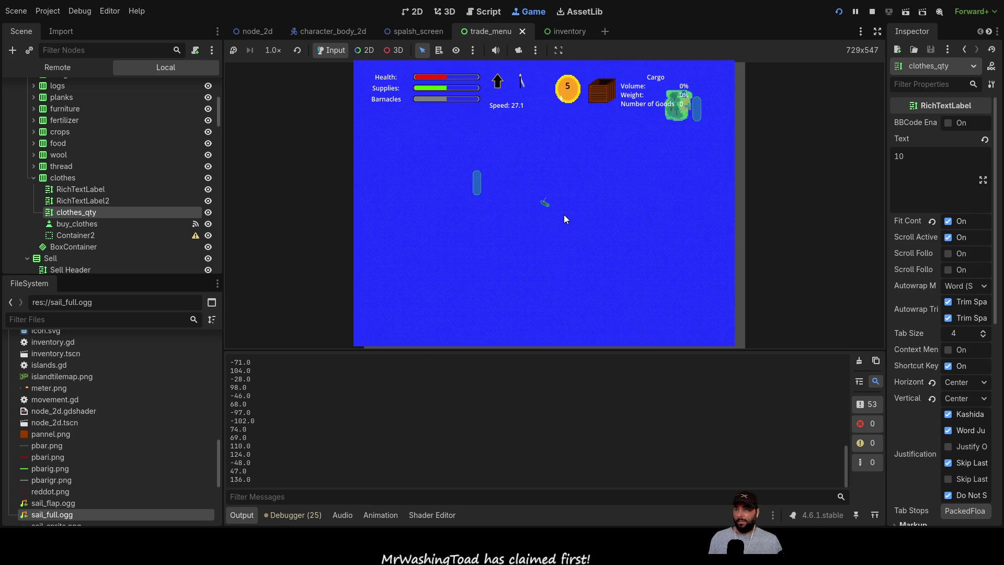
scroll(566, 215, down, 3)
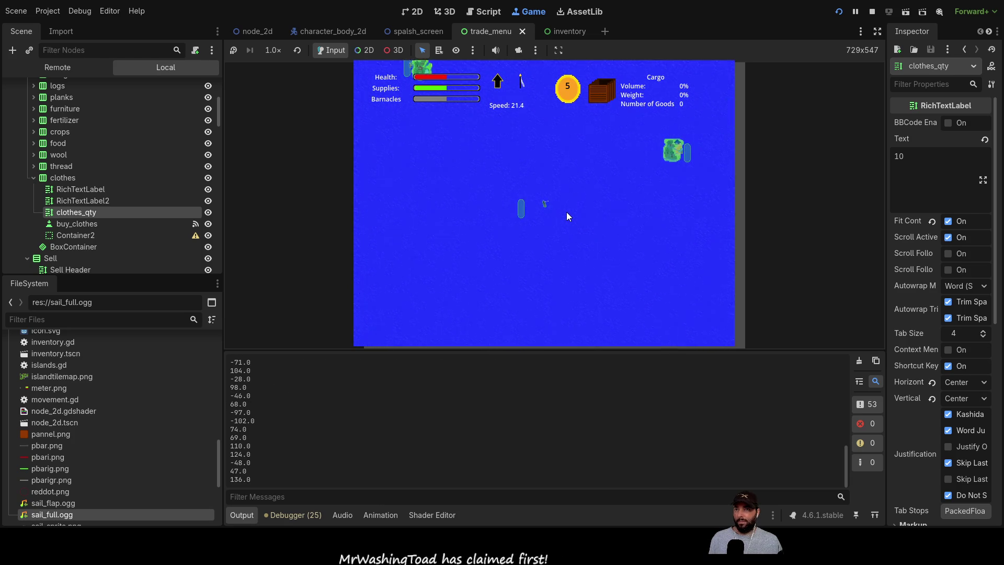
scroll(569, 213, up, 5)
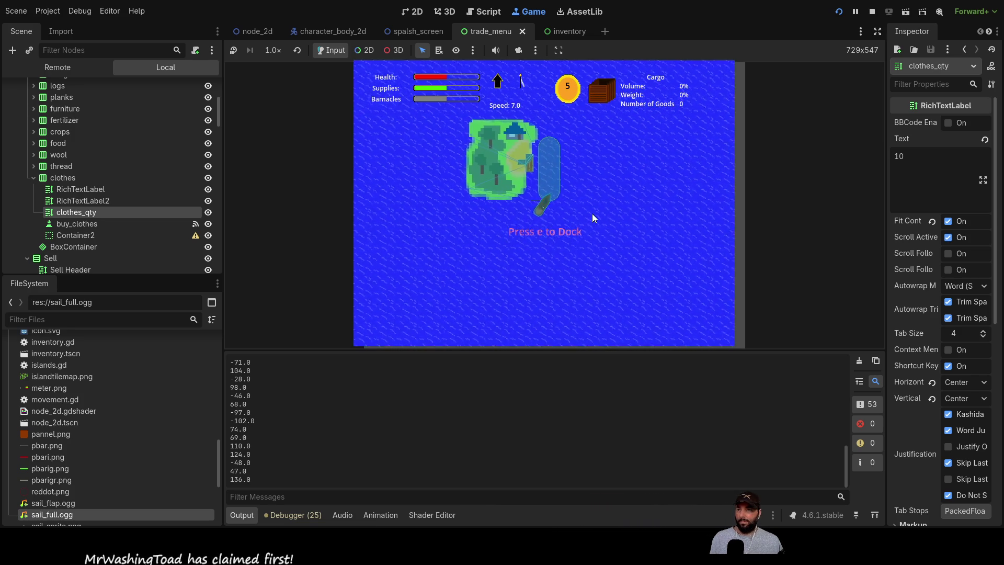
key(e)
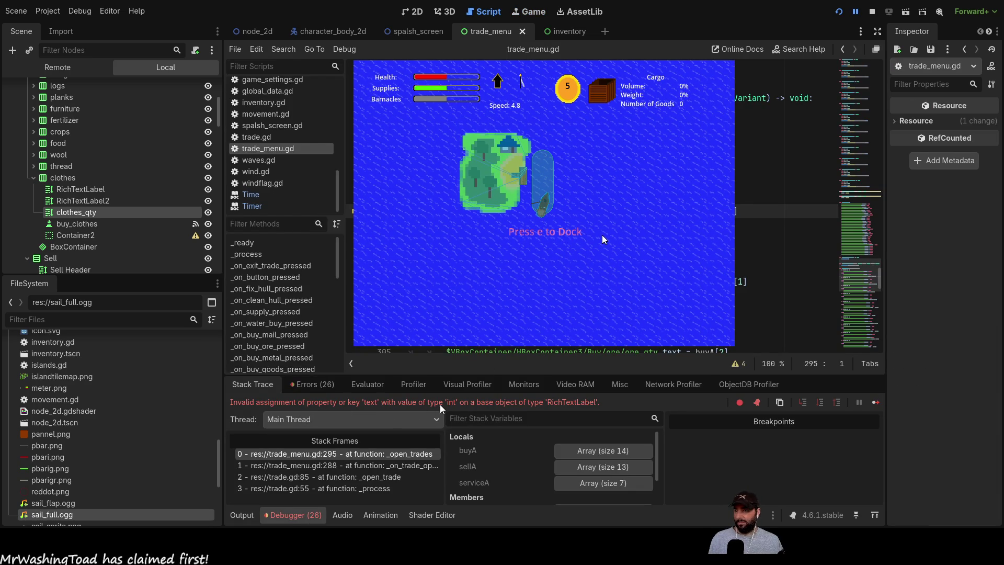
- Wrap buyA[0], buyA[1] and buyA[2] in str() on lines 295–305 and stop the game
double_click(481, 402)
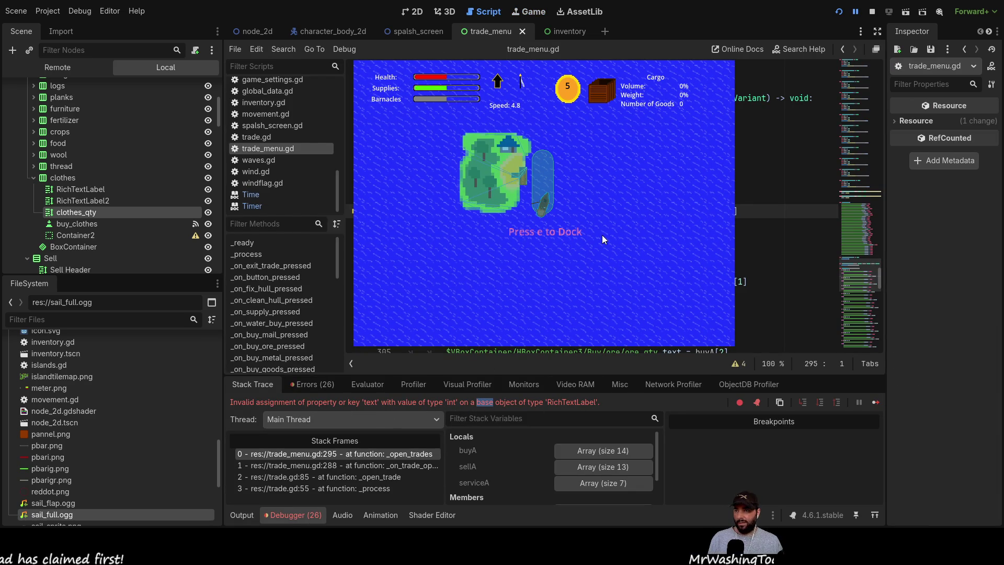
click(602, 238)
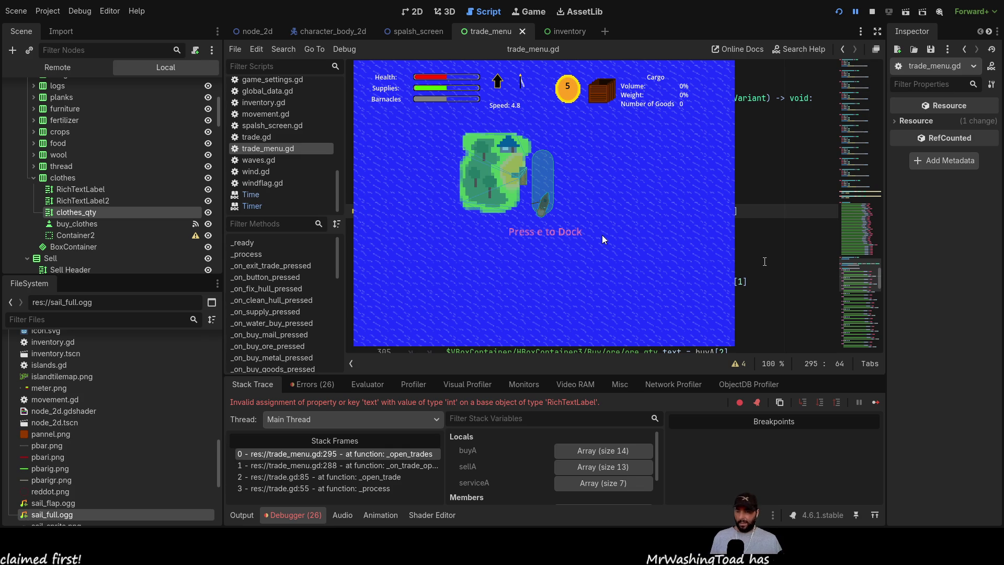
text(str()
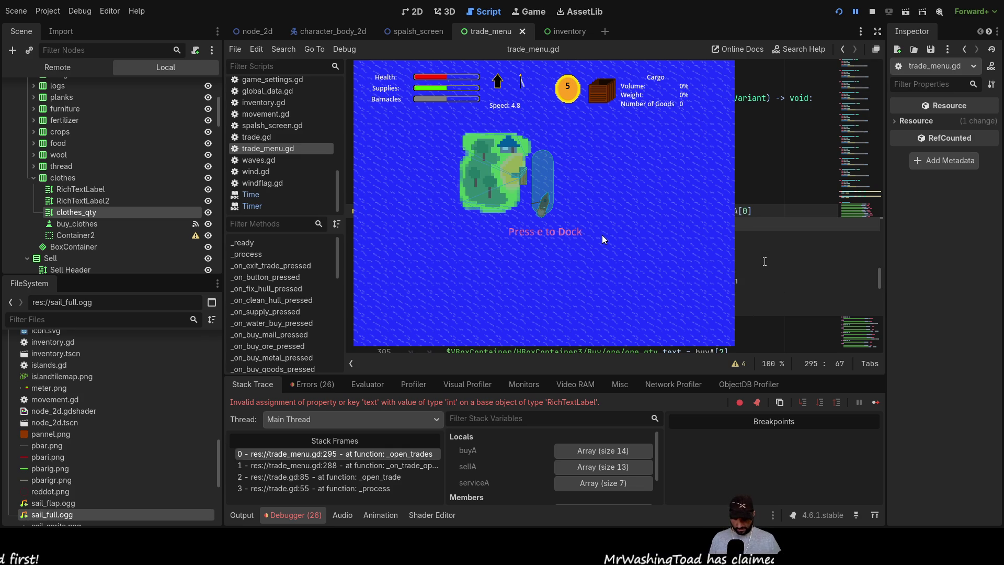
text(buyA[0)
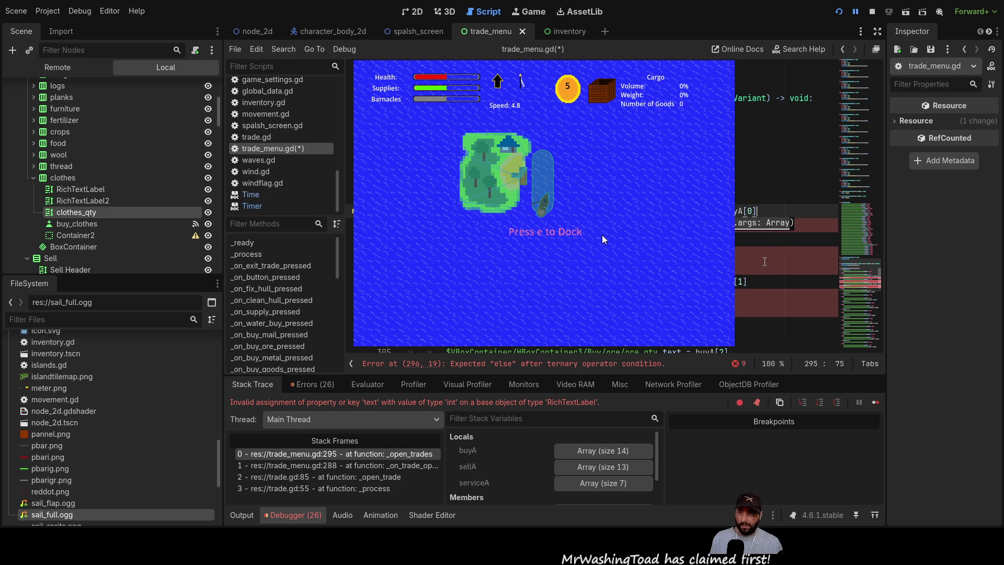
text(]))
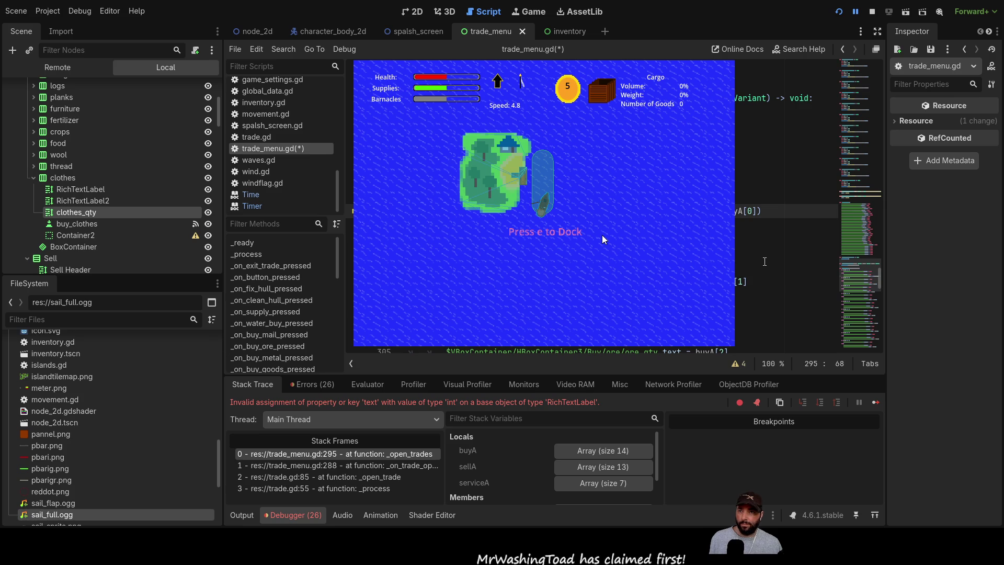
key(Down)
key(Down)
key(Down)
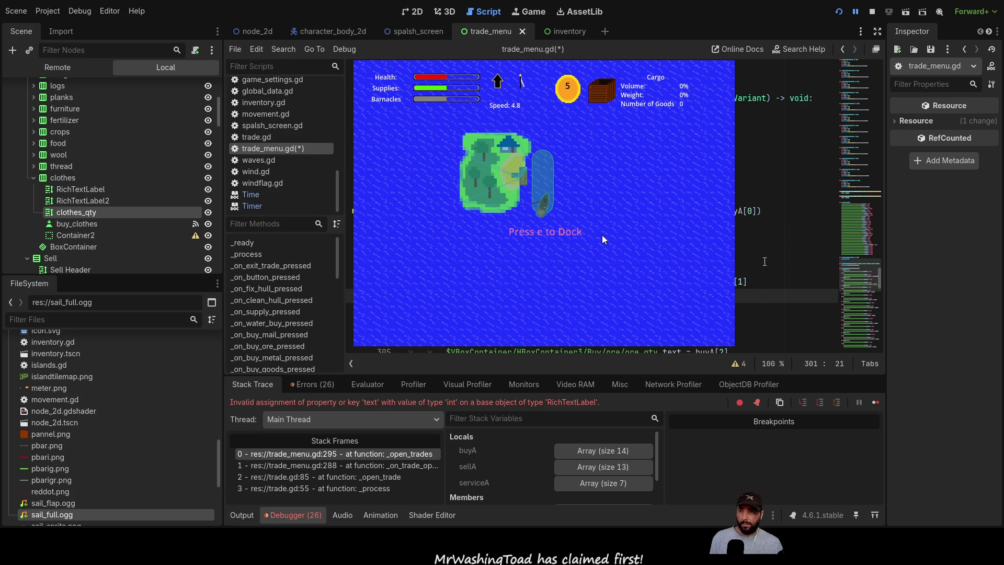
text(buyA)
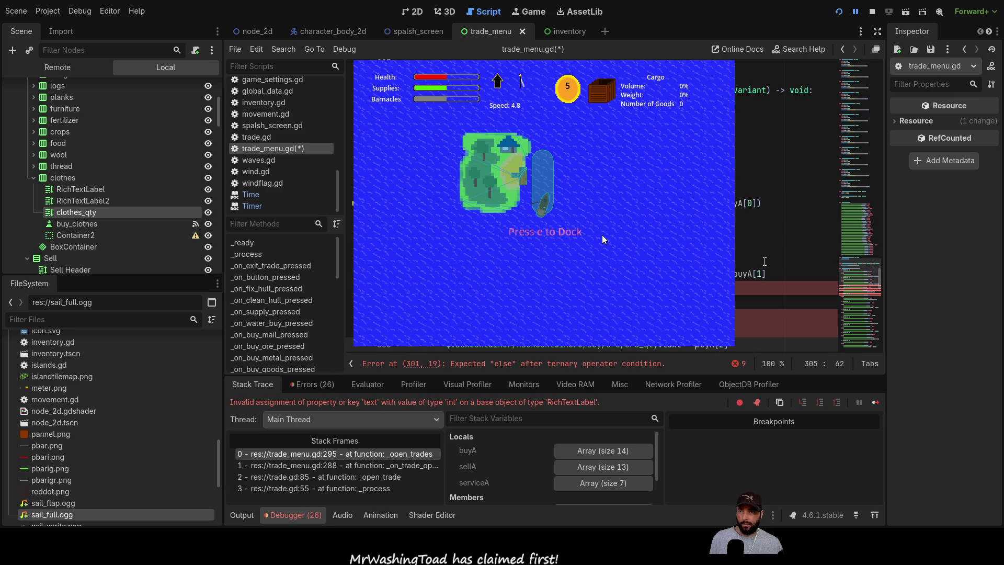
text(str()
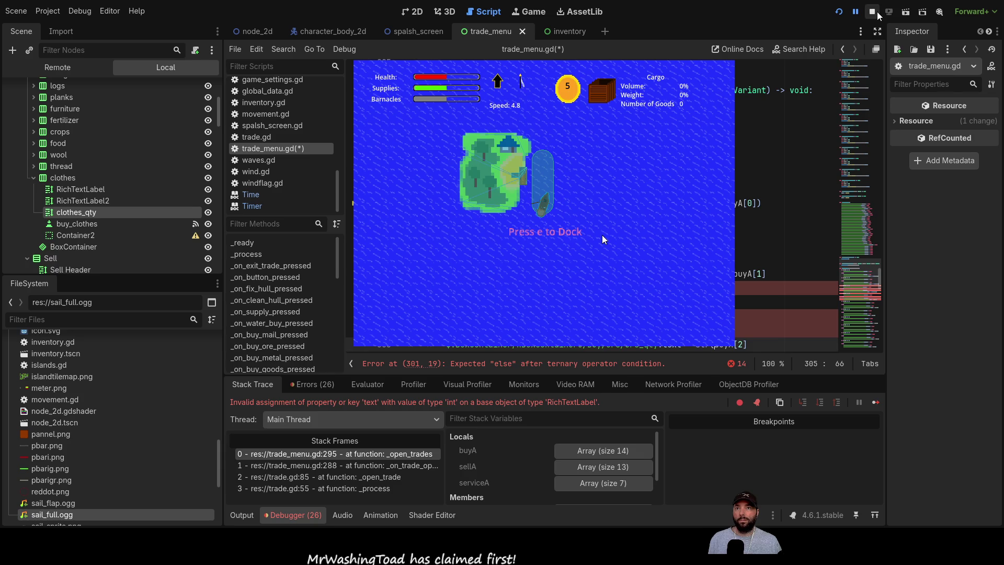
key(F8)
- Insert str( before buyA[3] through buyA[9] on lines 310–340
scroll(725, 183, down, 6)
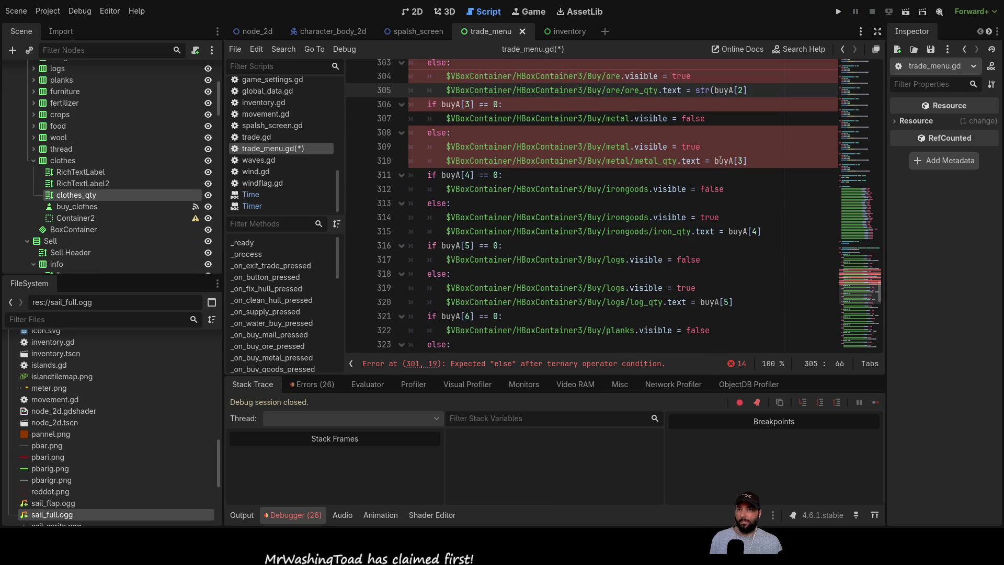
click(742, 160)
text(str()
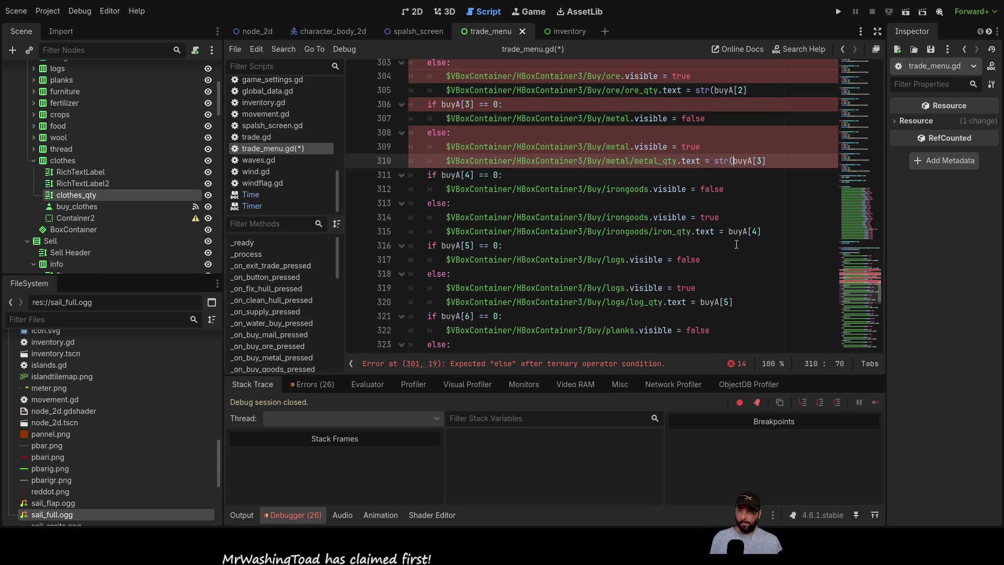
click(729, 231)
text(str()
click(701, 303)
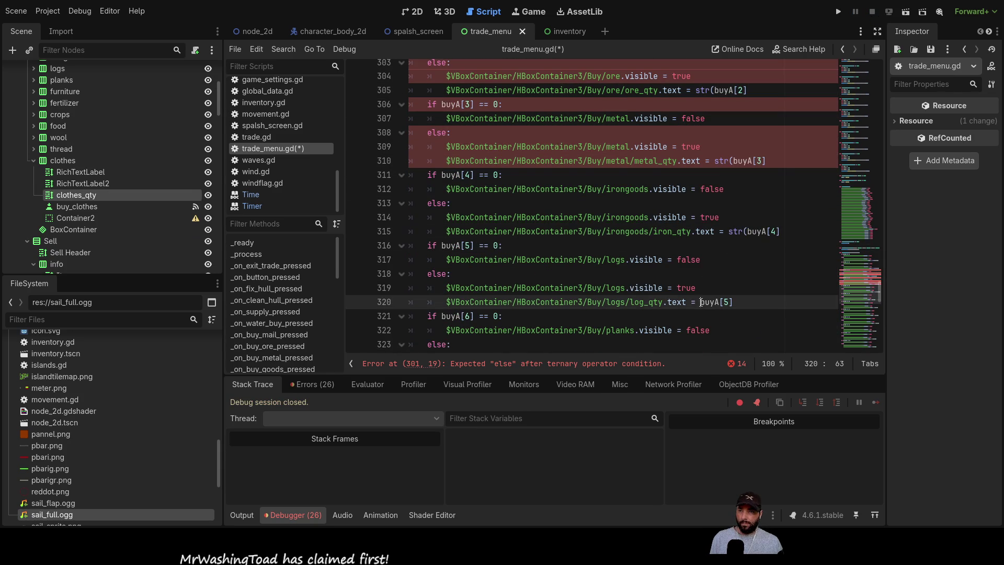
text(str()
scroll(709, 281, down, 3)
click(723, 246)
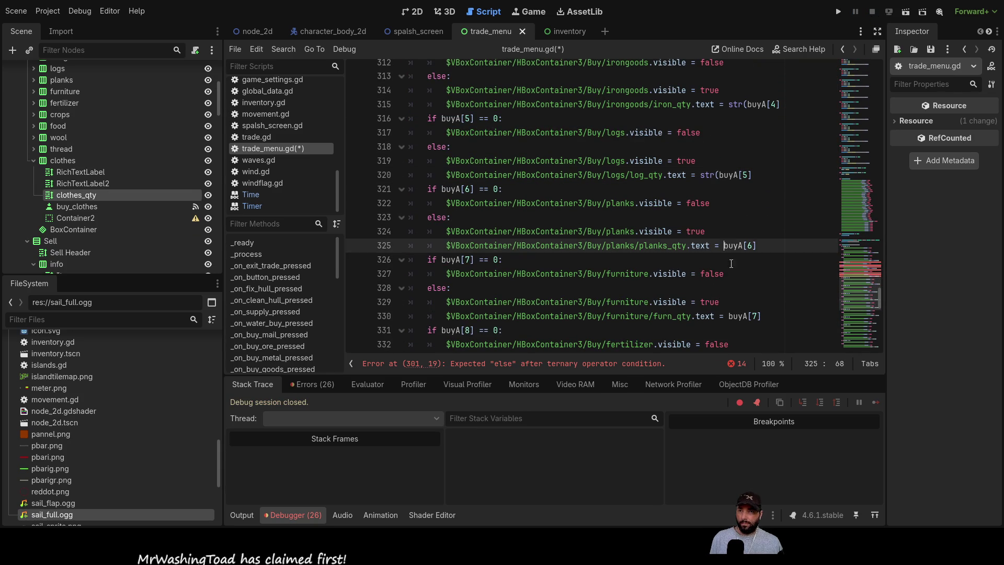
text(str()
click(727, 316)
text(str()
scroll(728, 314, down, 3)
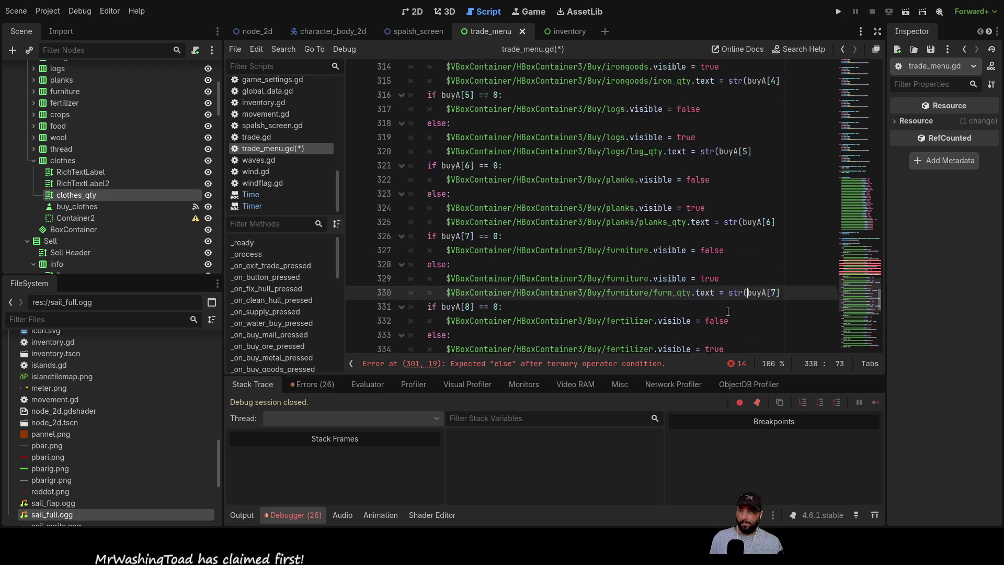
click(734, 260)
text(str(buyA[8)
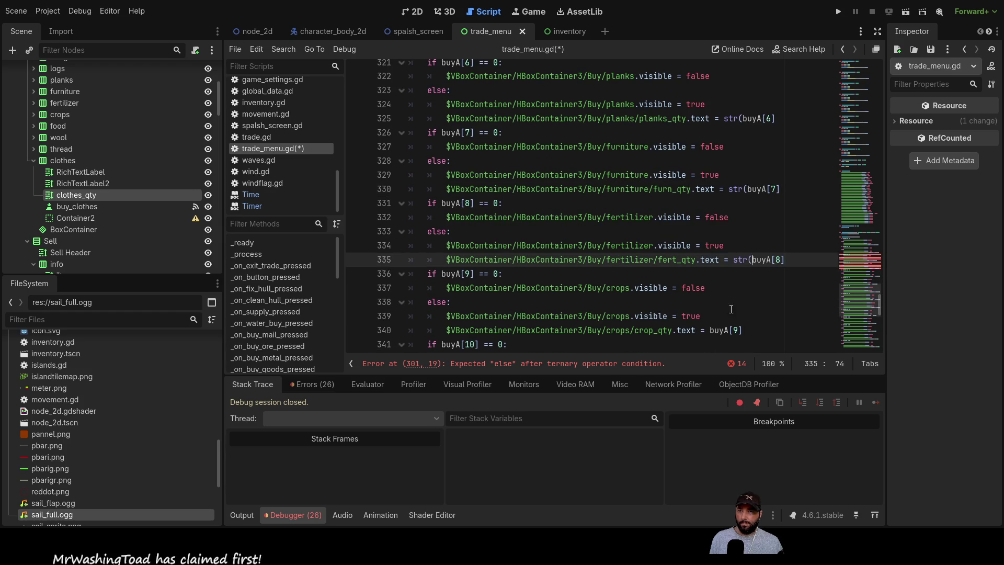
click(711, 330)
text(str()
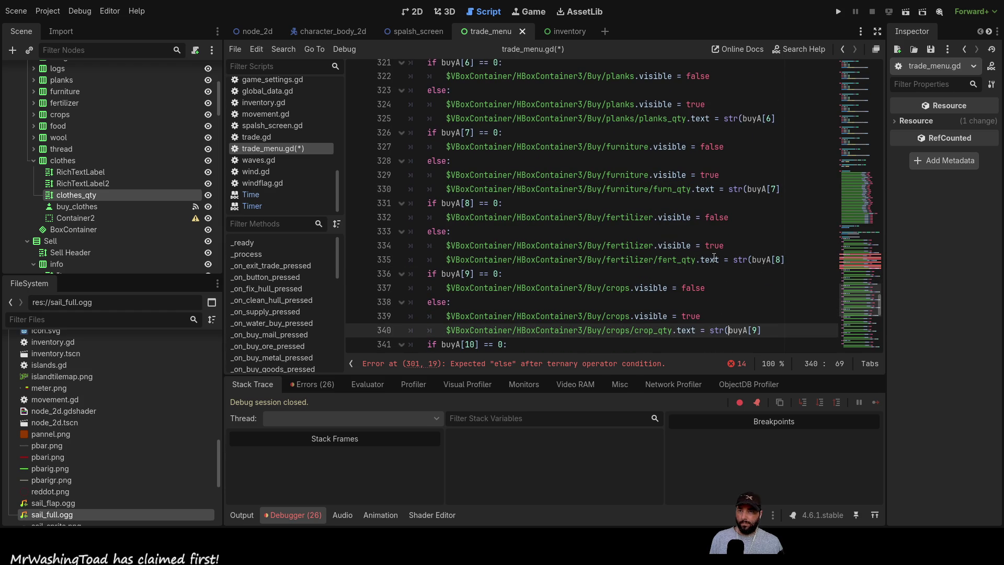
- Insert str( before buyA[10] through buyA[13] on lines 345–360
scroll(714, 252, down, 1)
scroll(714, 252, down, 2)
click(706, 274)
text(str(buyA[10)
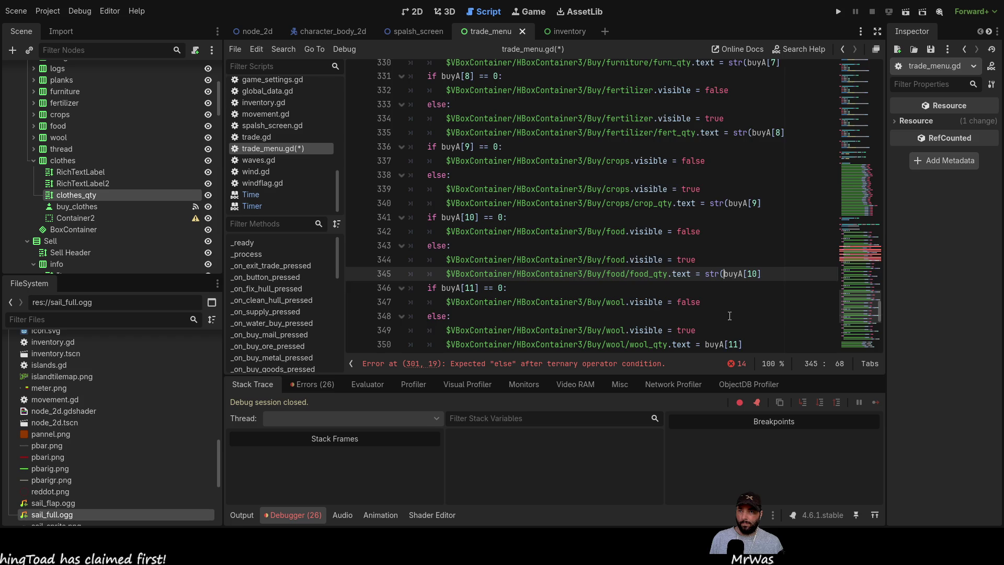
scroll(730, 316, down, 3)
click(706, 218)
text(str()
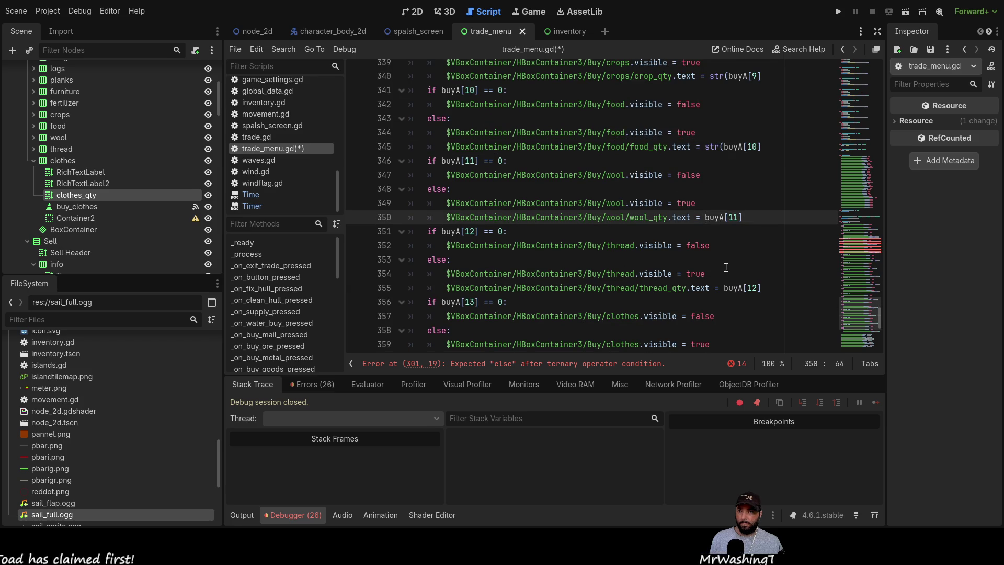
click(724, 288)
text(str()
scroll(737, 322, down, 2)
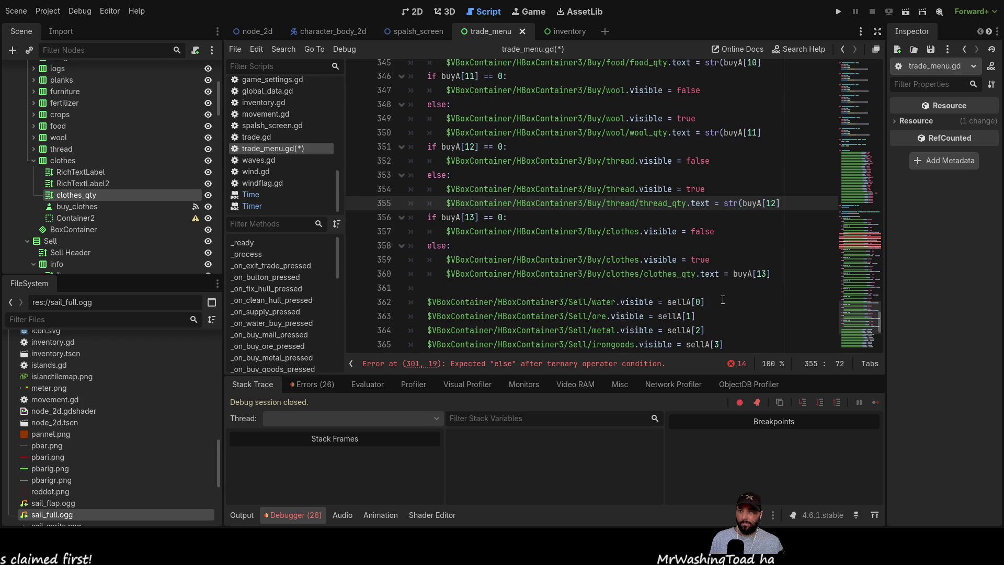
click(734, 273)
text(str()
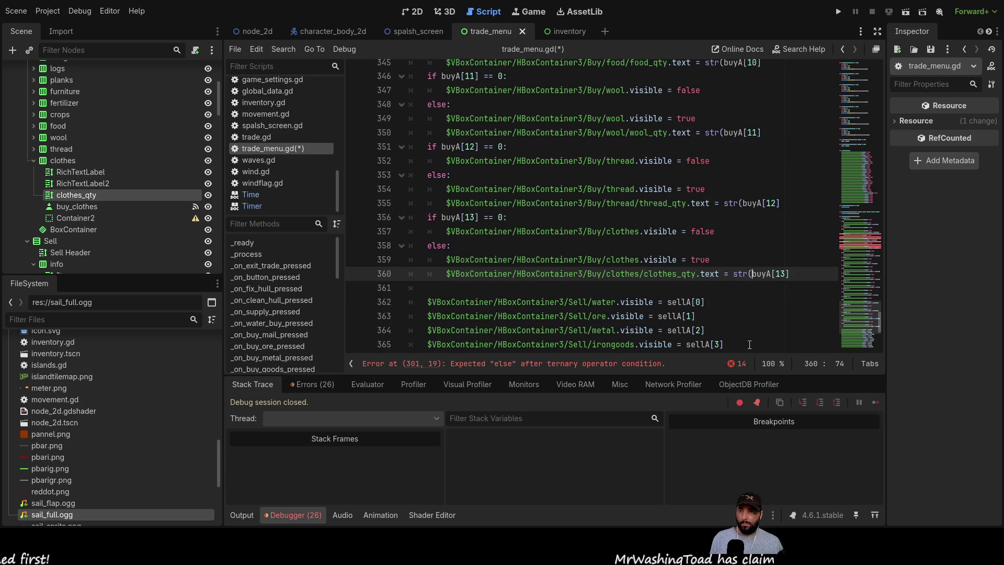
scroll(779, 261, up, 12)
scroll(782, 250, up, 5)
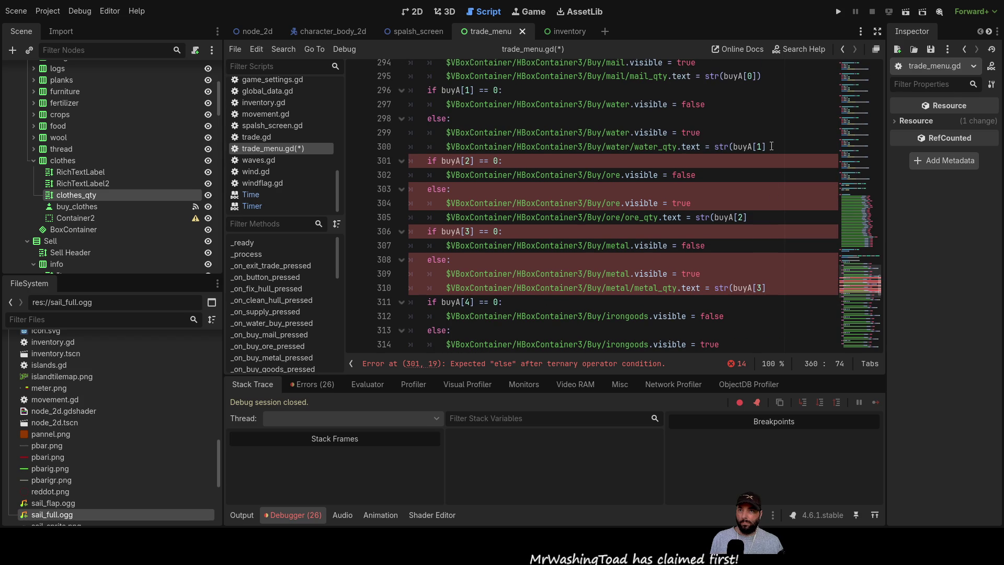
scroll(774, 157, up, 1)
click(777, 189)
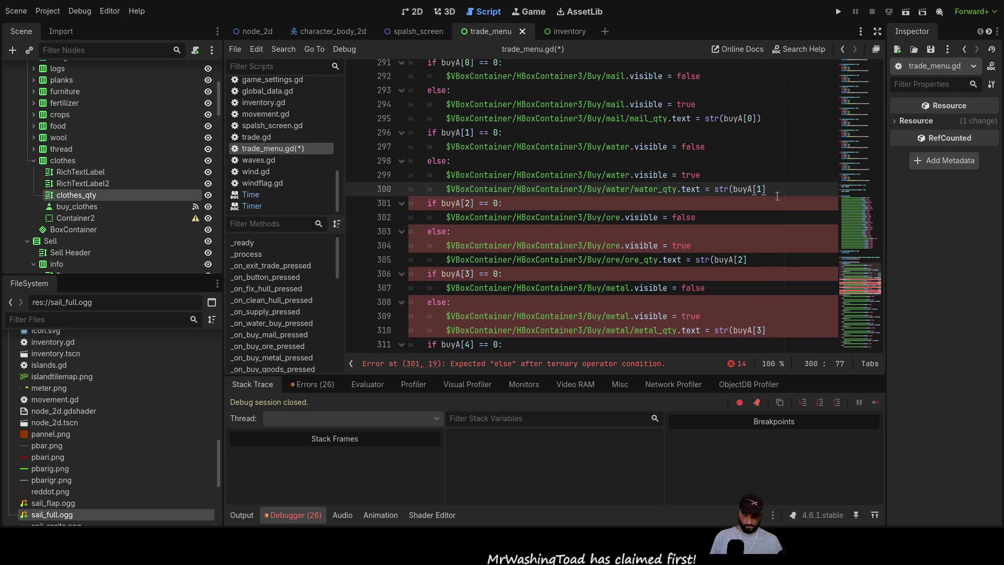
- Add the closing parenthesis to the str( calls on lines 300, 305 and 310
text())
key(Down)
key(Down)
key(Down)
key(Down)
key(Down)
key(Up)
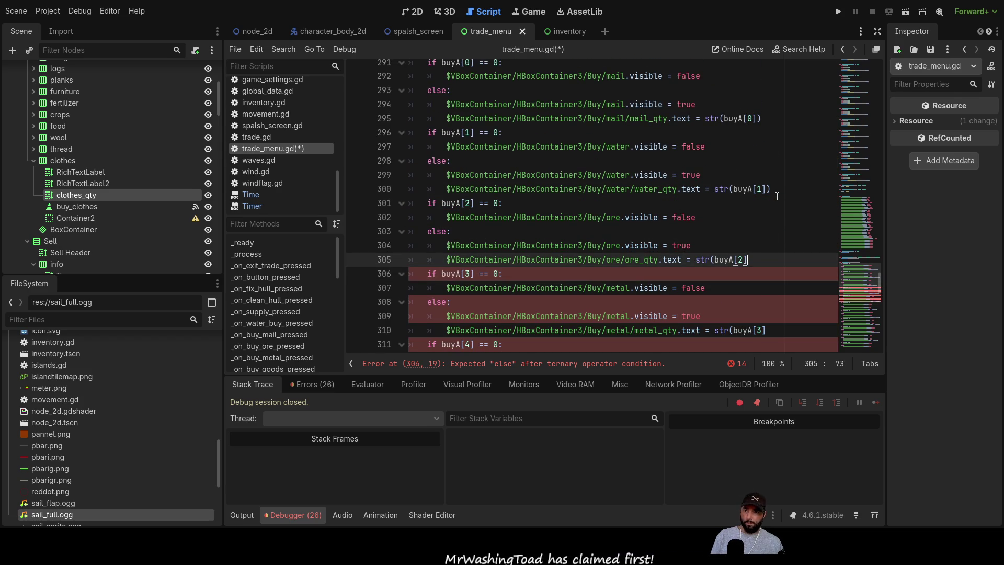
key(End)
text())
key(Down)
key(Down)
key(Down)
key(Down)
key(Down)
key(End)
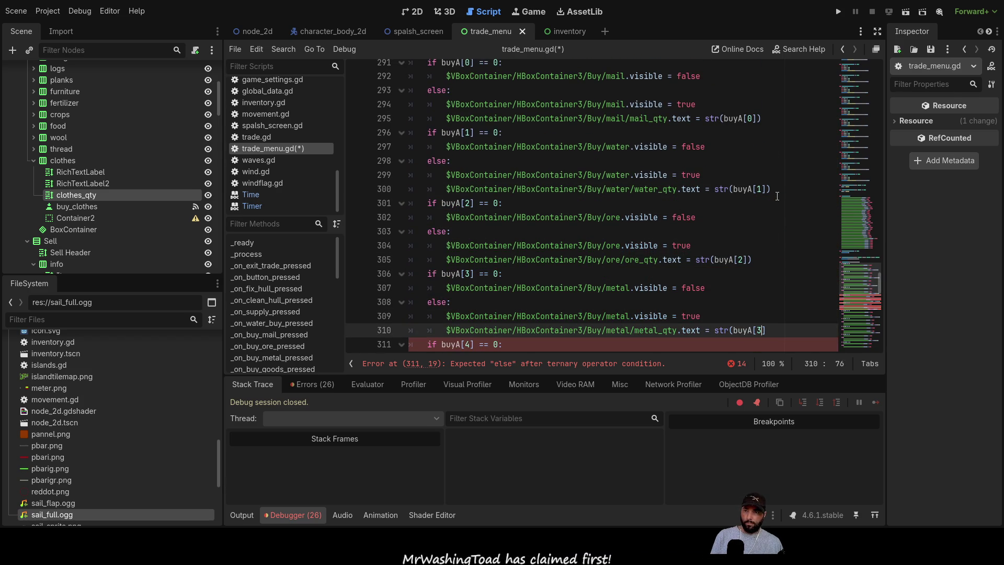
text())
key(Down)
key(Down)
key(Down)
key(Down)
key(Down)
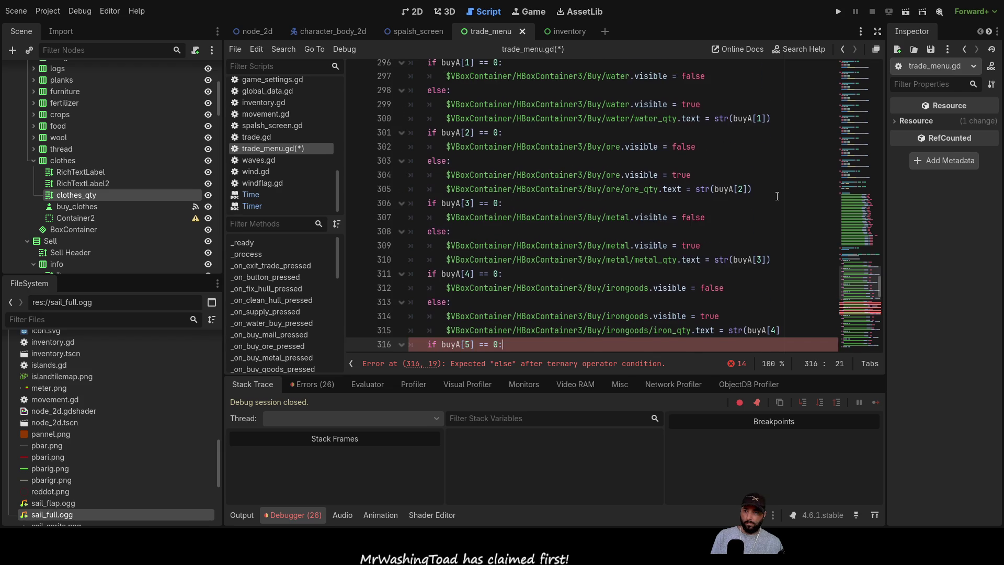
key(Home)
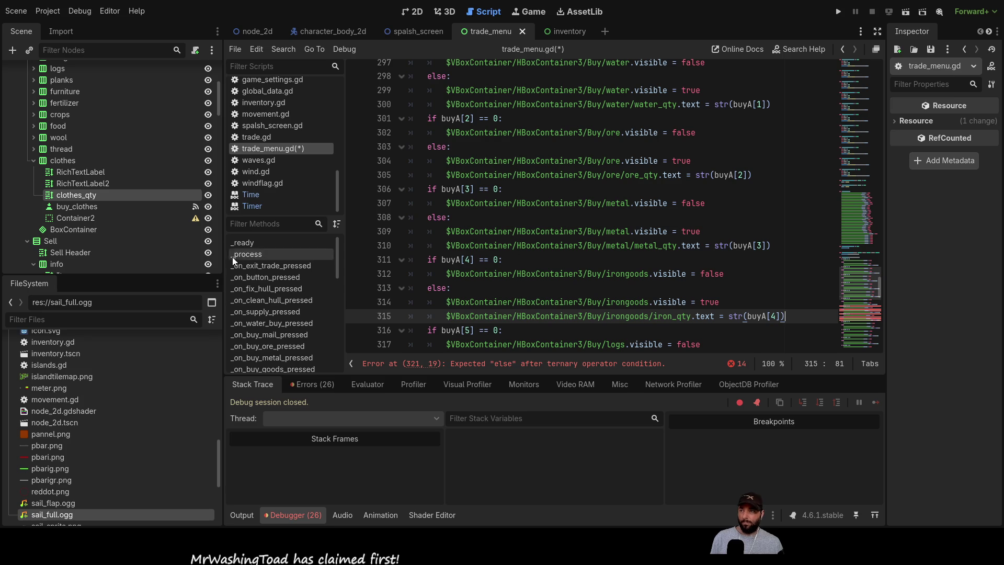
- Narrow the script list and close the str( calls on lines 320–330
drag(340, 223, 288, 224)
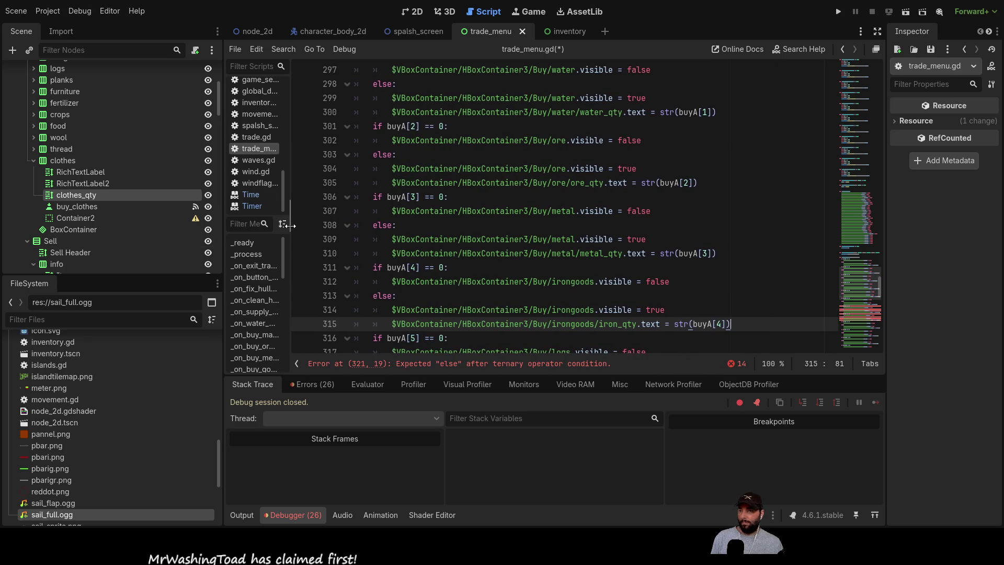
scroll(628, 251, down, 3)
click(706, 267)
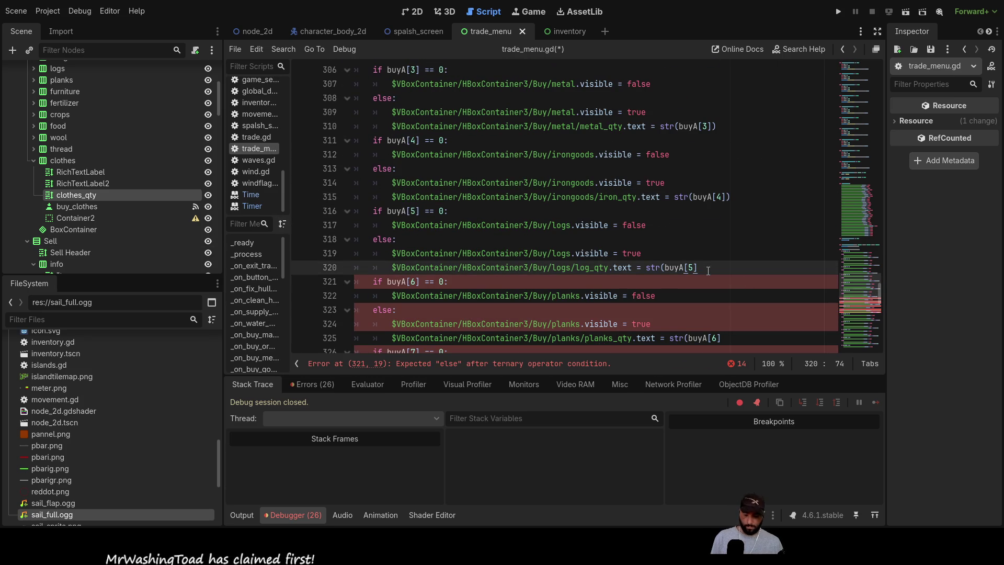
text())
key(Down)
key(Down)
key(Down)
key(Down)
key(End)
text())
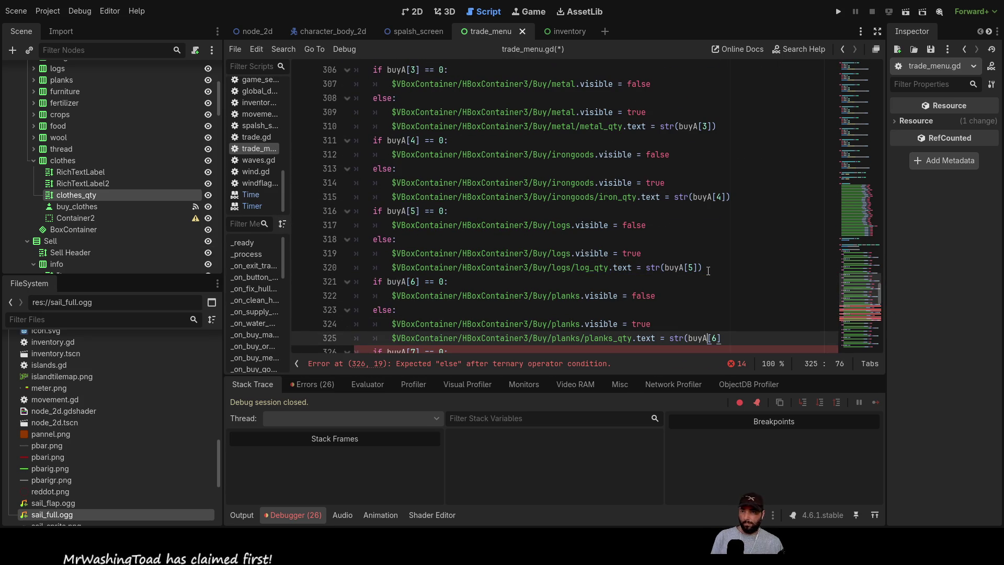
key(Down)
key(Down)
key(Down)
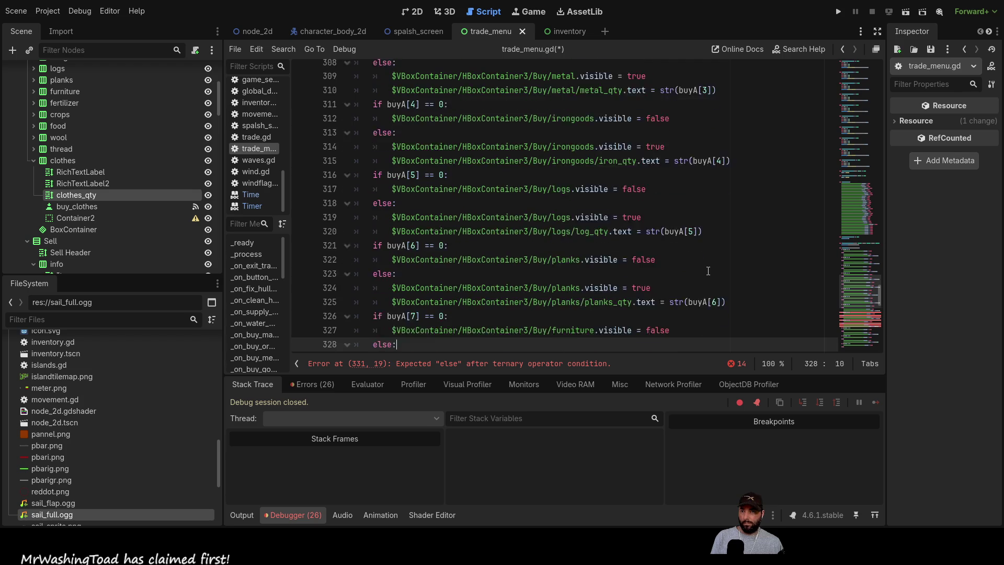
text())
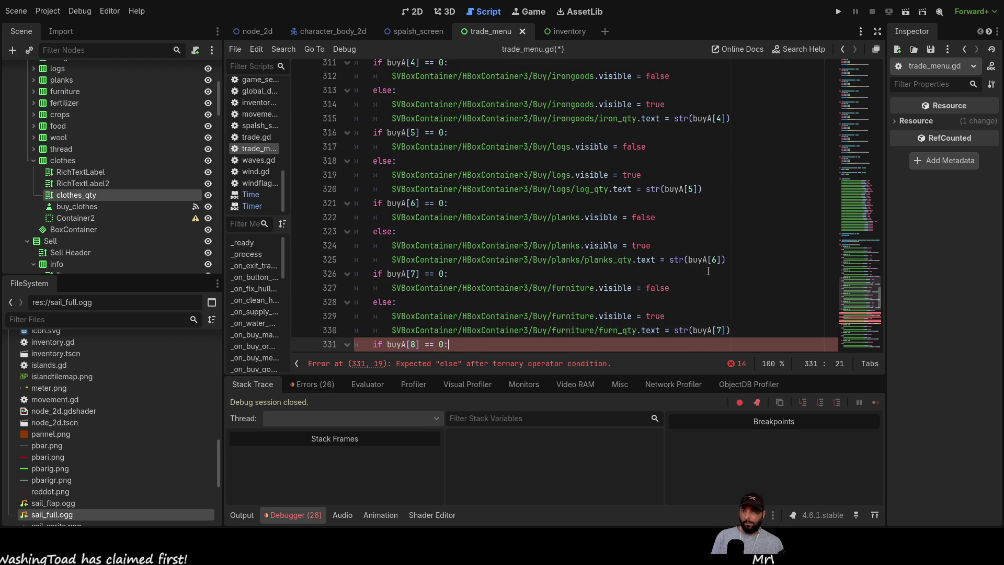
key(Down)
key(Down)
key(Down)
- Close the remaining str( calls down to line 360, leaving only warnings
text())
key(Down)
key(Down)
key(Down)
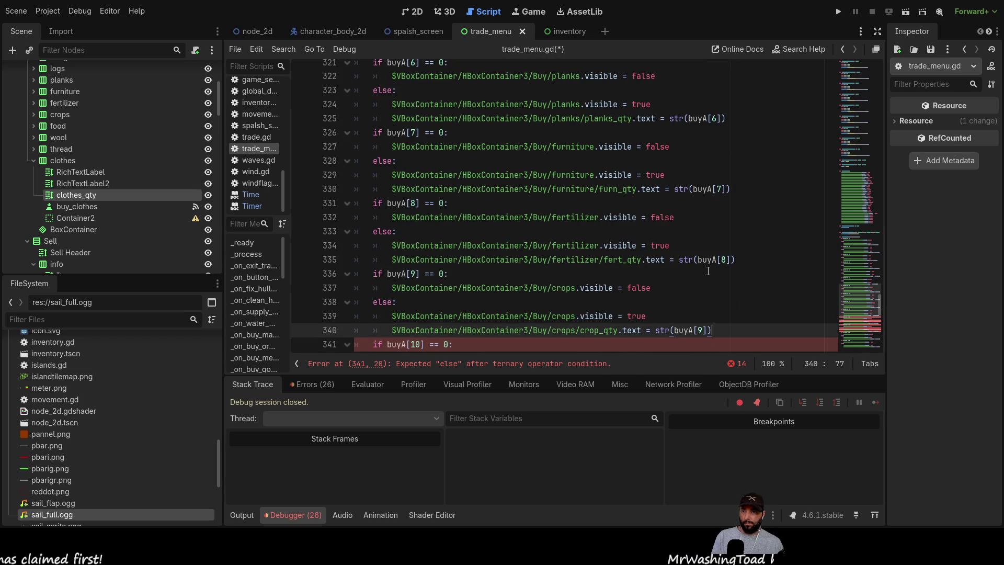
text())
key(Down)
key(Down)
key(Down)
text())
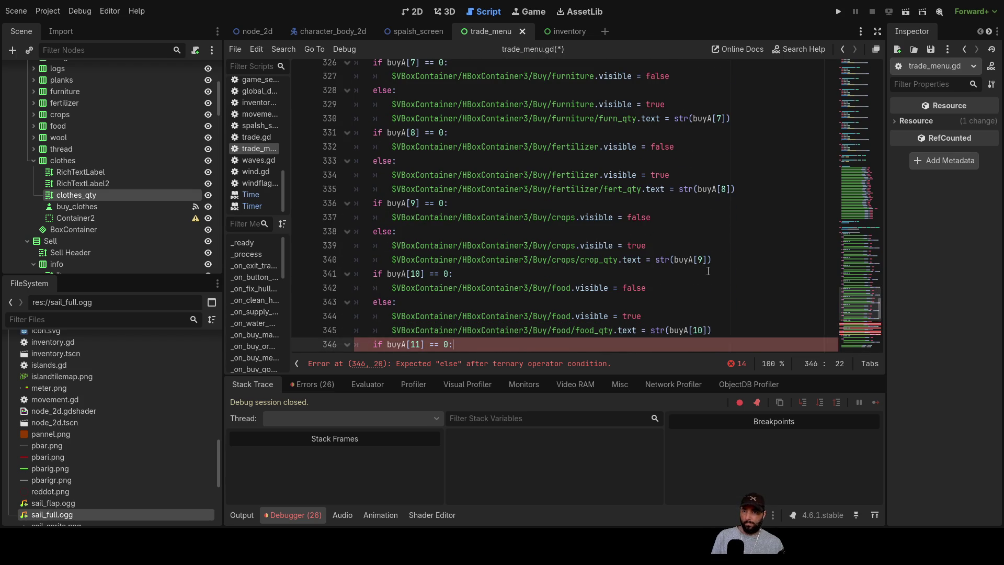
key(Down)
key(Down)
key(Down)
text())
key(Down)
key(Down)
key(Down)
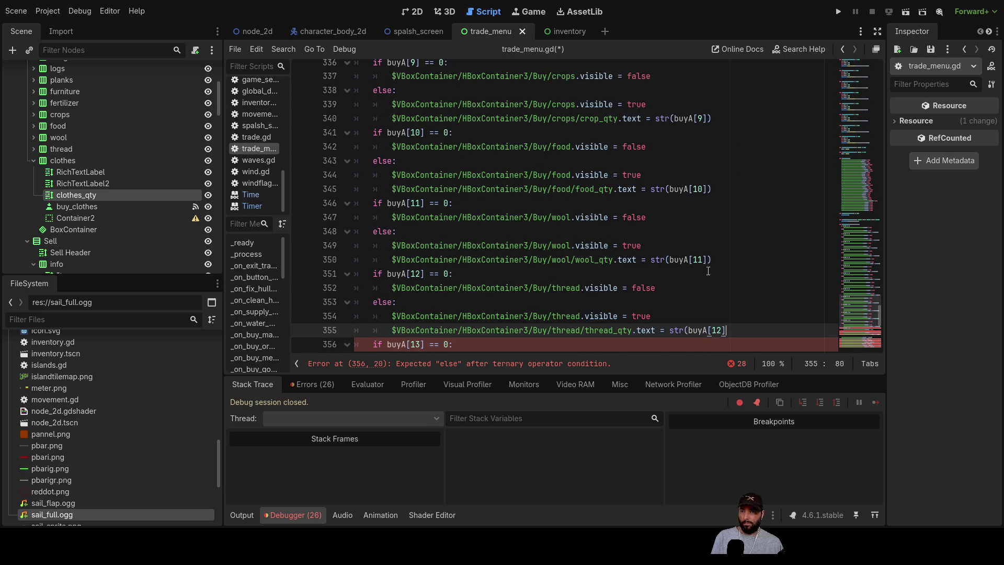
key(Down)
key(Down)
key(Down)
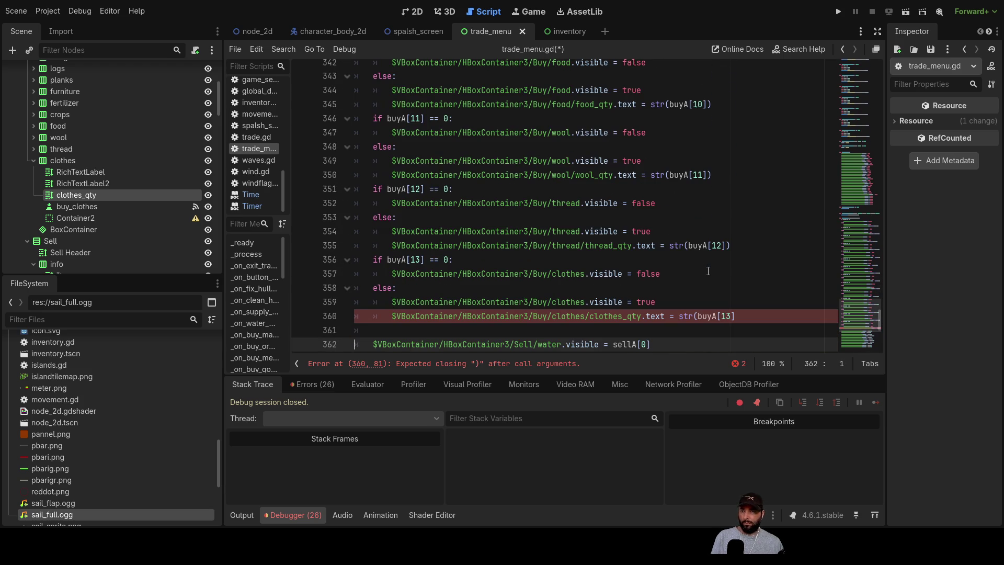
click(760, 319)
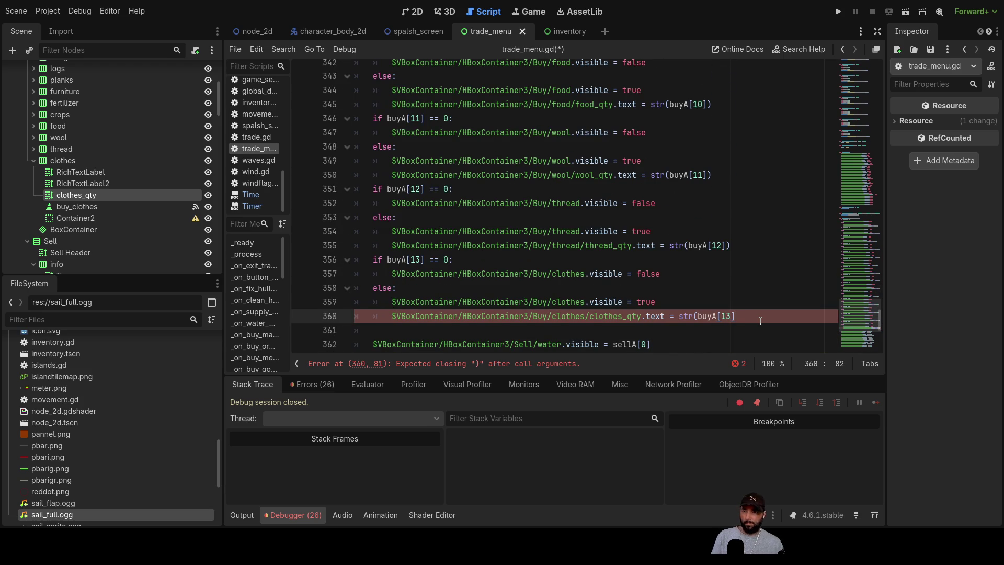
text())
scroll(761, 320, down, 5)
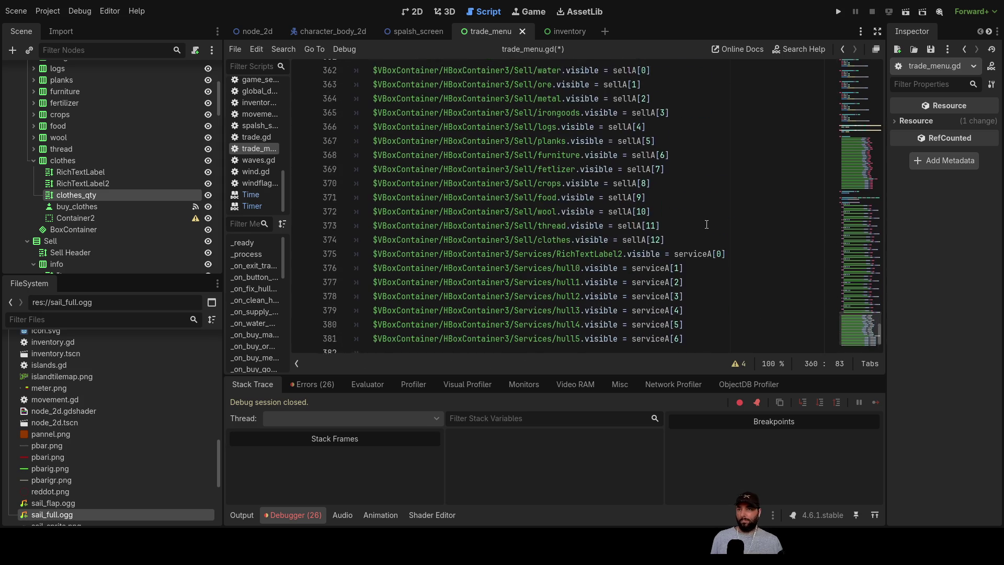
scroll(680, 283, up, 15)
scroll(631, 252, up, 10)
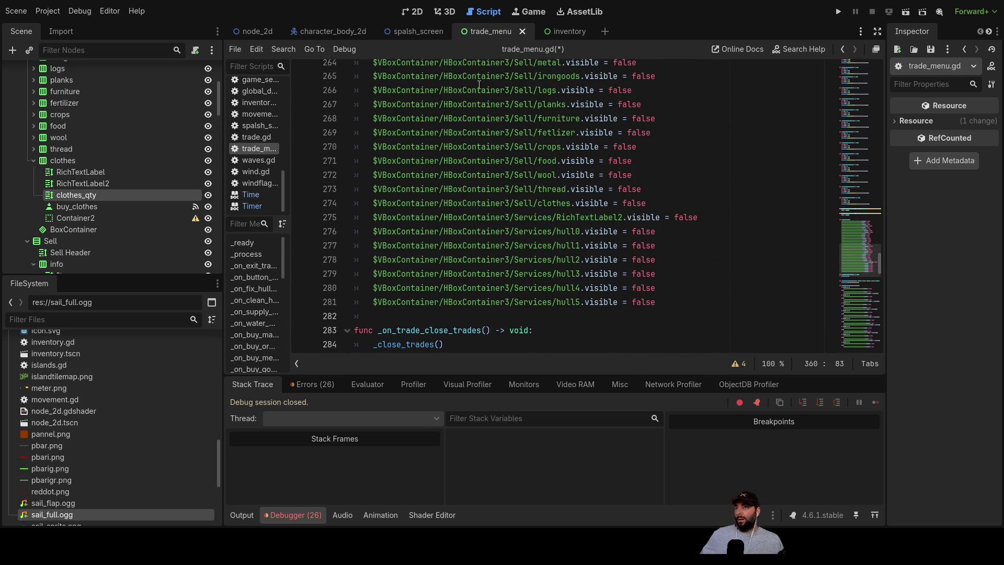
- Set the Sail sprite animation to stowed in the character_body_2d boat scene, then return to node_2d
click(326, 31)
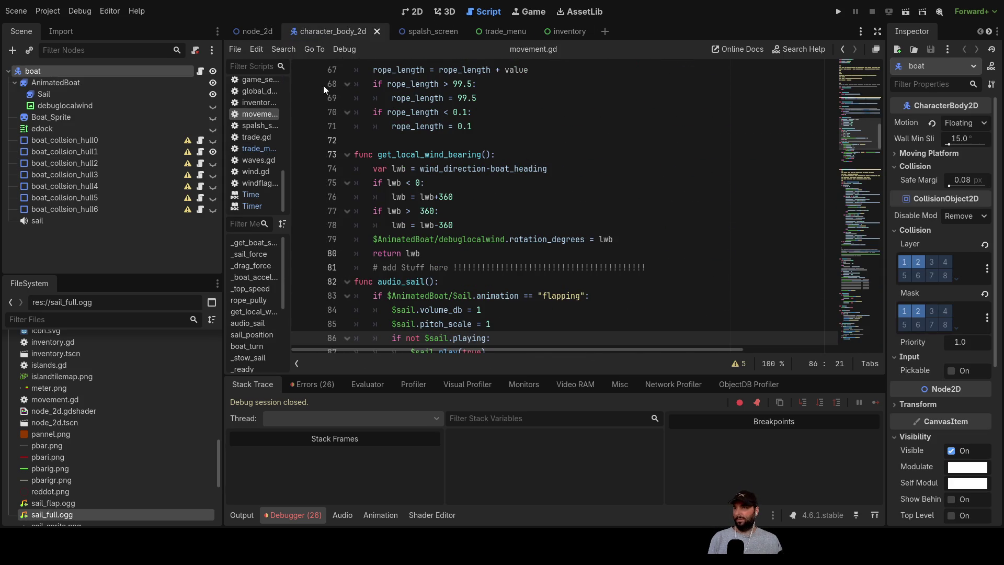
click(413, 13)
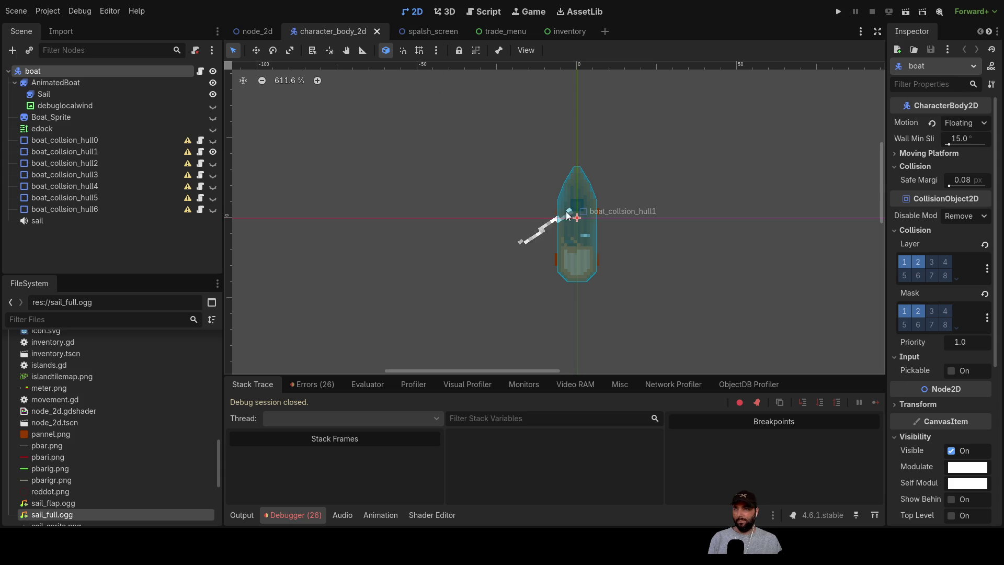
click(544, 230)
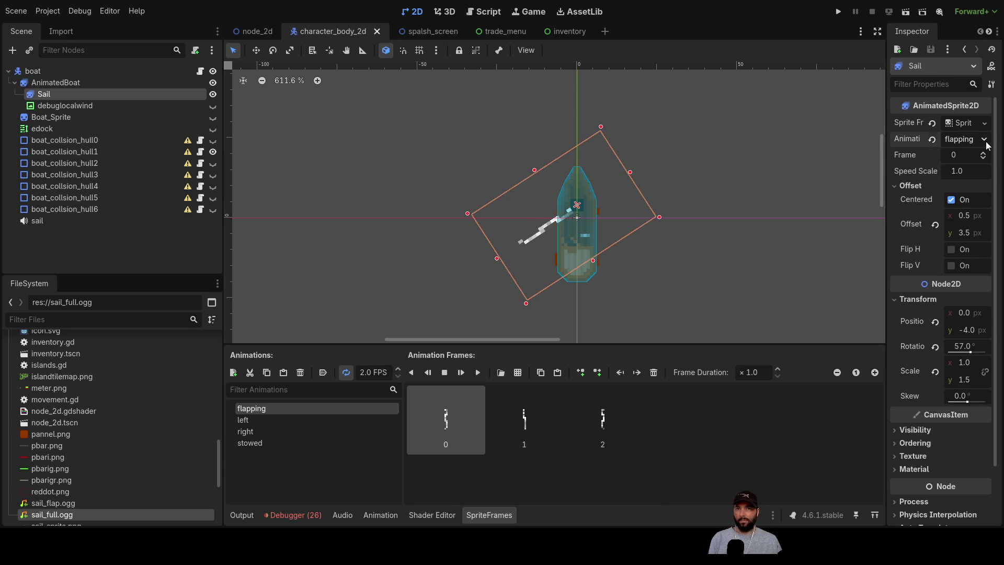
click(976, 195)
click(366, 167)
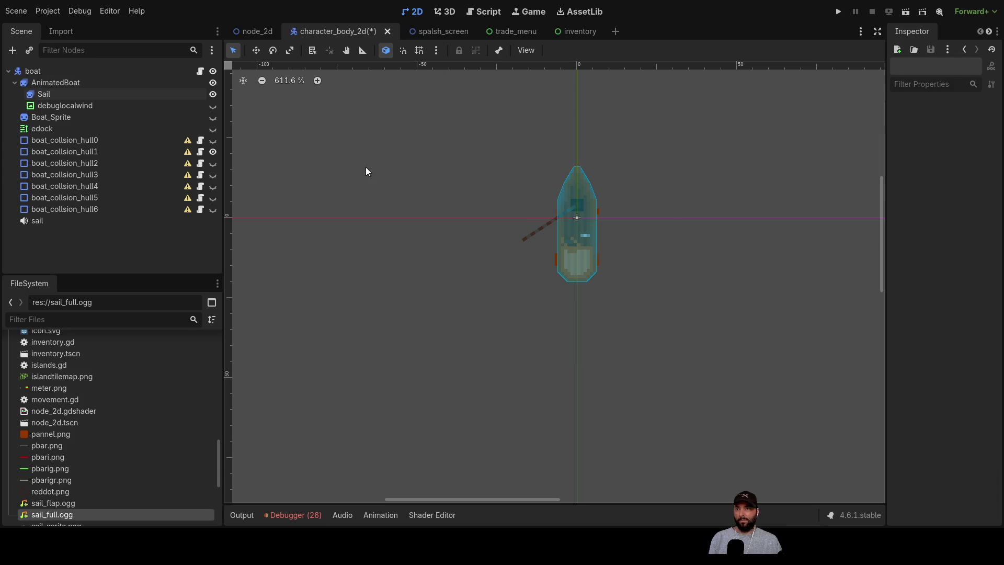
click(255, 31)
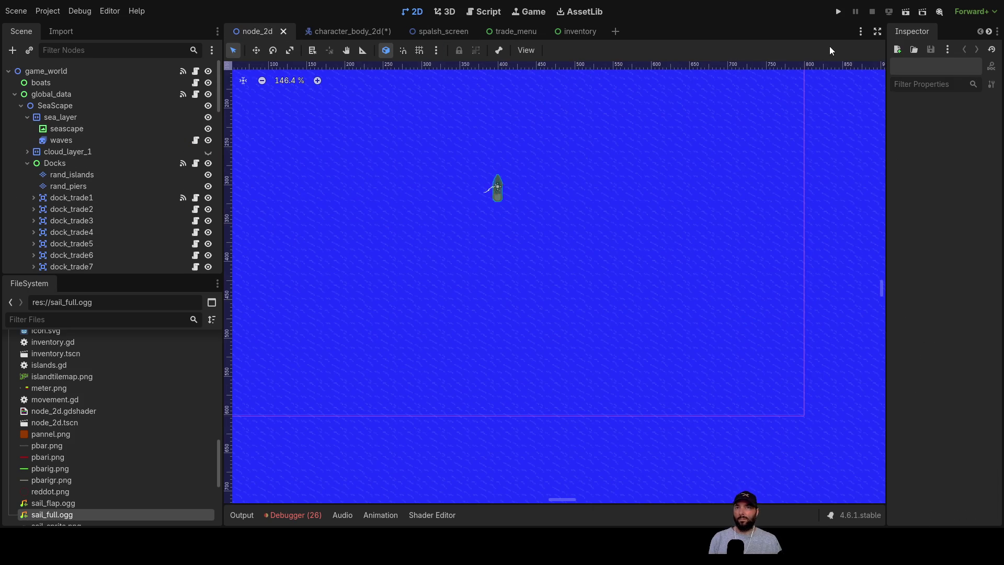
- Run the game, dock, exit the docks, sail north and dock again to reopen the trade menu
click(839, 15)
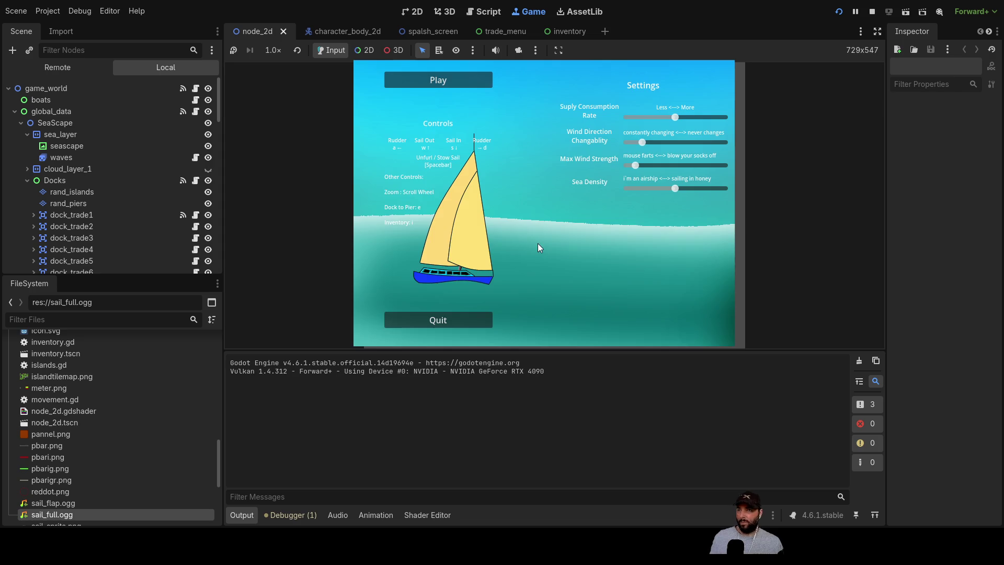
click(452, 83)
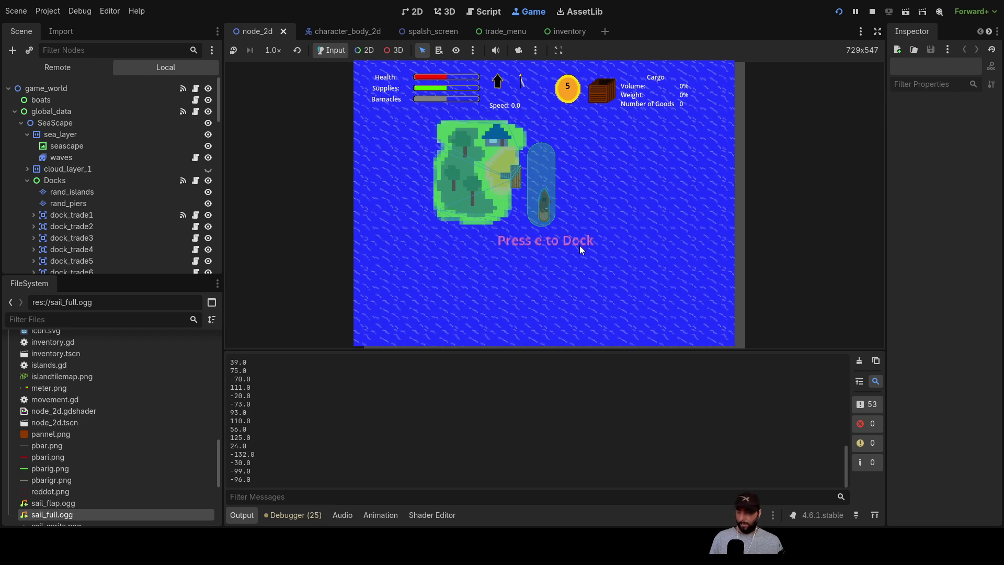
key(e)
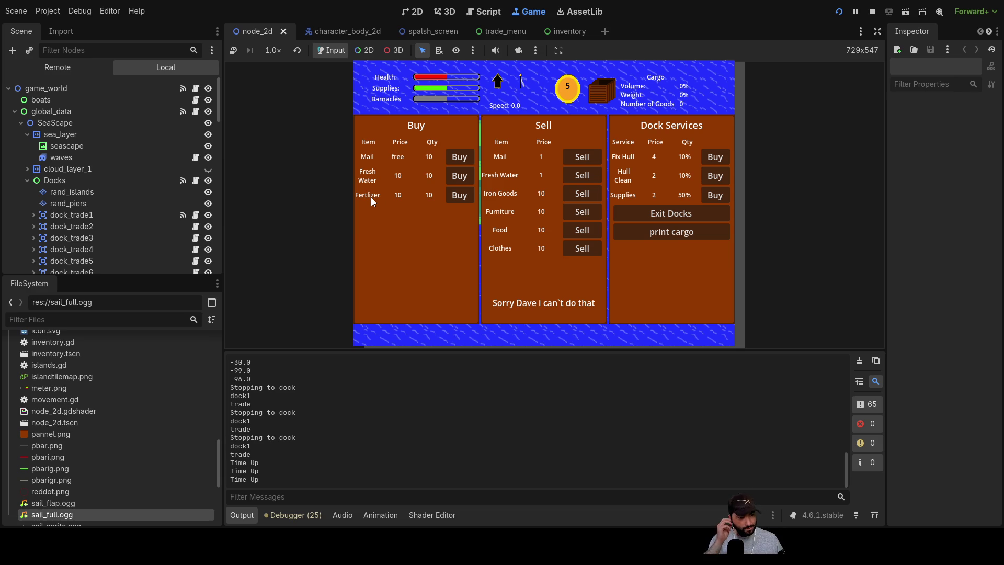
click(662, 214)
key(w)
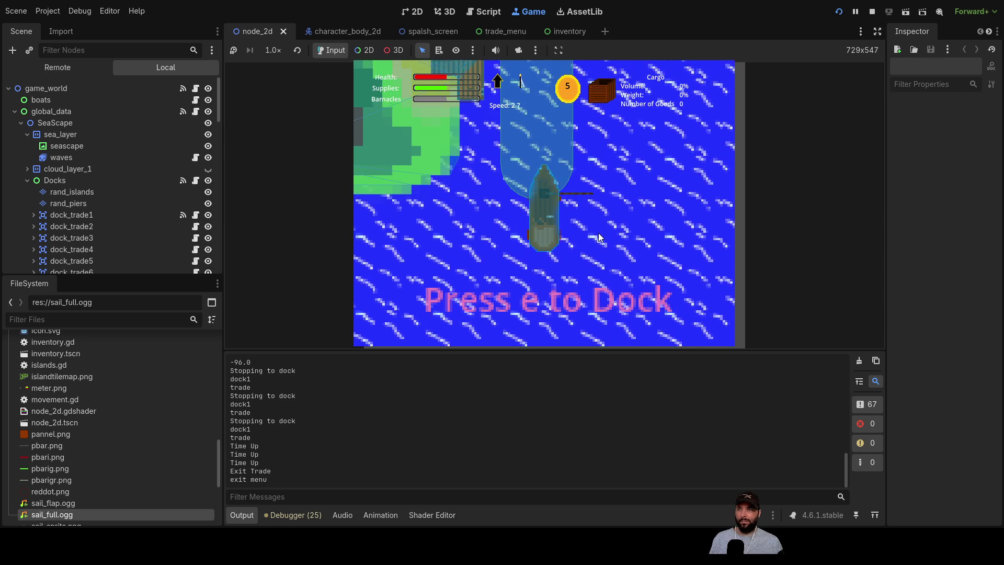
key(e)
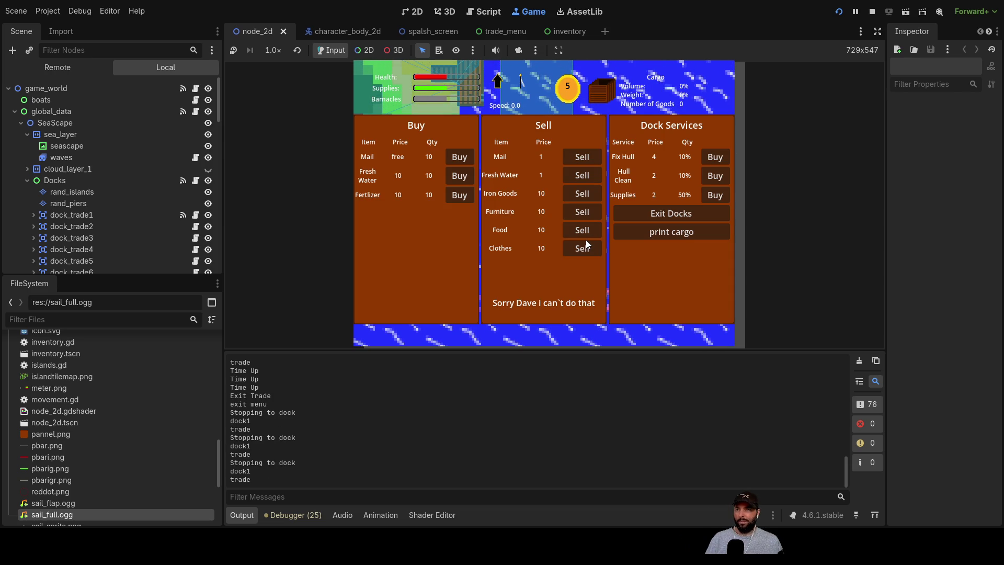
mouse_move(462, 159)
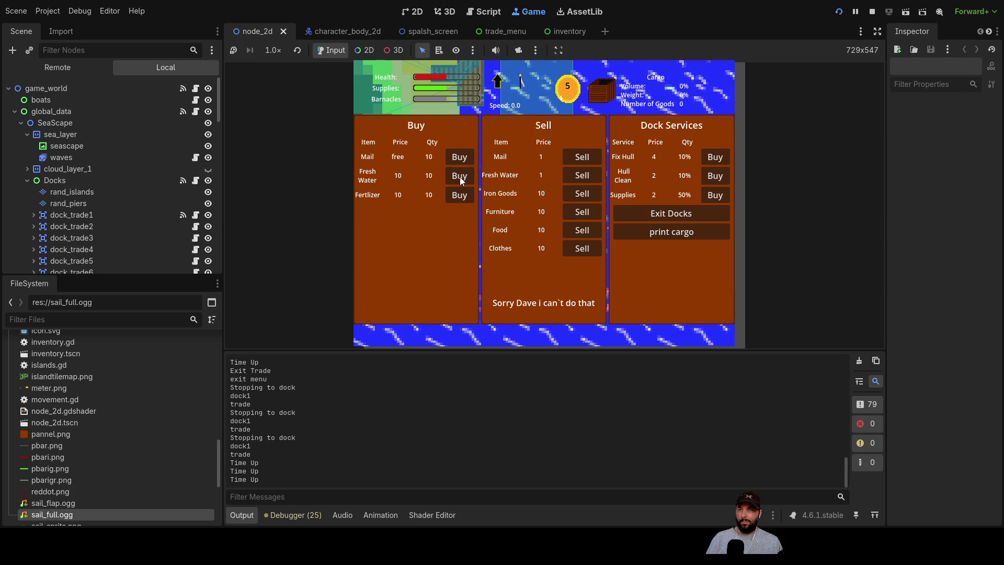
- Buy Mail, several Fresh Water and Fertilizer in the running game's dock trade menu
click(460, 178)
click(460, 181)
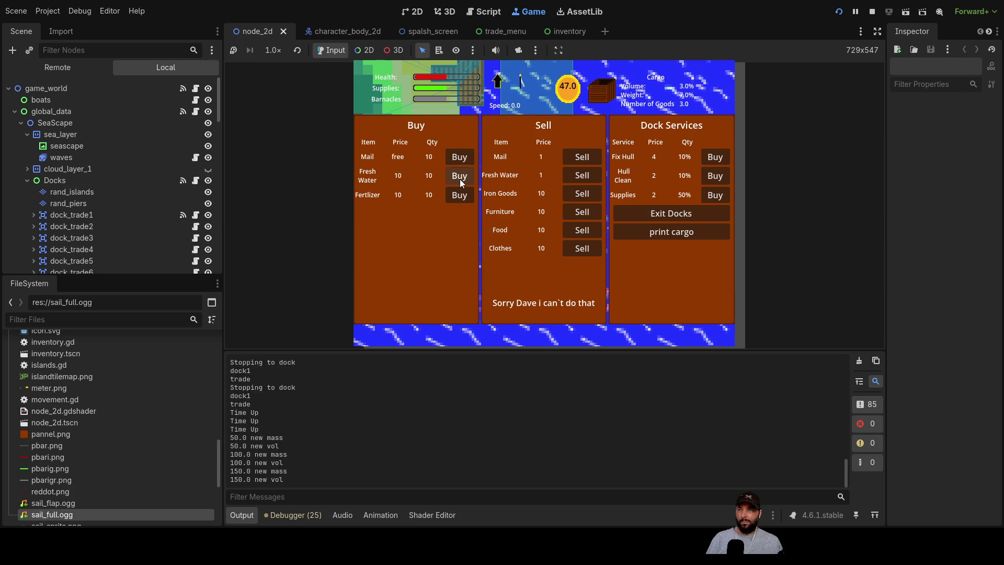
click(460, 180)
click(462, 180)
click(462, 179)
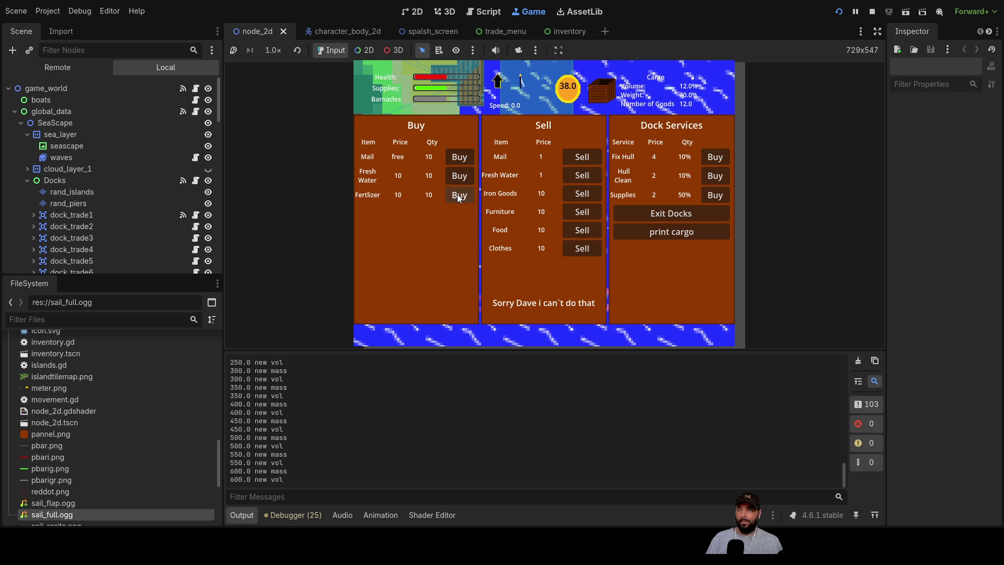
click(458, 196)
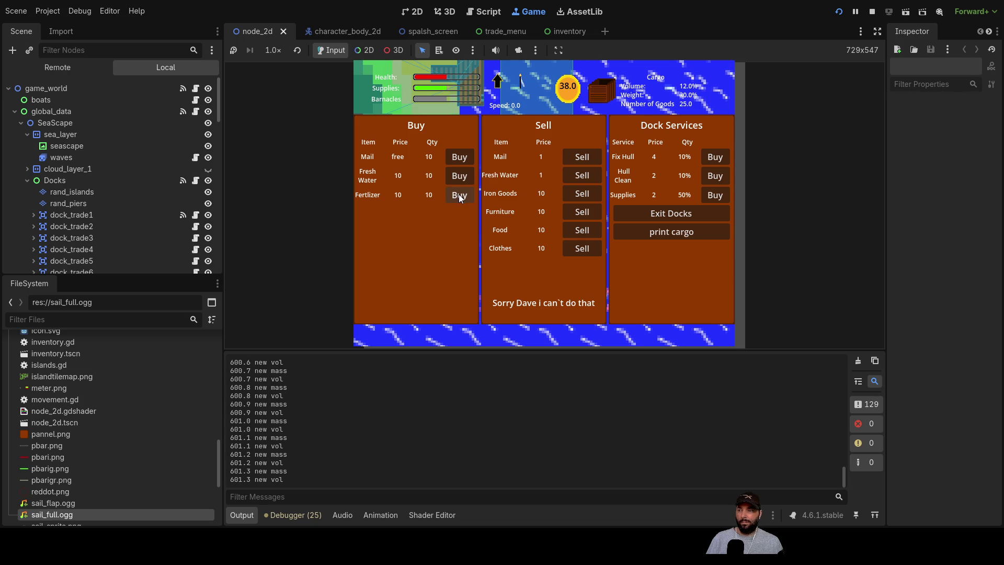
click(459, 195)
click(460, 177)
click(463, 164)
- Leave the docks, check the cargo hold (29 goods, 13% volume, 32% weight), then close it
click(676, 214)
key(i)
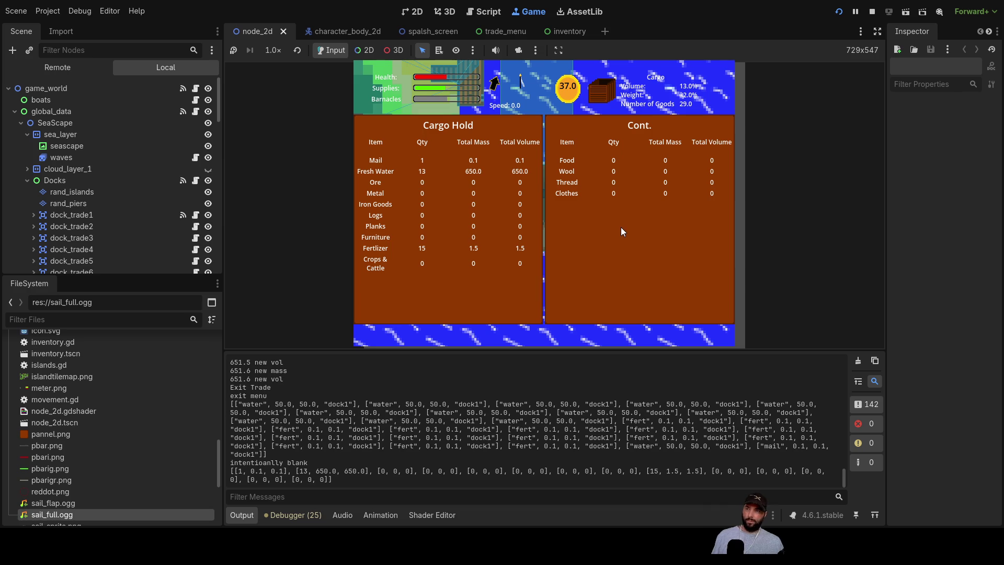
key(i)
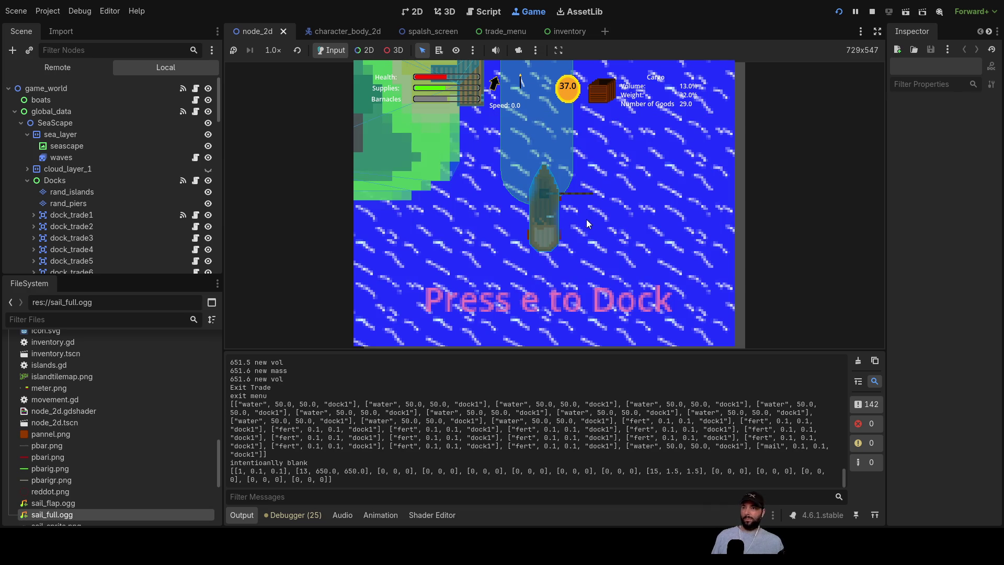
scroll(623, 222, down, 5)
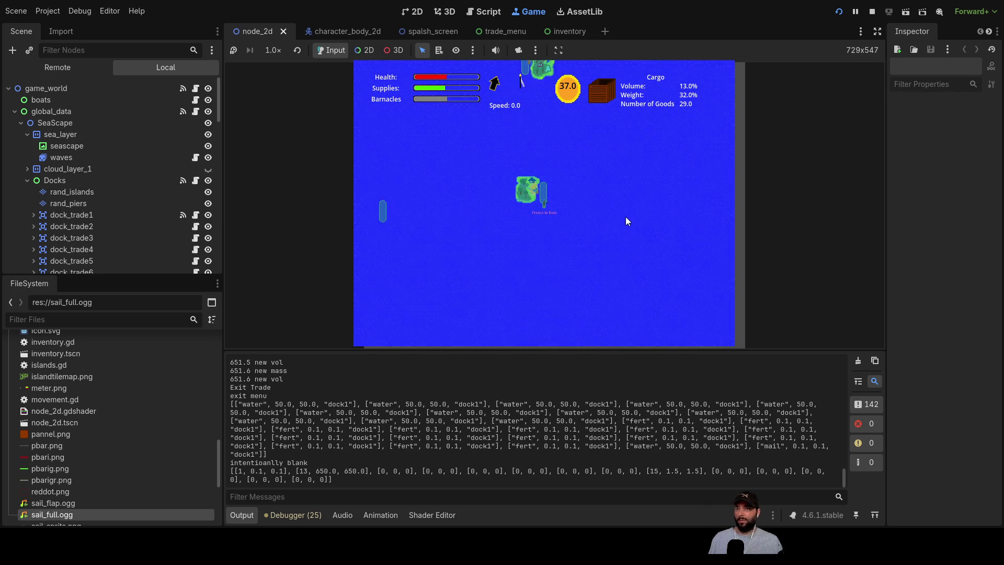
scroll(620, 221, up, 2)
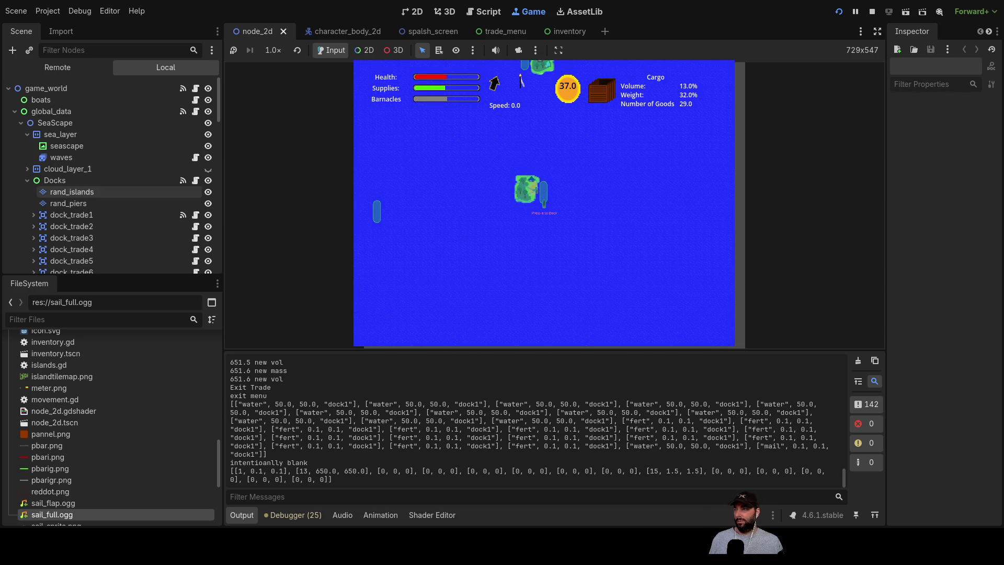
- Select dock_trade2's CollisionShape2D and list its signals in a widened Node dock
click(77, 224)
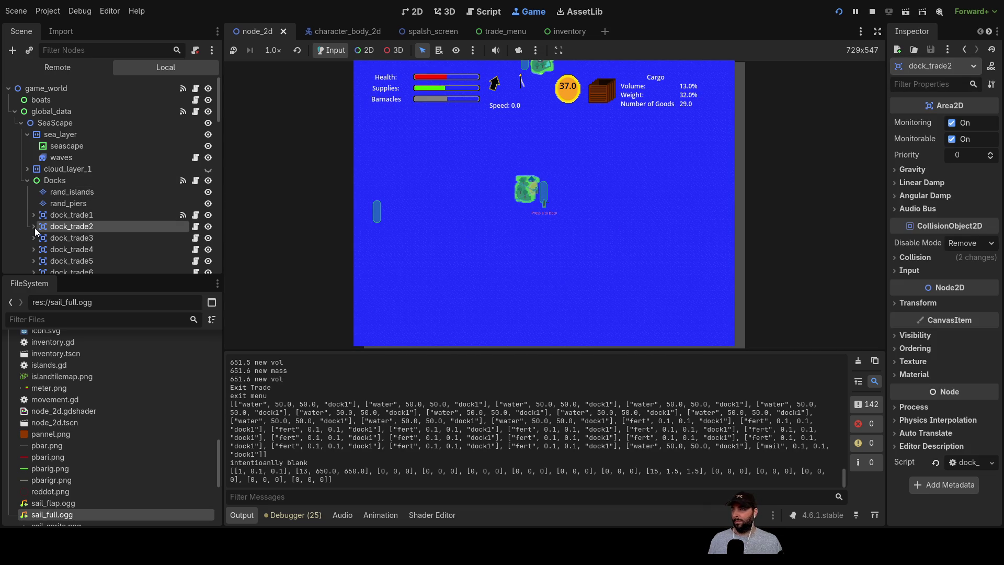
click(34, 226)
click(102, 238)
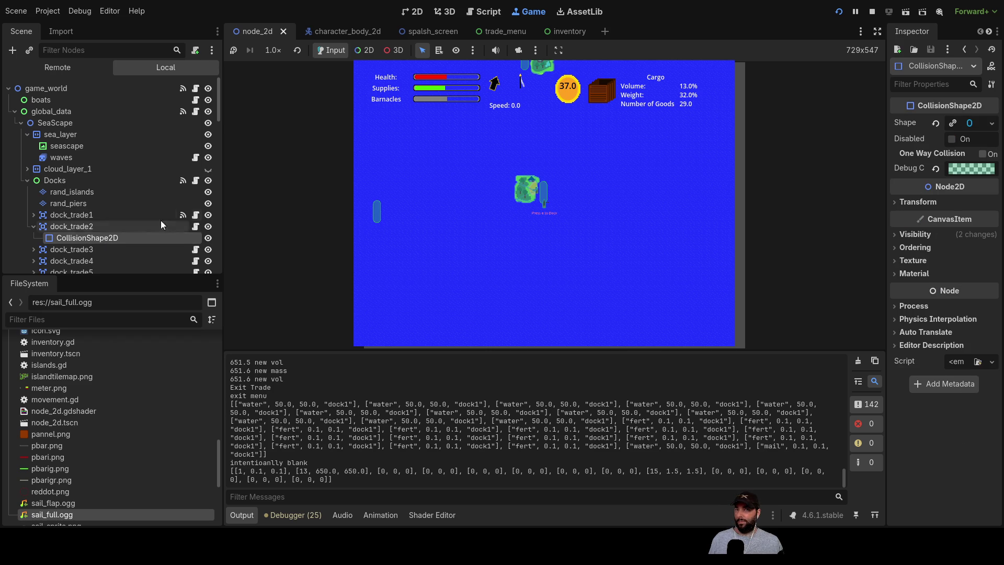
mouse_move(886, 272)
mouse_down()
mouse_move(837, 213)
mouse_move(755, 282)
mouse_up()
click(879, 31)
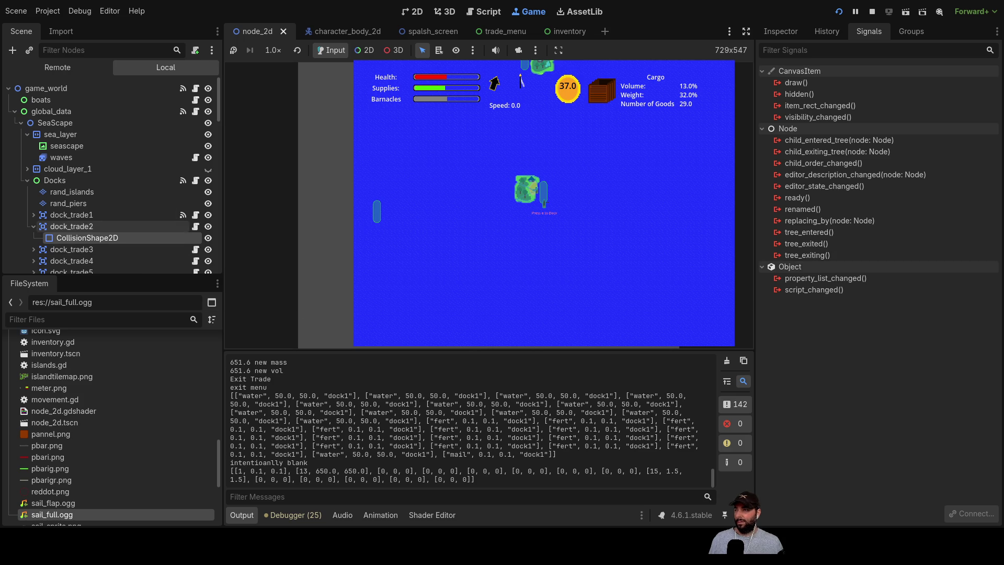
- Compare dock_trade1's connected signals with dock_trade2's, then connect dock_trade2's body_entered to the Trade node
click(34, 215)
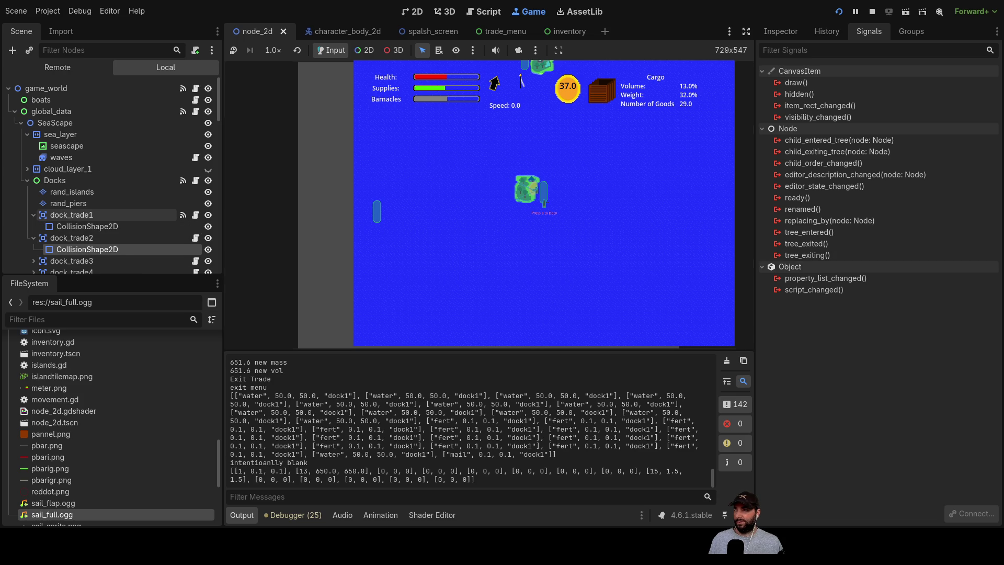
click(106, 226)
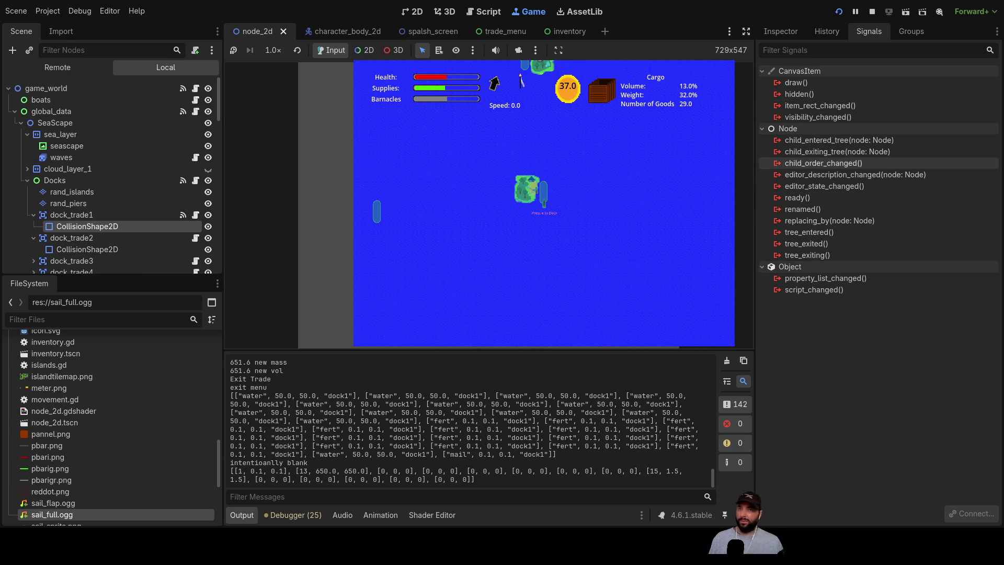
click(72, 215)
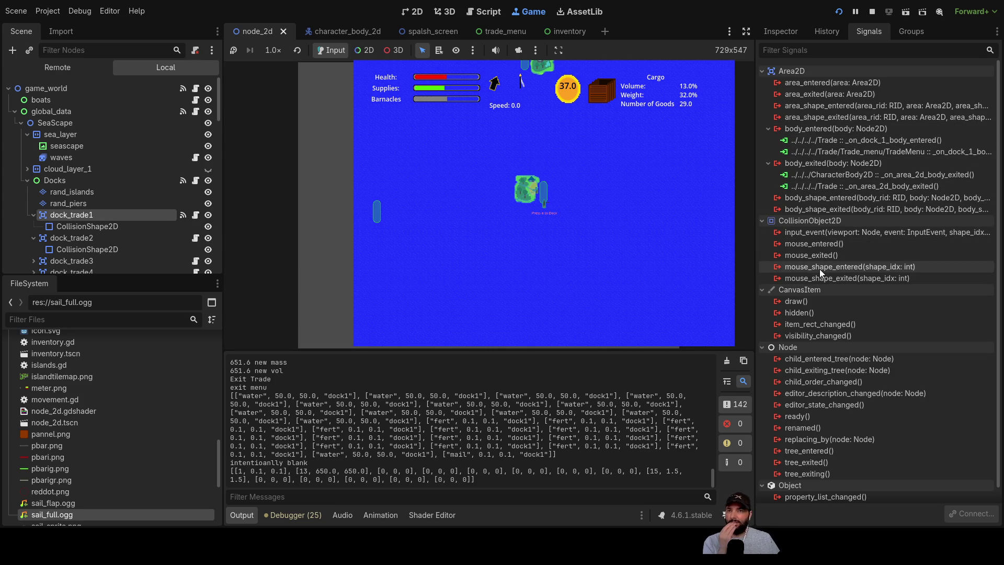
click(96, 237)
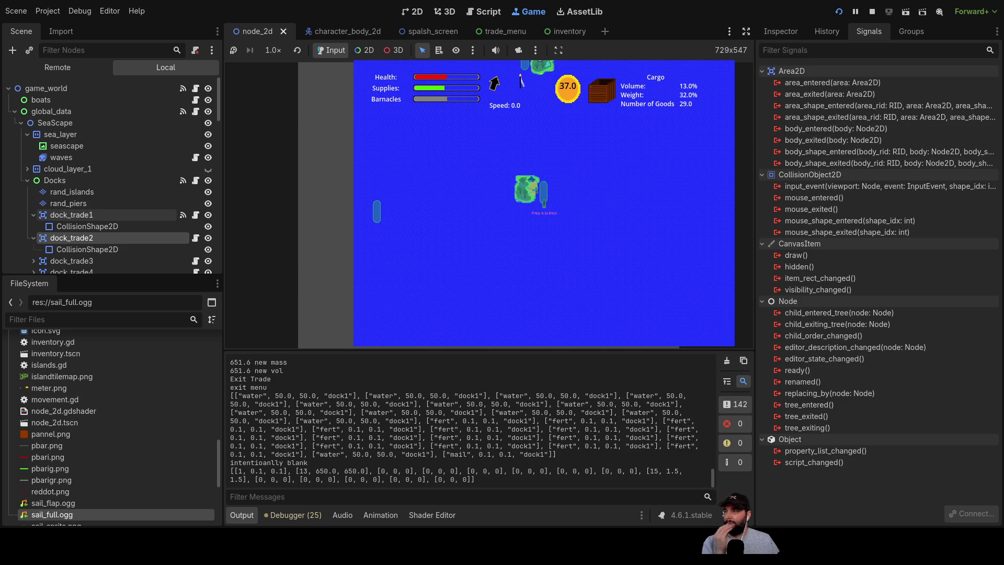
click(80, 216)
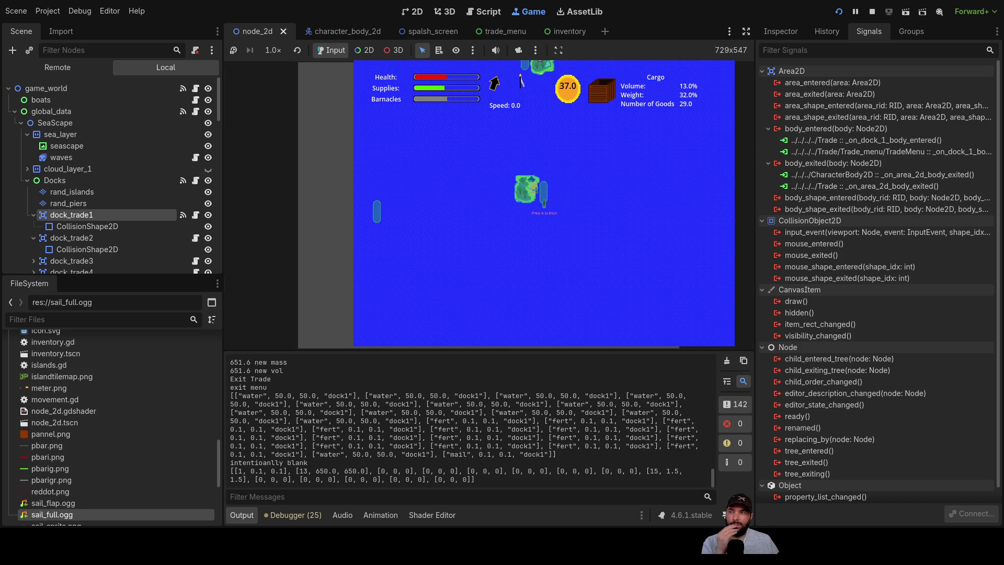
click(71, 238)
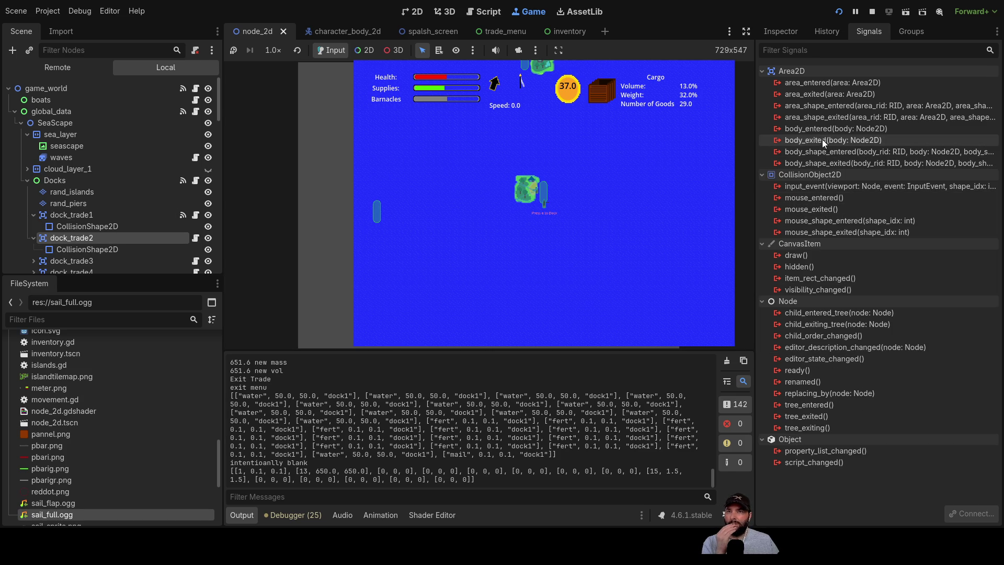
click(818, 128)
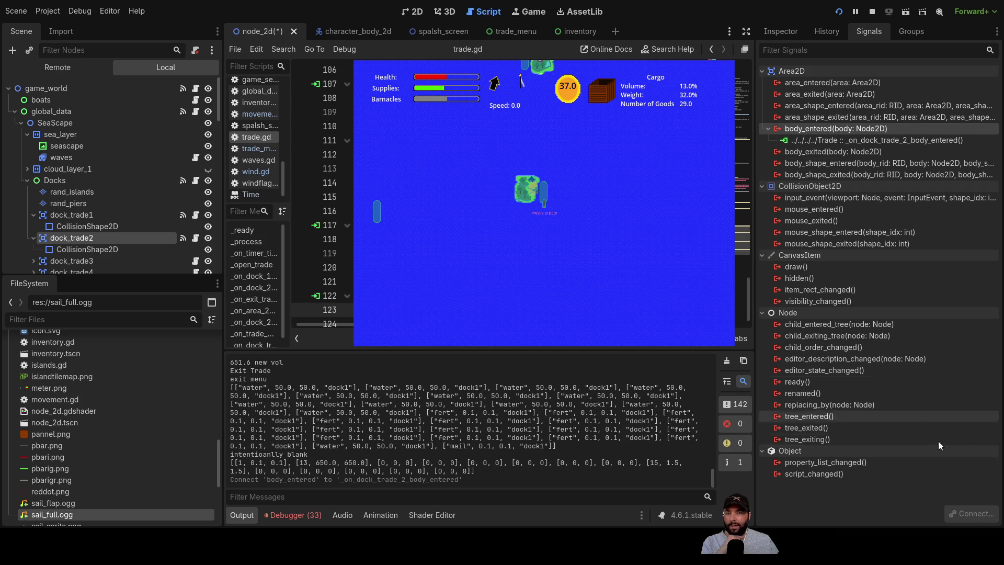
- Connect dock_trade2's body_entered to a TradeMenu _on_dock_trade_2_body_entered handler and browse trade_menu.gd
click(831, 130)
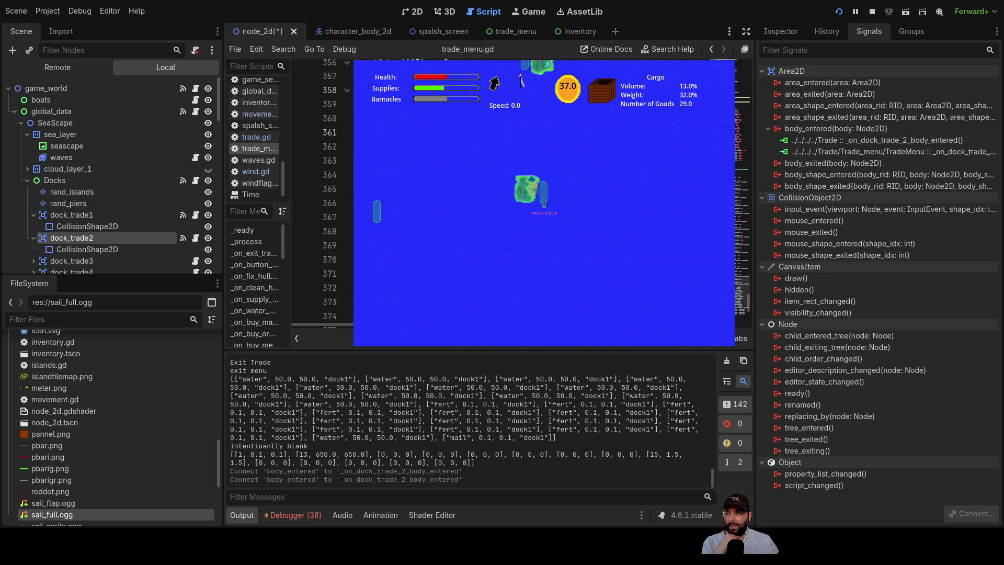
click(329, 255)
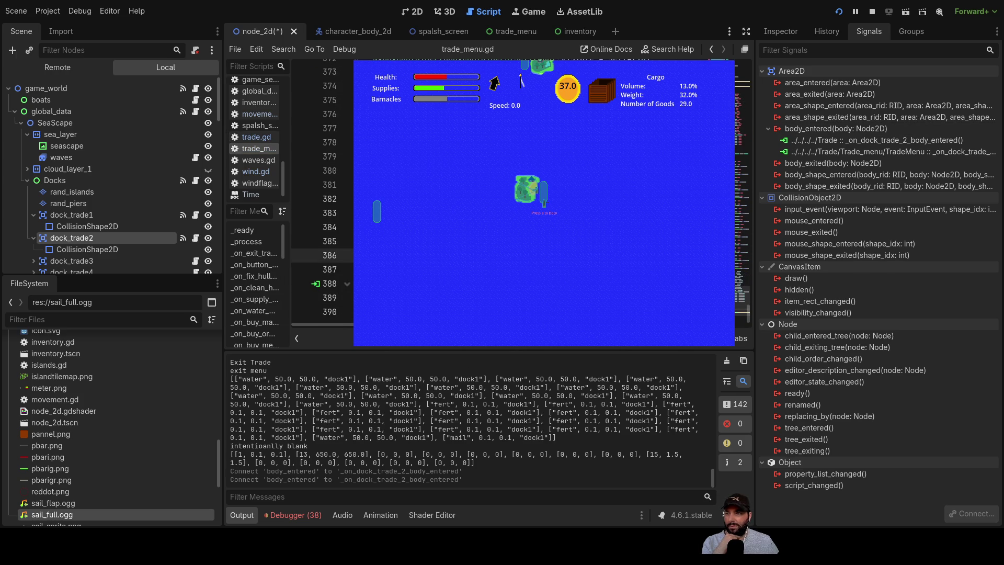
scroll(322, 191, up, 20)
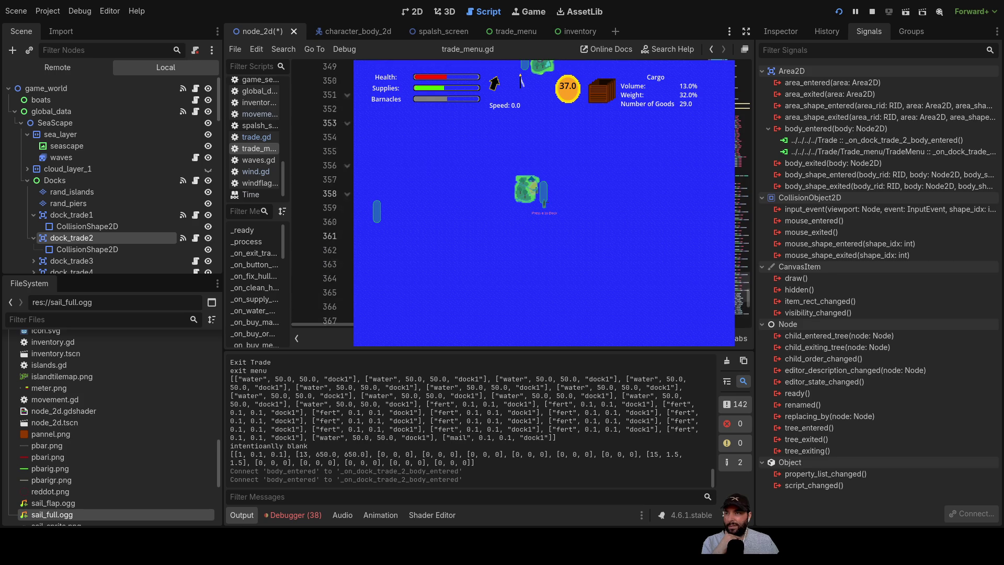
scroll(321, 190, up, 8)
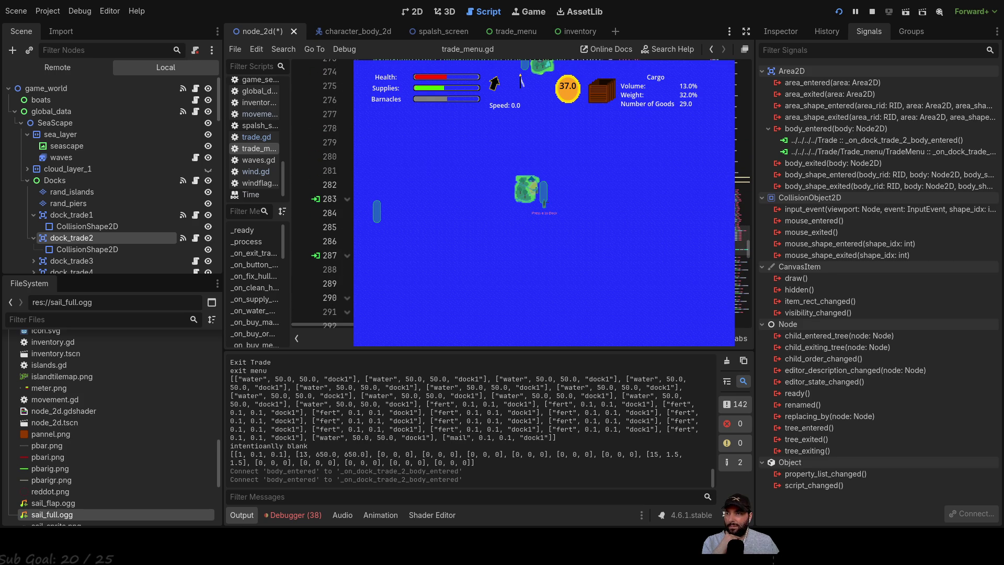
scroll(321, 191, up, 2)
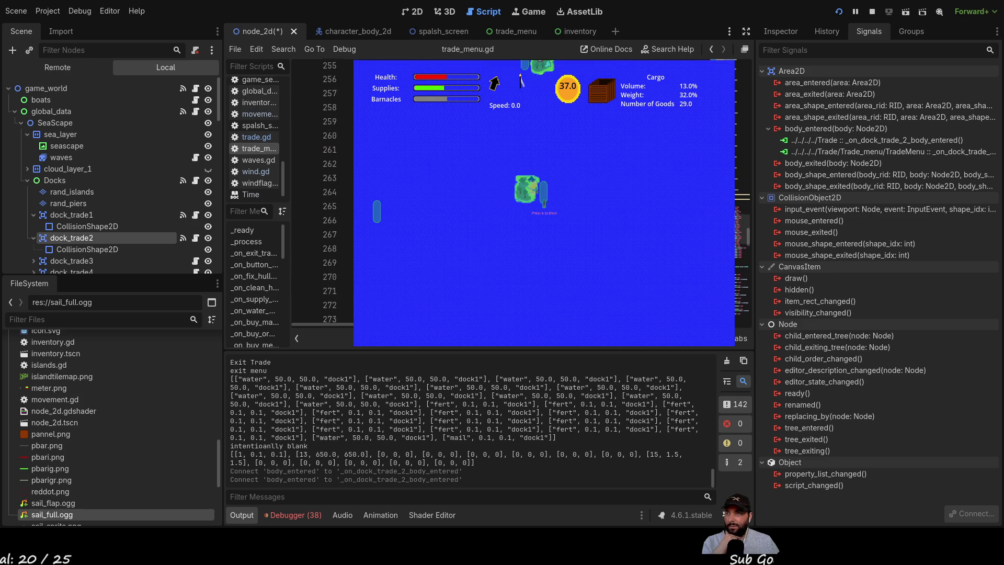
scroll(322, 191, up, 15)
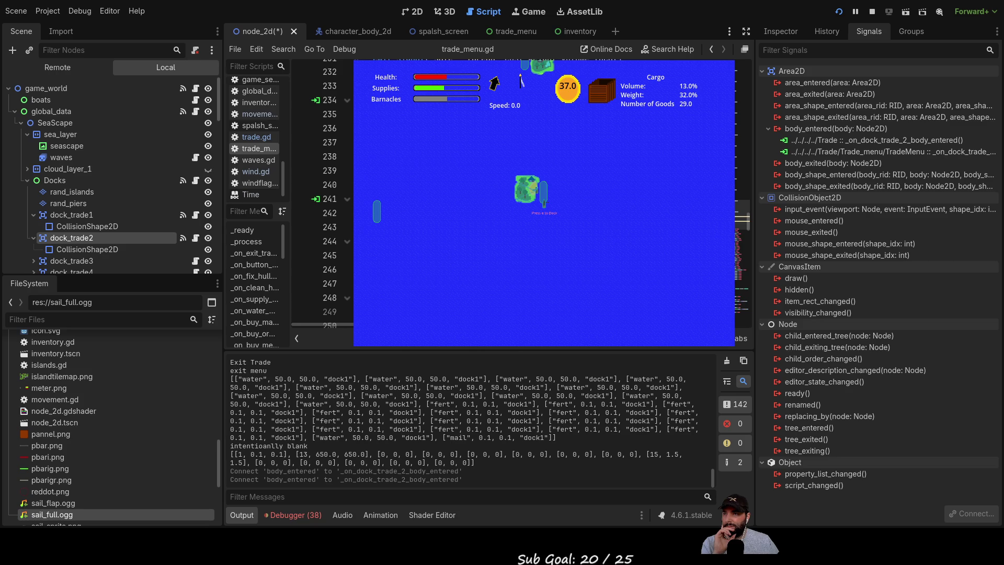
- Remove the stray trailing blank line at the end of trade_menu.gd
click(324, 199)
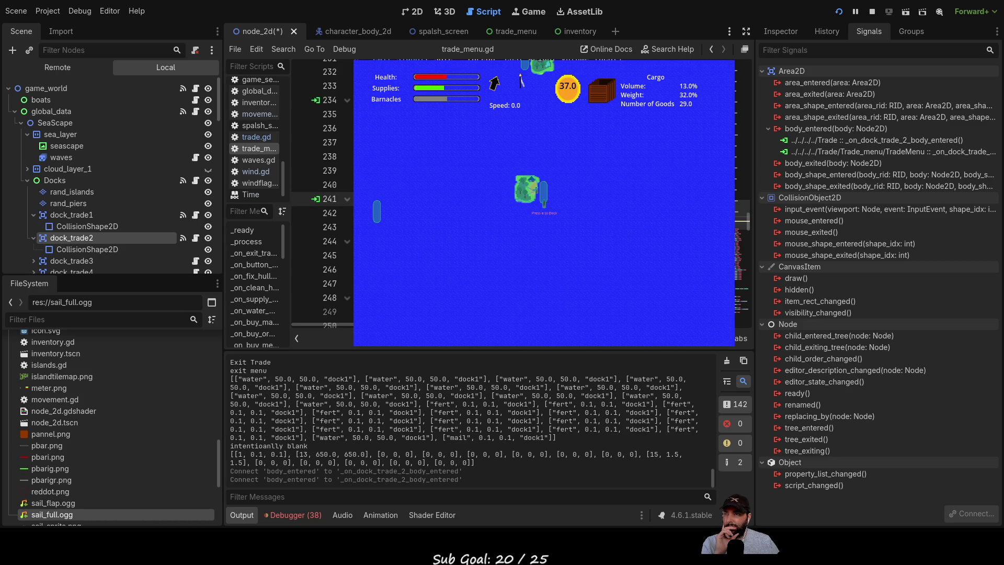
scroll(324, 194, down, 20)
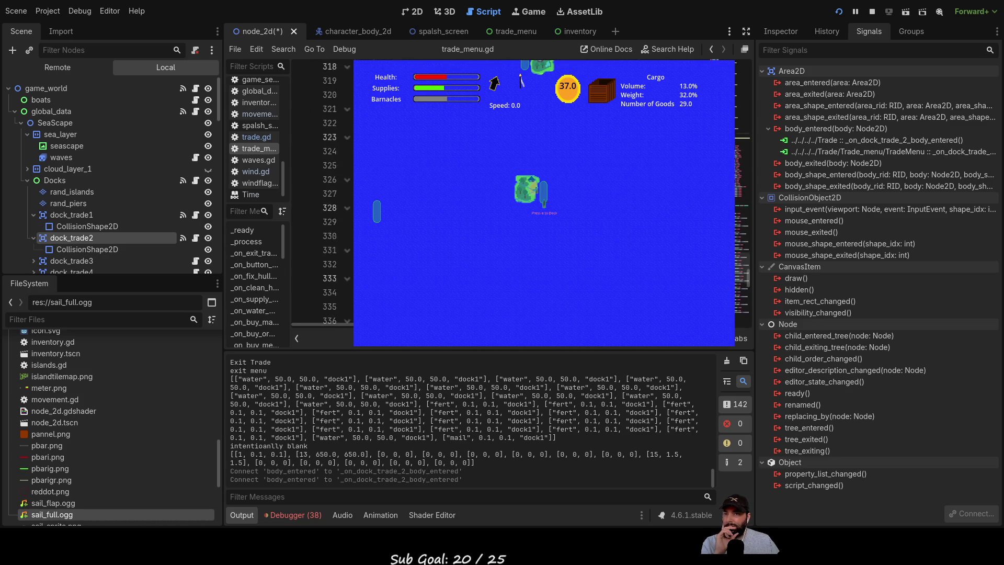
scroll(325, 194, down, 5)
click(334, 297)
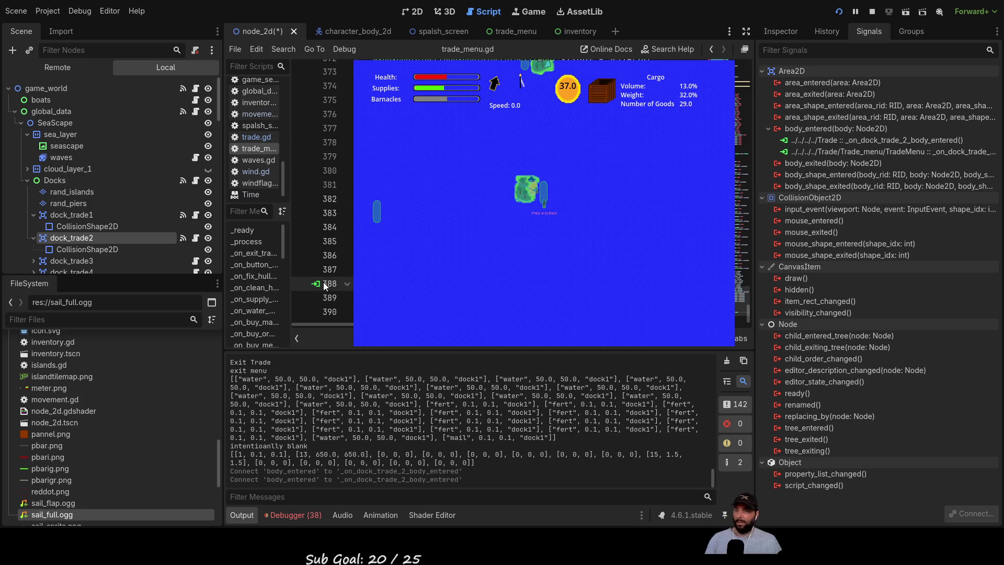
key(BackSpace)
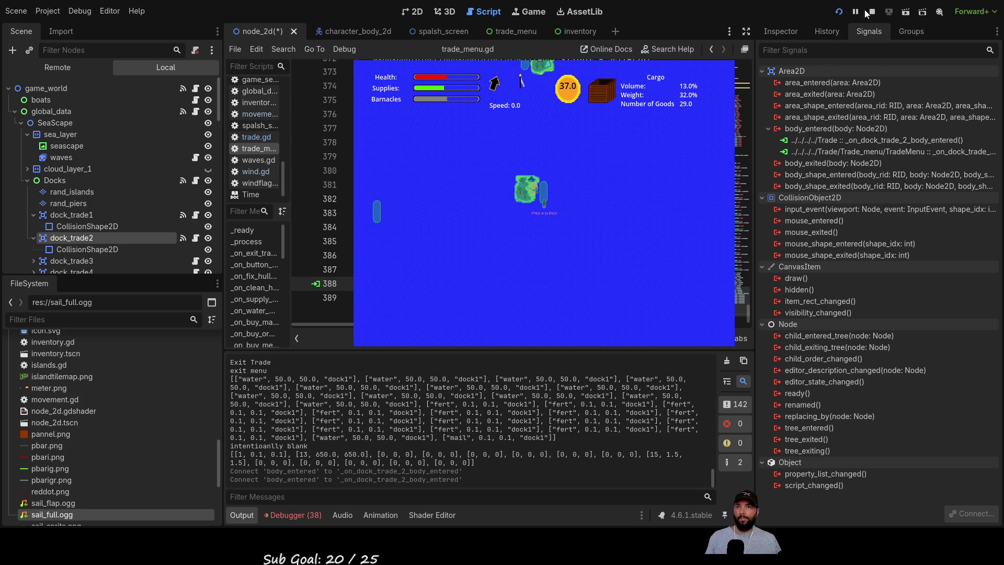
- Stop the game and paste the _on_dock_trade_2_body_entered stub below the dock_1 handler
click(871, 12)
scroll(423, 207, up, 20)
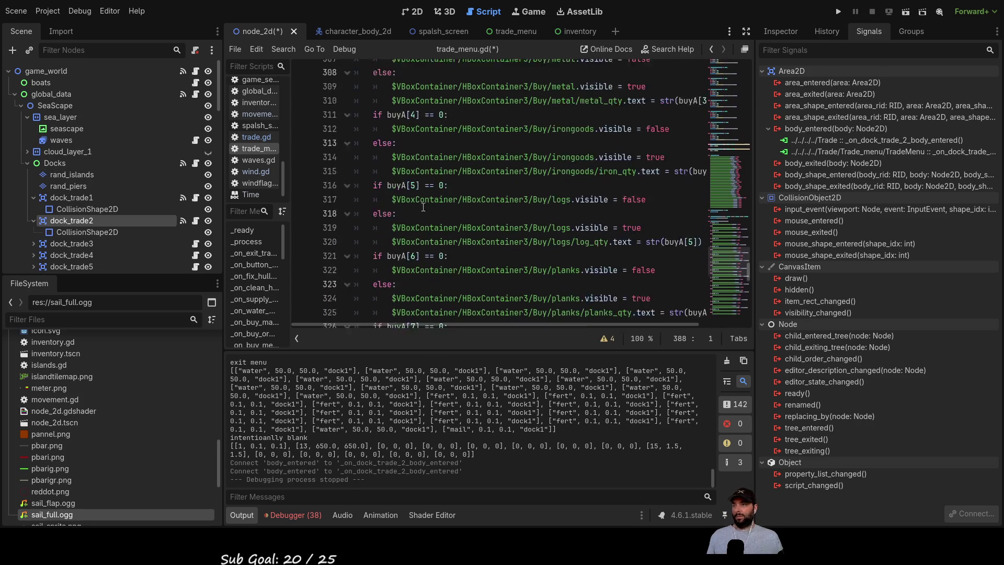
scroll(423, 207, up, 20)
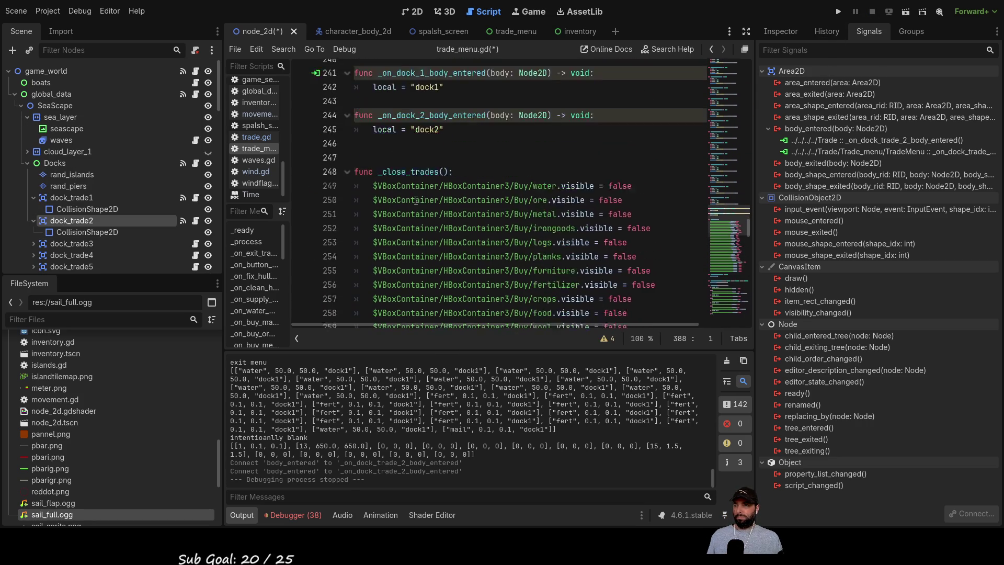
scroll(416, 201, up, 3)
click(413, 200)
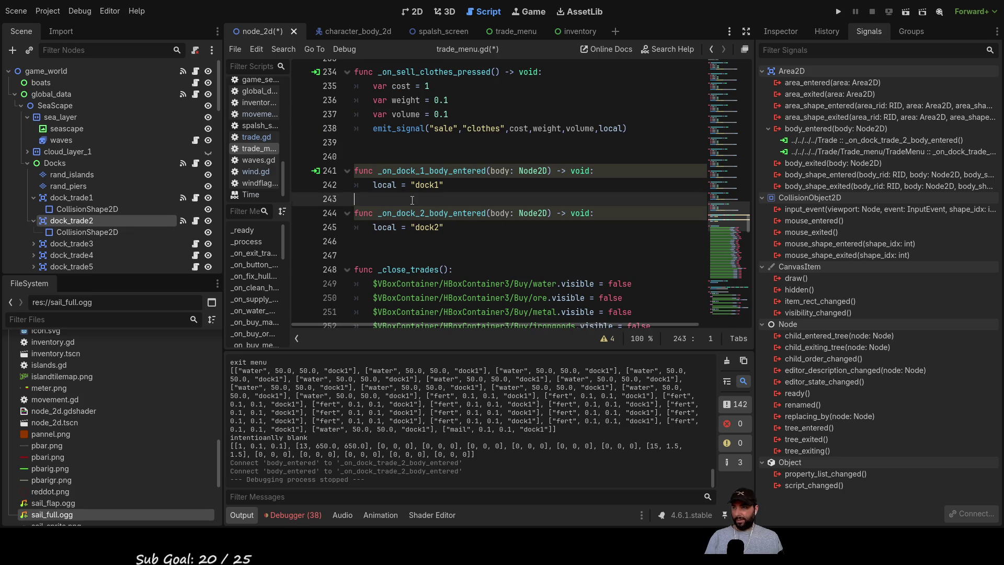
key(Return)
key(Return)
key(Return)
key(Up)
key(Up)
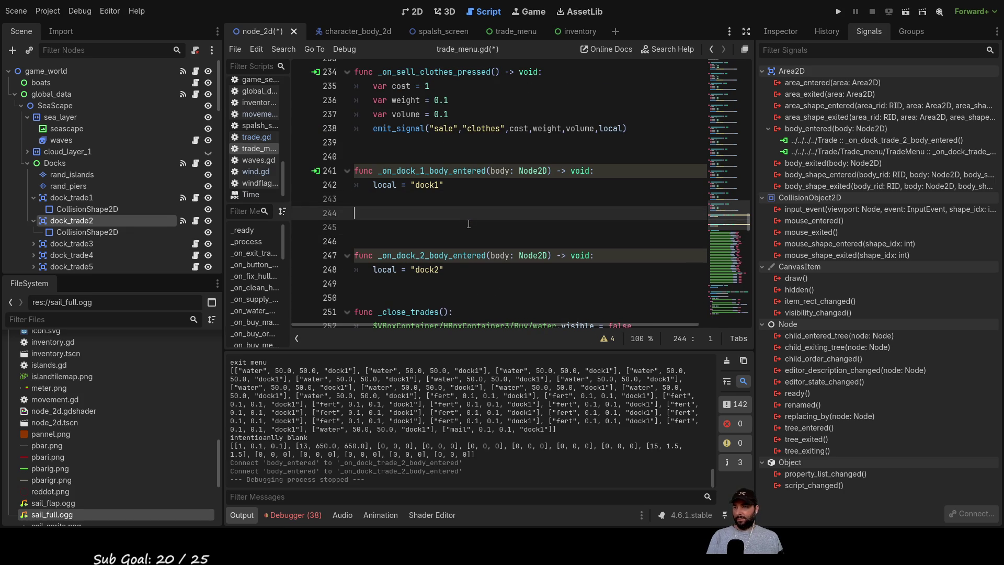
text(func _on_dock_trade_2_body_entered(body: Node2D) -> void: 	pass # Replace with function body.)
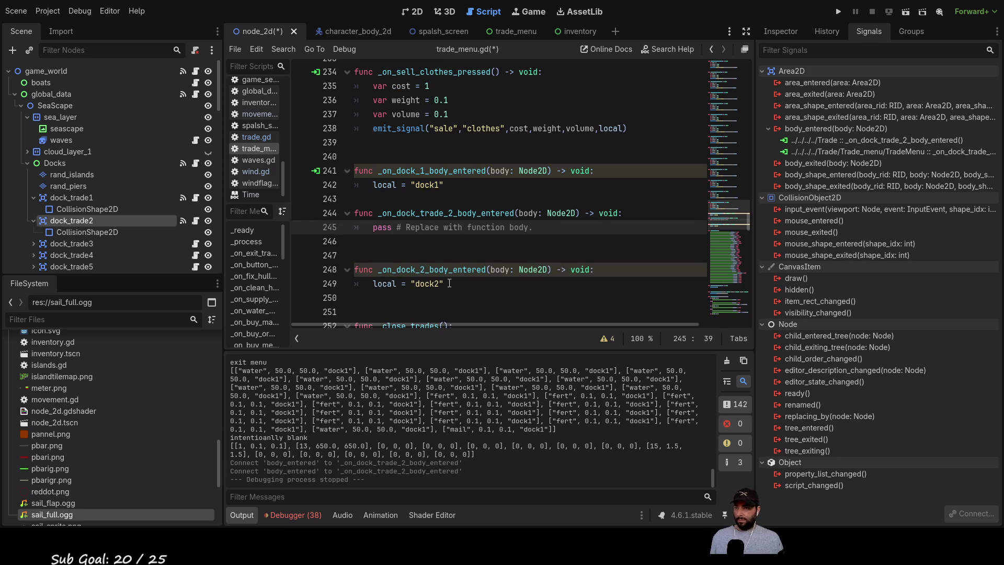
- Move the local = "dock2" assignment into the new handler, replacing its placeholder pass
click(450, 283)
key(shift+Home)
key(ctrl+c)
key(BackSpace)
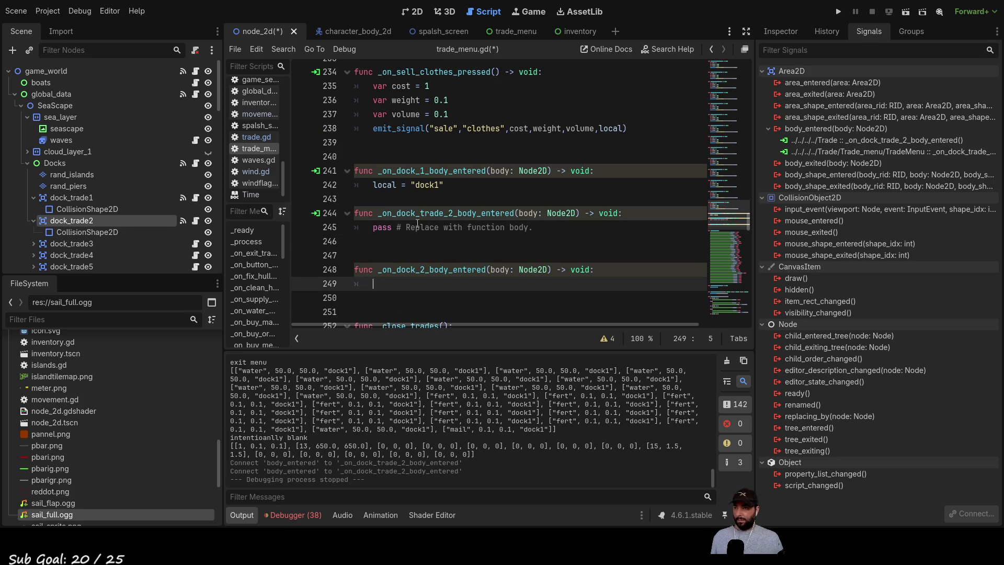
drag(411, 226, 369, 227)
key(ctrl+v)
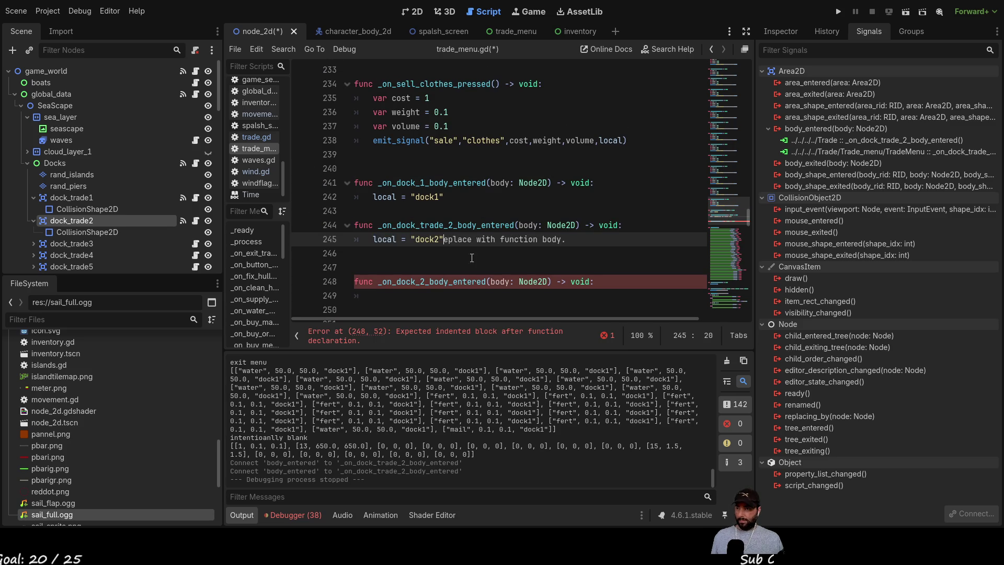
- Delete the leftover _on_dock_2_body_entered line and an extra blank line
click(490, 301)
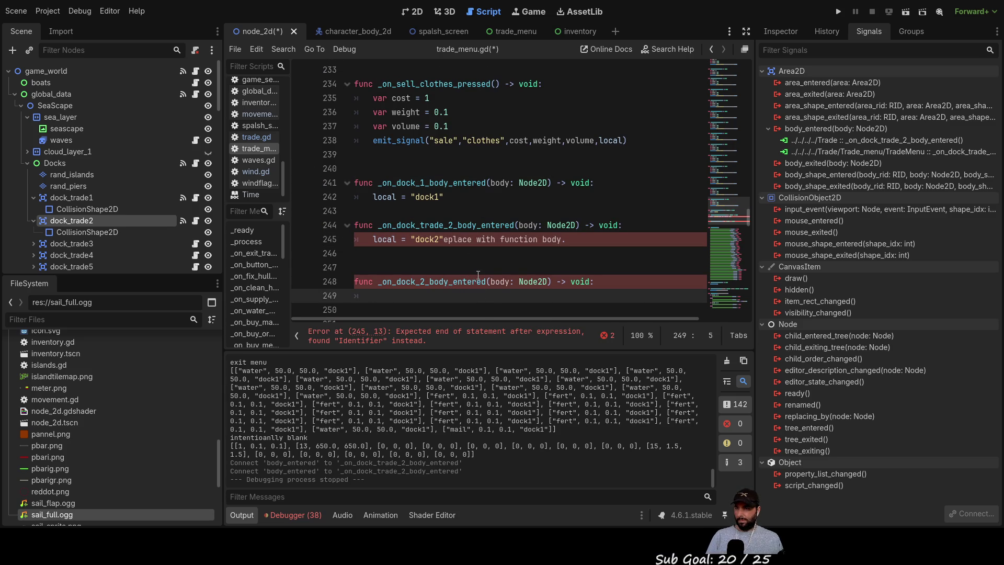
scroll(478, 275, down, 1)
shift+click(336, 239)
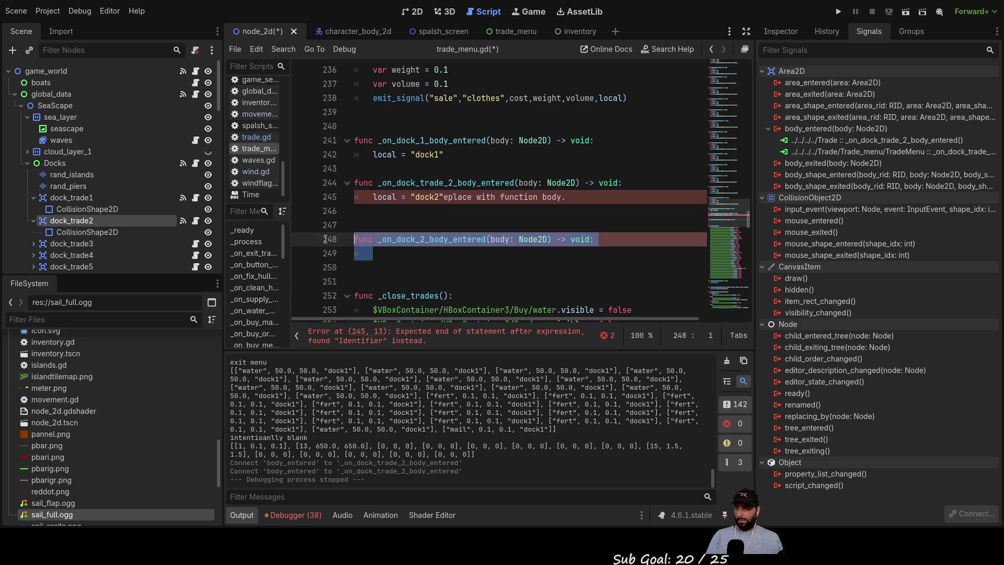
key(BackSpace)
key(BackSpace)
key(BackSpace)
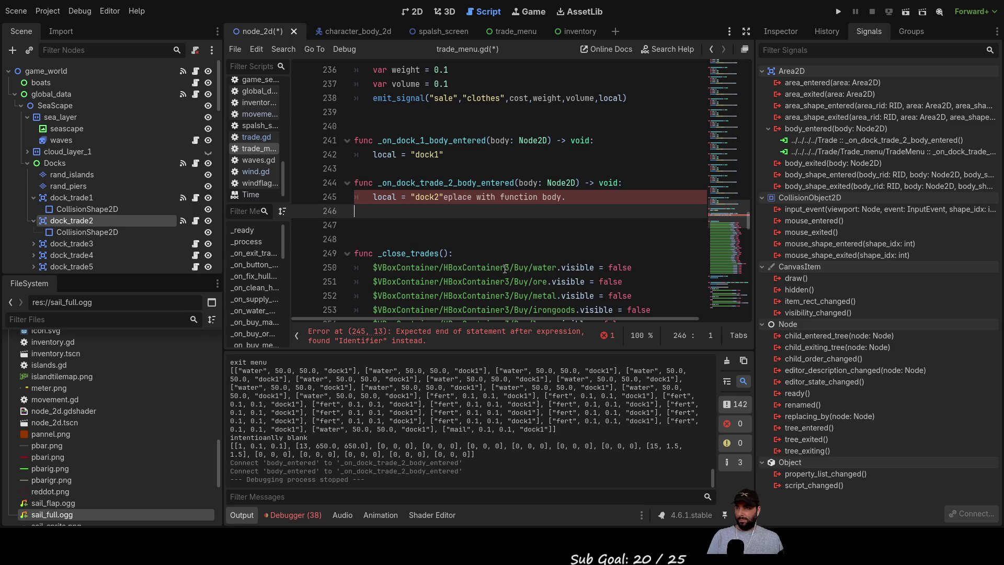
key(Delete)
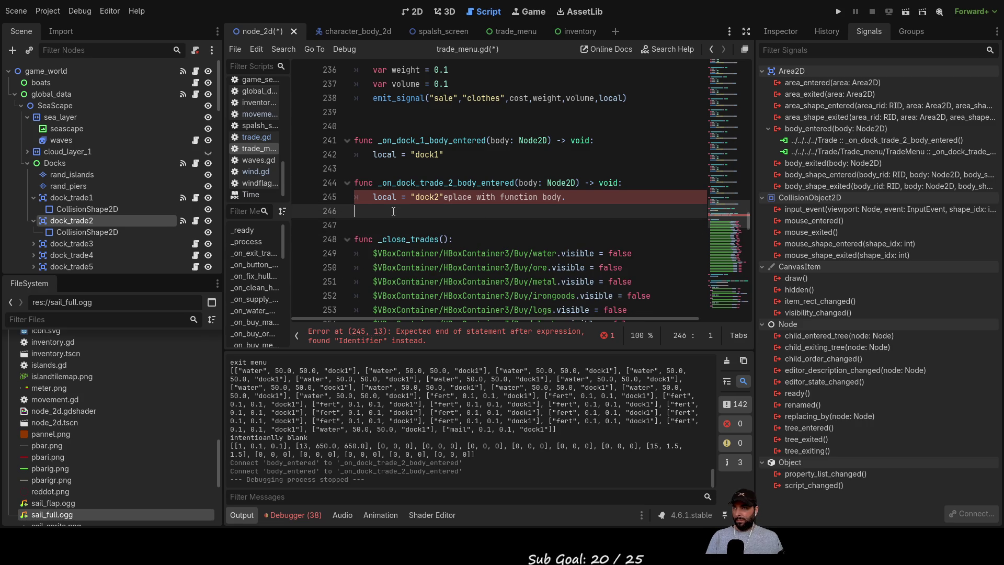
- Fix the dock2 line's indent and delete the stray placeholder text after "dock2"
click(371, 201)
key(BackSpace)
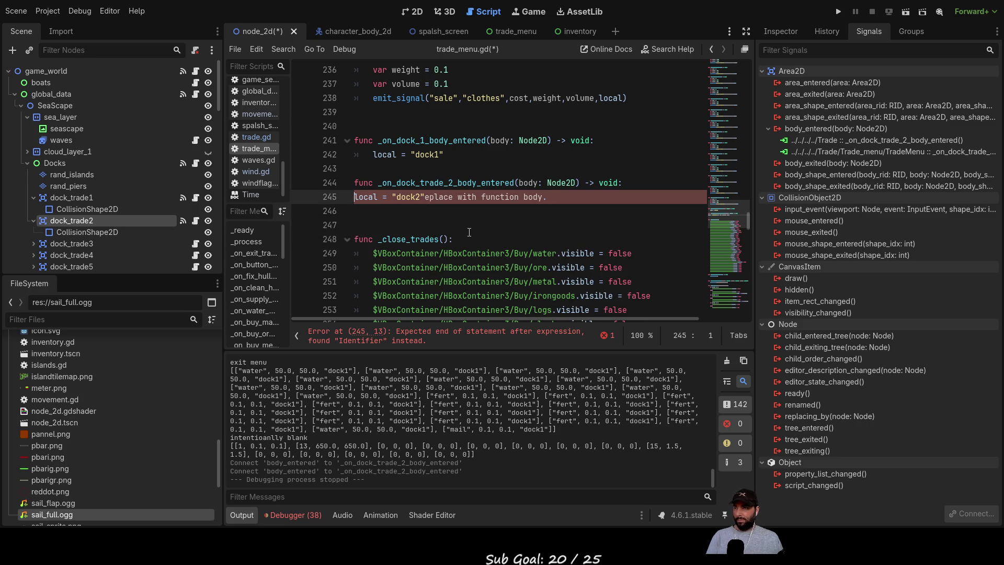
key(Tab)
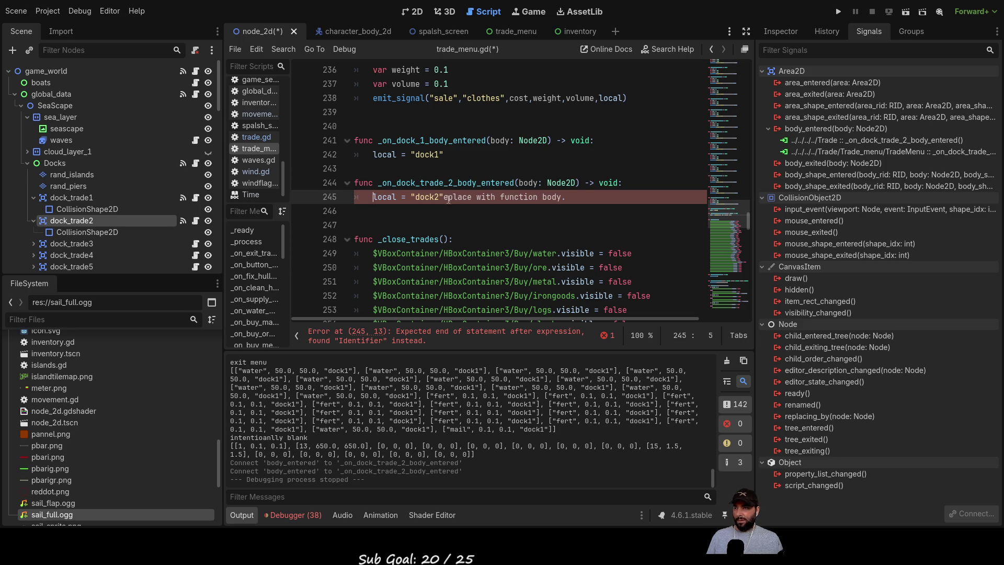
drag(444, 197, 581, 199)
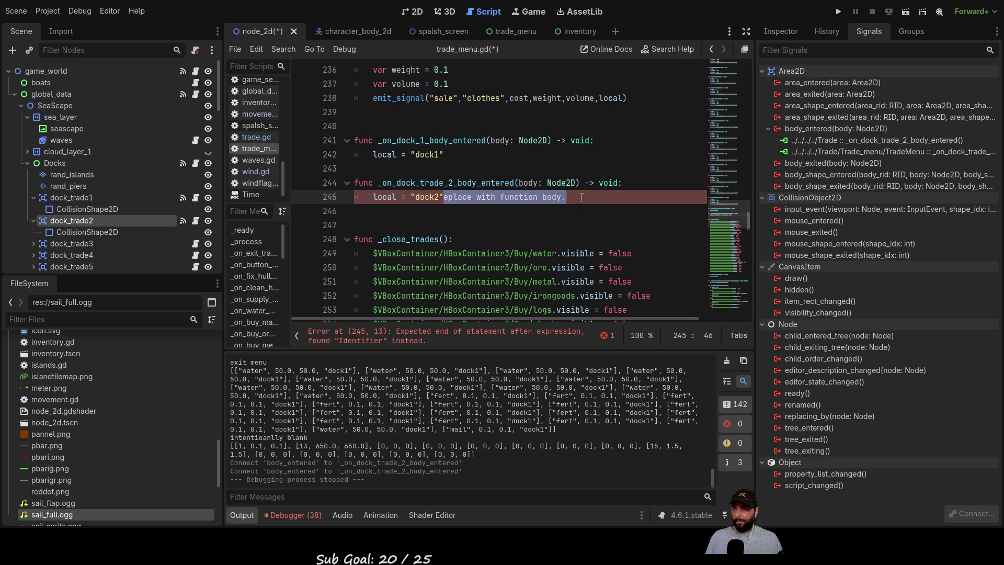
key(BackSpace)
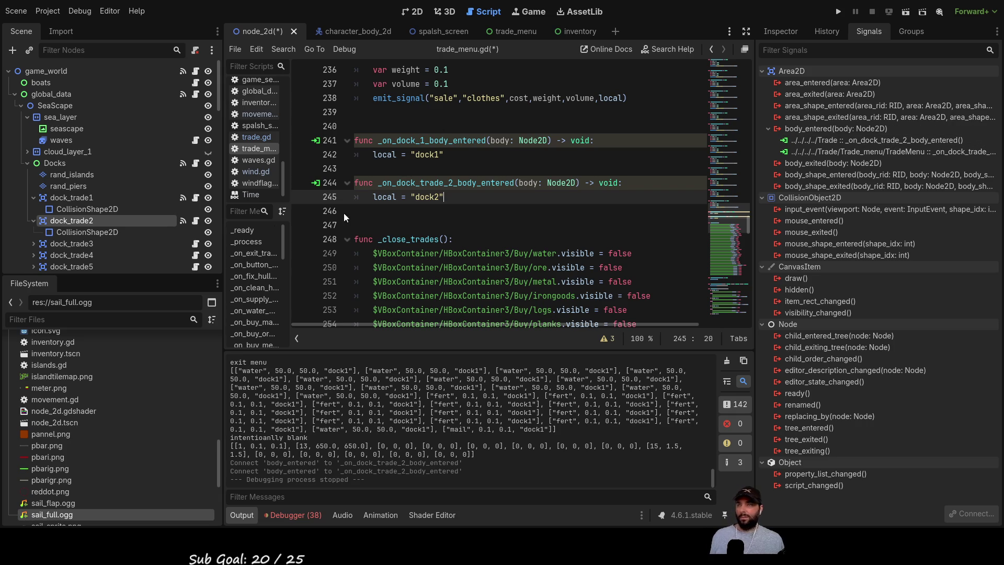
- Disconnect dock_trade1's TradeMenu _on_dock_1 handler and connect body_entered to a new _on_dock_trade_1_body_entered method
click(75, 199)
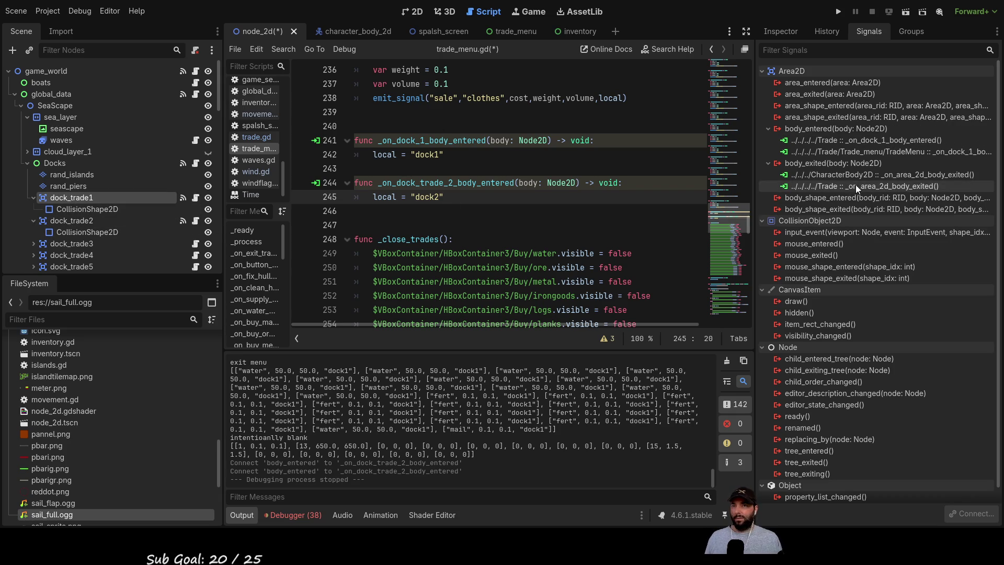
click(862, 140)
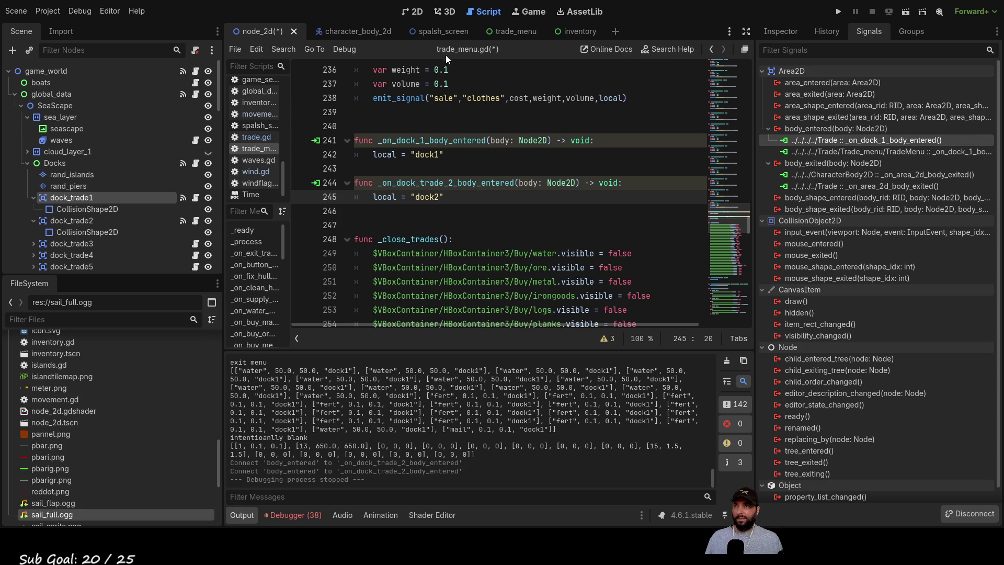
click(889, 152)
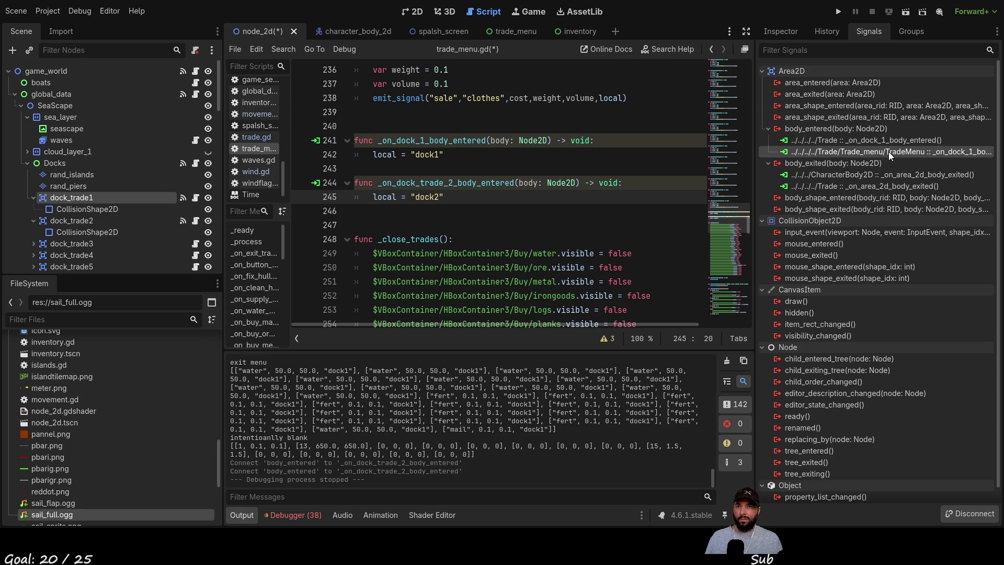
click(969, 514)
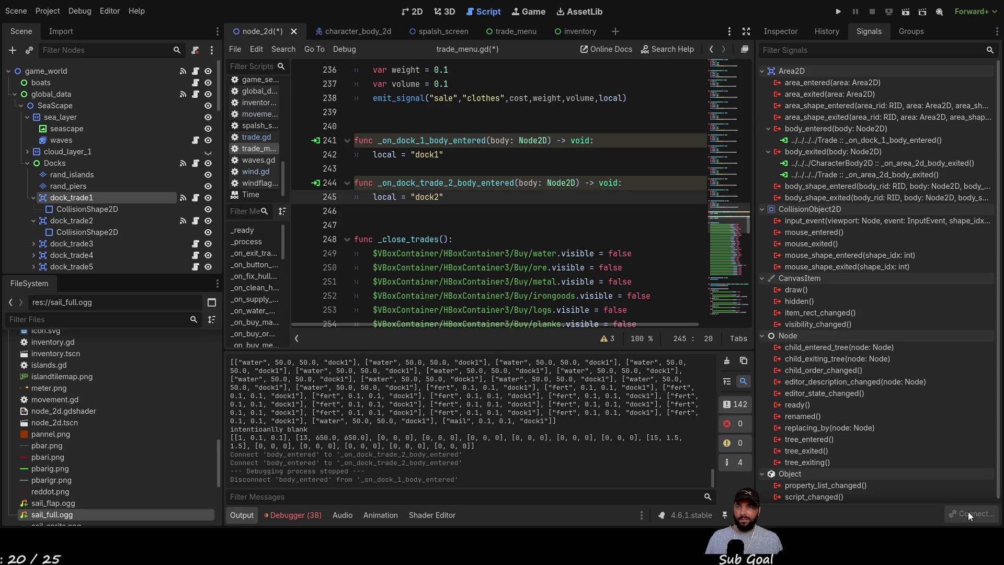
click(827, 129)
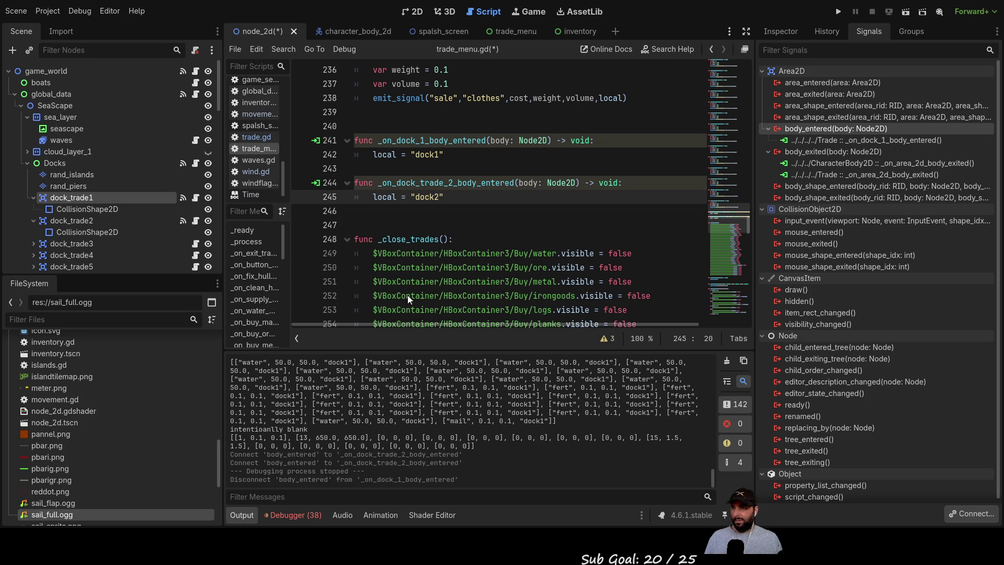
click(430, 392)
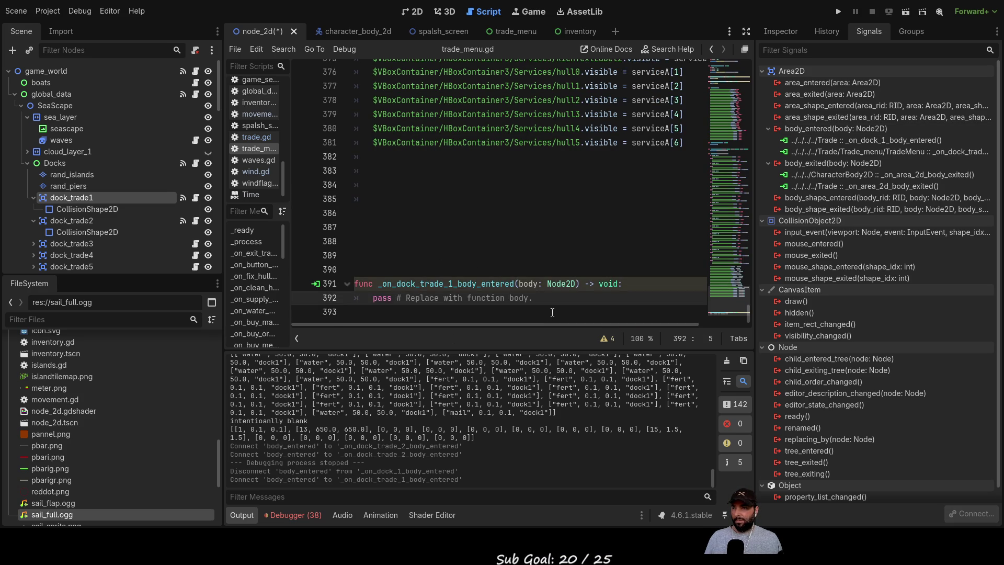
- Cut the generated _on_dock_trade_1_body_entered stub from the script's end and remove the trailing empty lines
mouse_move(533, 298)
mouse_down()
mouse_move(334, 270)
mouse_move(327, 286)
mouse_up()
key(ctrl+c)
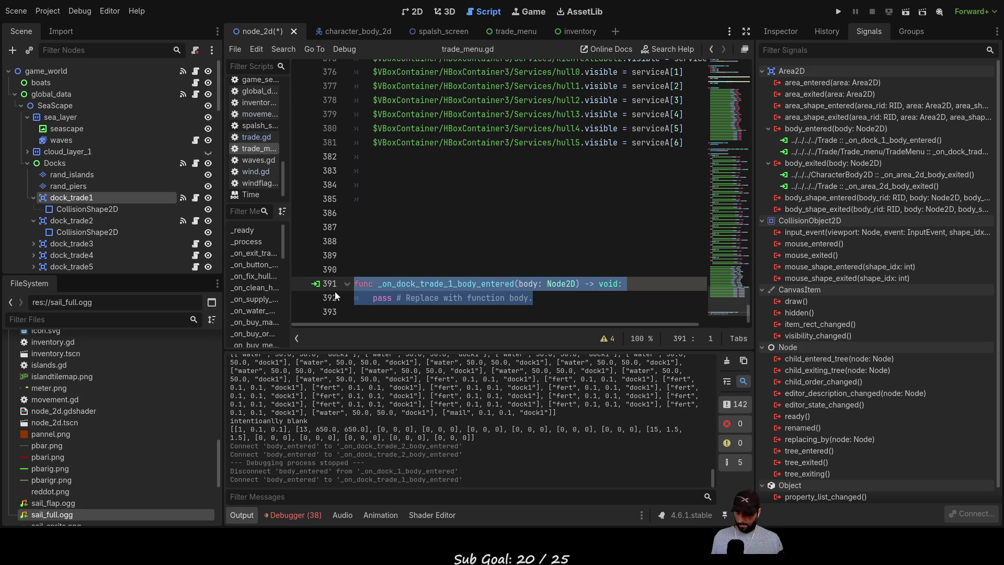
key(Delete)
click(428, 186)
key(BackSpace)
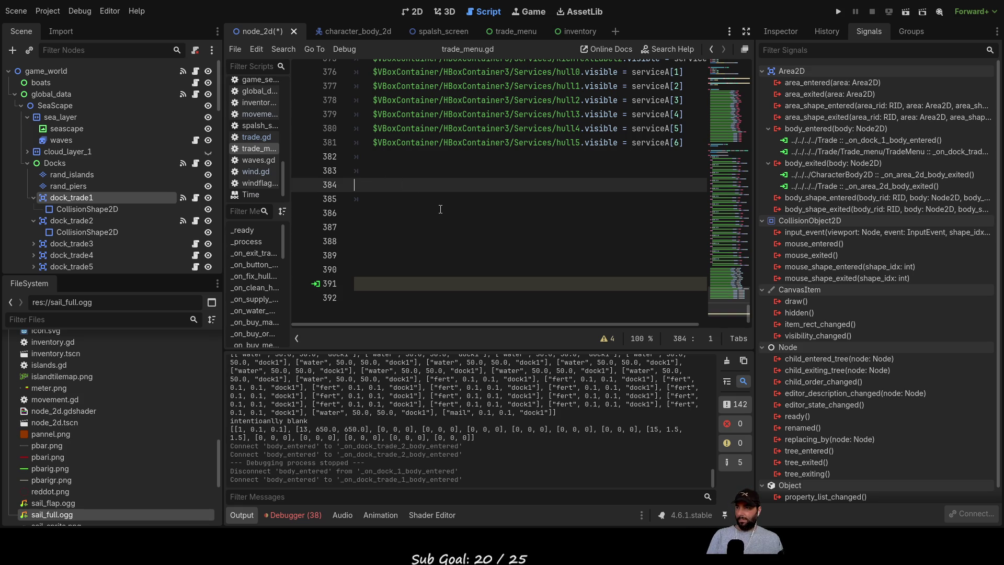
key(Delete)
key(Delete)
key(Delete)
key(Delete)
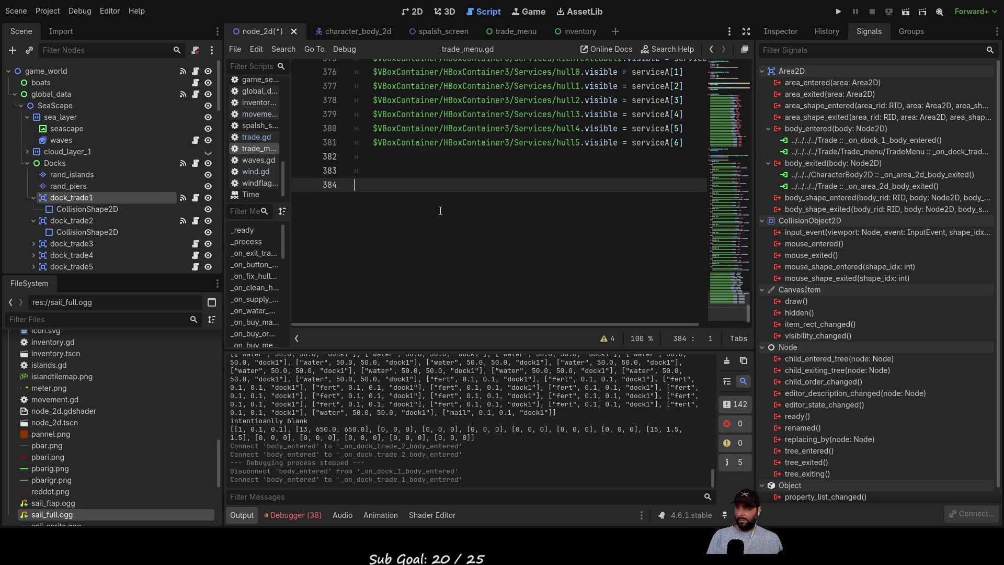
key(BackSpace)
scroll(441, 211, up, 20)
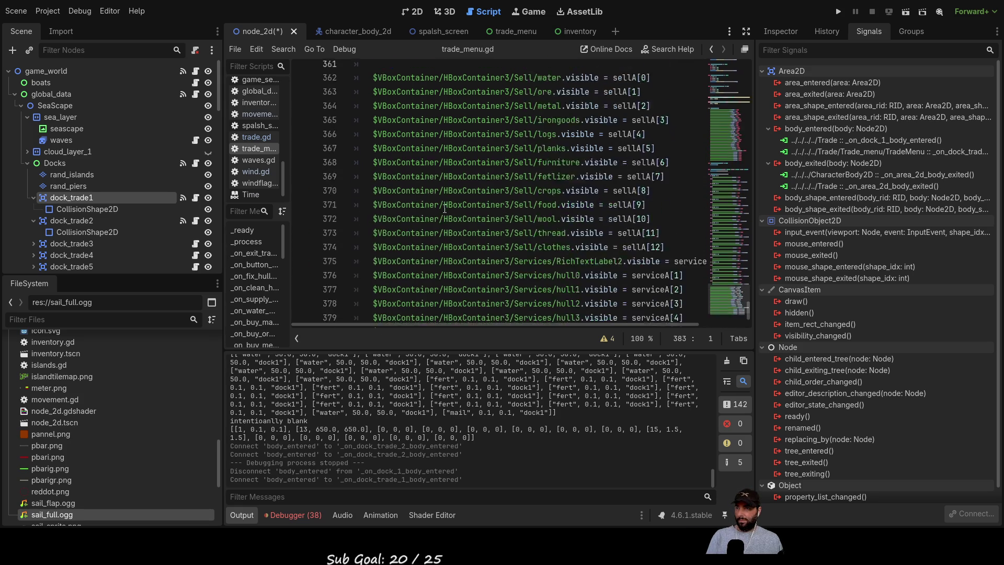
scroll(428, 237, up, 19)
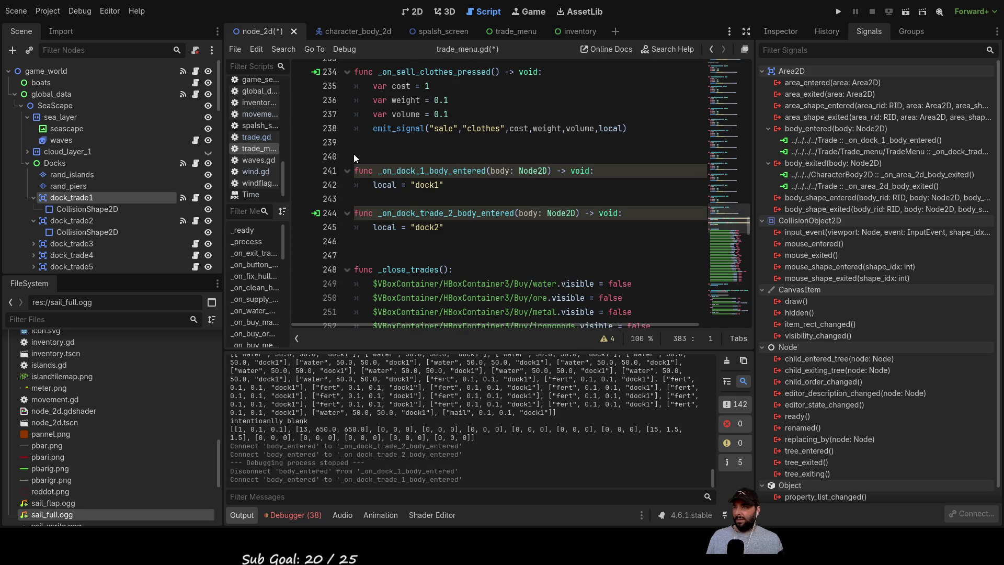
- Paste the stub at line 240 and move local = "dock1" into it, replacing pass
click(375, 185)
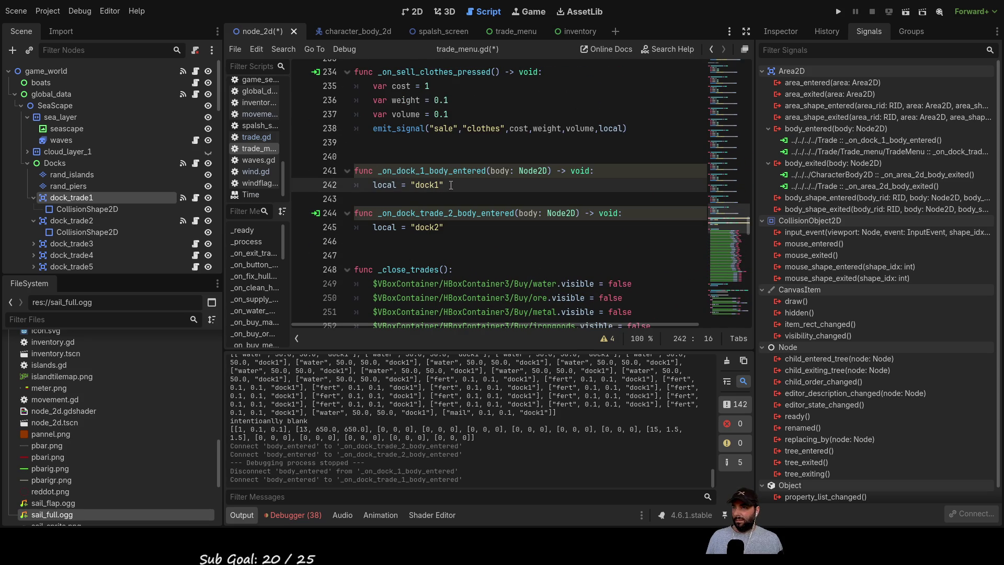
click(368, 157)
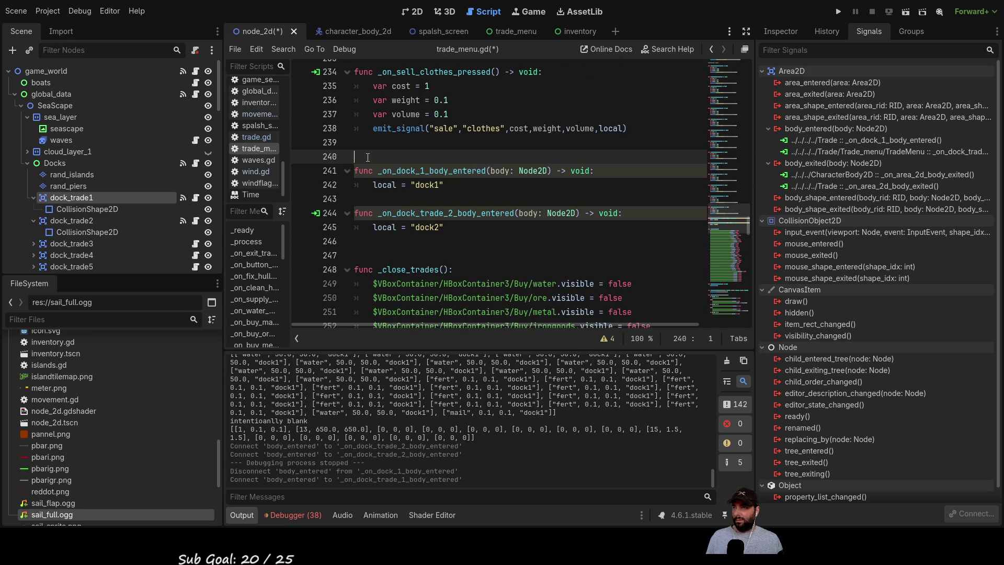
key(ctrl+v)
triple_click(451, 199)
key(ctrl+c)
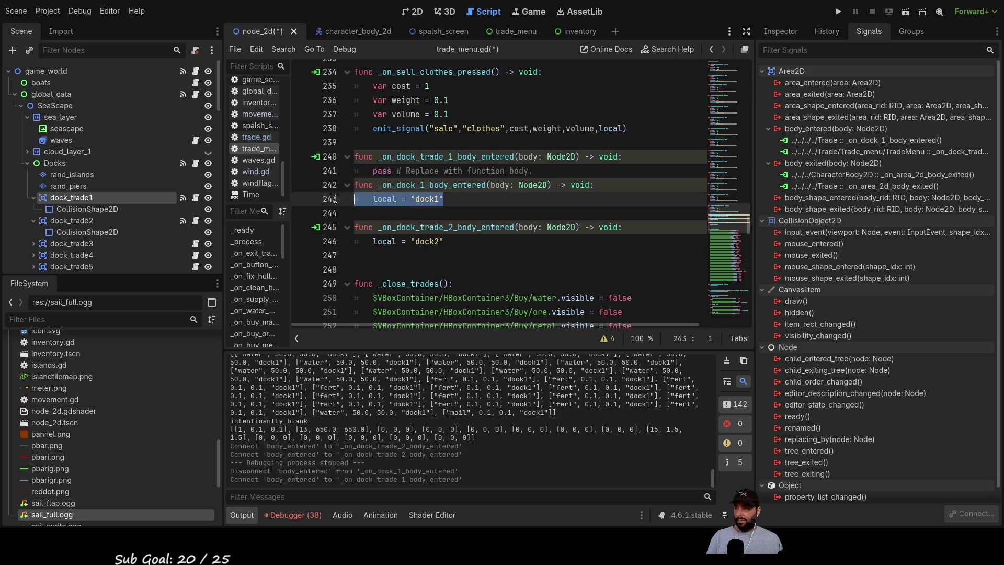
key(BackSpace)
mouse_move(532, 170)
mouse_down()
mouse_move(366, 172)
mouse_move(343, 193)
mouse_up()
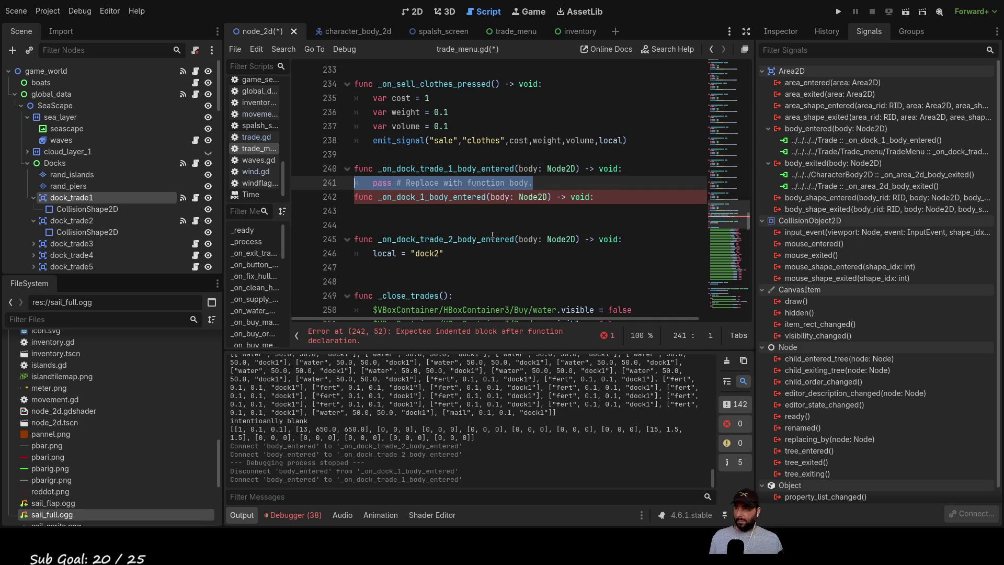
key(ctrl+v)
- Delete the old _on_dock_1_body_entered declaration and its leftover empty line
drag(601, 196, 269, 200)
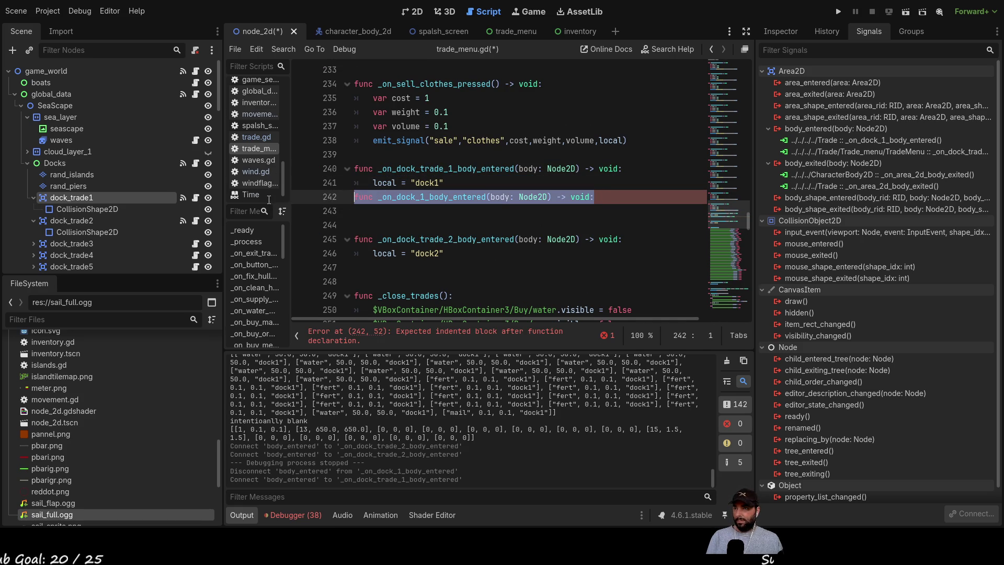
key(Delete)
key(Delete)
key(Delete)
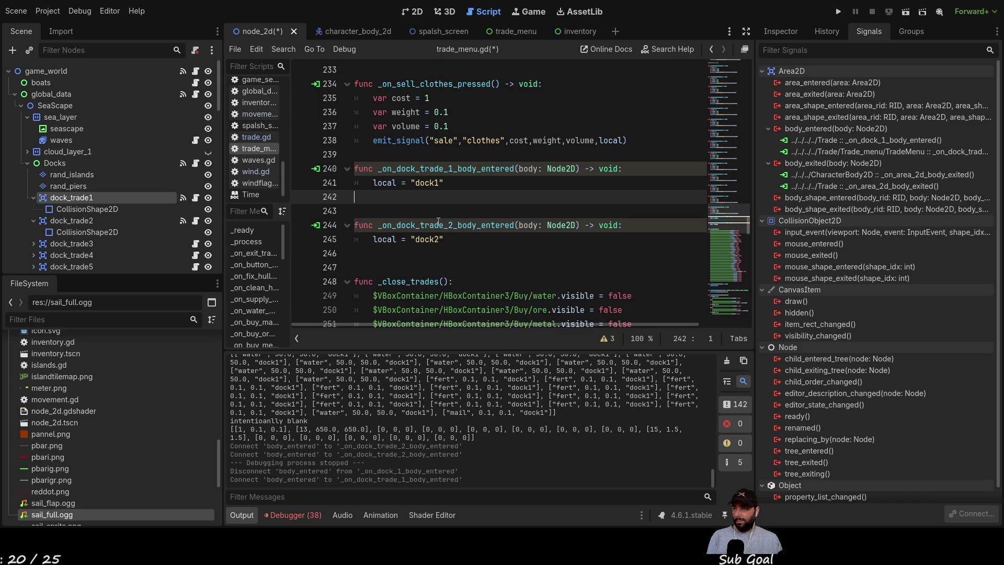
key(Delete)
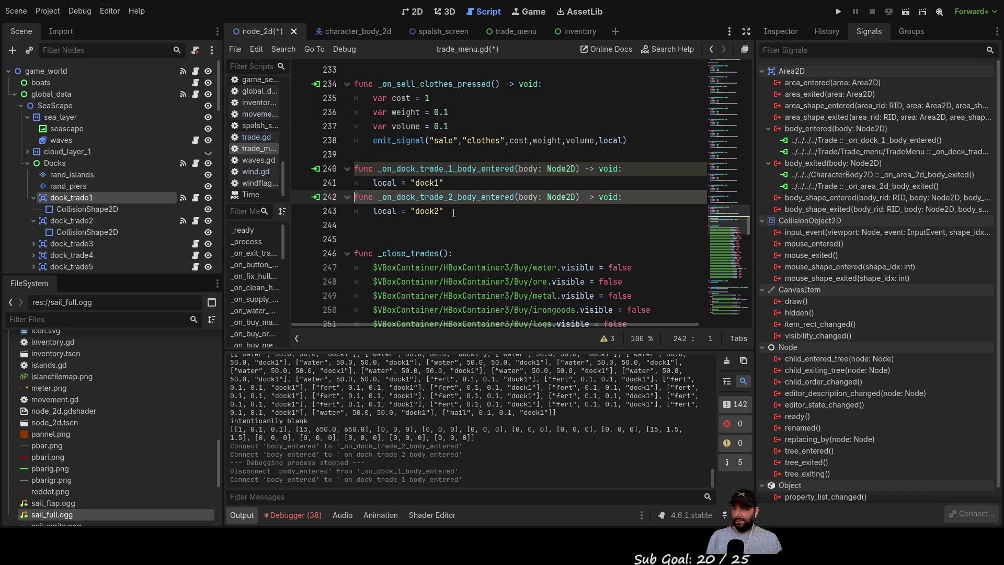
drag(453, 212, 257, 200)
key(ctrl+c)
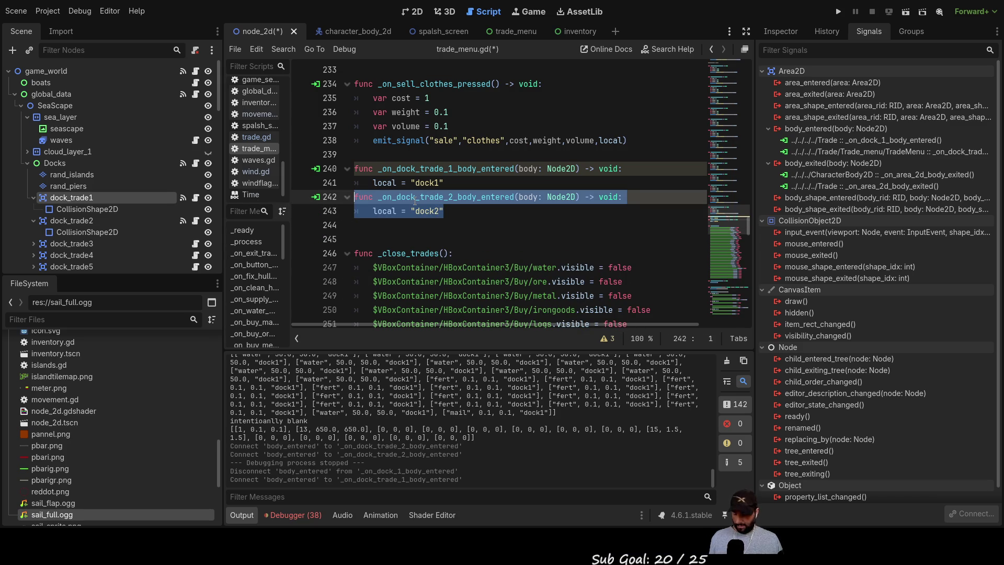
- Paste five copies of the dock_trade_2 handler below the original
click(379, 217)
click(392, 226)
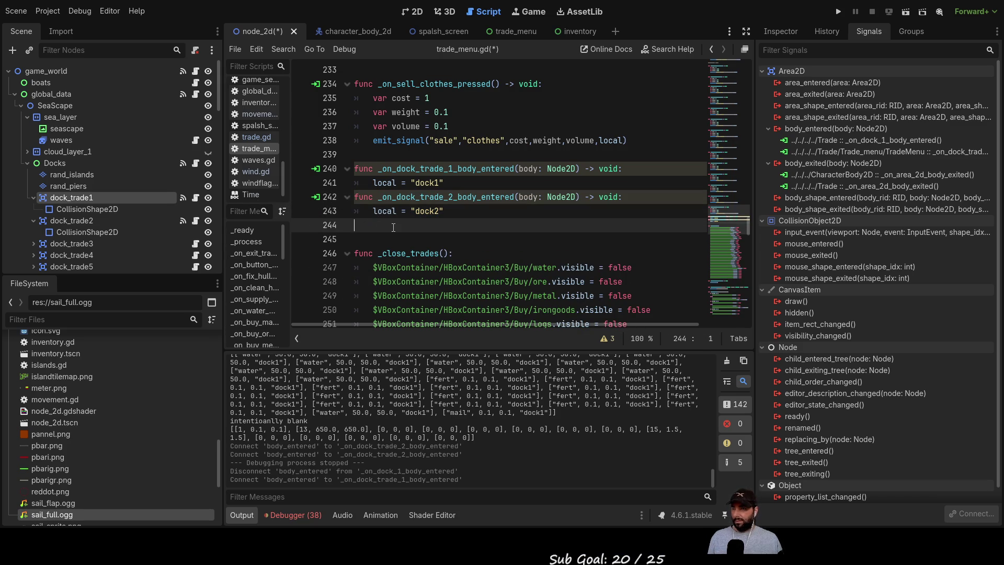
key(Return)
key(Return)
click(394, 227)
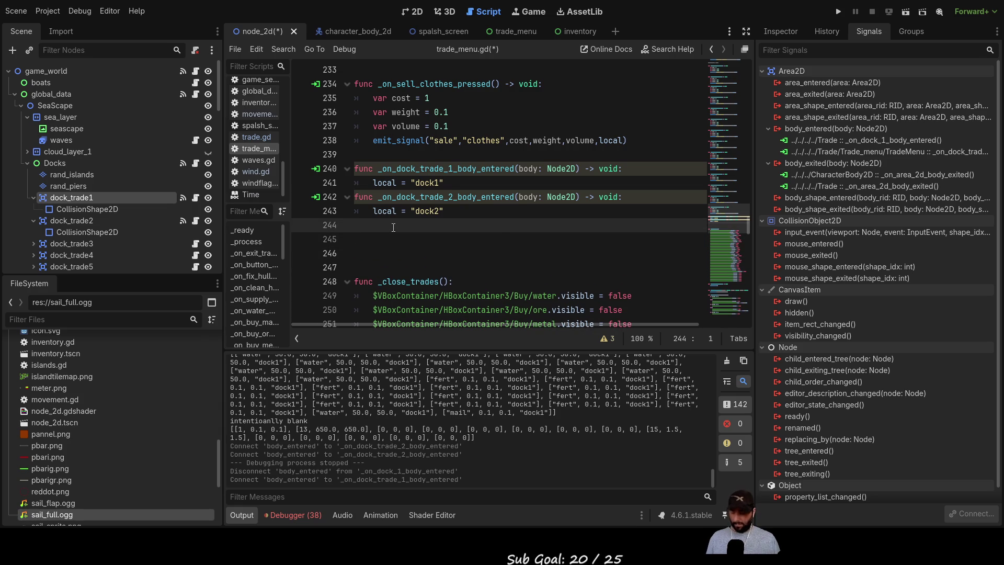
key(ctrl+v)
key(Return)
key(ctrl+v)
key(Return)
key(ctrl+v)
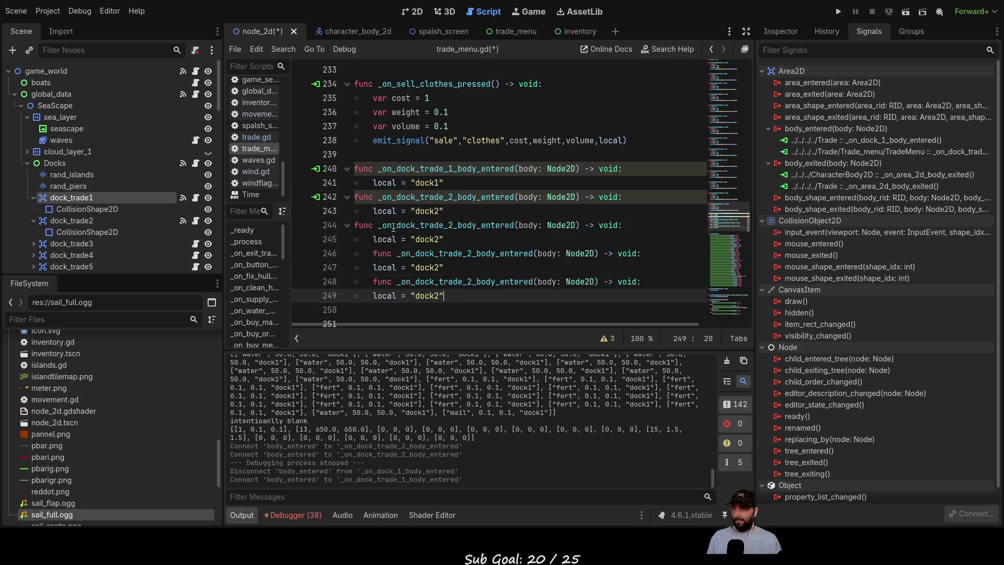
key(Return)
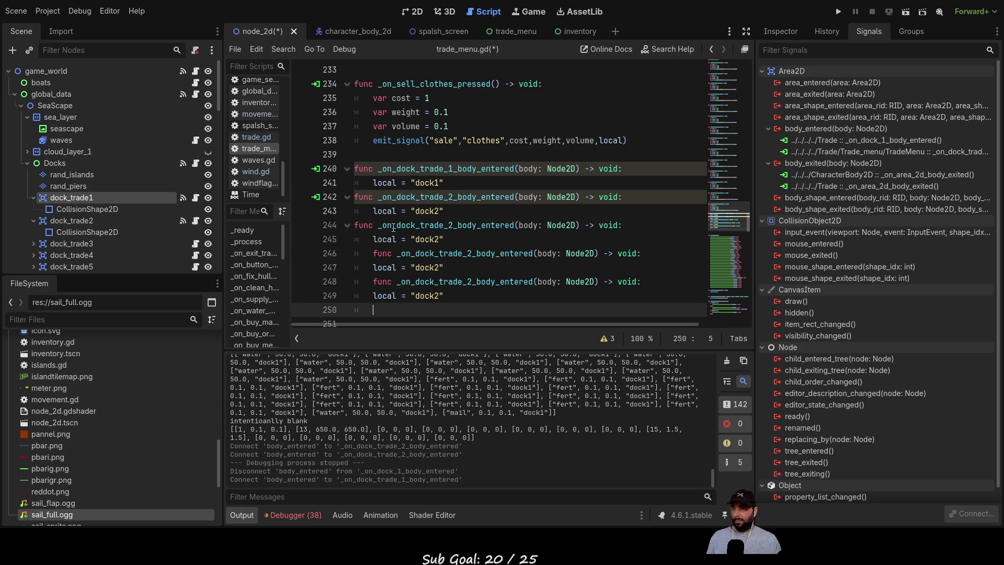
key(BackSpace)
key(ctrl+v)
key(Return)
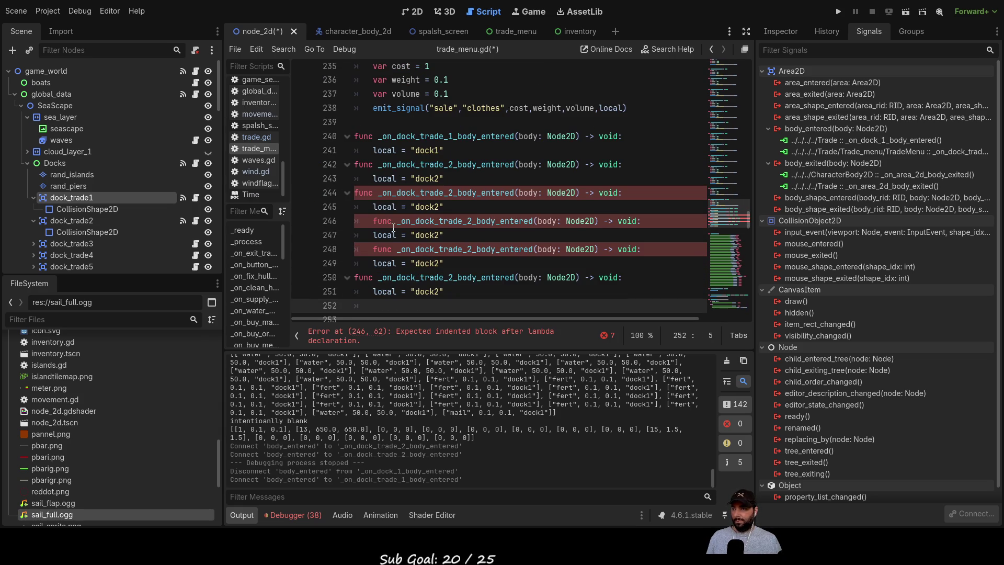
key(BackSpace)
key(ctrl+v)
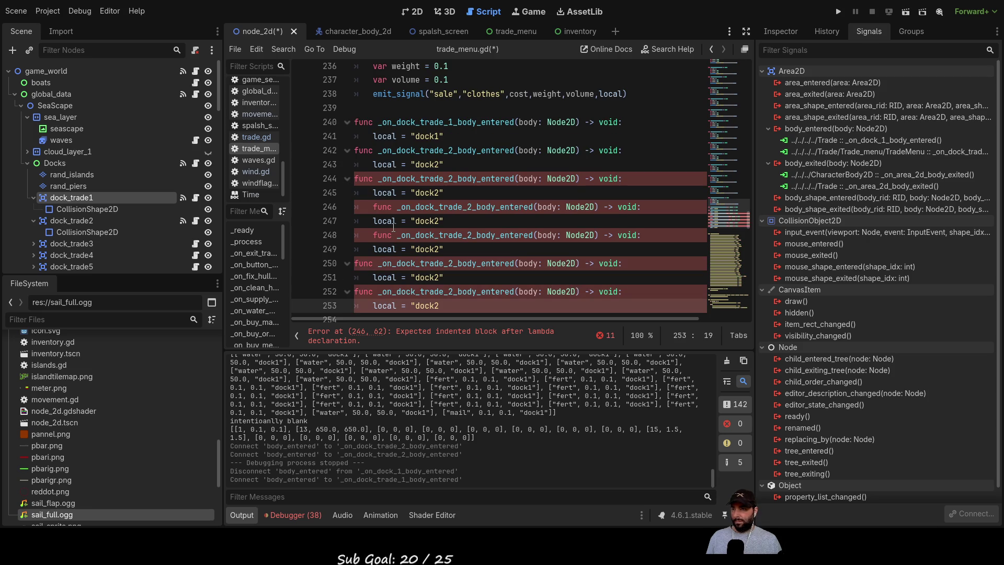
text(")
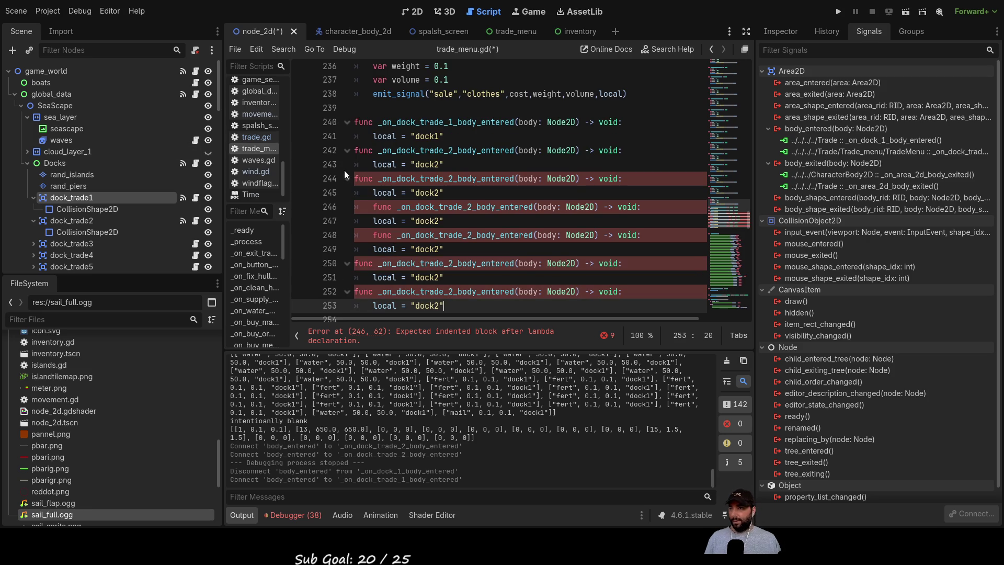
- Renumber the copied handlers to _on_dock_trade_3 through _on_dock_trade_7
click(453, 180)
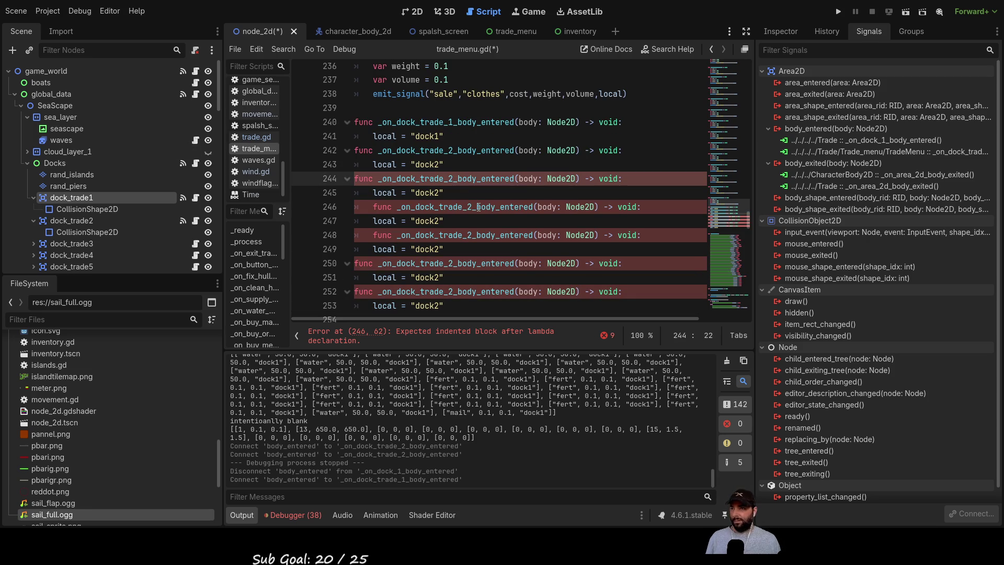
key(BackSpace)
text(3)
key(Down)
key(Down)
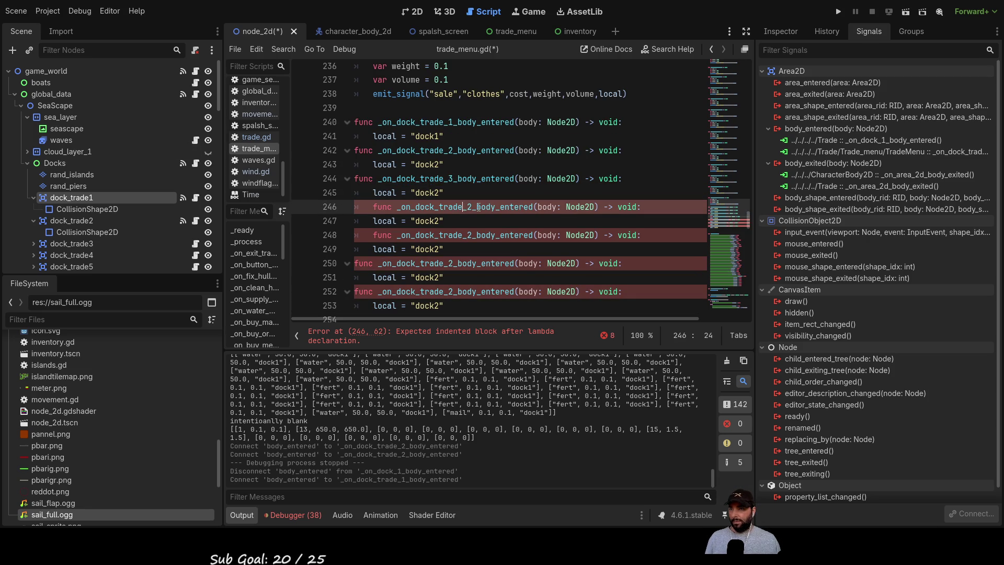
key(BackSpace)
text(4)
key(Down)
key(Down)
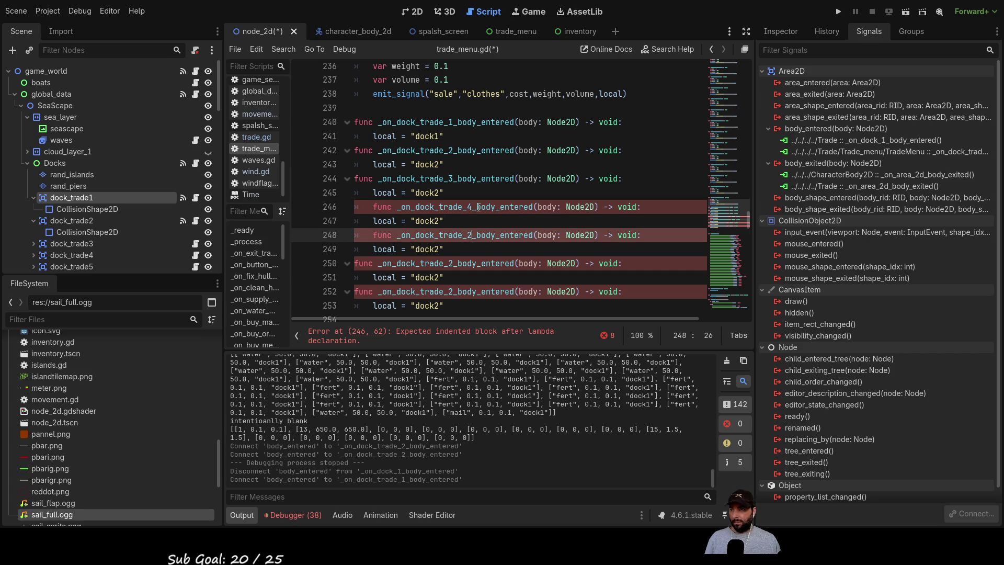
key(BackSpace)
text(5)
key(Down)
key(Down)
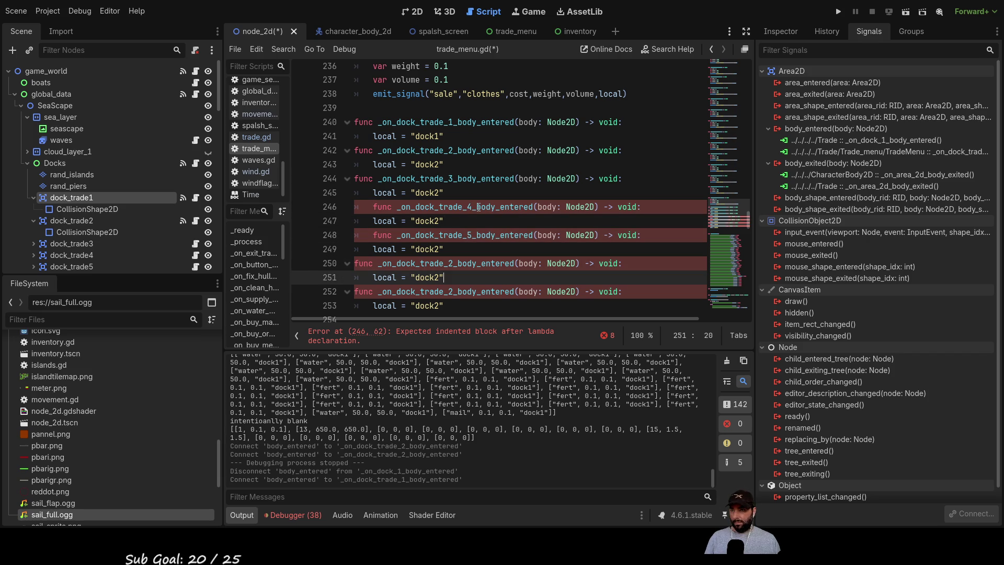
key(Left)
key(Left)
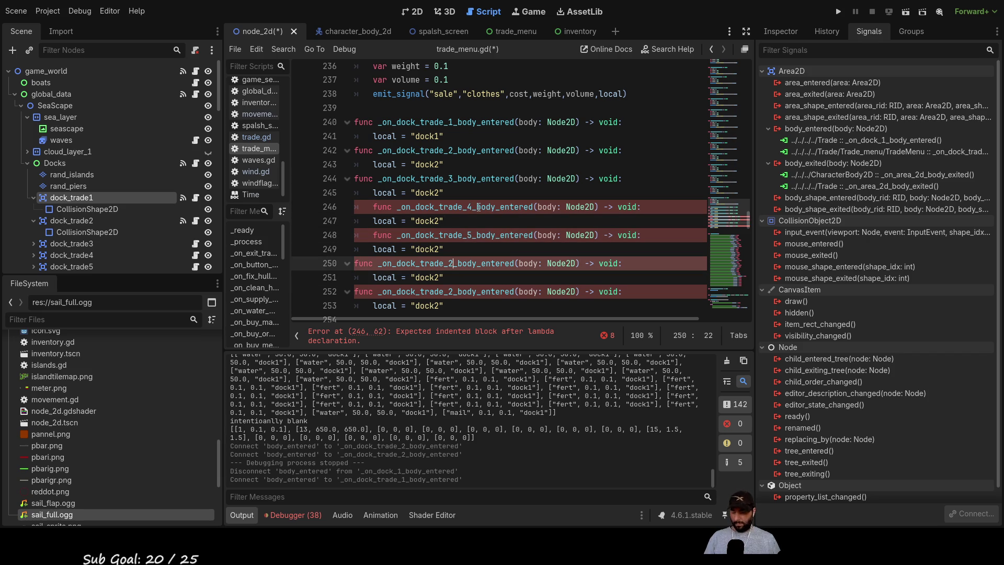
key(BackSpace)
text(6)
key(Down)
key(Down)
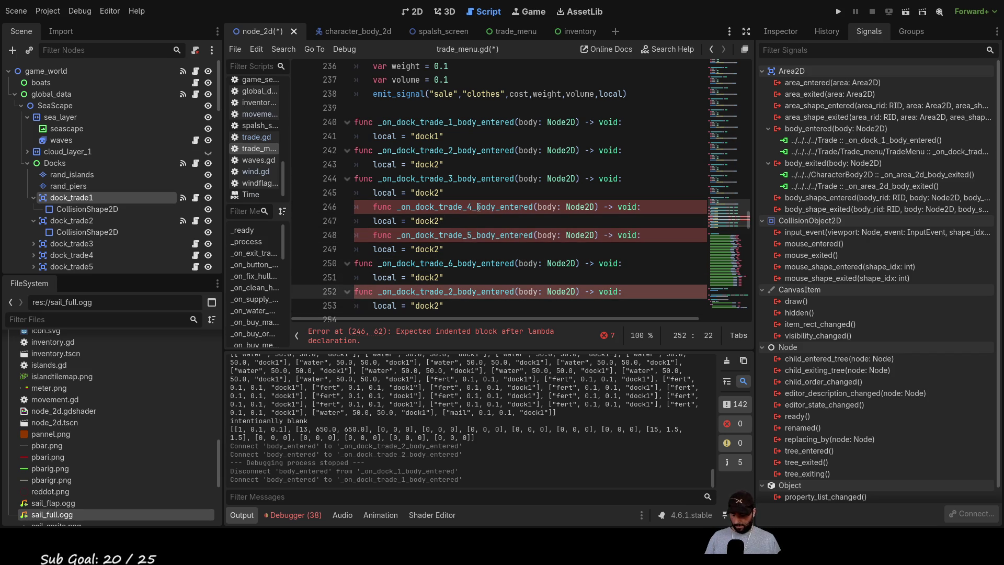
key(BackSpace)
text(7)
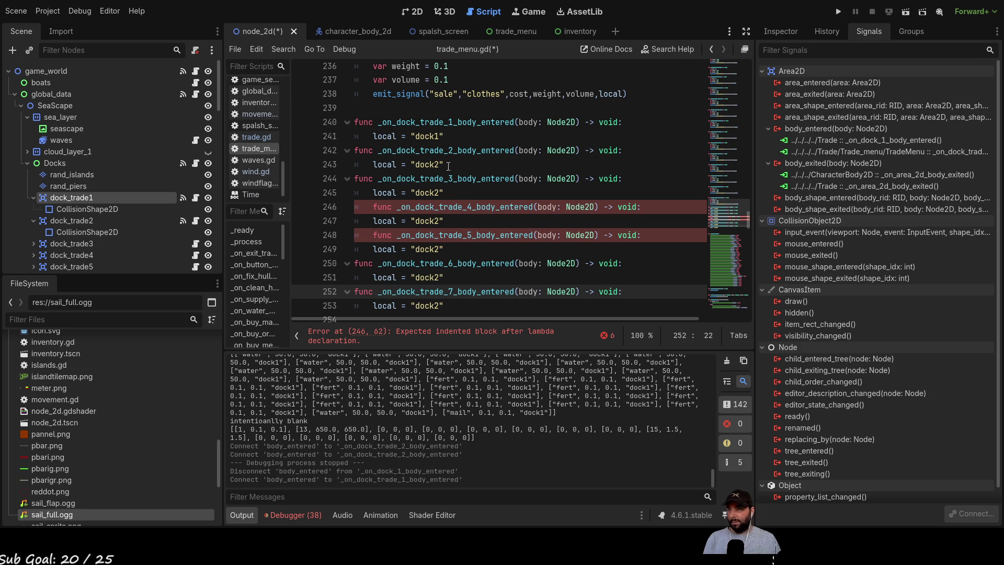
- Change the copied handlers' local strings to their matching dock numbers, such as dock3 and dock5
click(440, 193)
text(3)
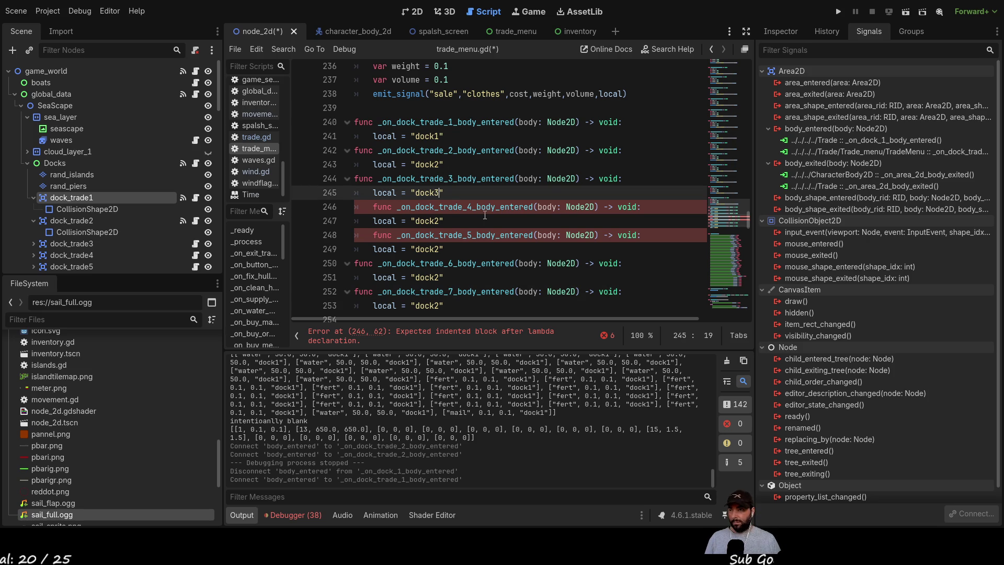
key(Down)
key(Down)
key(Down)
key(Up)
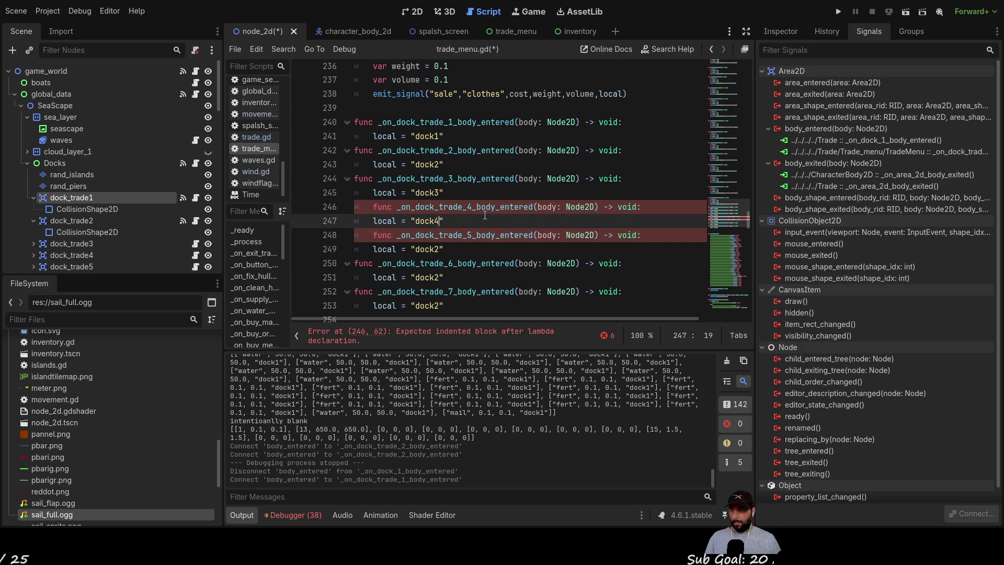
key(Down)
key(Down)
text(5)
key(Down)
key(Down)
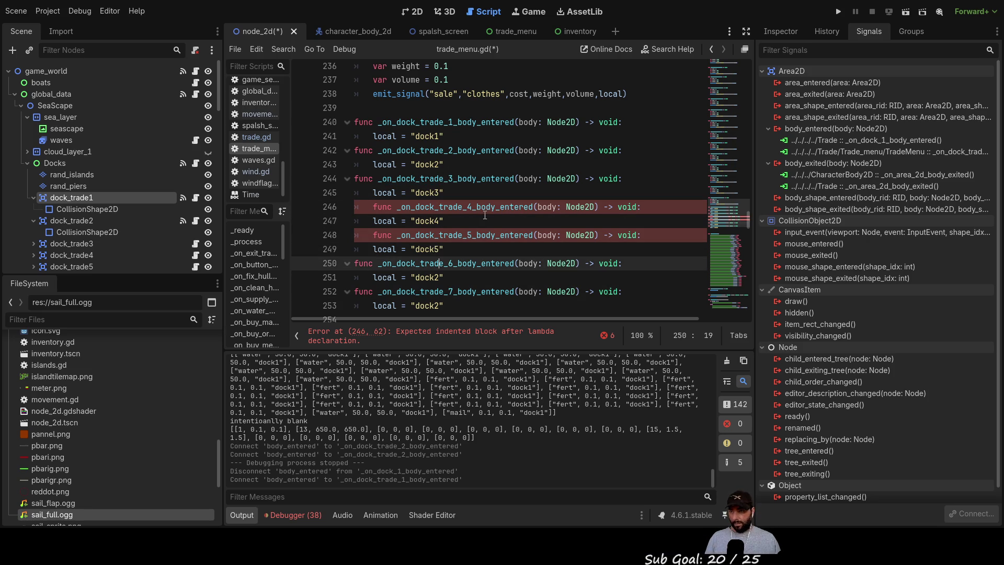
key(Down)
key(Down)
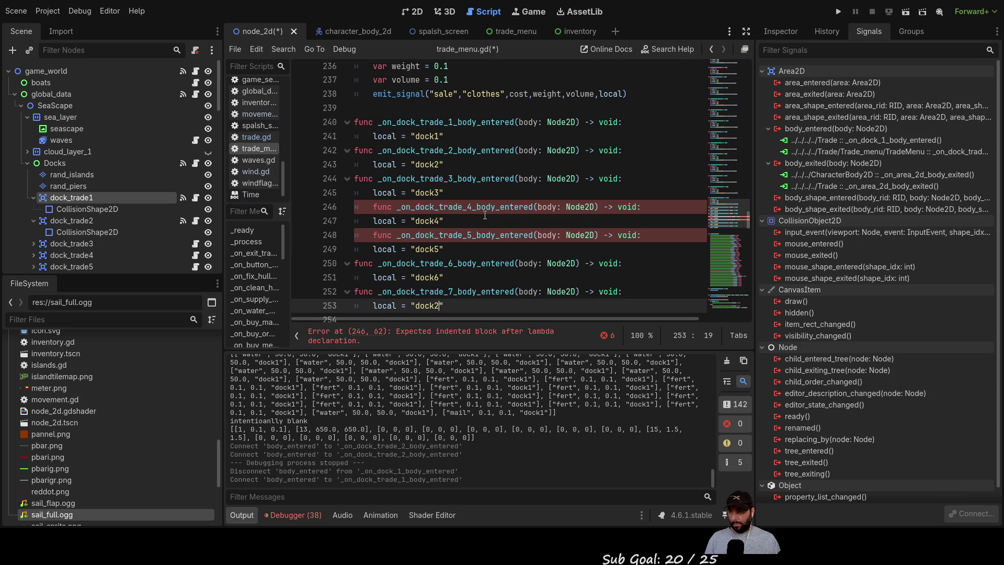
- Fix the misindented handler lines 246–248 so each body sits under its function
key(Up)
key(Up)
key(Up)
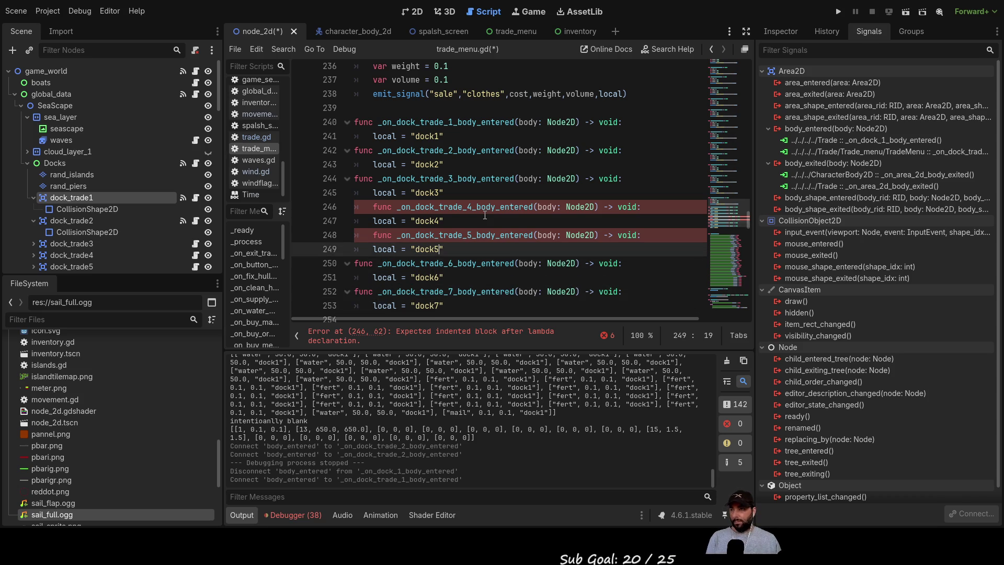
key(Left)
key(Left)
key(Left)
key(Up)
key(Left)
key(Left)
key(Left)
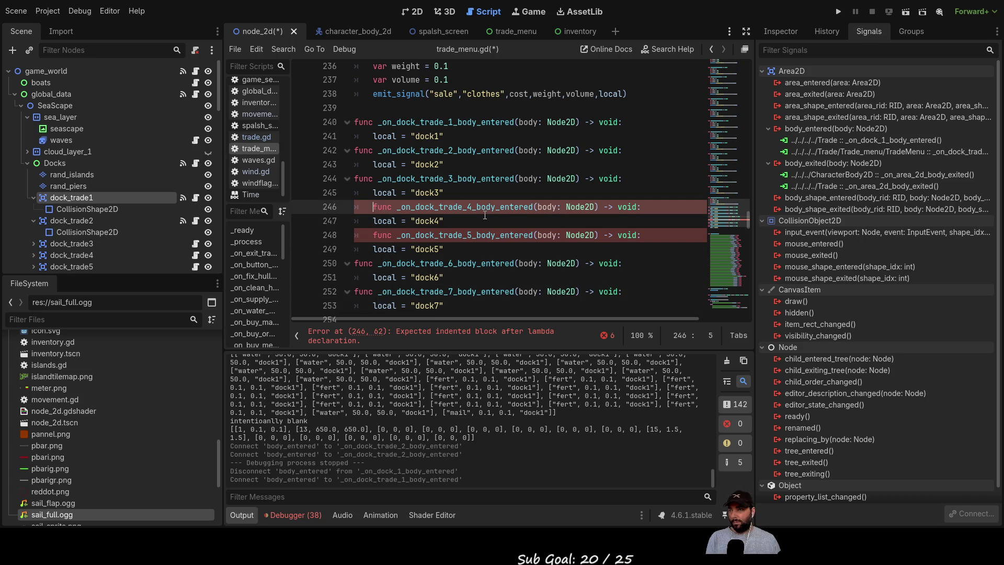
key(Right)
key(Right)
key(Right)
key(Down)
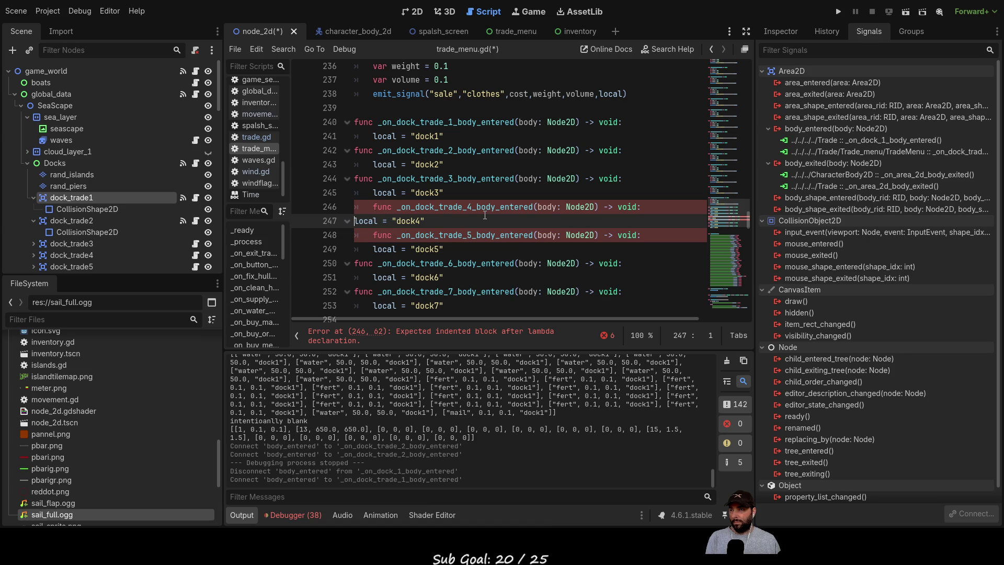
key(Home)
key(BackSpace)
key(Up)
key(Home)
key(BackSpace)
key(Down)
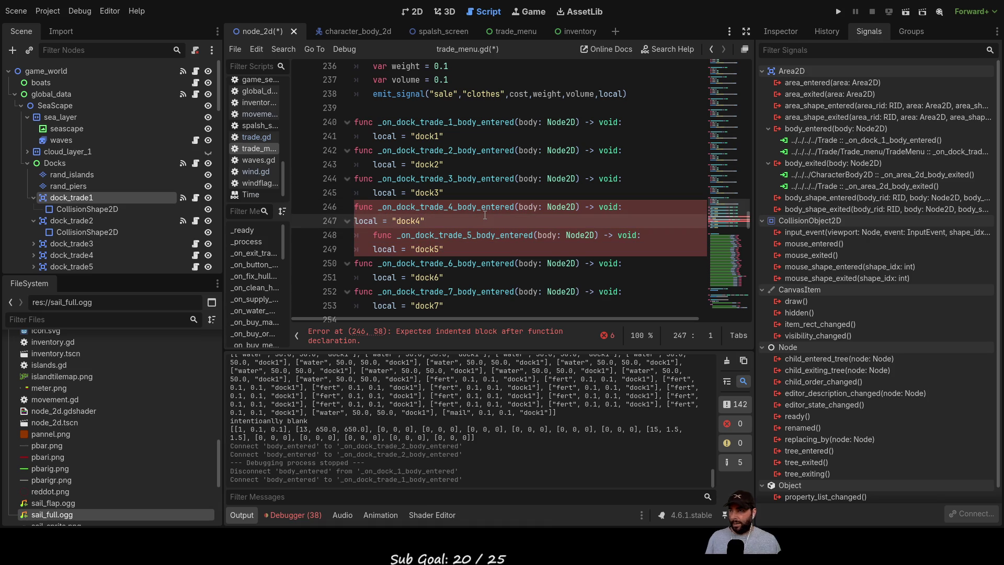
key(Tab)
key(Down)
key(BackSpace)
key(Down)
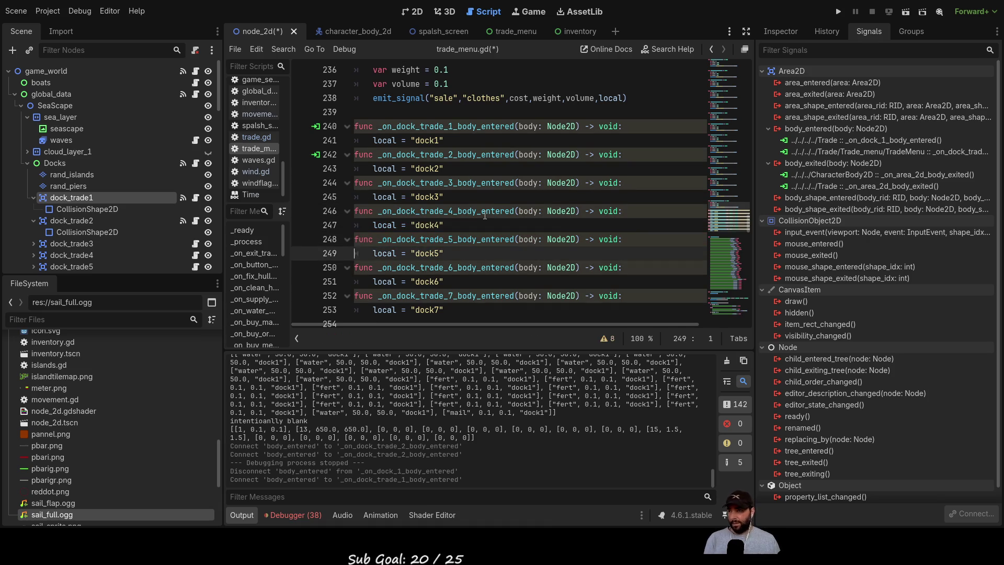
key(Down)
- Paste a copy of the dock_trade_7 handler below the original
scroll(408, 123, down, 2)
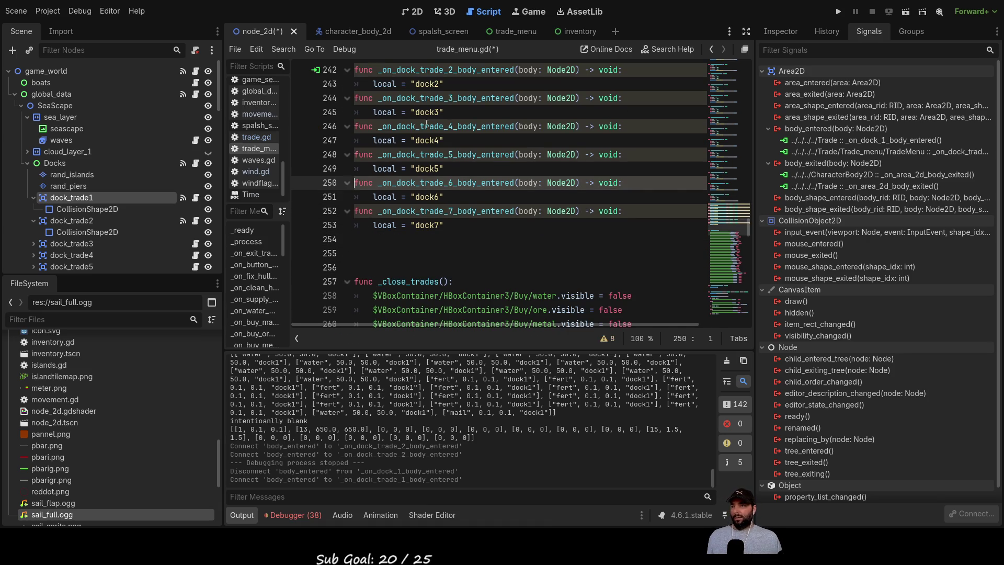
click(456, 226)
drag(456, 226, 355, 211)
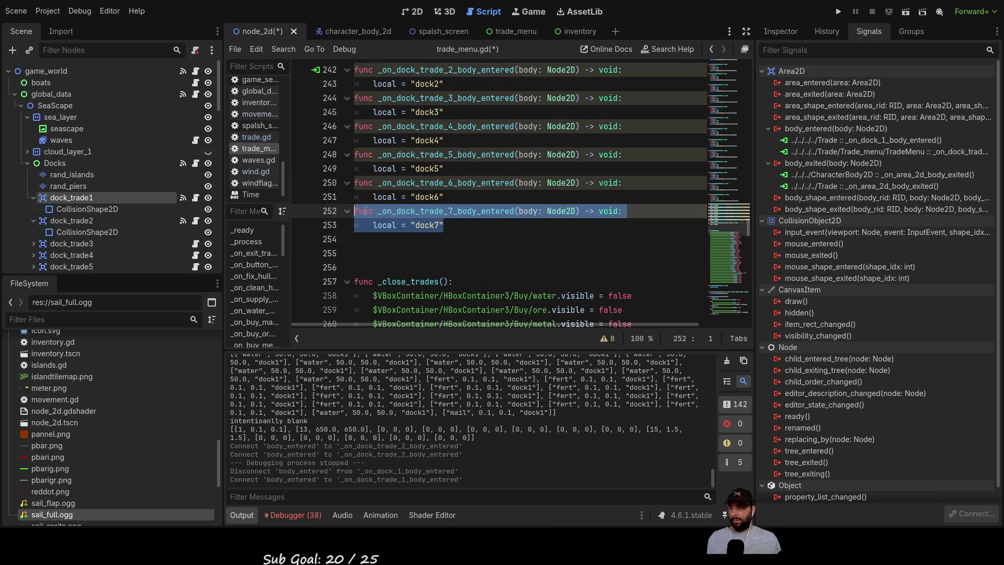
click(368, 239)
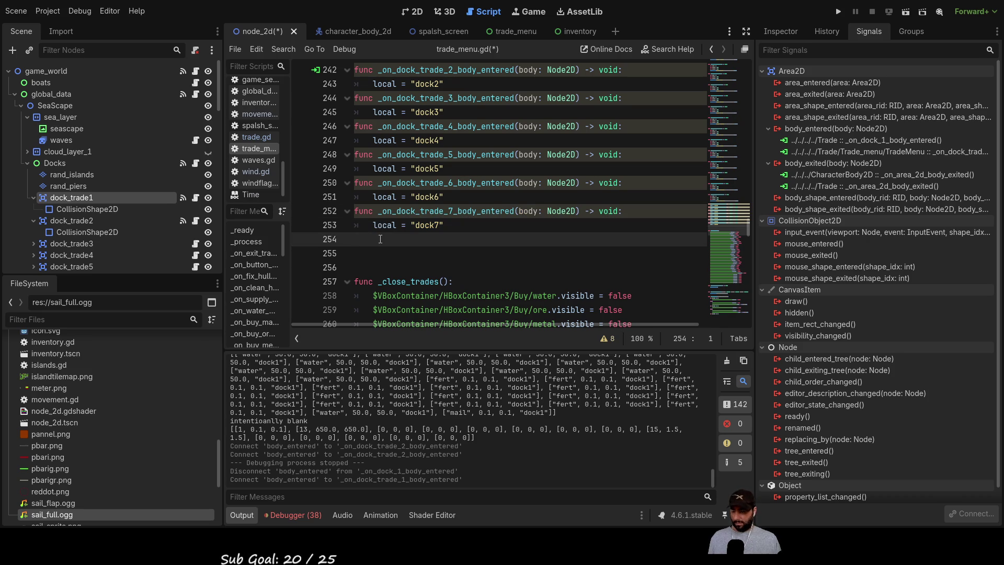
text(func _on_dock_trade_7_body_entered(body: Node2D) -> void: 	local = "dock7")
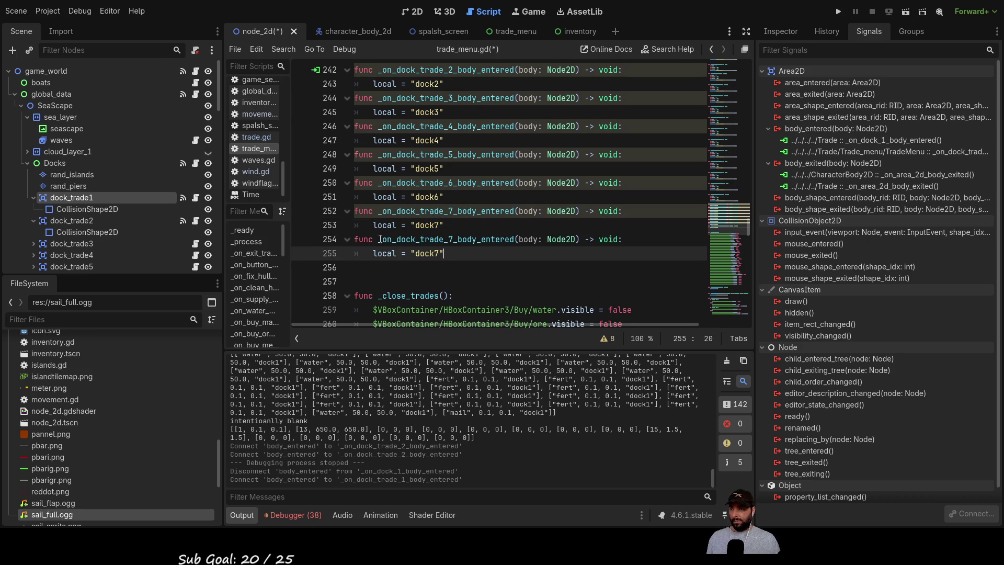
- Rename the copy to _on_dock_trade_8_body_entered with local set to "dock8", then select it
key(Left)
key(BackSpace)
text(8)
key(Up)
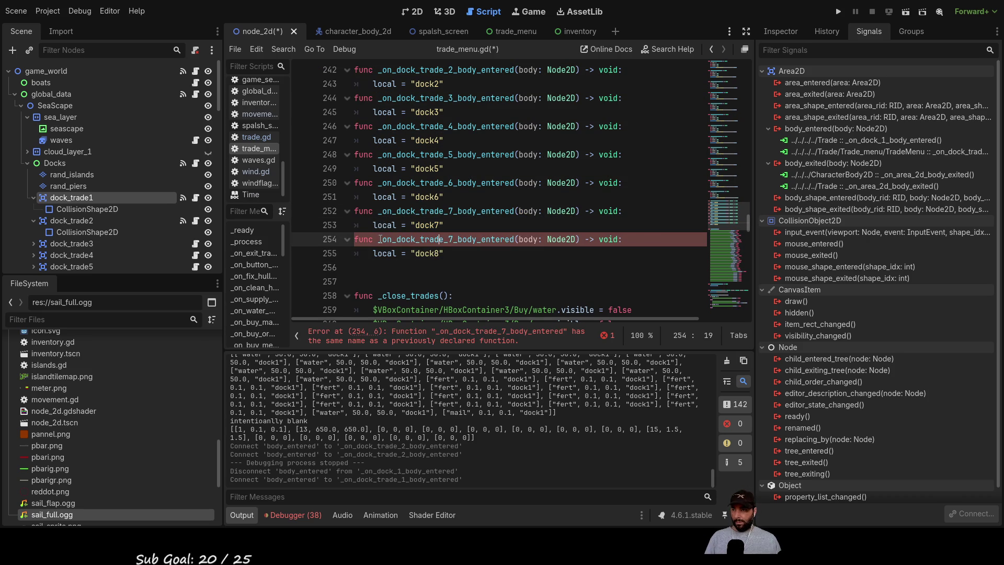
key(BackSpace)
text(8)
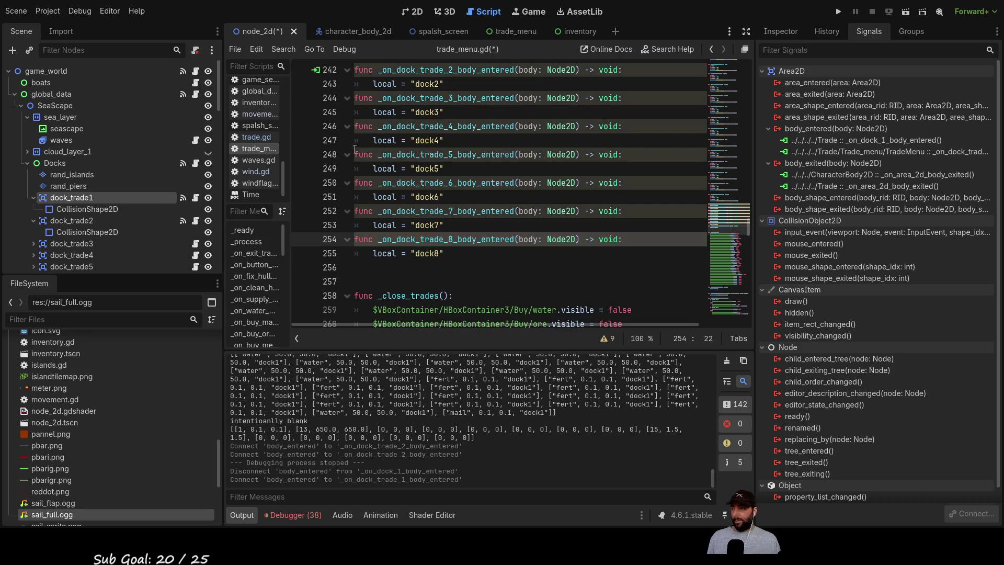
scroll(96, 203, down, 8)
scroll(102, 235, down, 4)
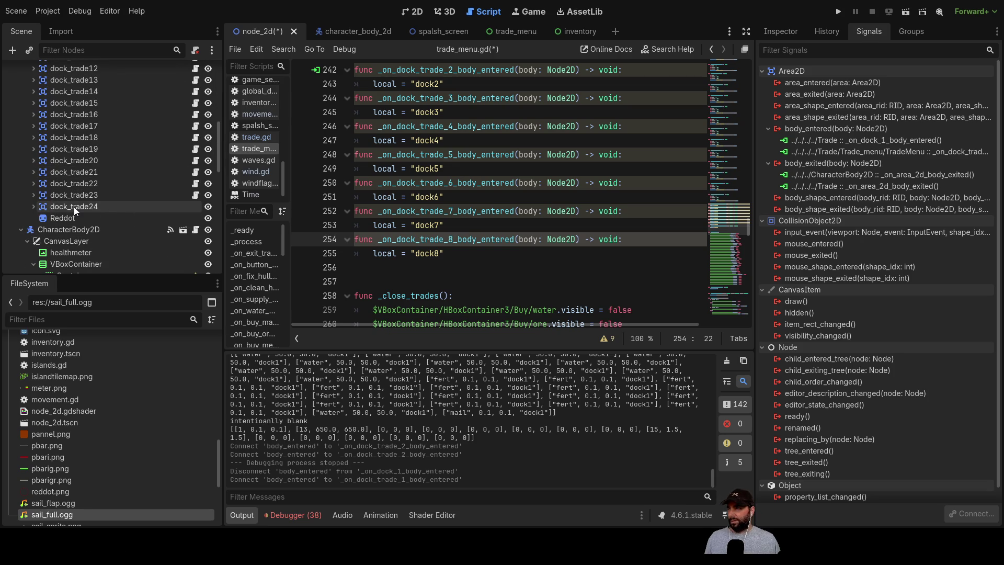
click(462, 267)
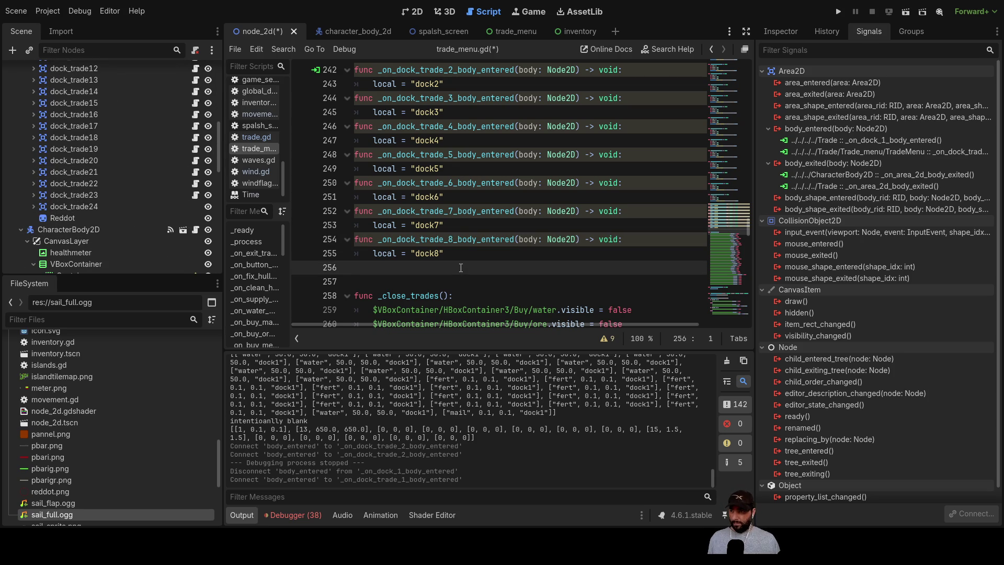
key(shift+Up)
key(shift+Up)
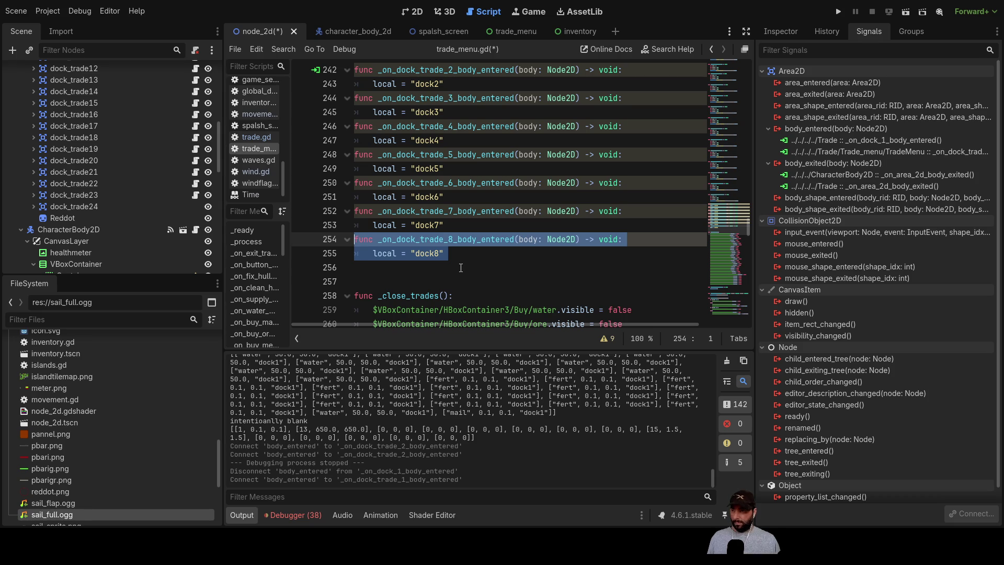
- Paste six copies of the dock_trade_8 handler below it, leaving duplicate-name errors
key(Down)
key(Down)
key(Return)
key(Return)
key(Up)
key(Up)
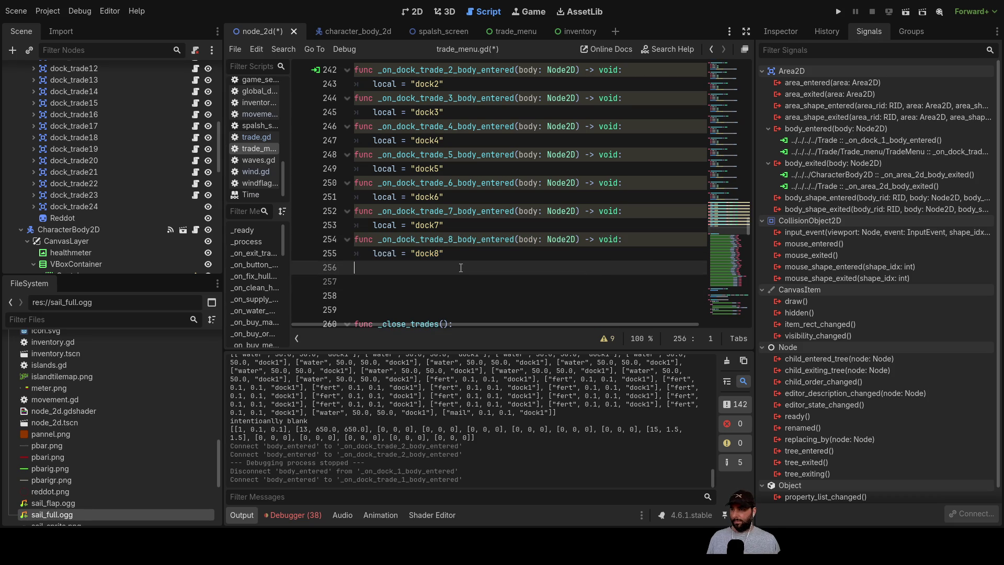
text(func _on_dock_trade_8_body_entered(body: Node2D) -> void: 	local = "dock8")
text(func _on_dock_trade_8_body_entered(body: Node2D) -> void: 	local = "dock8")
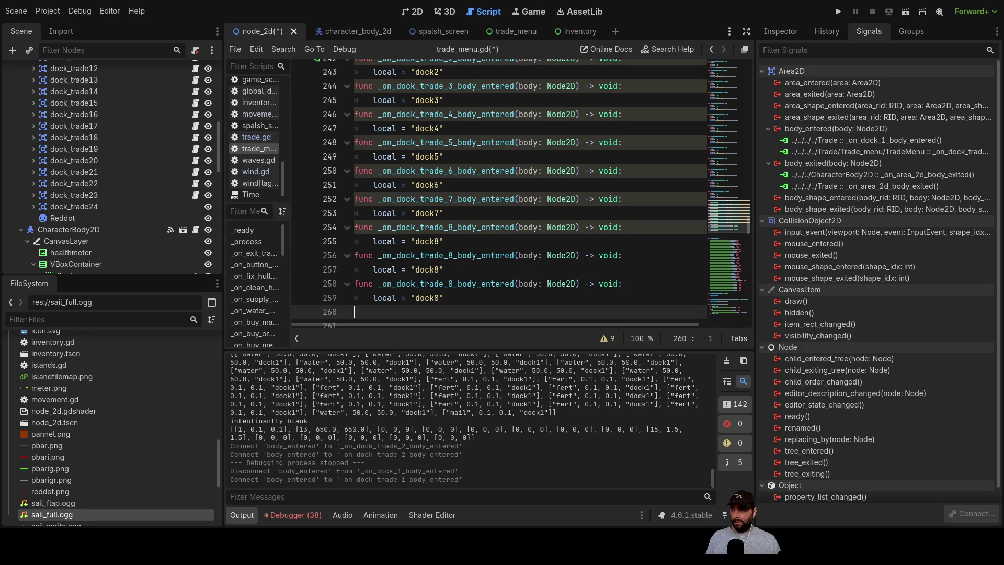
key(ctrl+v)
key(ctrl+v)
key(ctrl+v)
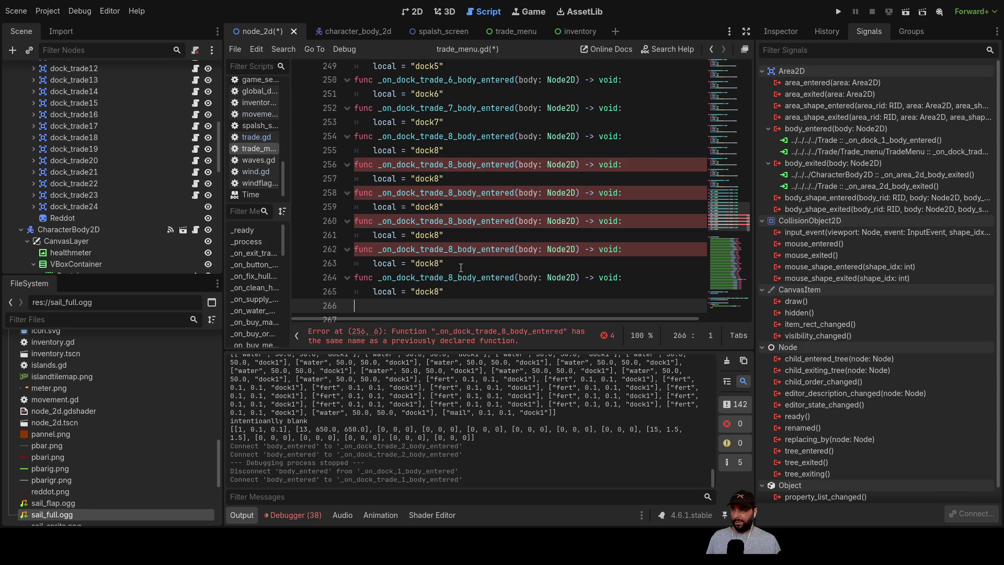
key(ctrl+v)
key(ctrl+v)
key(ctrl+v)
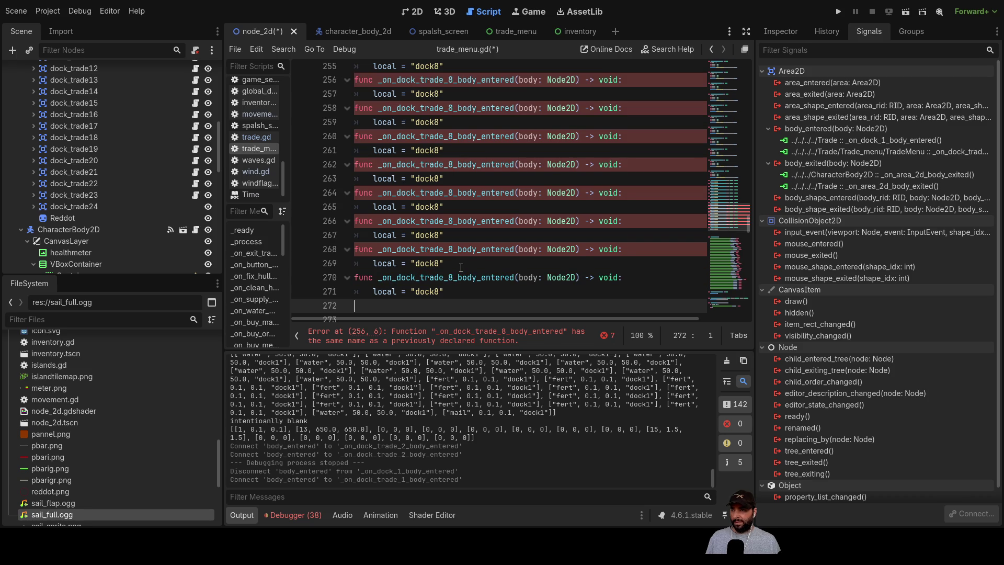
key(ctrl+v)
key(ctrl+v)
key(ctrl+v)
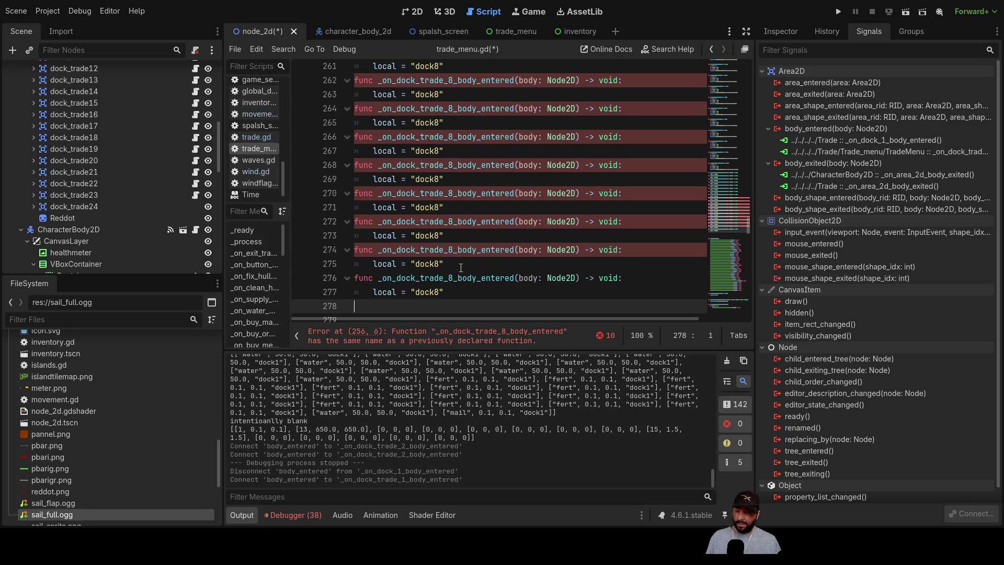
key(ctrl+v)
key(ctrl+v)
key(ctrl+v)
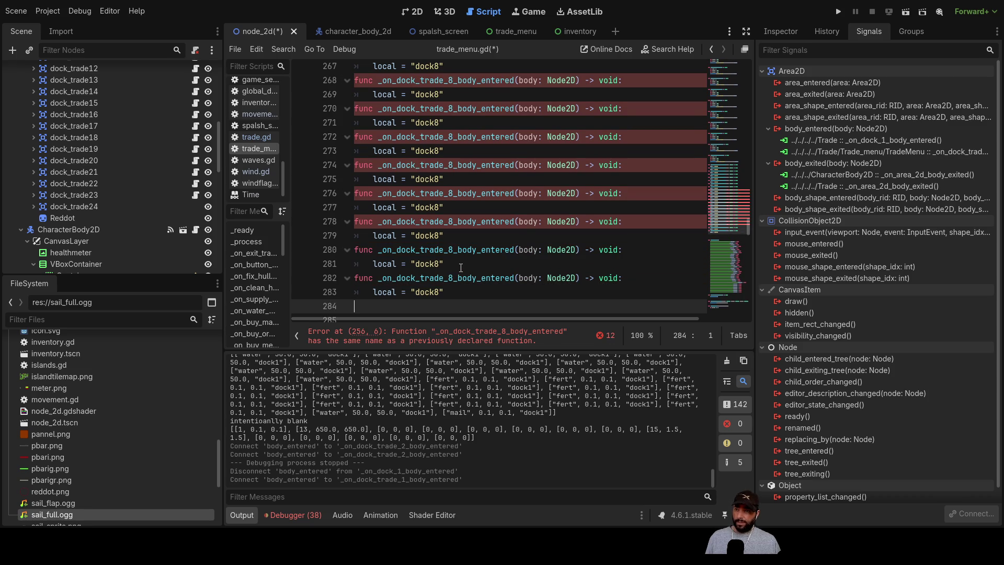
text(func _on_dock_trade_8_body_entered(body: Node2D) -> void: 	local = "dock8")
scroll(465, 241, up, 3)
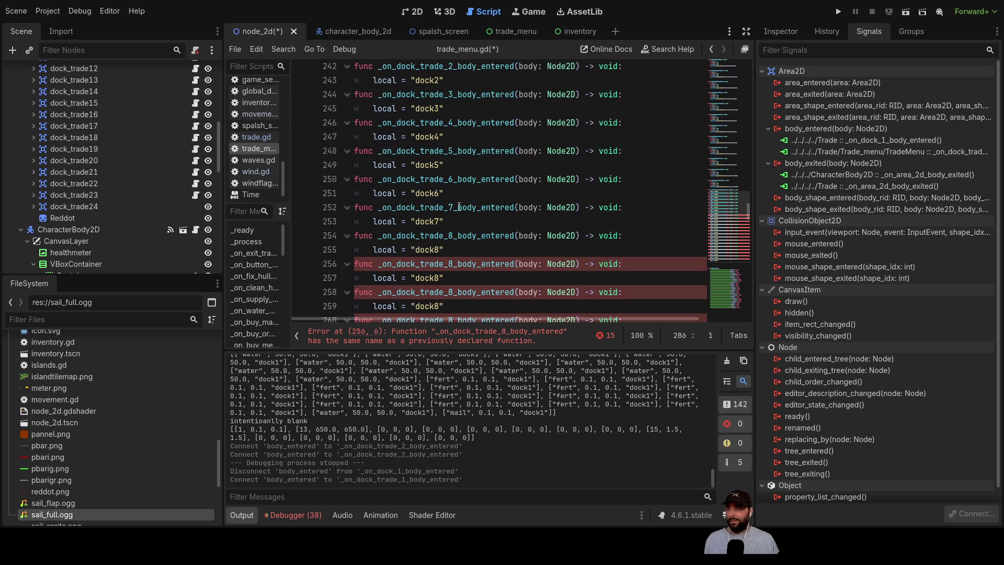
- Renumber the first three duplicated handlers to dock_trade_9, 10 and 11 with matching dock labels
click(454, 181)
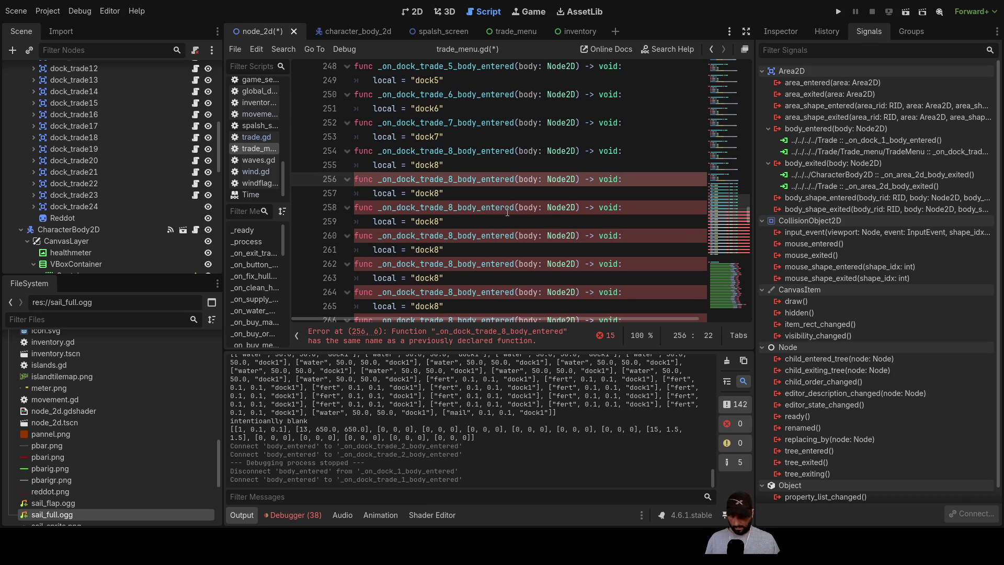
text(9)
key(Down)
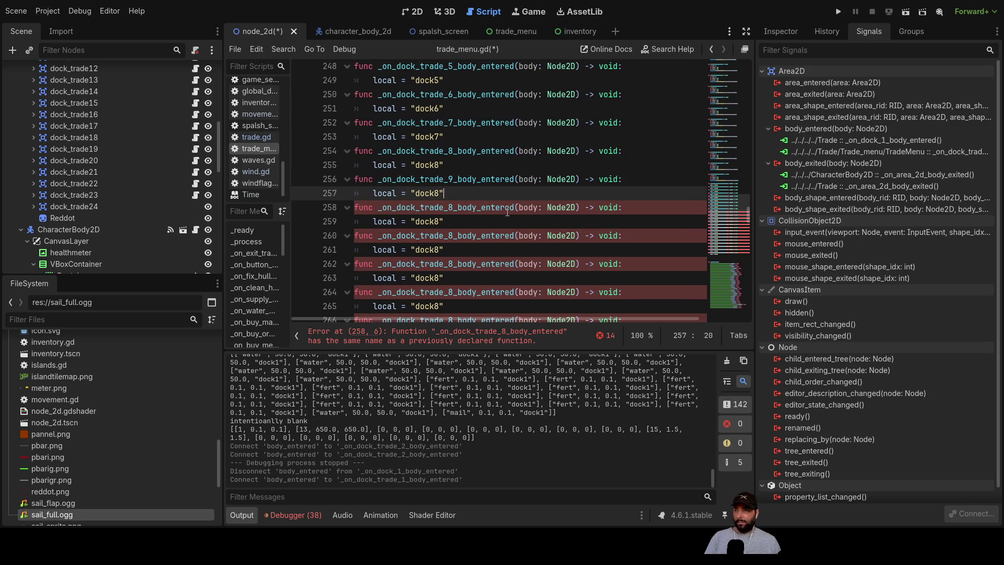
key(BackSpace)
text(9)
key(Down)
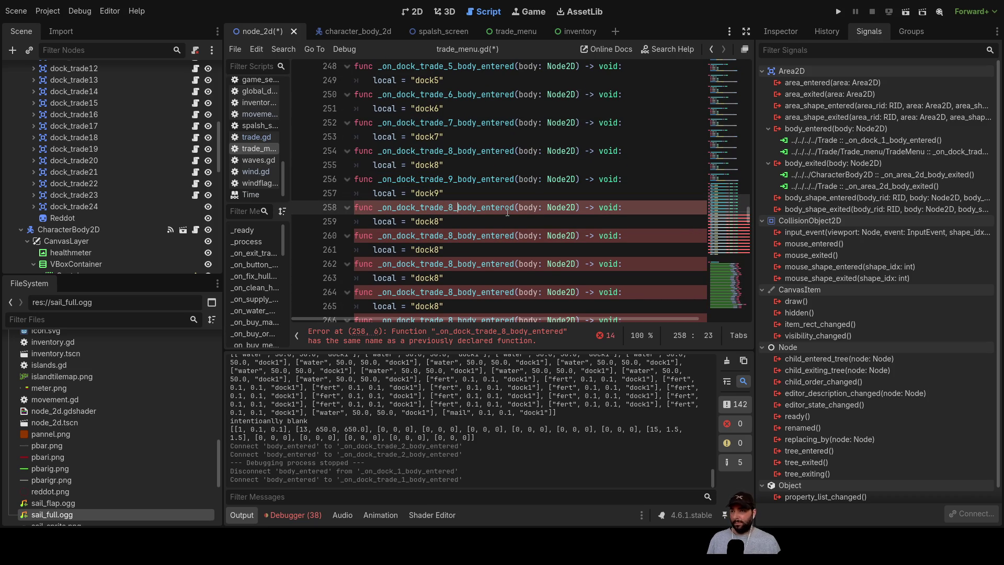
key(BackSpace)
text(10)
key(Down)
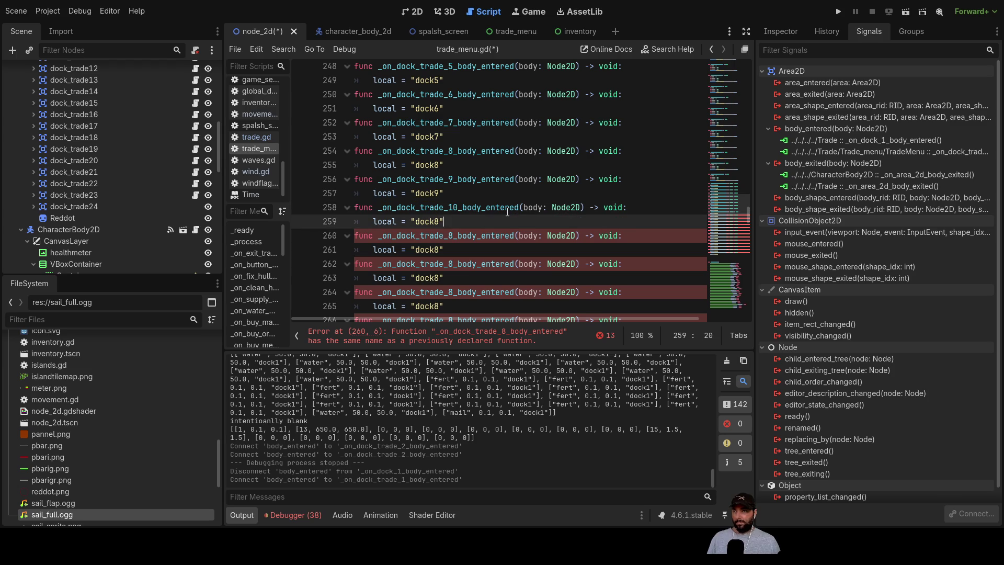
text(10)
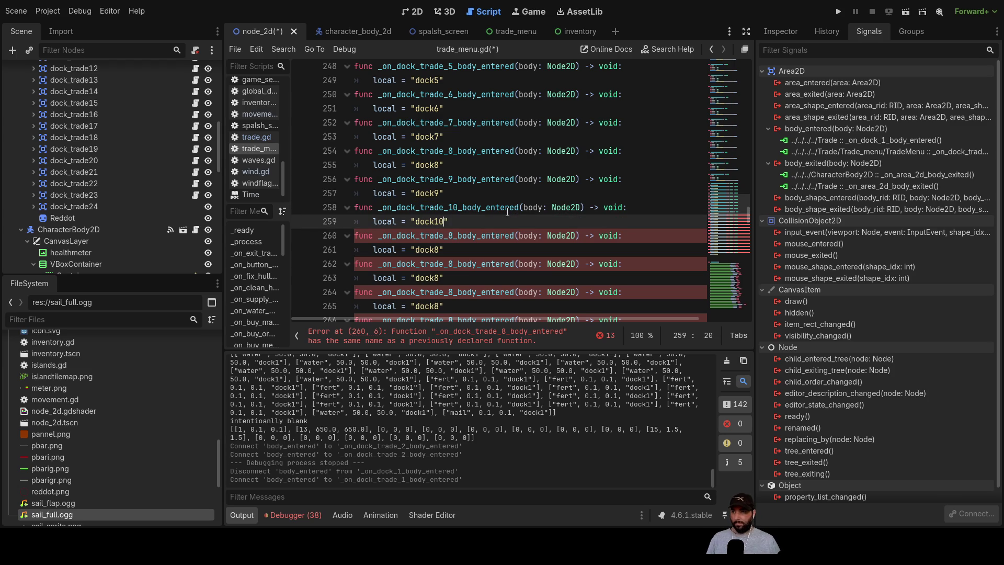
key(Down)
key(BackSpace)
text(11)
key(Down)
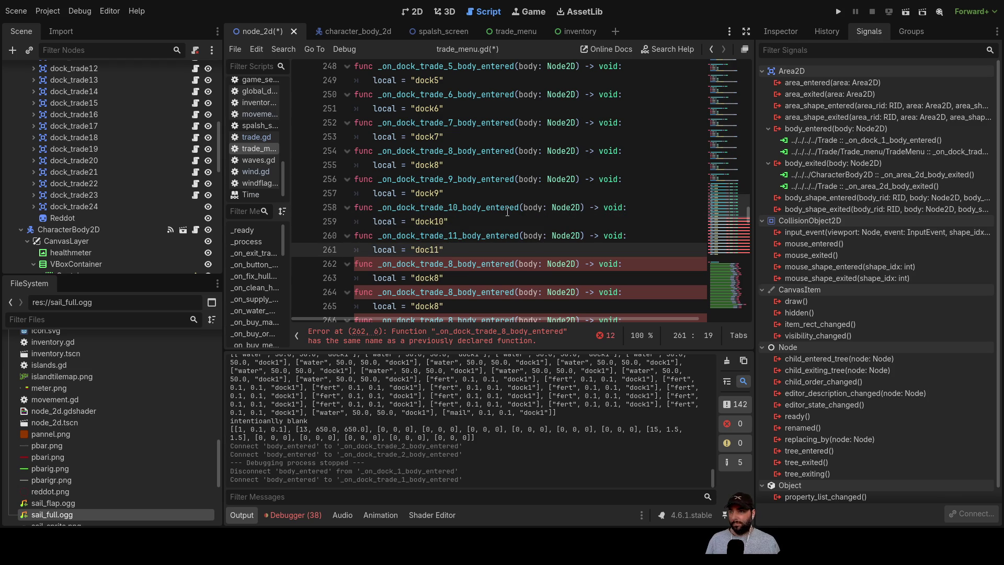
- Renumber the next handlers to dock_trade_12, 13 and 14, setting local to "dock12"–"dock14"
key(Down)
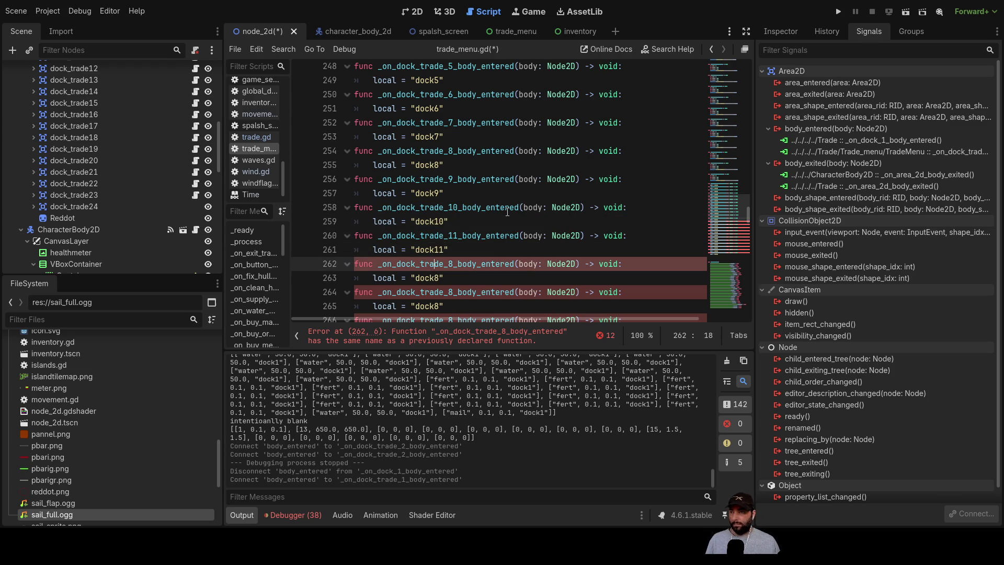
key(BackSpace)
text(12)
key(Down)
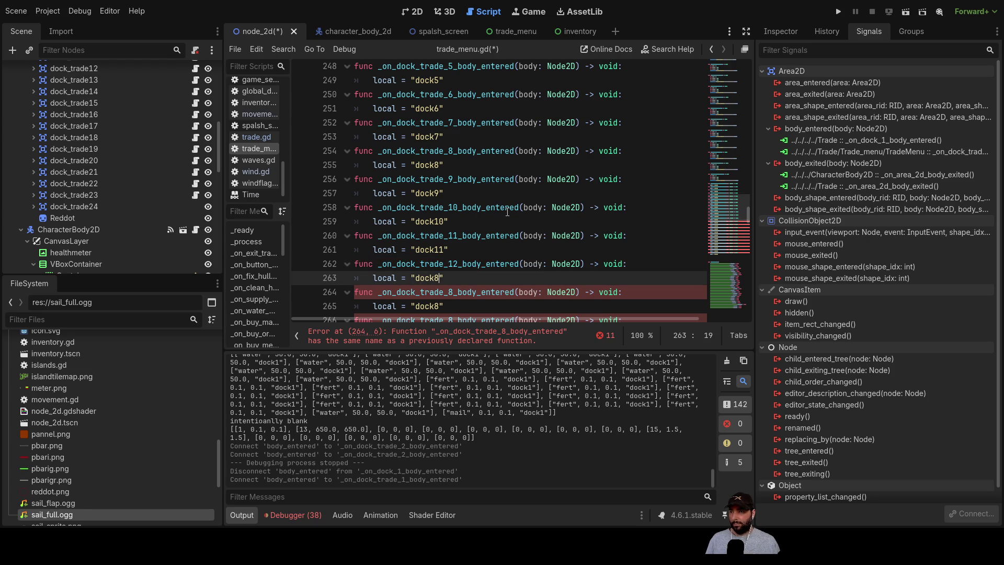
key(BackSpace)
text(12)
key(Down)
key(BackSpace)
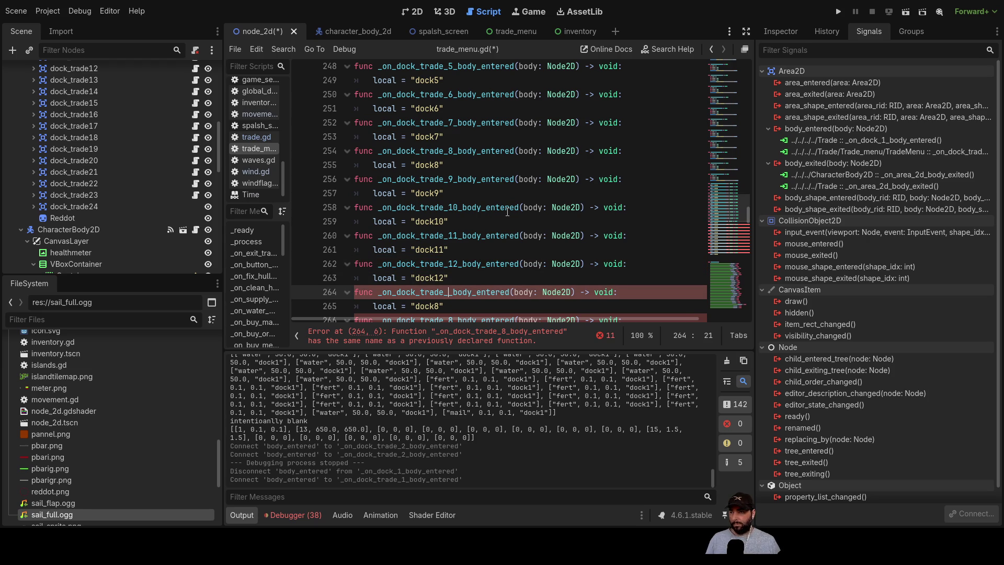
text(13)
key(Down)
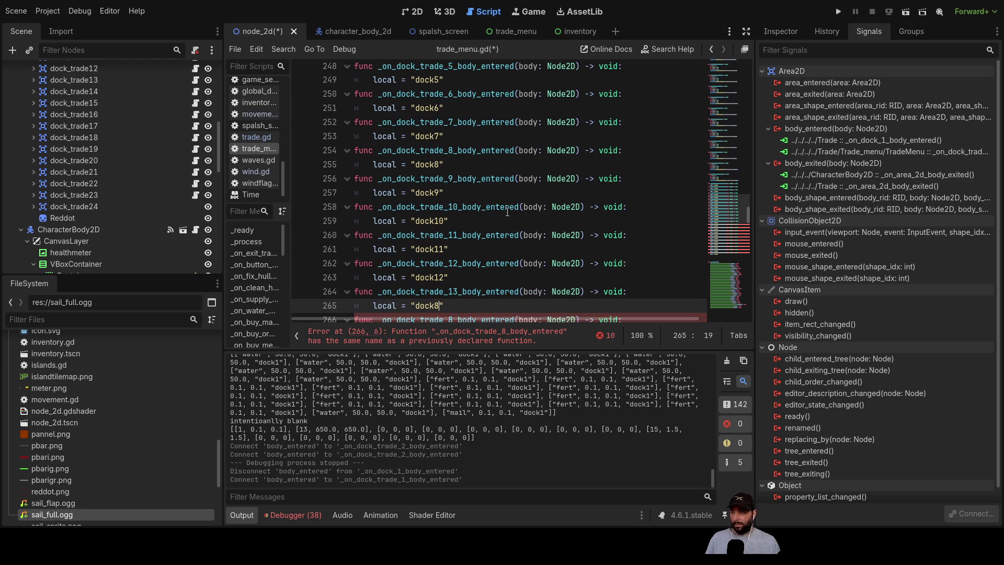
key(BackSpace)
text(13)
key(Down)
key(Down)
key(Up)
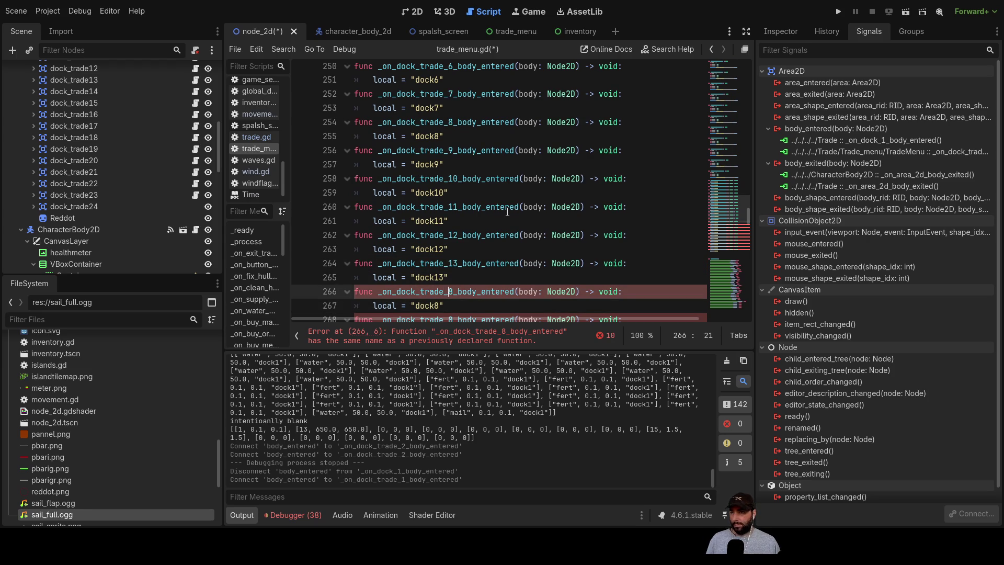
key(BackSpace)
text(14)
key(Down)
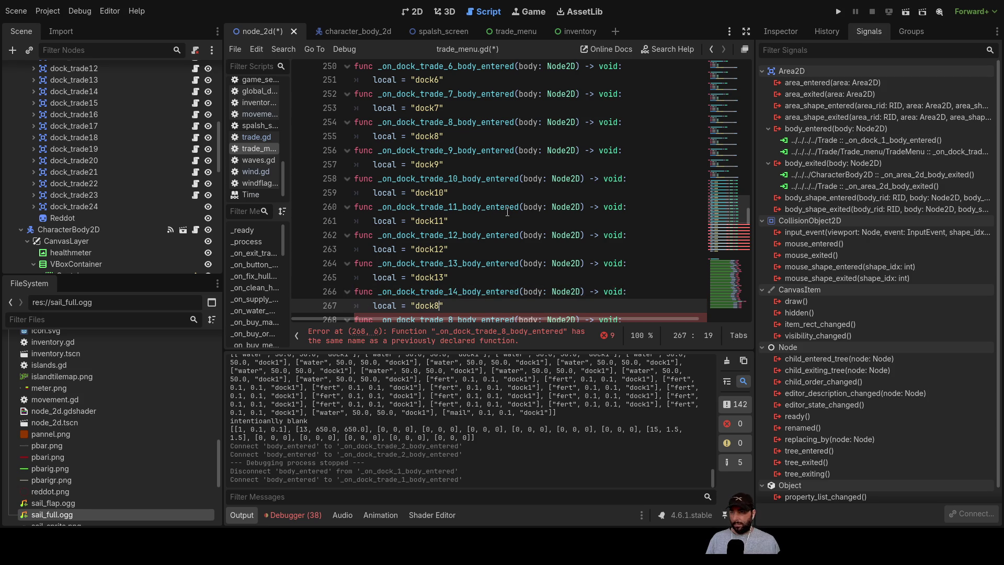
key(BackSpace)
text(14)
- Renumber the handlers to dock_trade_15, 16 and 17 with local "dock15"–"dock17"
key(Down)
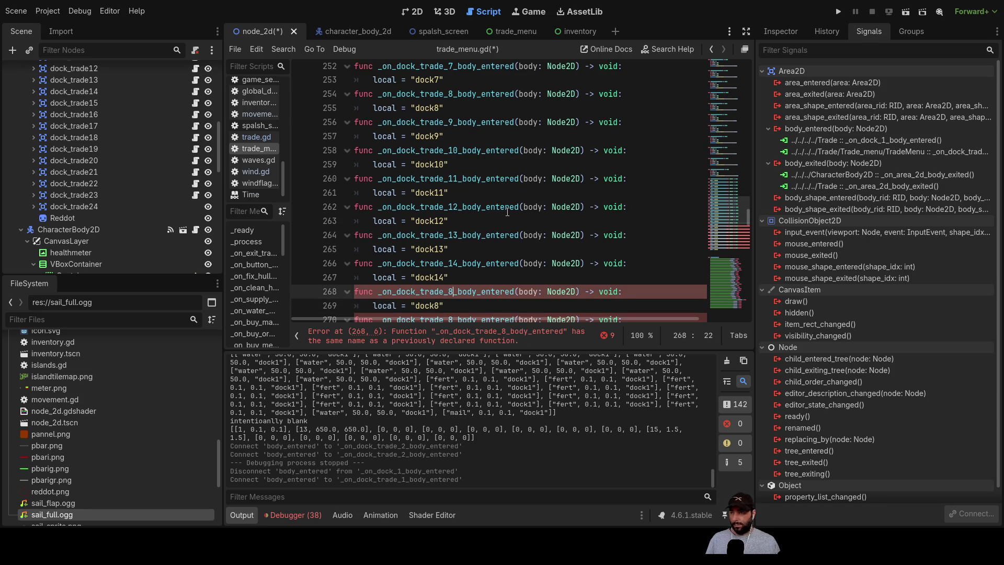
key(BackSpace)
text(15)
key(Down)
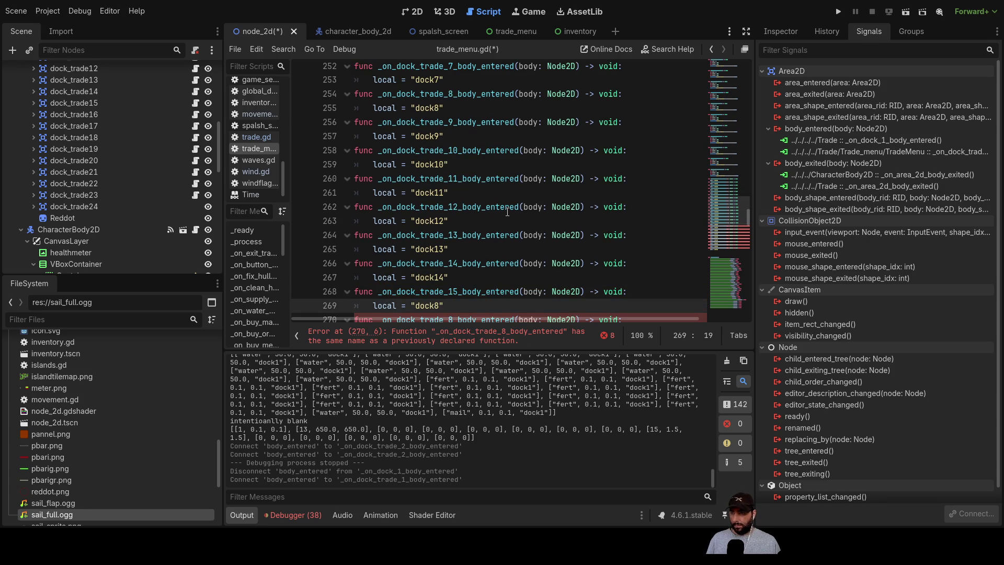
text(15)
key(Down)
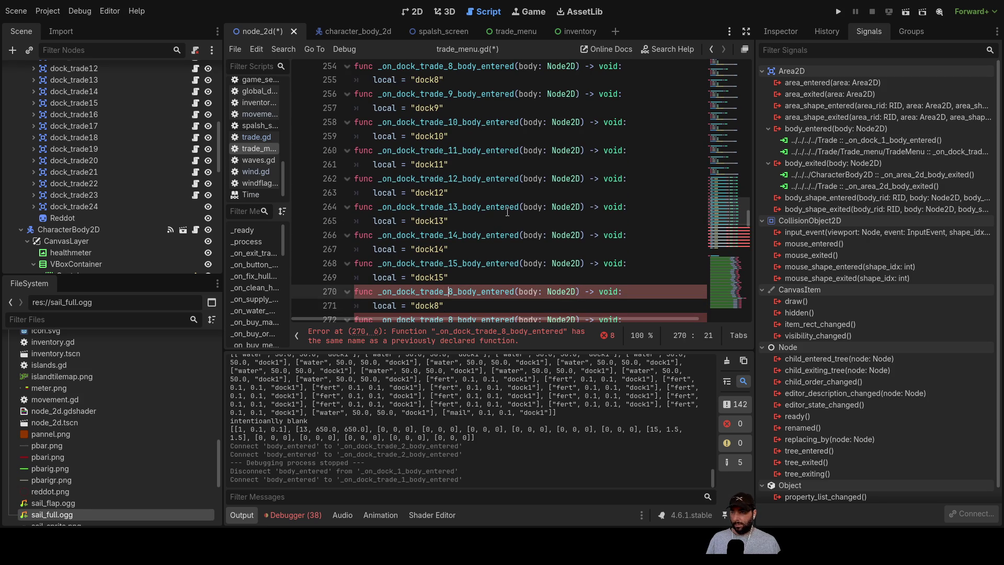
key(BackSpace)
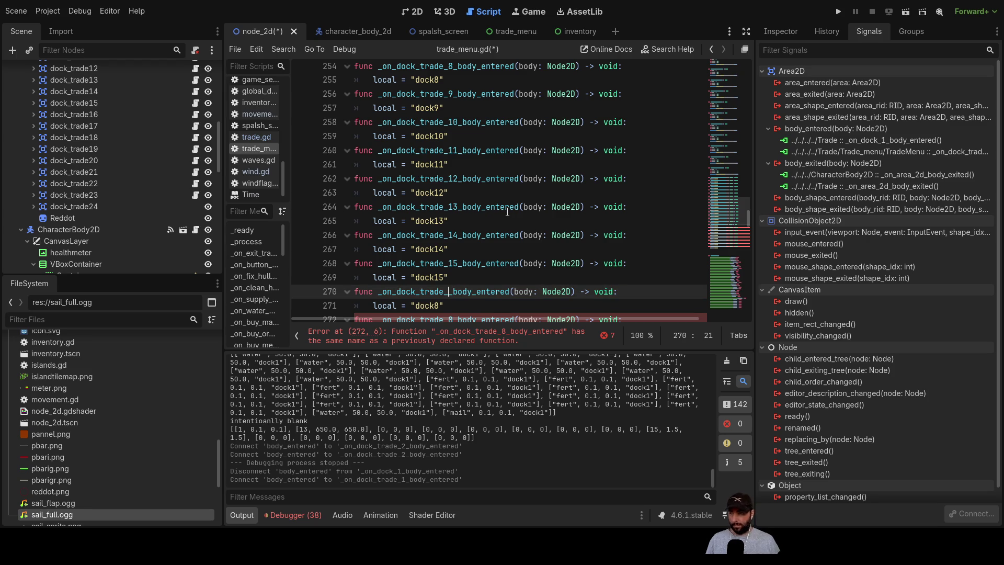
text(16)
key(Down)
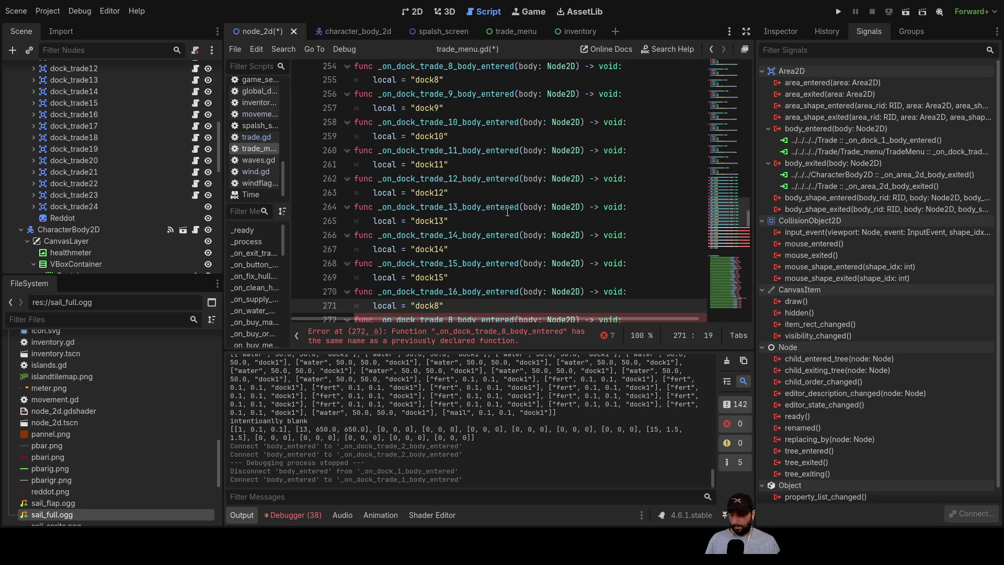
text(6)
key(Down)
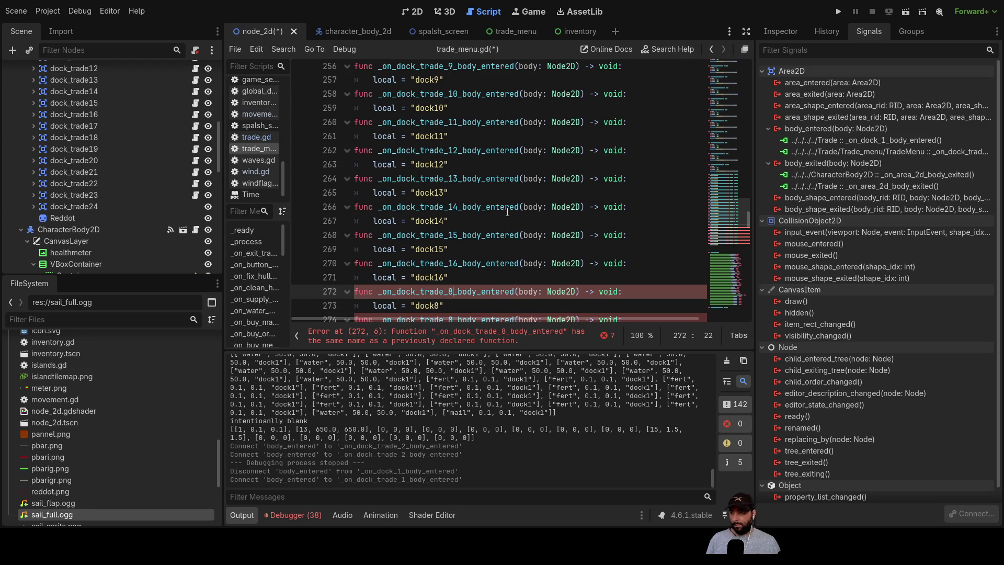
key(BackSpace)
text(17)
key(Down)
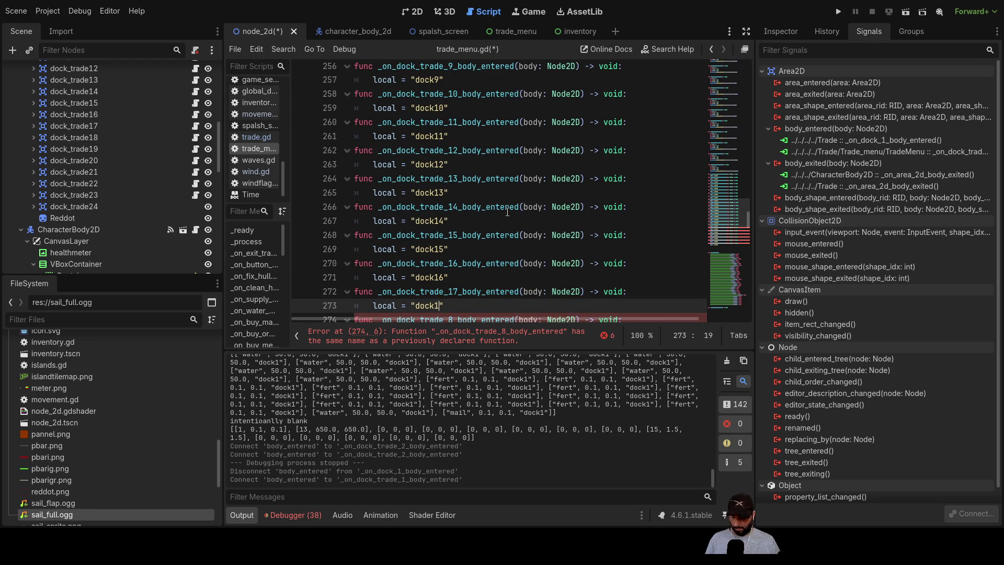
text(7)
- Renumber the handlers to dock_trade_18, 19 and 20 with local "dock18"–"dock20"
key(Down)
key(Down)
key(Home)
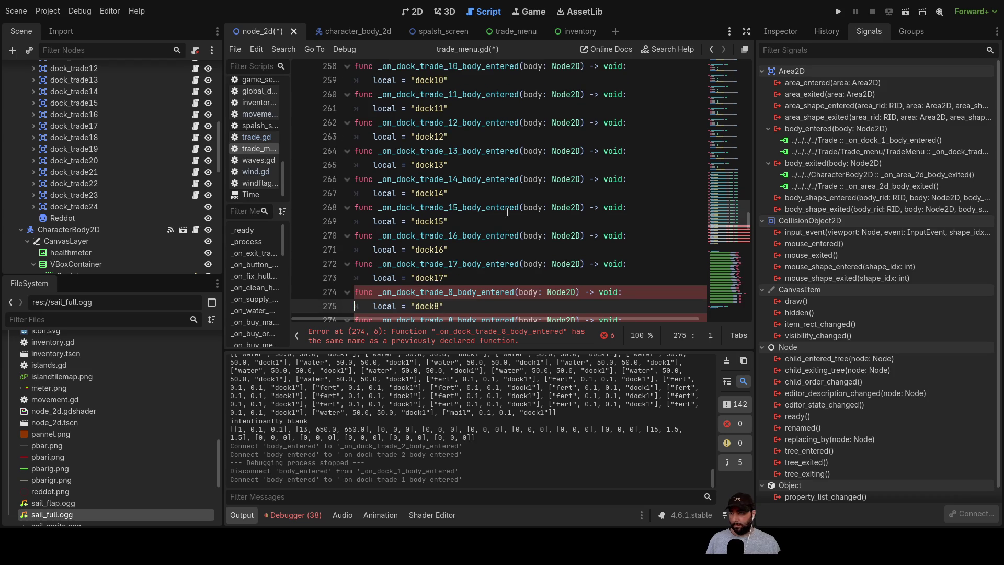
key(Up)
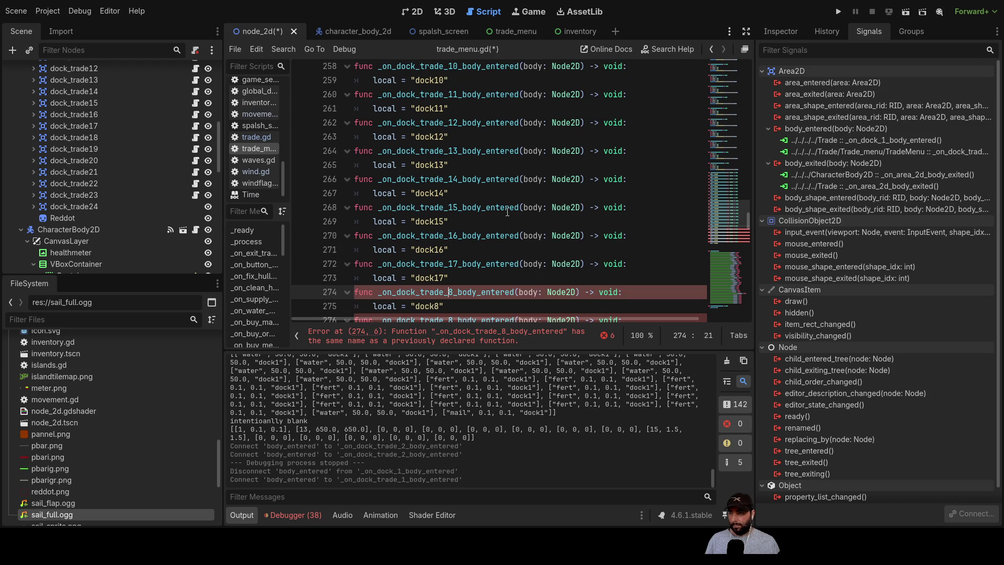
text(1)
key(Down)
key(Left)
key(Left)
text(1)
key(Down)
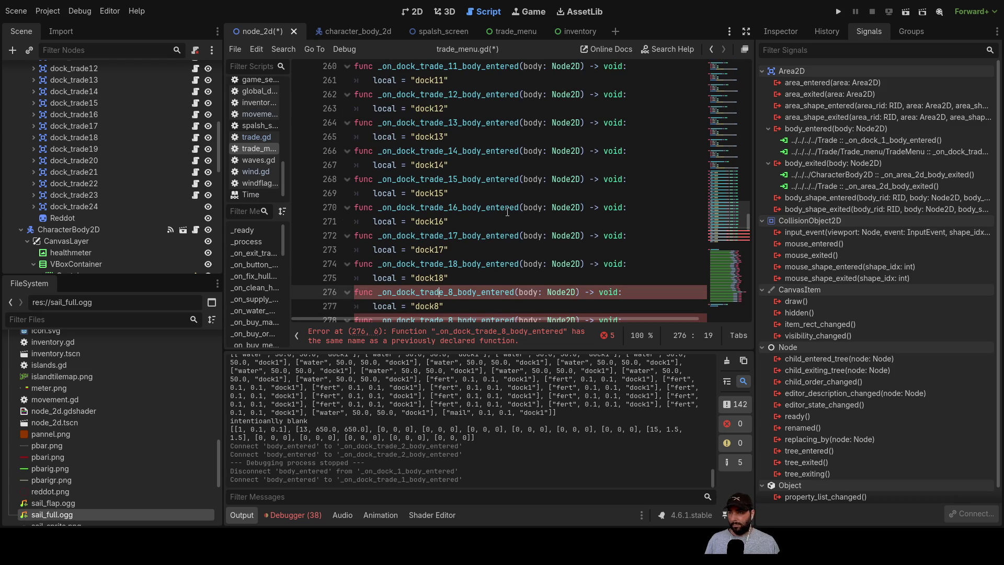
key(BackSpace)
text(19)
key(Down)
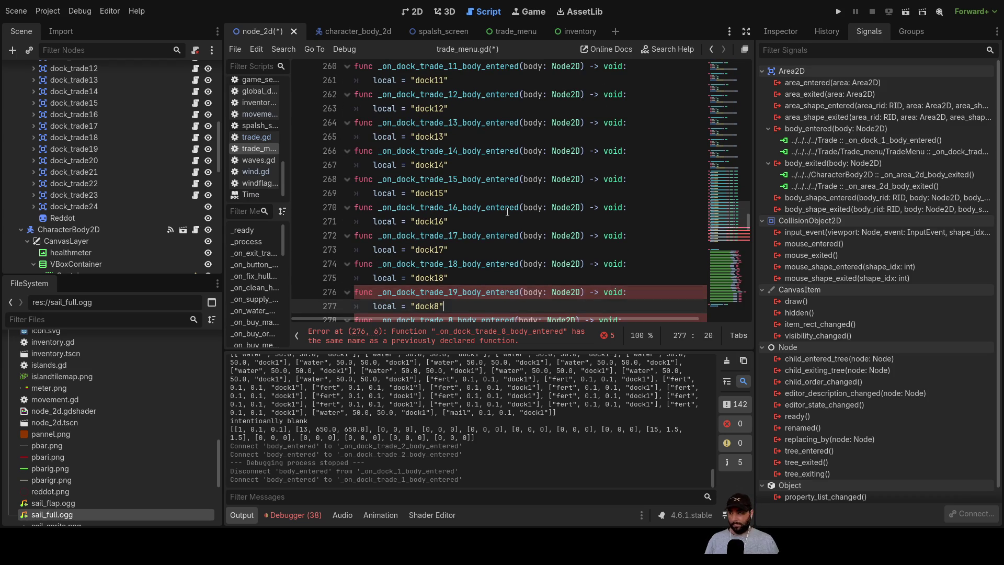
text(9)
key(Down)
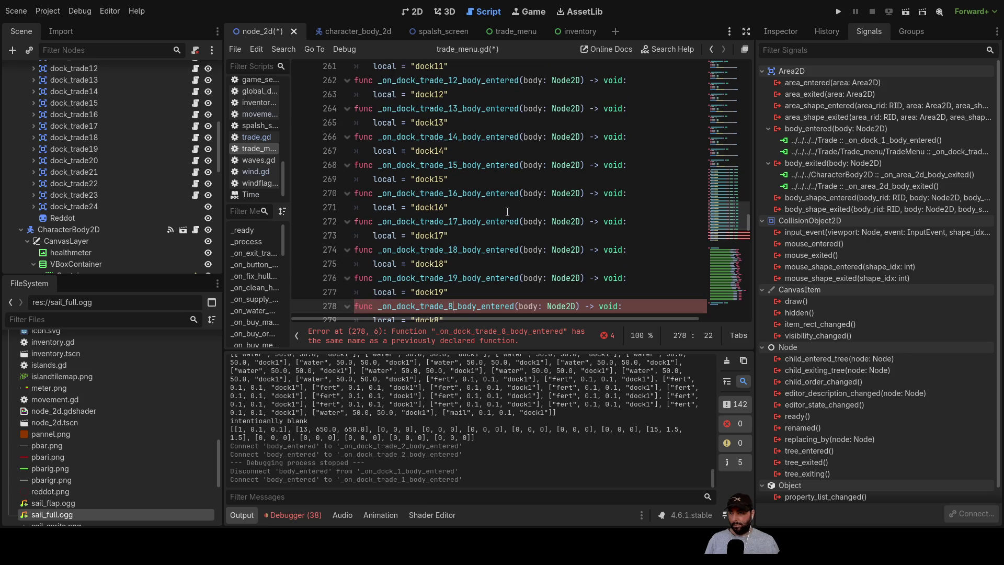
key(BackSpace)
text(20)
key(Down)
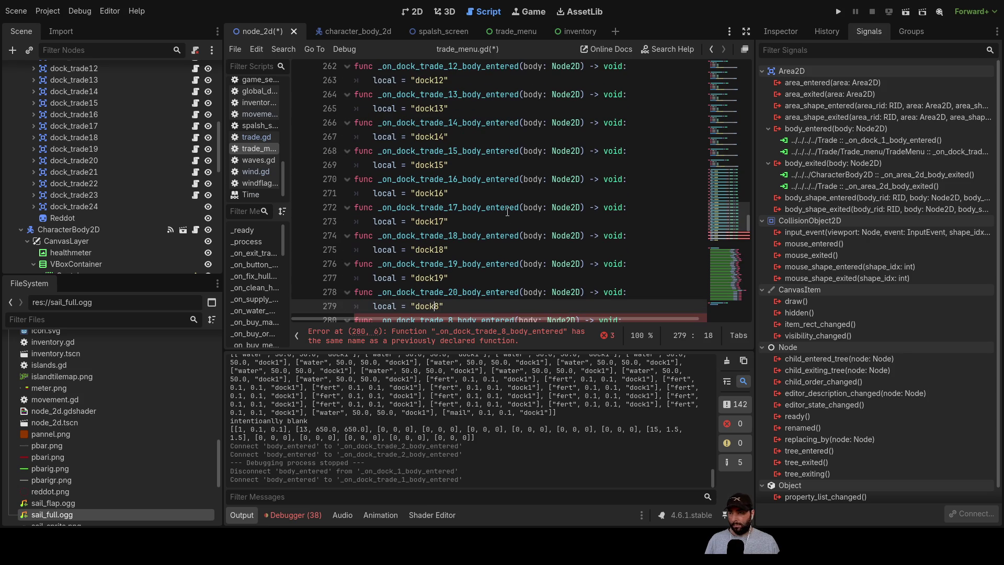
- Renumber the last handlers to dock_trade_21, 22 and 23 with local "dock21"–"dock23"
key(Down)
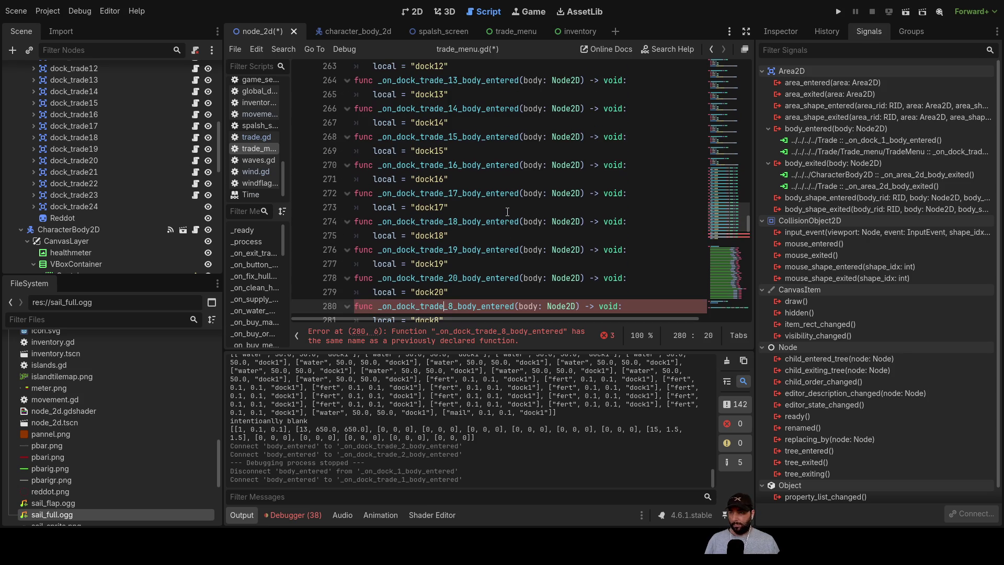
key(BackSpace)
text(21)
key(Down)
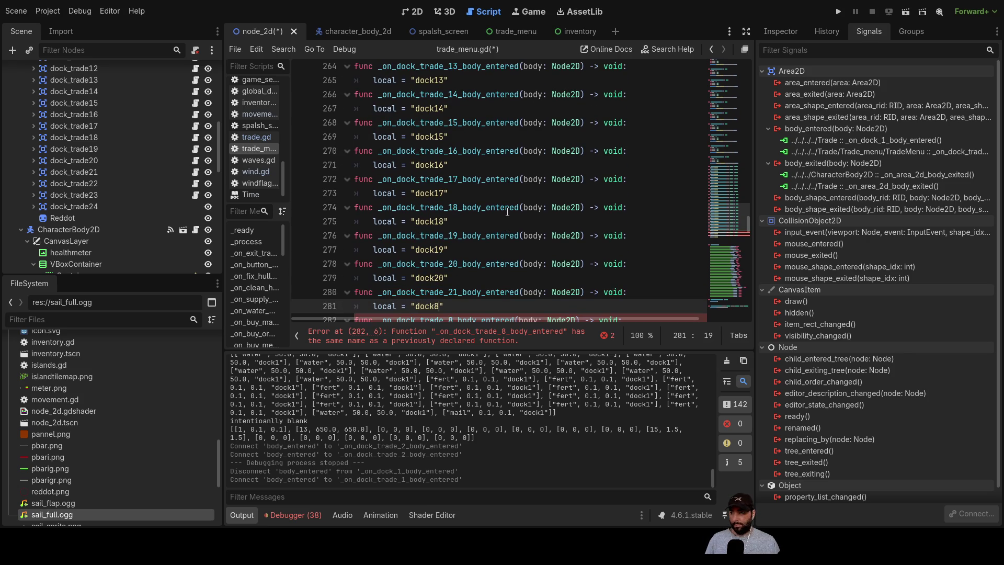
text(21)
key(Down)
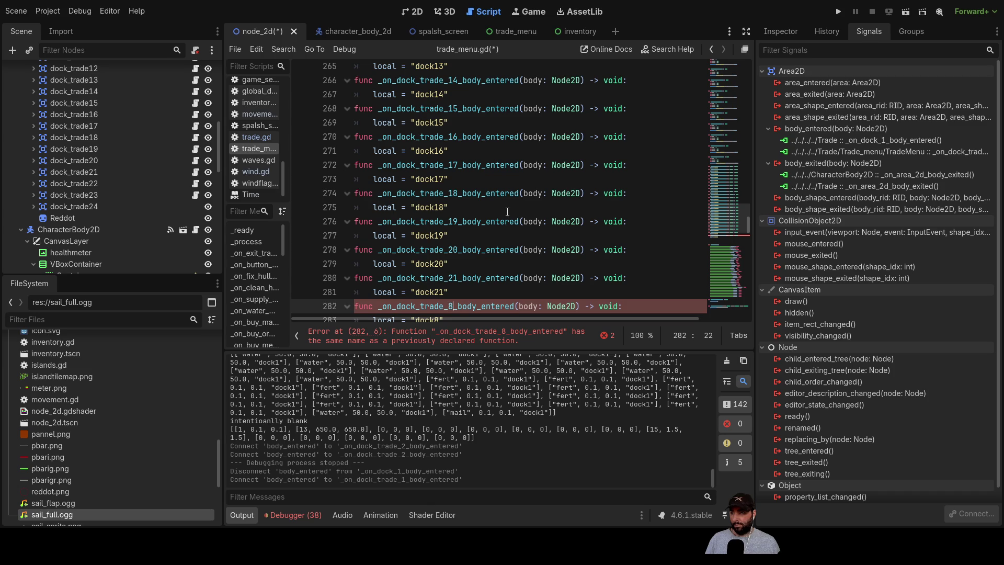
key(BackSpace)
text(22)
key(Down)
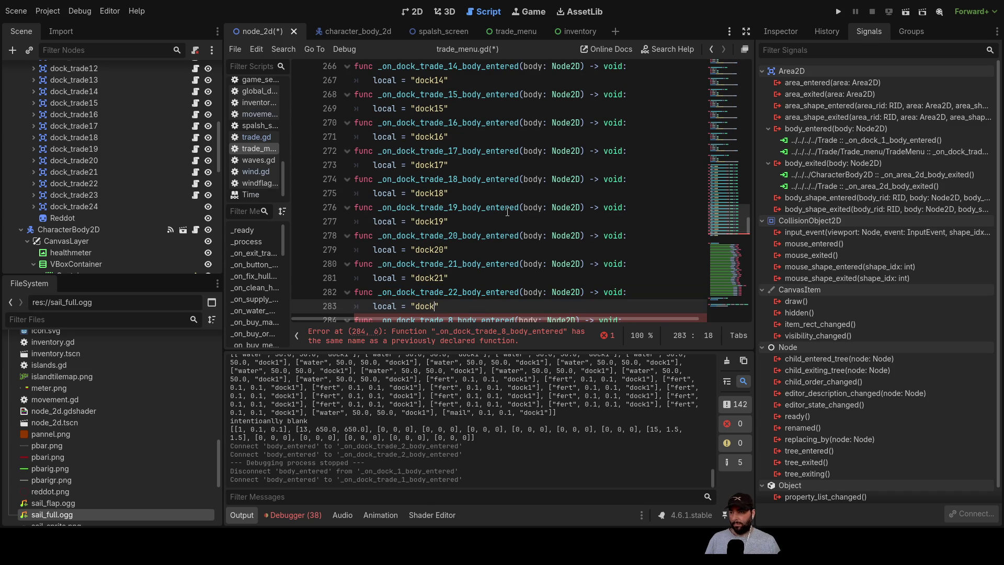
text(22)
key(Down)
key(BackSpace)
text(23)
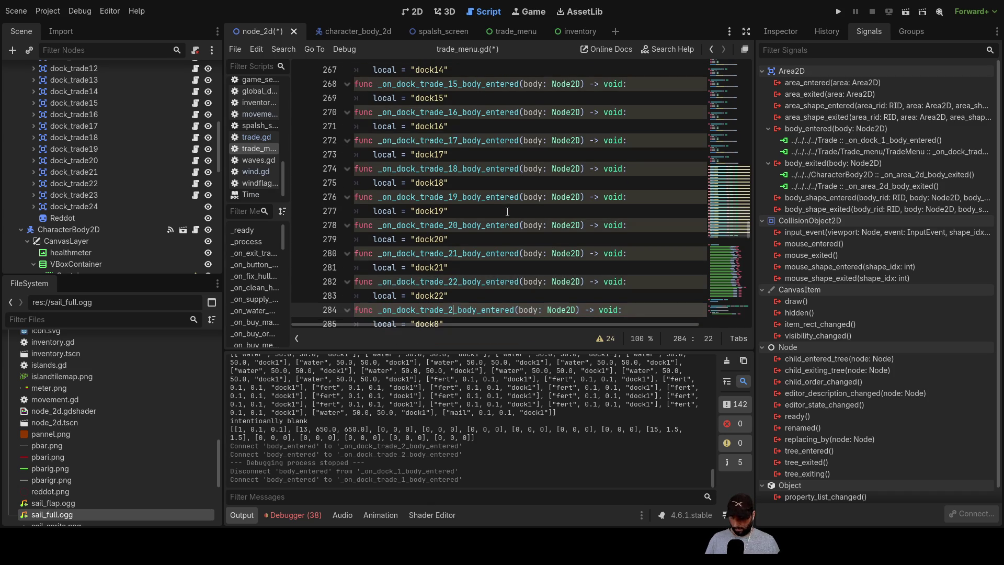
key(Down)
text(23)
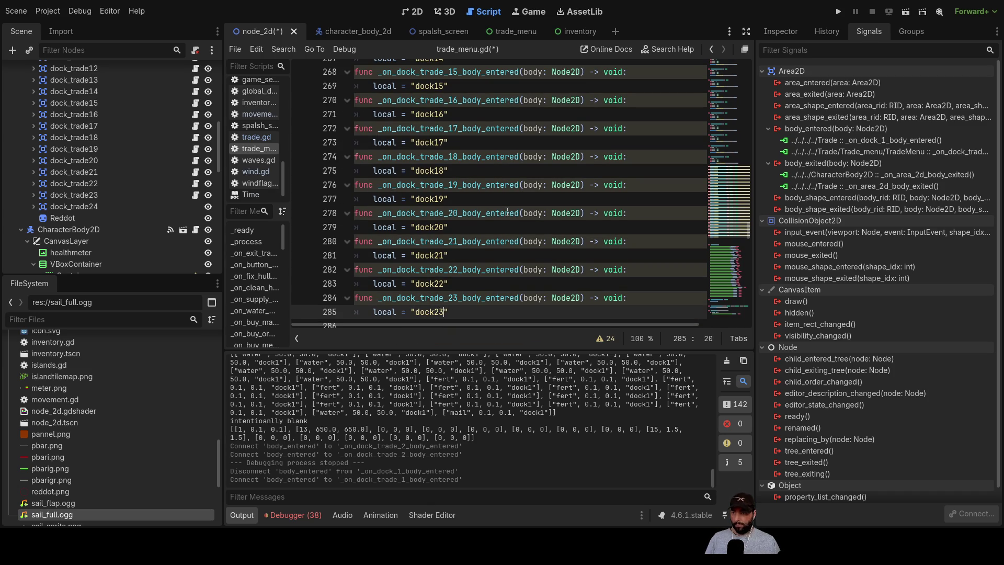
key(Up)
key(Up)
scroll(461, 165, up, 10)
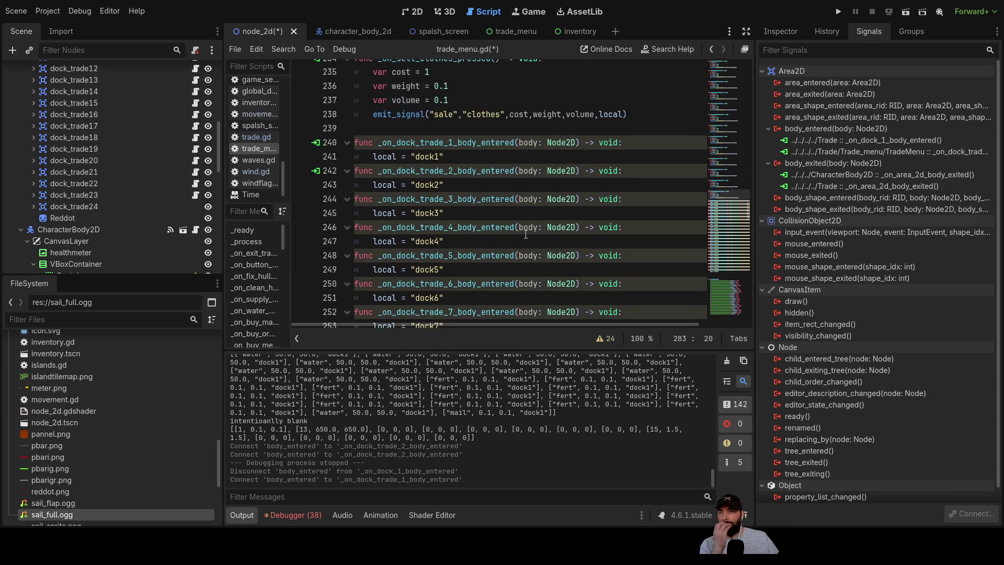
scroll(515, 216, down, 2)
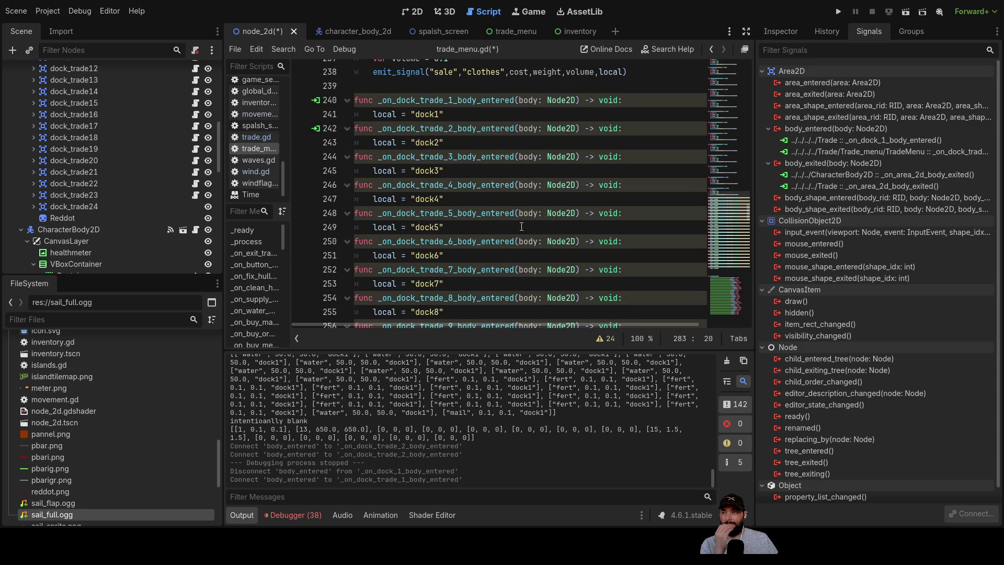
scroll(521, 226, down, 10)
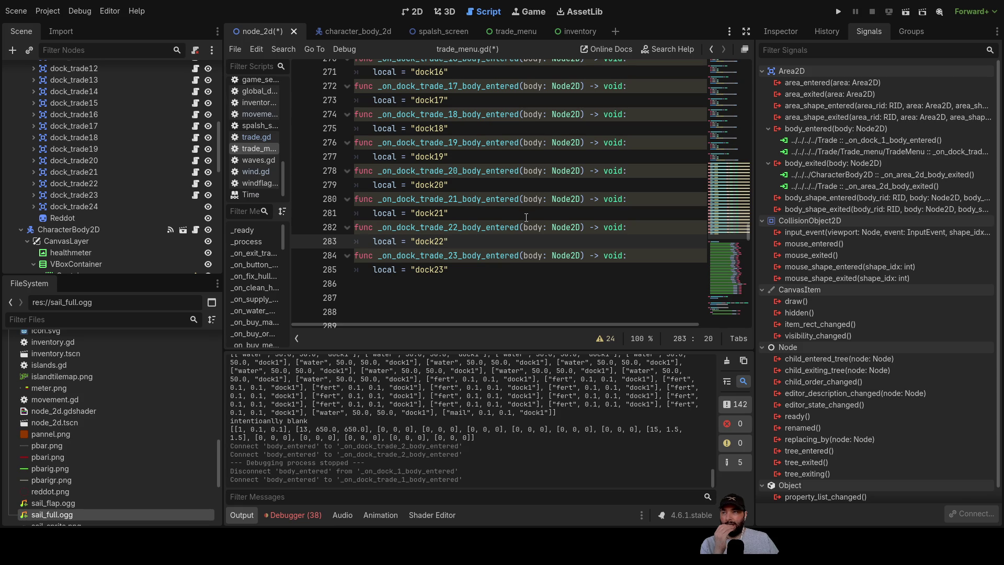
scroll(509, 109, up, 5)
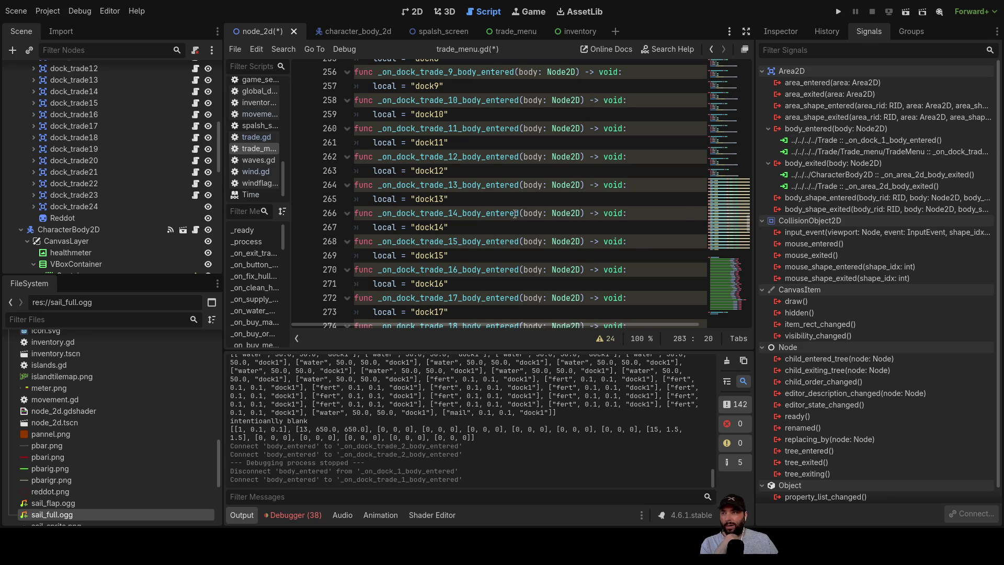
scroll(465, 205, up, 2)
- Add print("at dock 10") on a new line below local = "dock10" in the dock_trade_10 handler
click(460, 199)
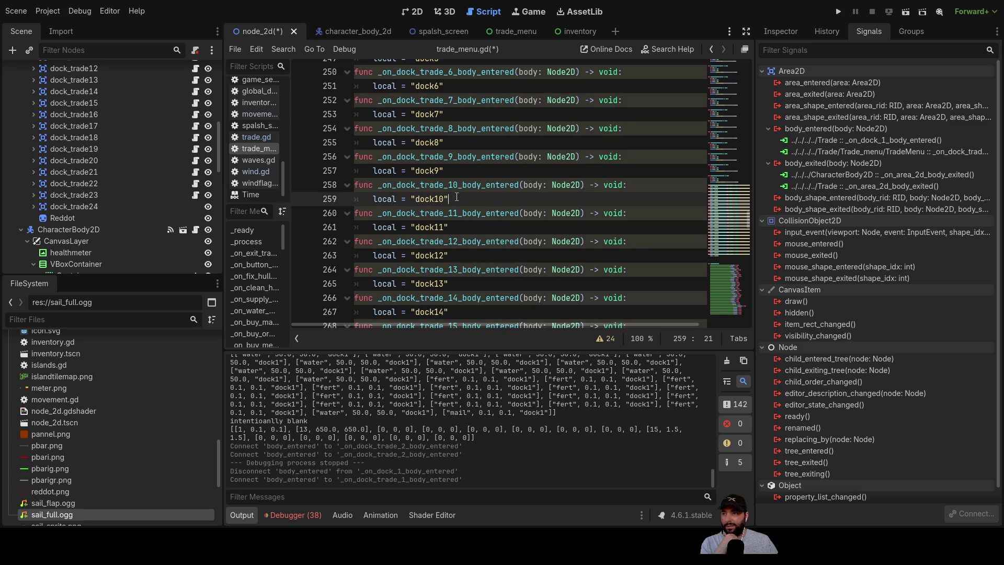
key(Return)
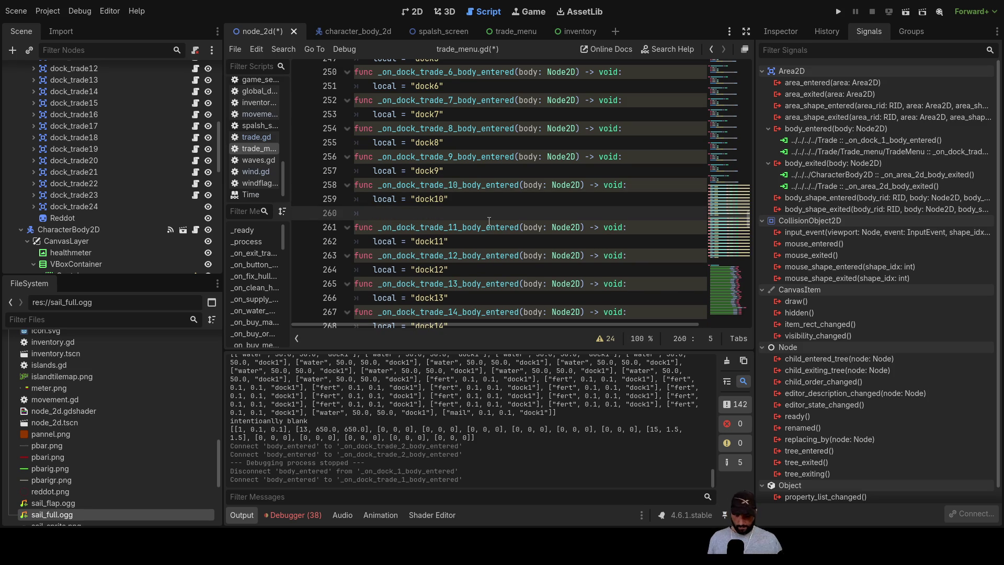
text(print)
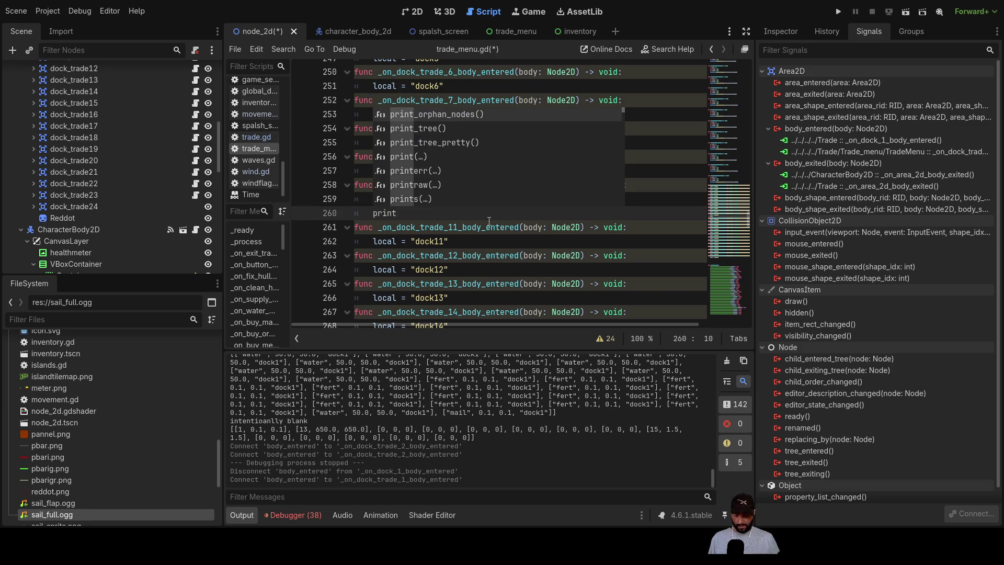
text(())
text(")
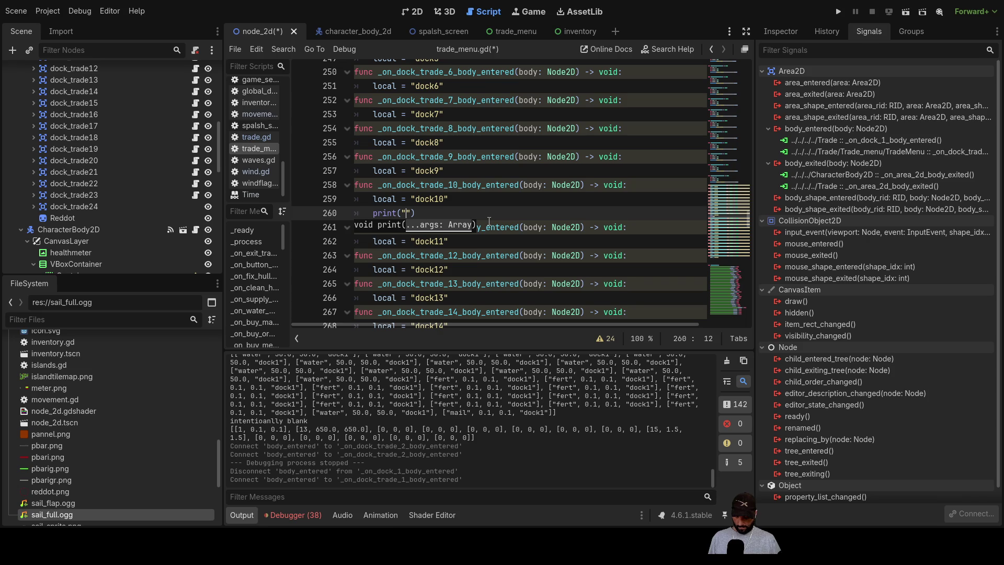
text(at dock 10)
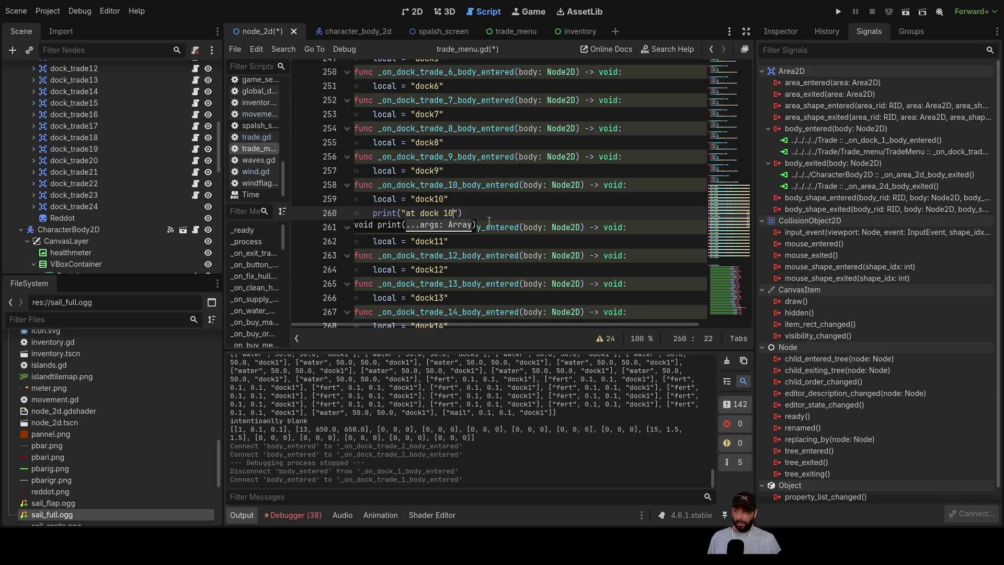
key(Up)
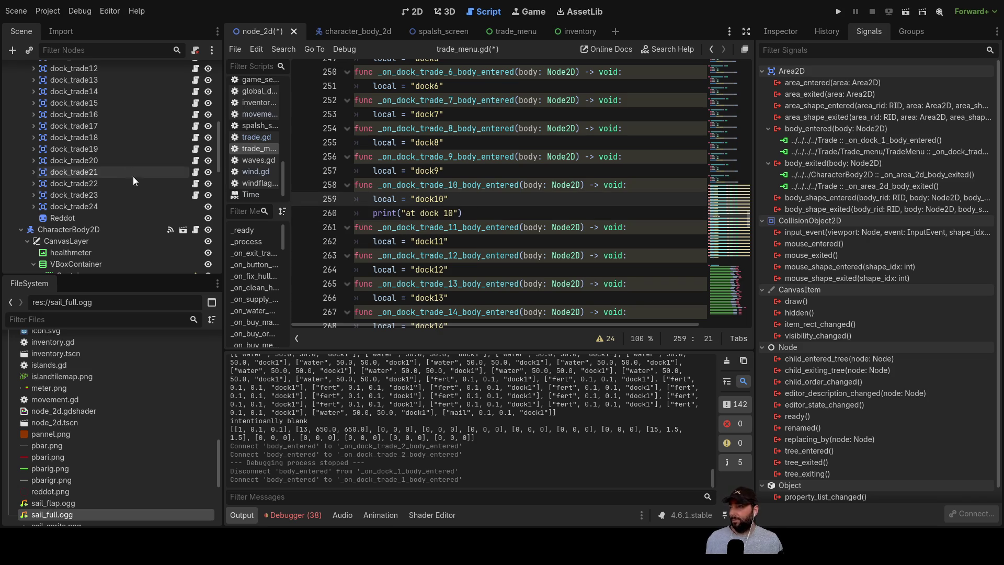
- Open dock_trade_24.gd and widen the script list so full file names show
scroll(116, 176, up, 5)
scroll(89, 178, up, 4)
scroll(263, 167, up, 4)
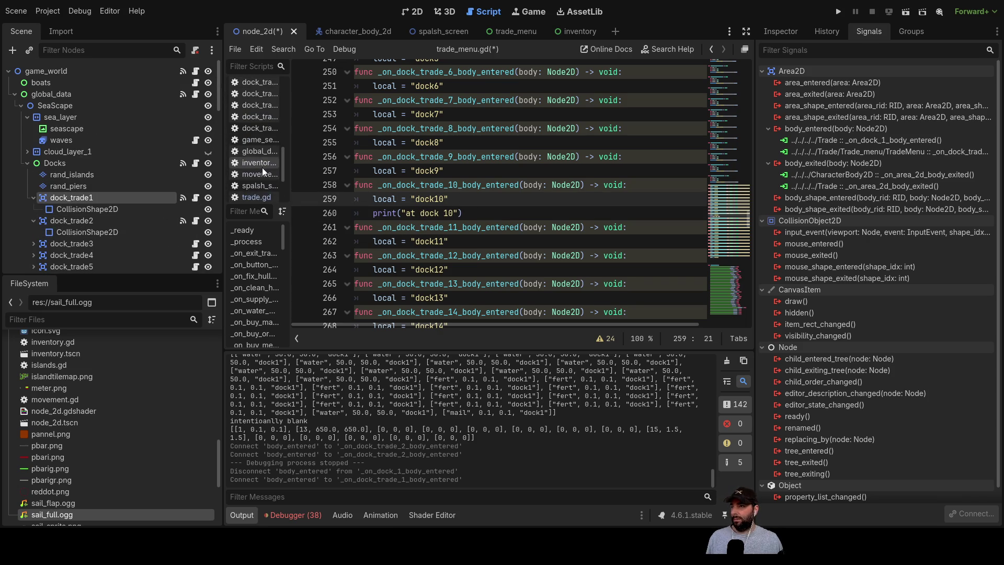
scroll(251, 187, down, 1)
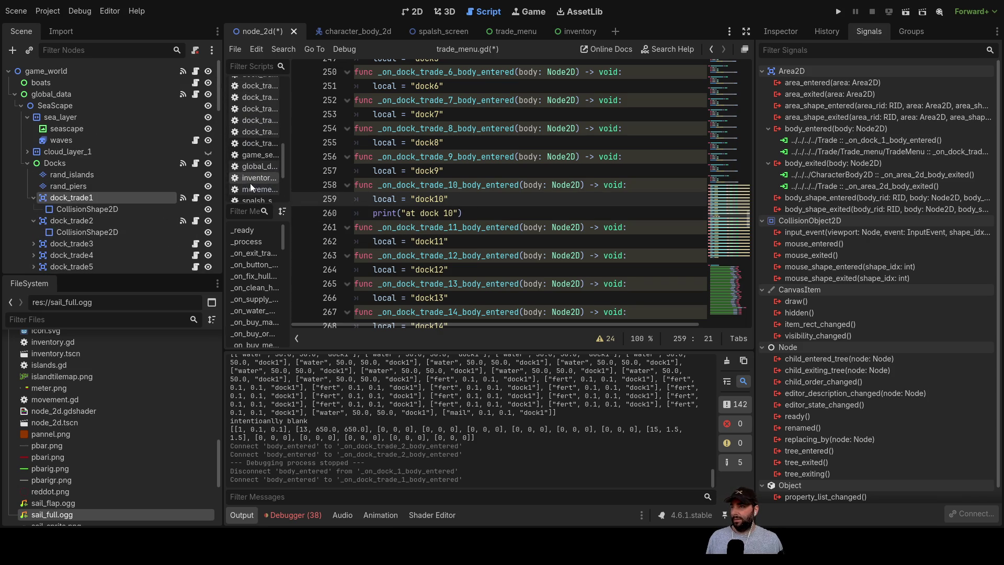
click(253, 147)
scroll(256, 141, up, 3)
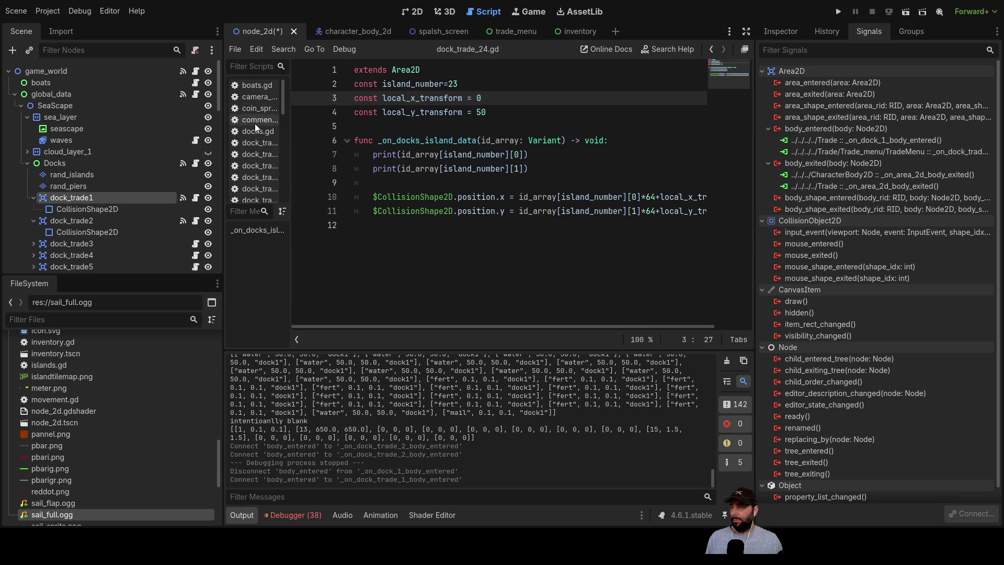
drag(291, 146, 347, 141)
- Open docks.gd and bring its pier_offset constants into view
click(270, 133)
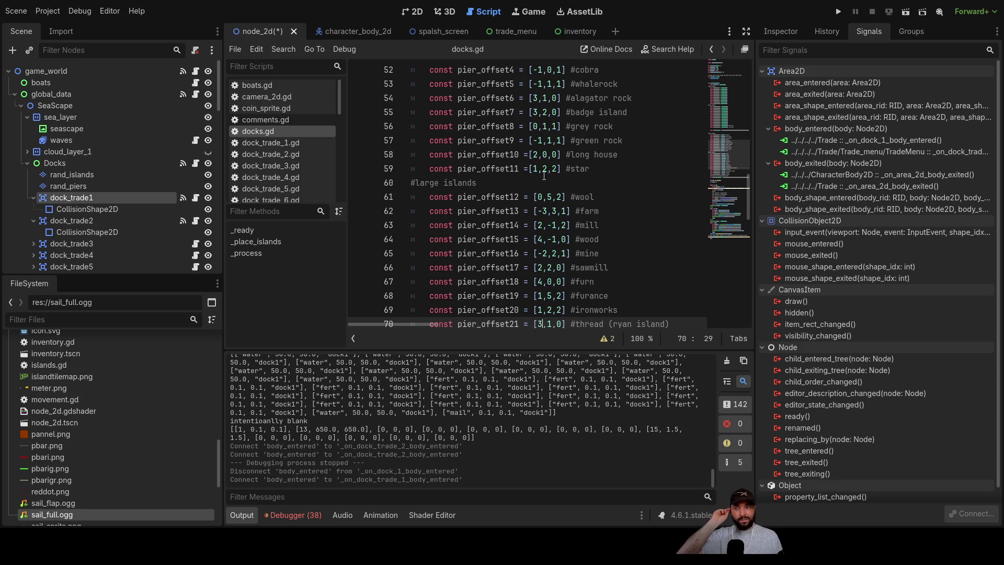
scroll(520, 158, up, 5)
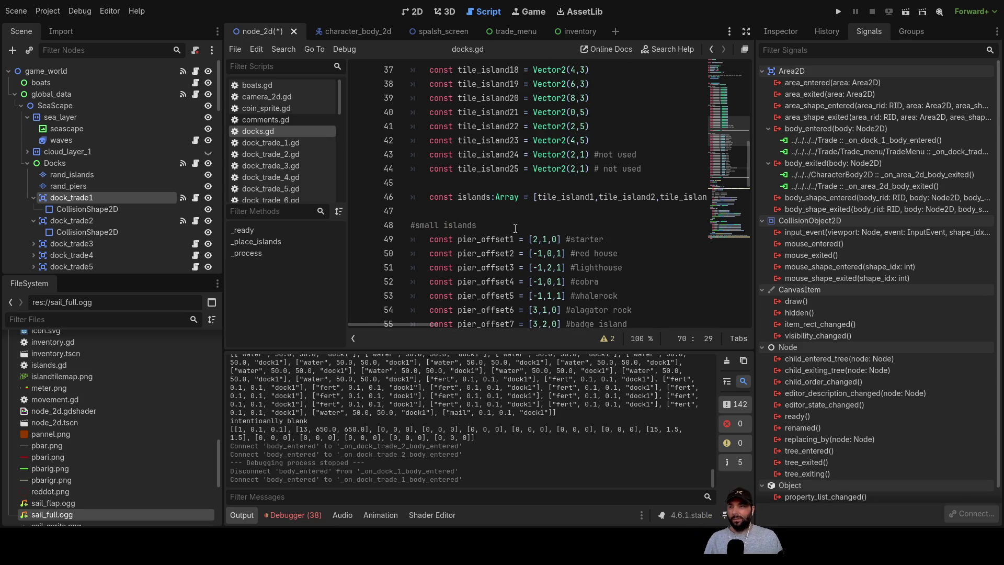
scroll(515, 228, down, 2)
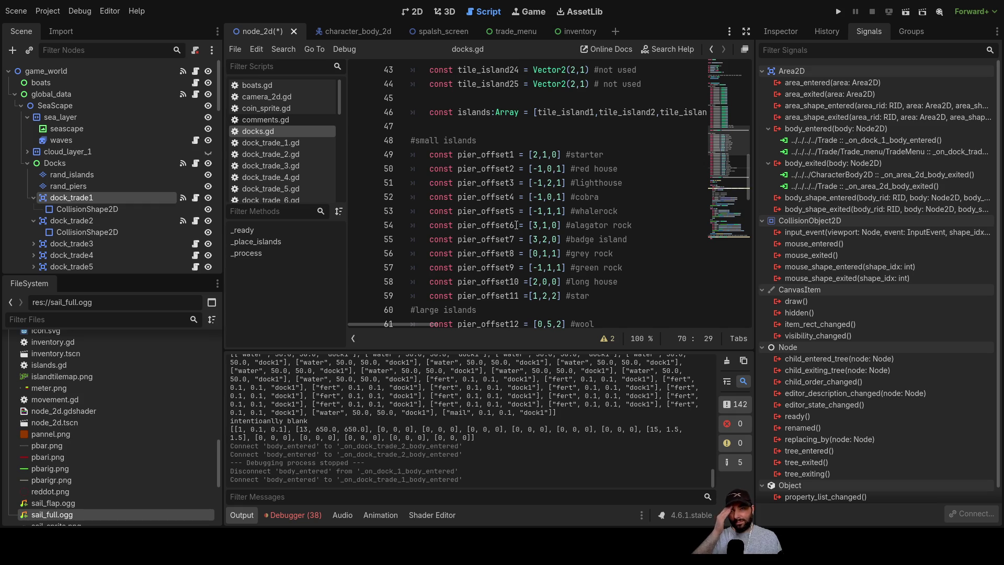
- Run the project, start play from the splash menu, zoom the game view, and inspect dock_trade1
click(839, 15)
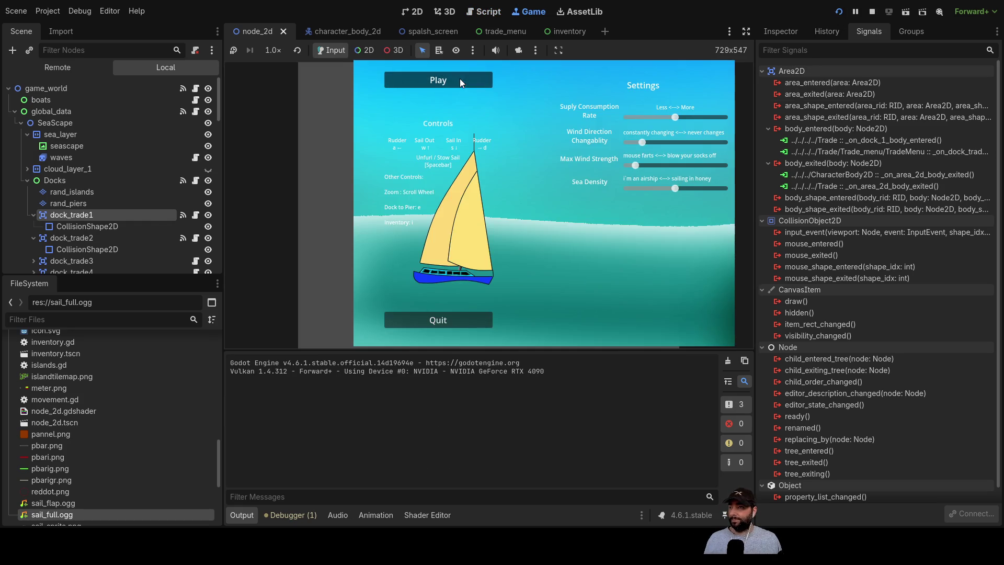
click(460, 78)
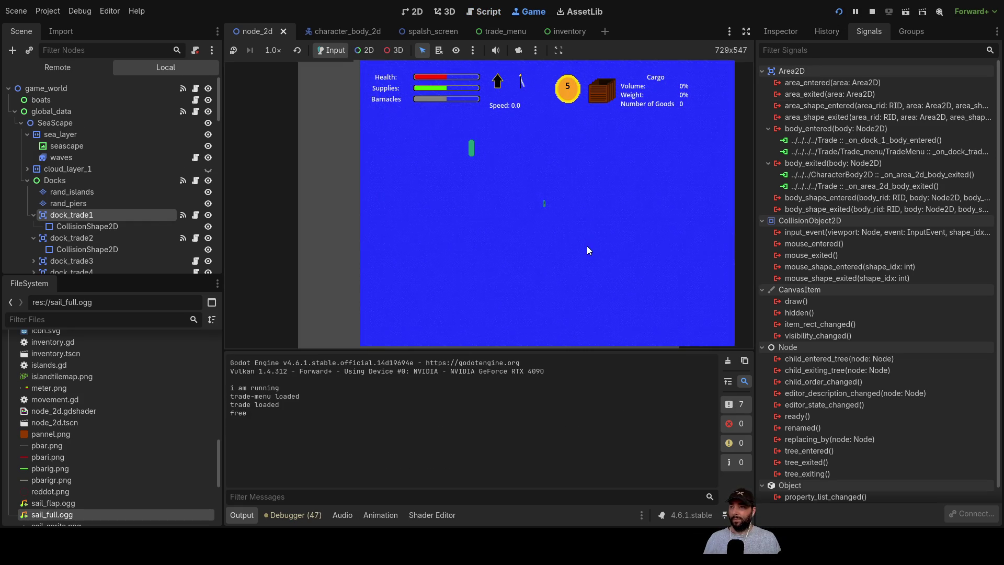
scroll(586, 248, down, 2)
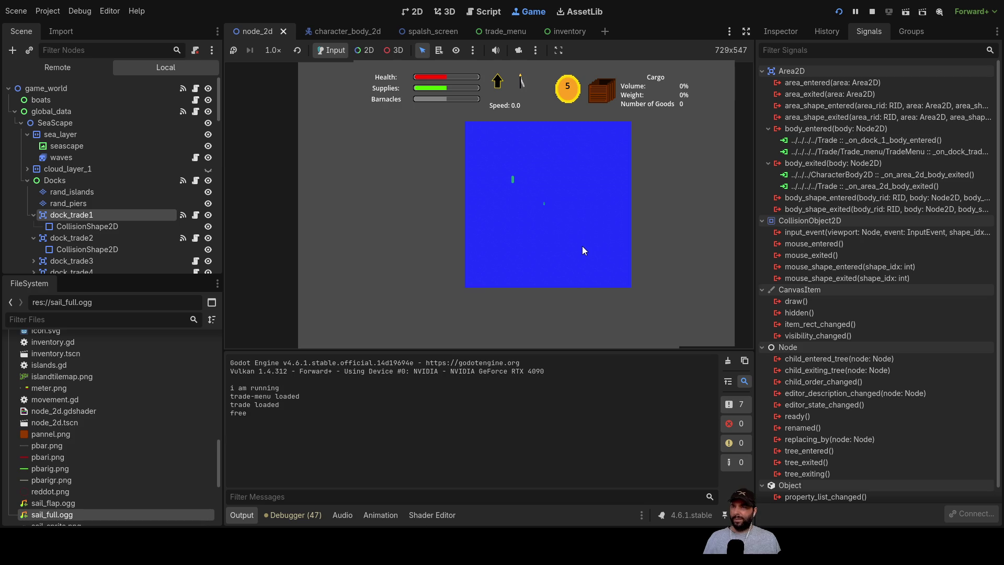
scroll(579, 250, up, 2)
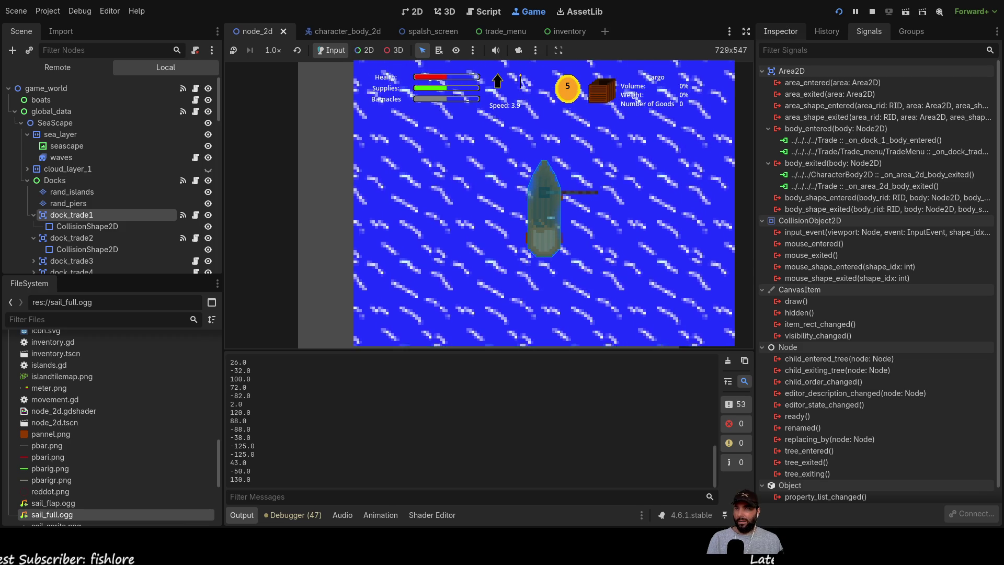
click(781, 31)
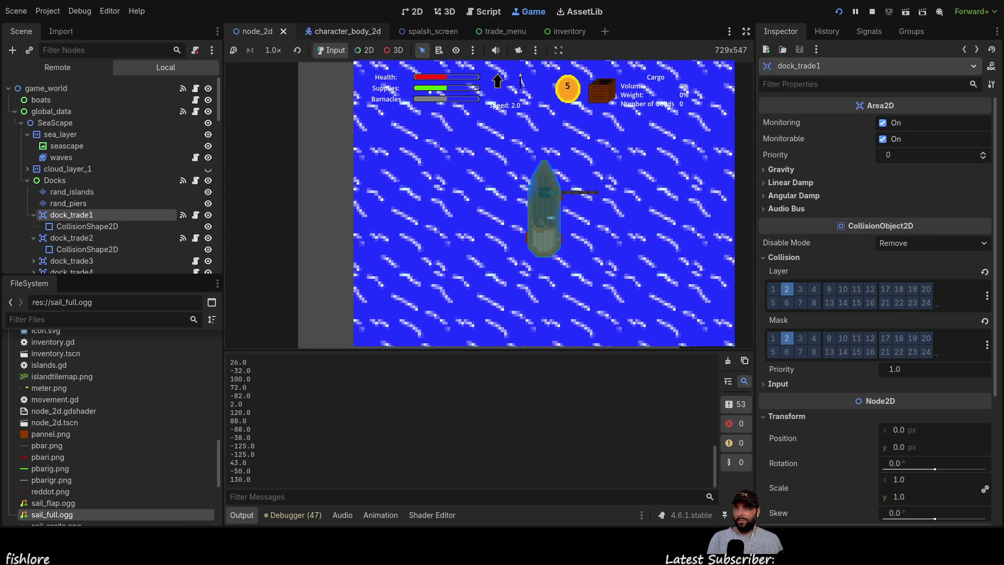
- Open the character_body_2d scene, inspect the sail audio player, and switch between 2D and Game views
click(340, 31)
click(137, 238)
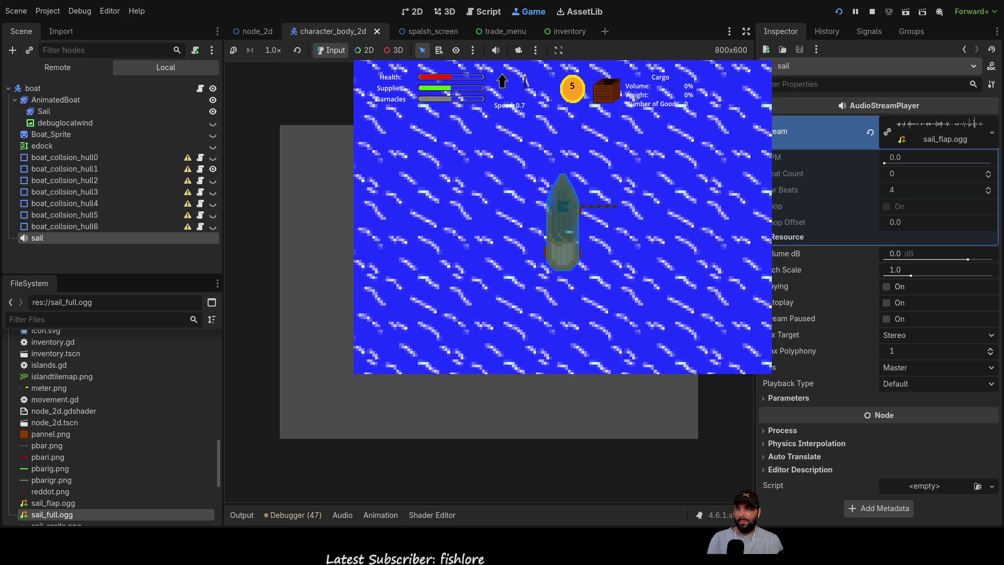
scroll(636, 227, down, 3)
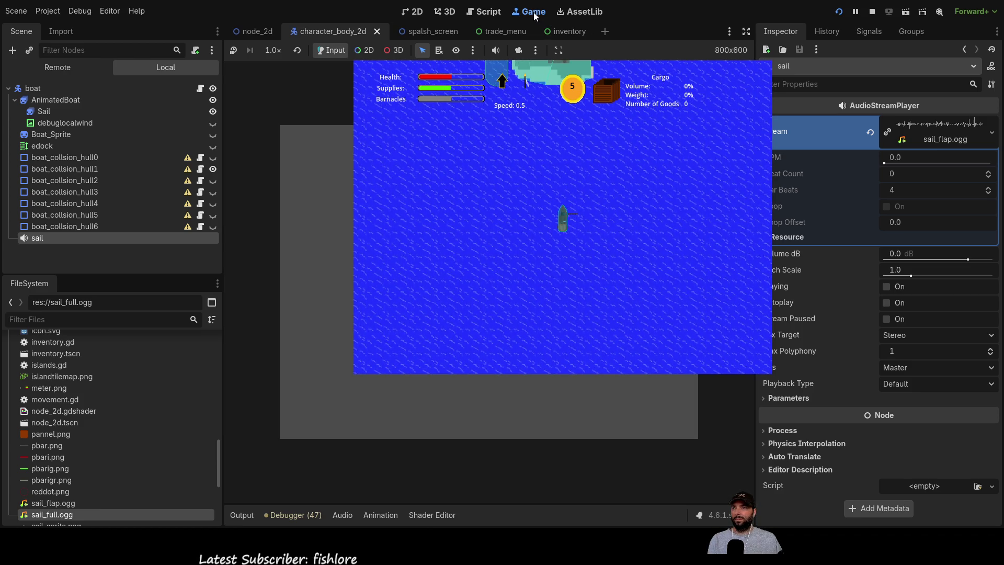
click(416, 12)
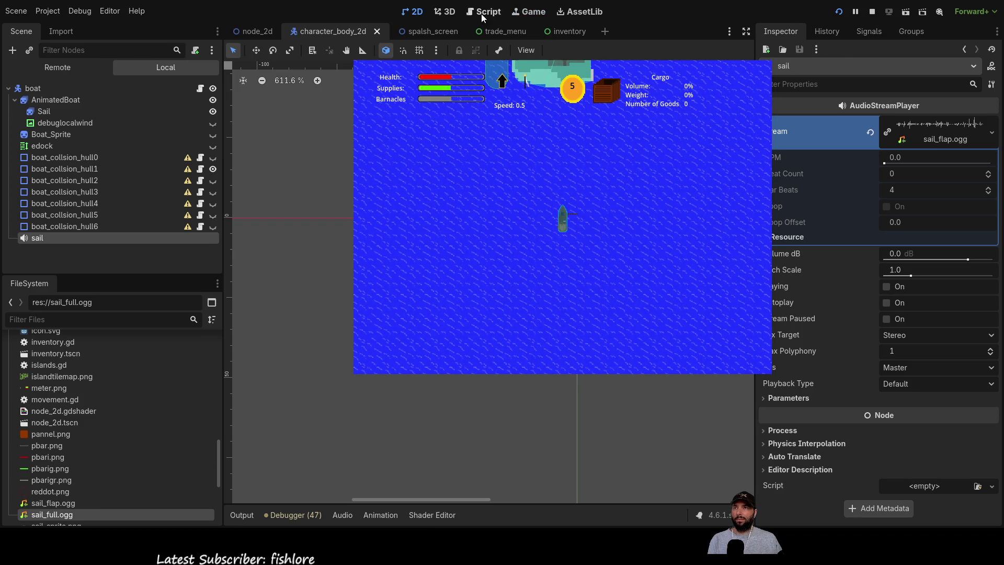
click(529, 12)
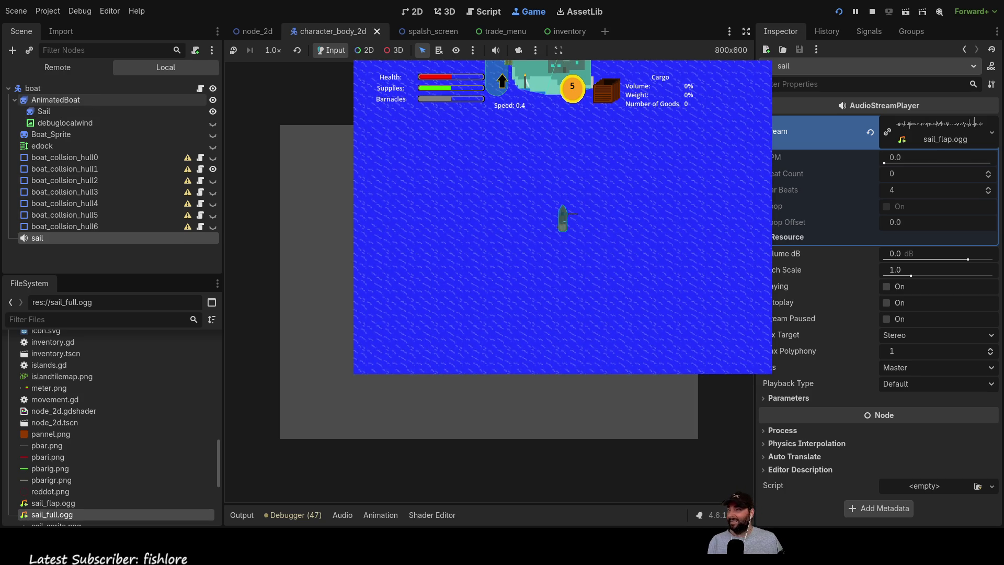
- Inspect the AnimatedBoat sprite and show the Output log with the game's printed values
click(55, 99)
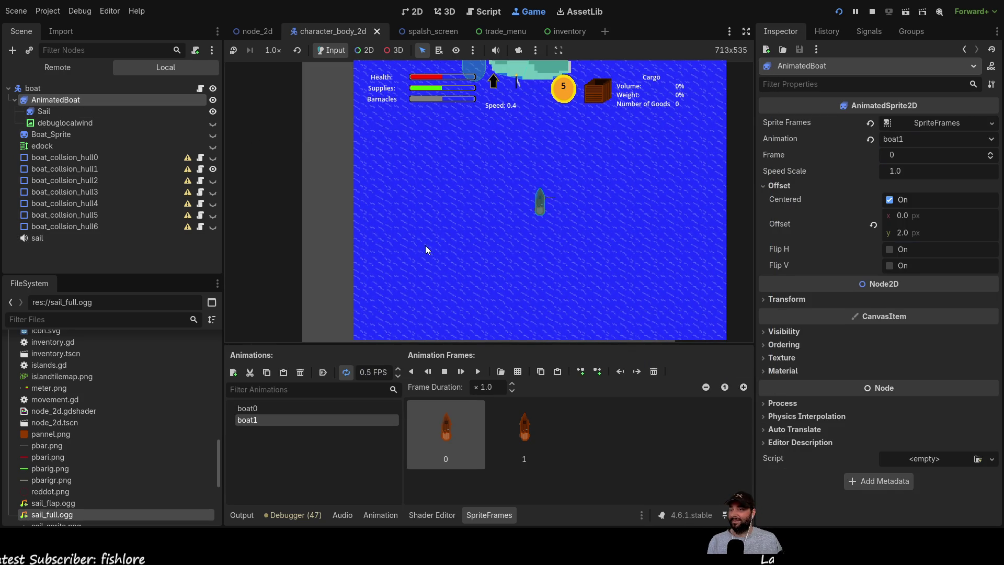
click(293, 516)
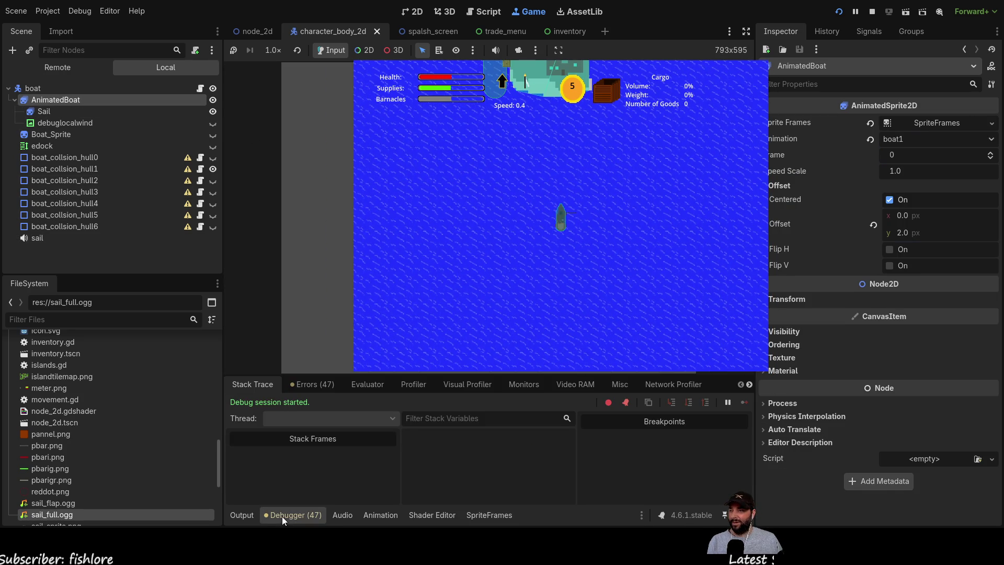
click(243, 514)
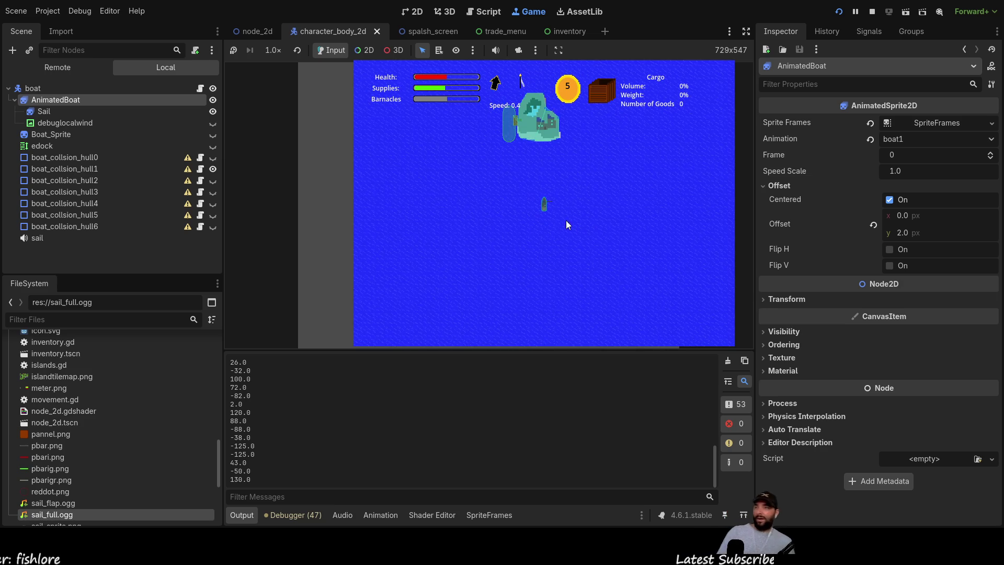
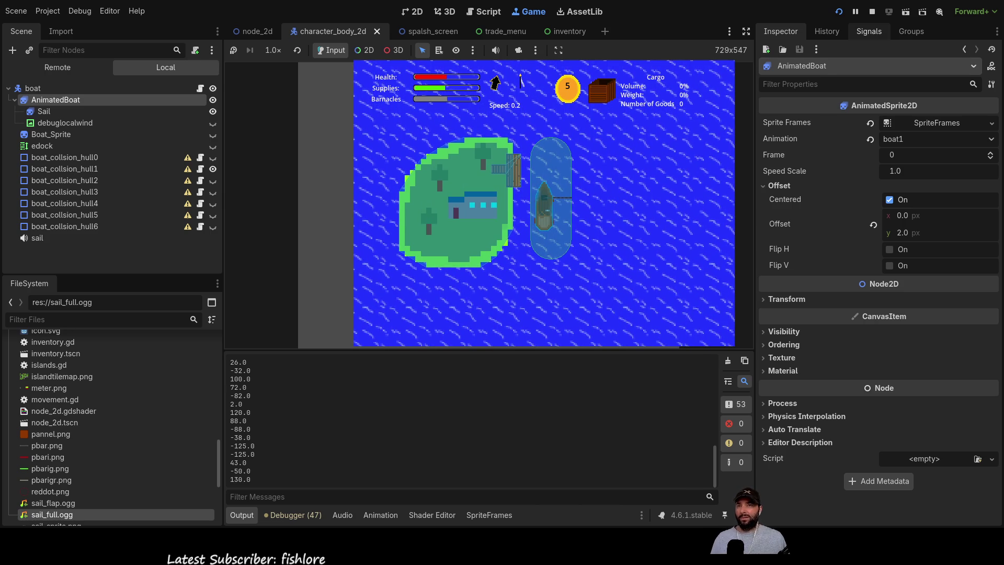
- In node_2d, connect dock_trade10's body_entered signal to _on_dock_trade_10_body_entered on TradeMenu
click(869, 31)
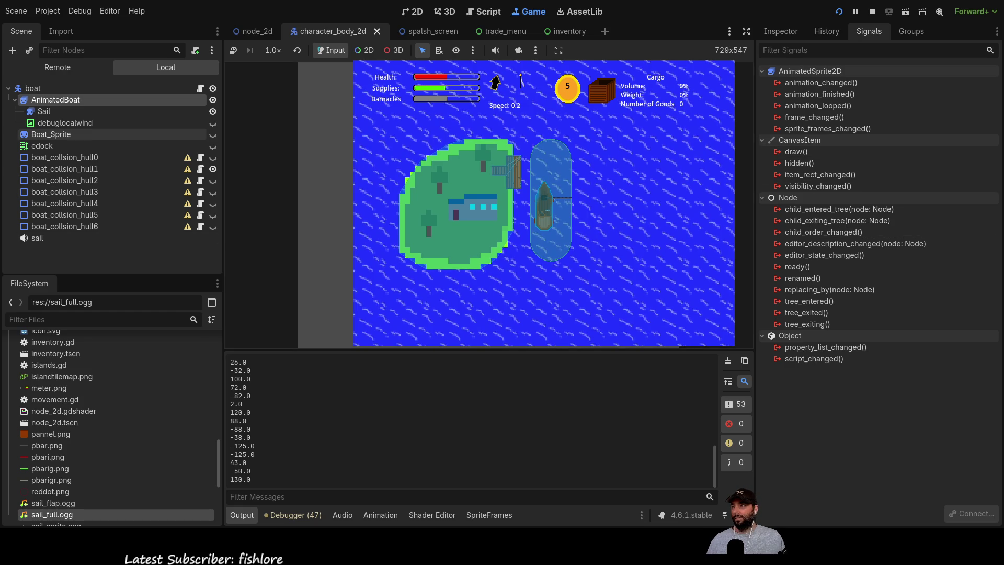
click(253, 32)
scroll(75, 187, down, 10)
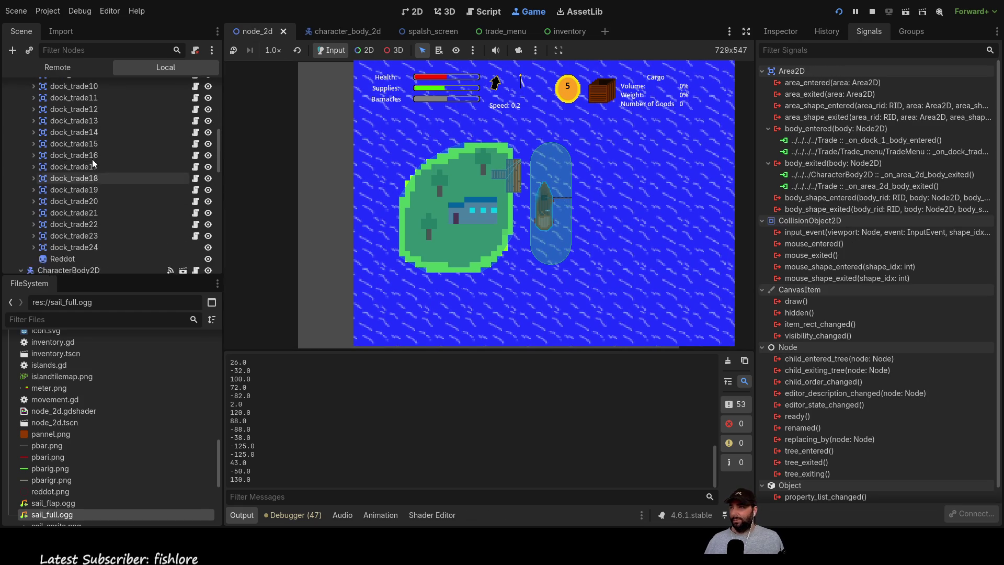
scroll(93, 159, up, 3)
click(87, 133)
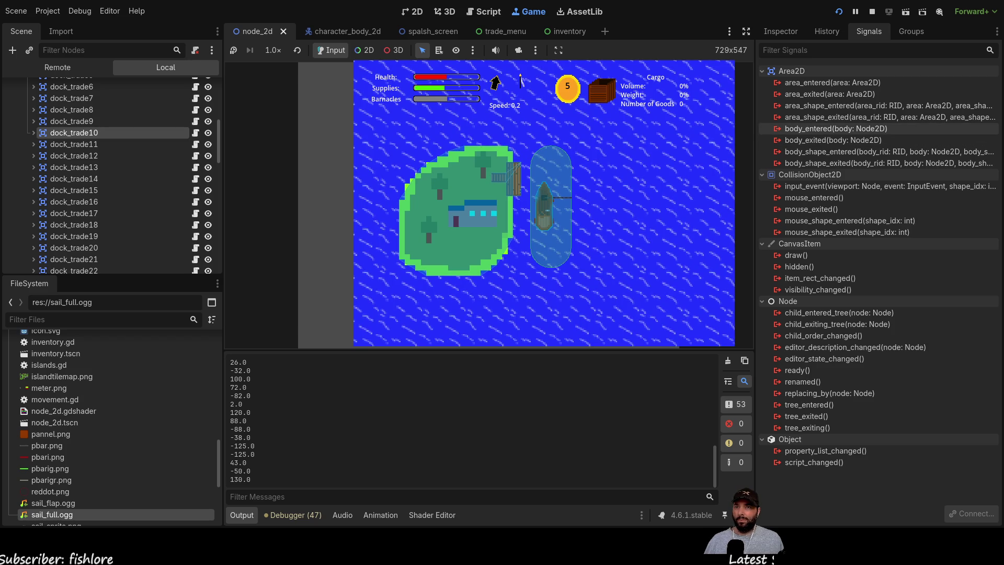
click(858, 133)
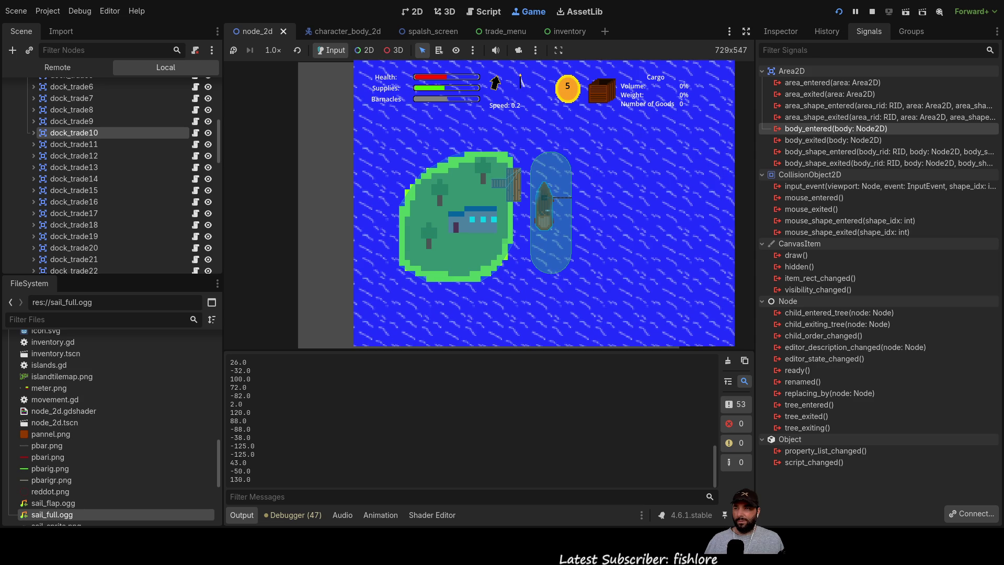
click(427, 394)
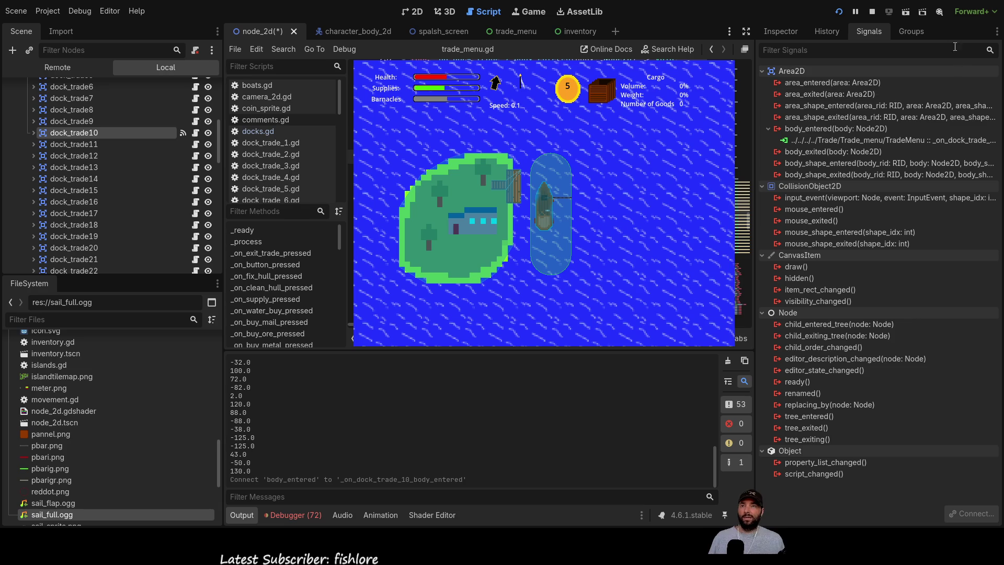
- Stop the running game and connect dock_trade3's body_entered signal to _on_dock_trade_3_body_entered
click(874, 13)
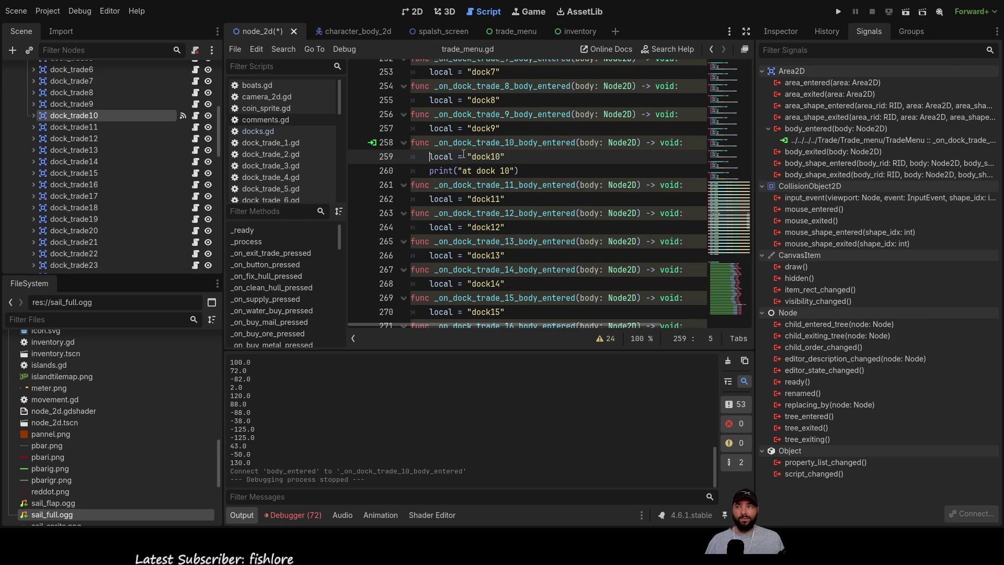
scroll(463, 154, up, 1)
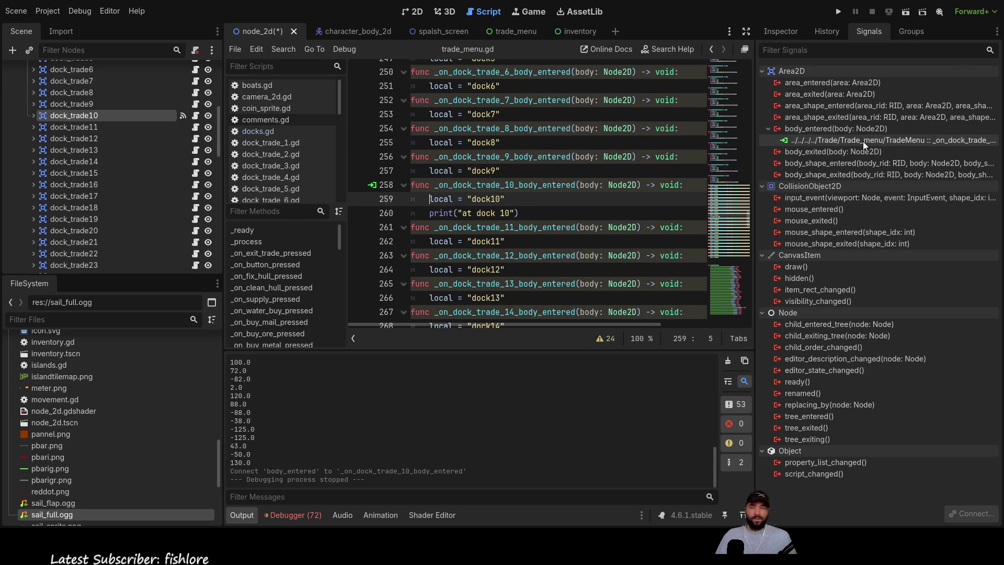
scroll(95, 149, up, 3)
click(92, 137)
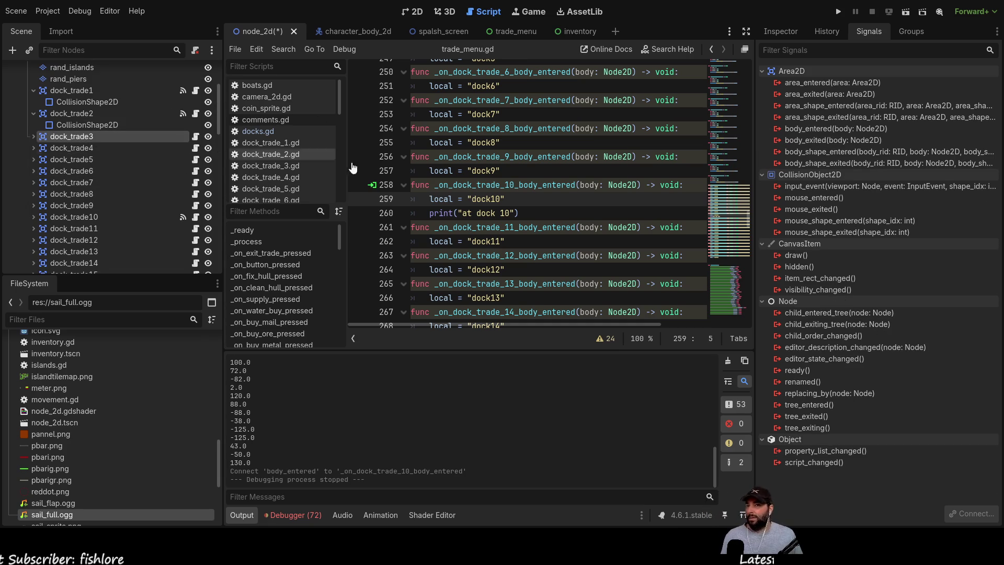
click(868, 130)
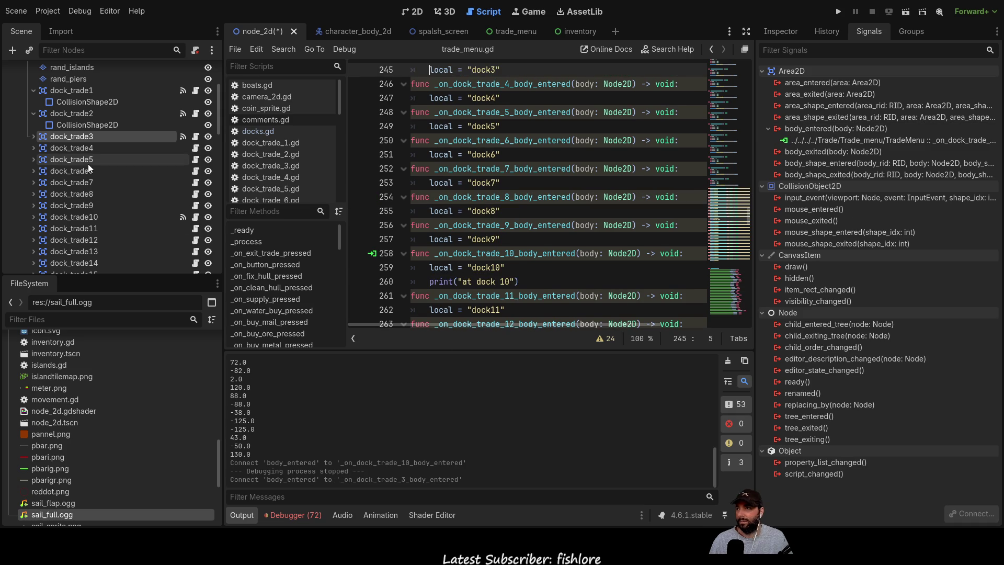
- Connect body_entered on dock_trade4, dock_trade5 and dock_trade6 to their matching trade_menu.gd handlers
click(91, 149)
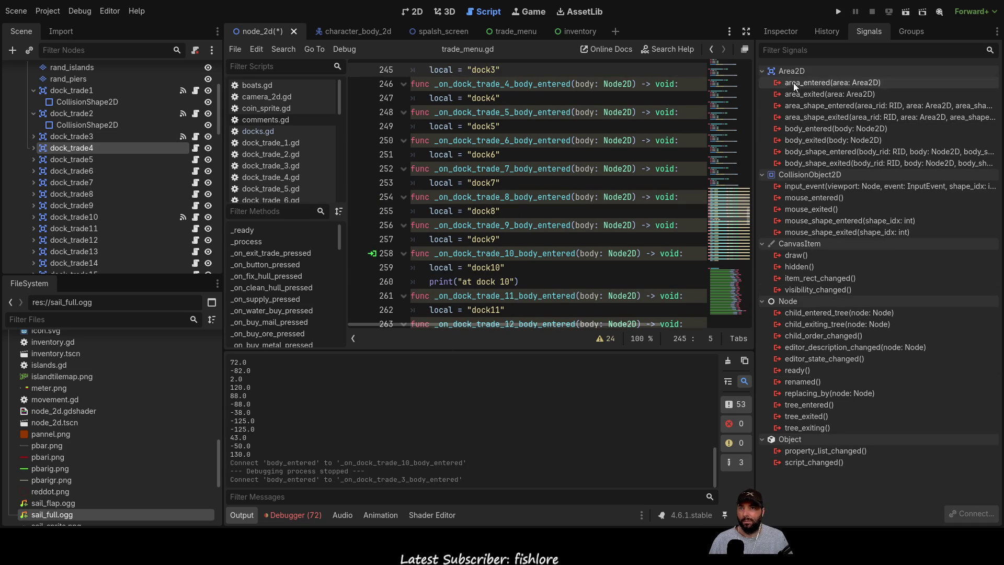
click(825, 131)
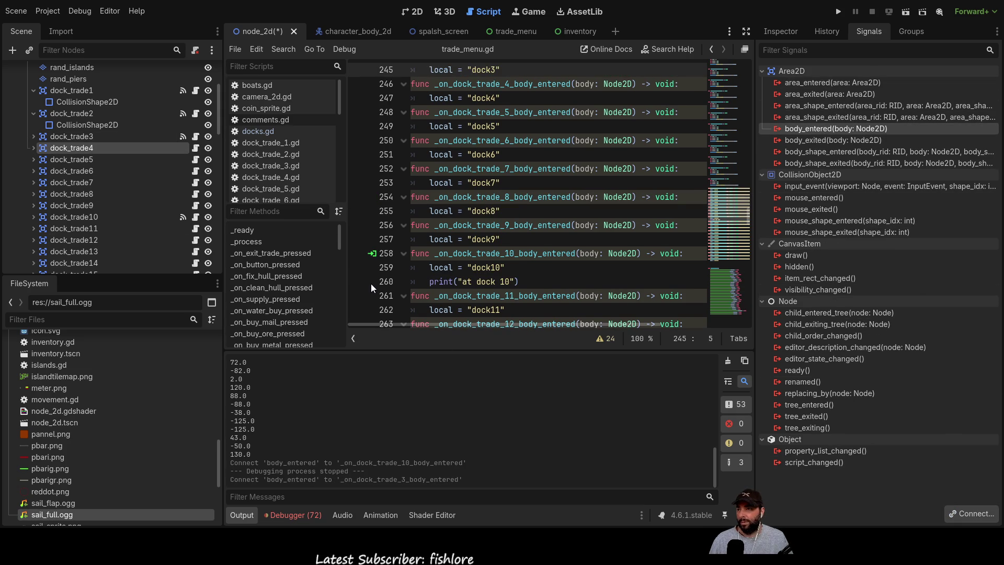
click(436, 394)
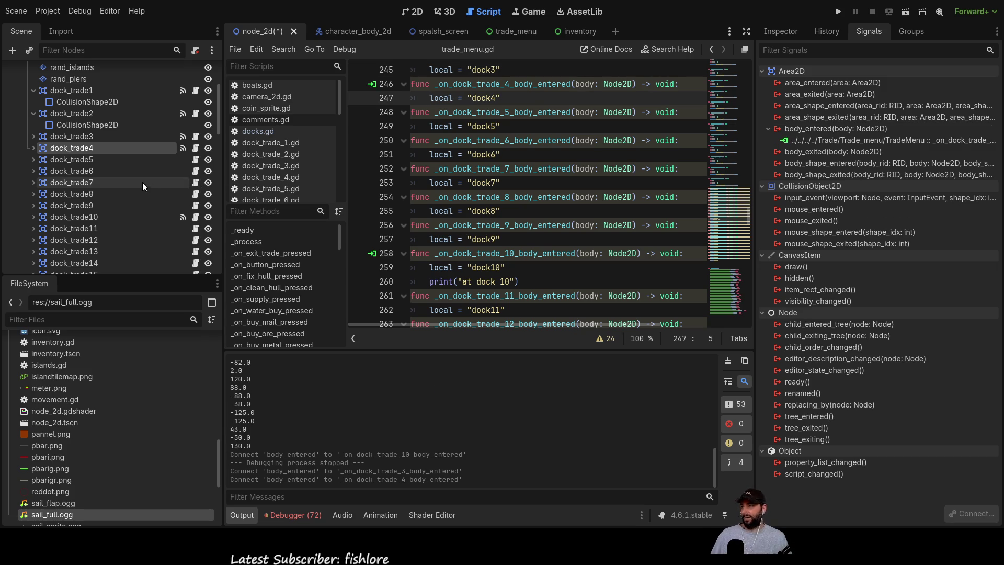
click(82, 163)
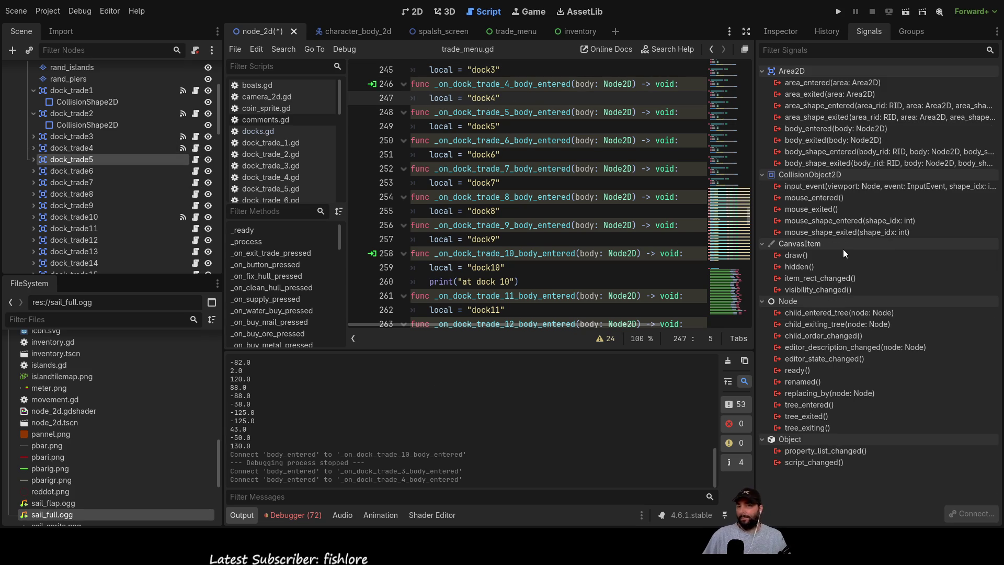
click(836, 129)
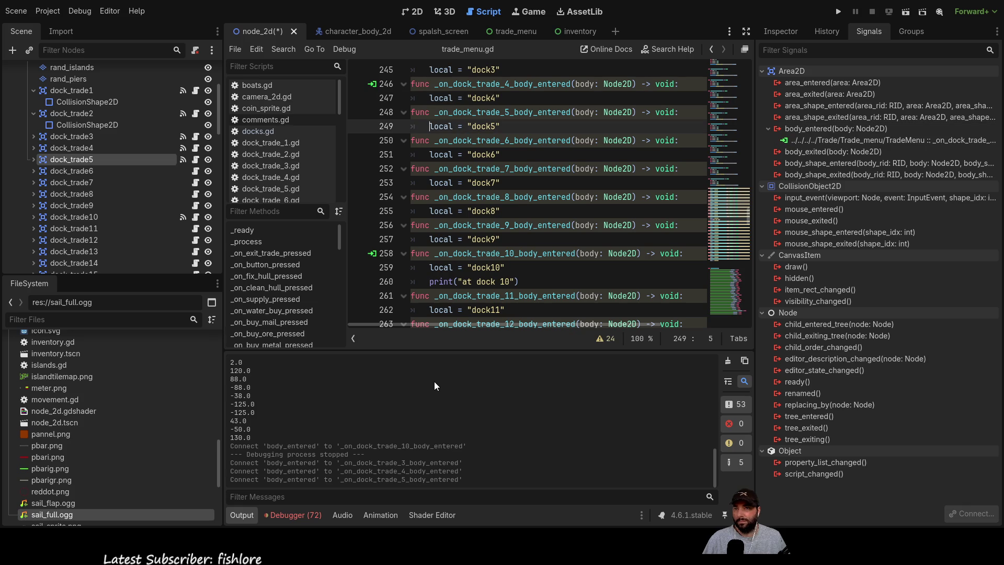
click(89, 171)
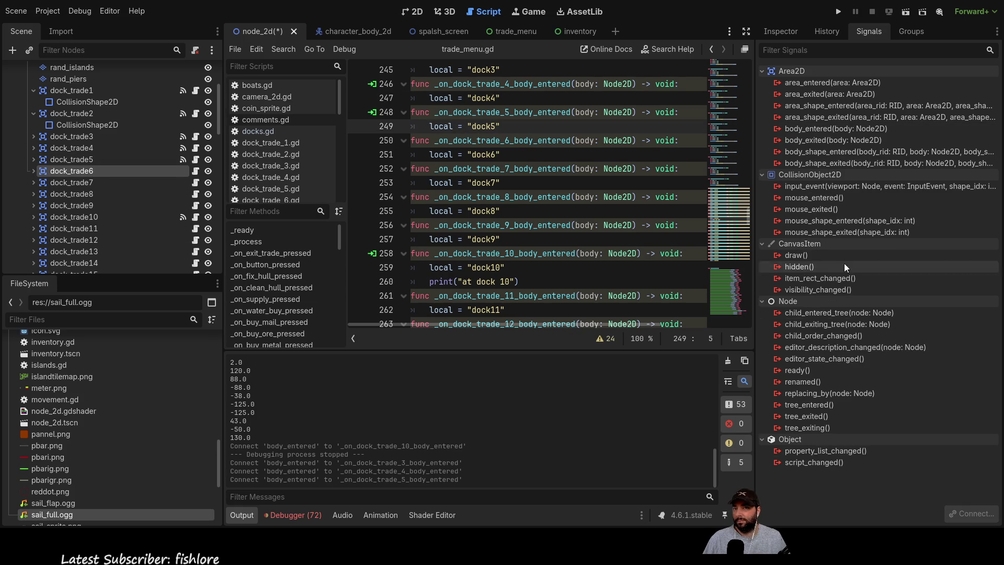
click(843, 128)
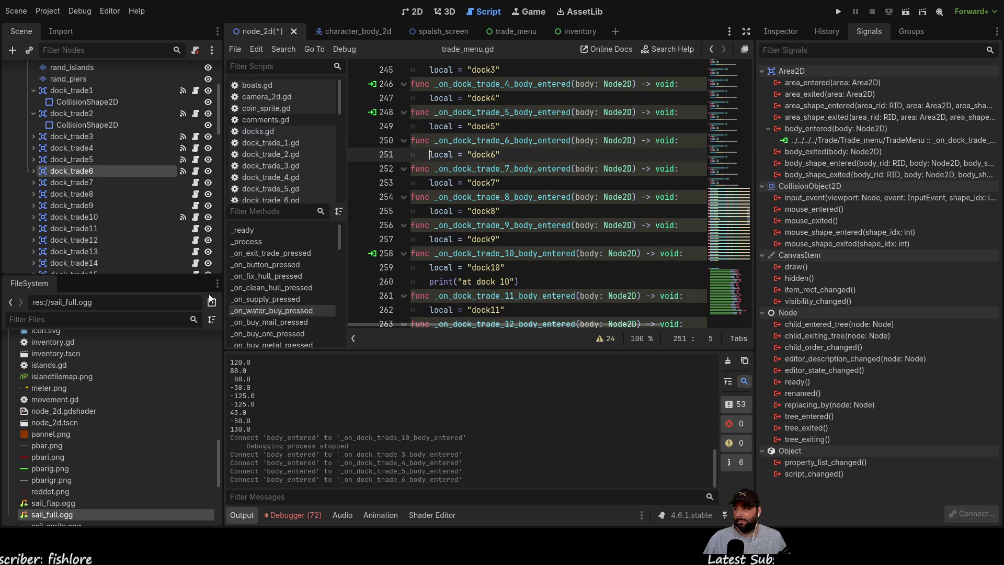
click(99, 183)
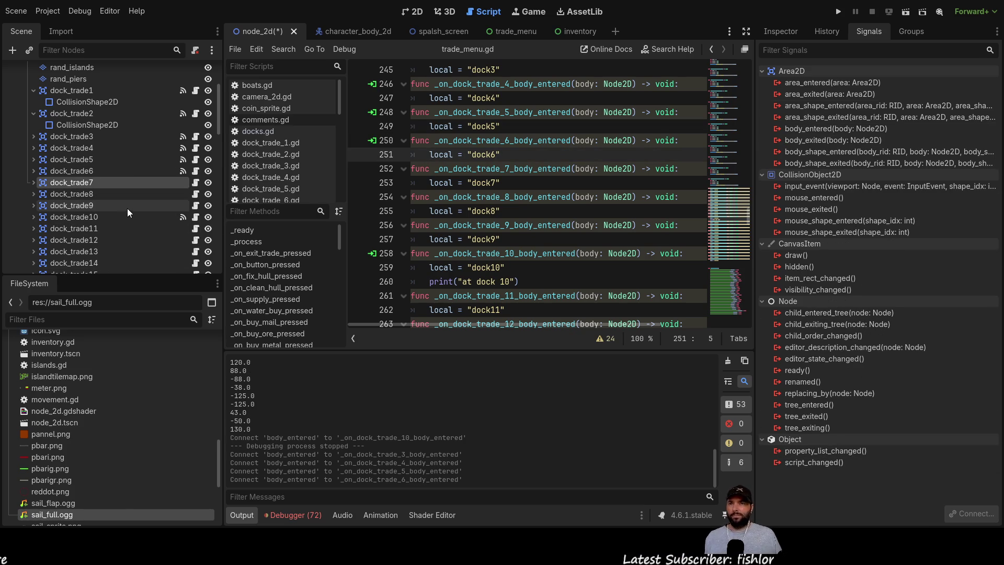
- Expand dock_trade7 and dock_trade8, wiring dock_trade7 (body_exited) and dock_trade8's body_entered to new handlers
shift+click(76, 194)
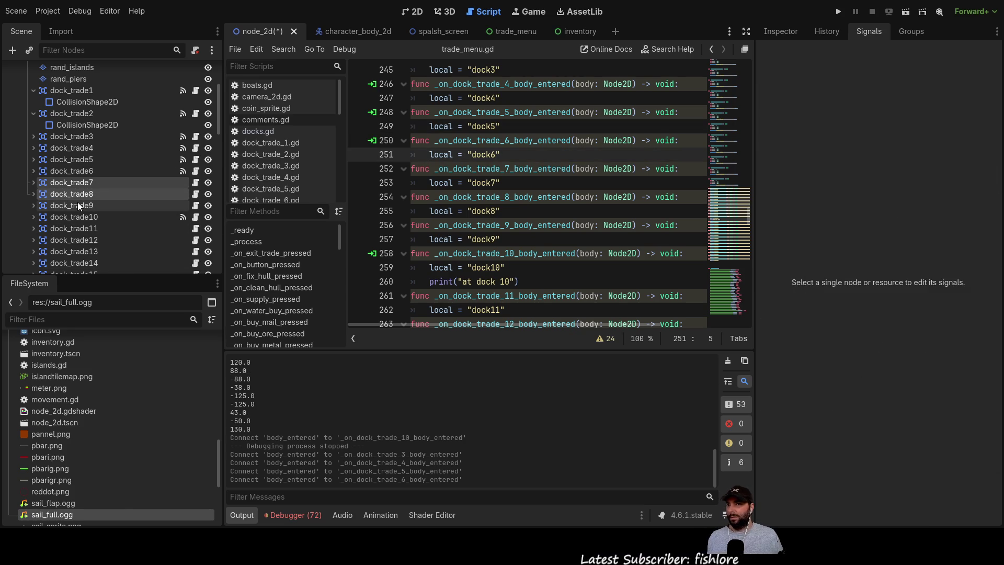
click(35, 183)
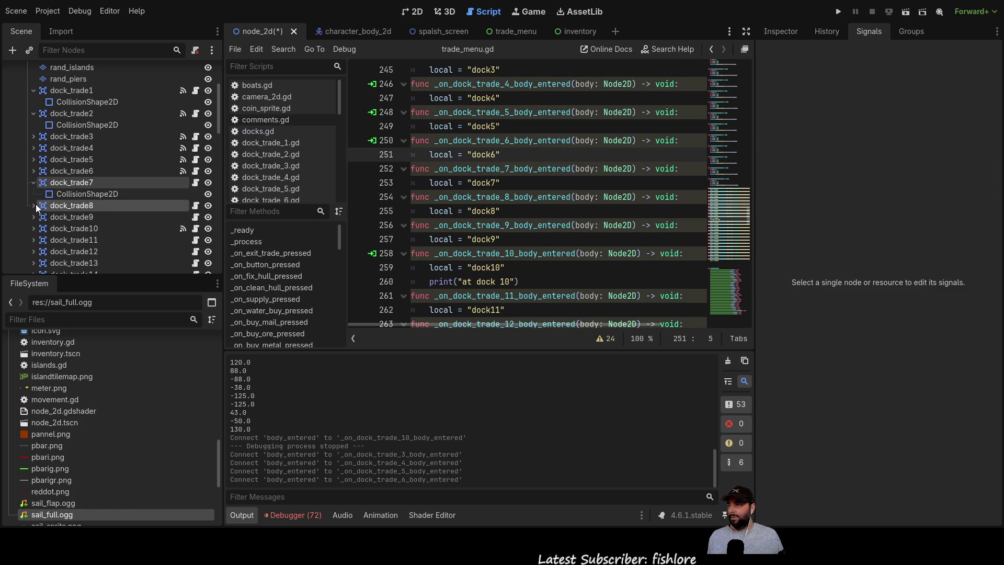
click(32, 205)
click(33, 182)
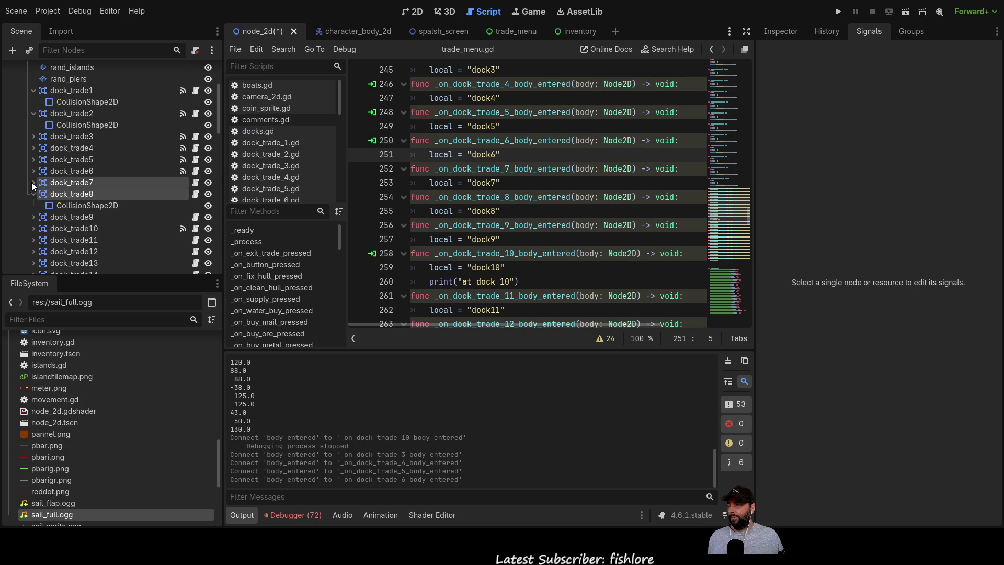
click(33, 182)
click(86, 182)
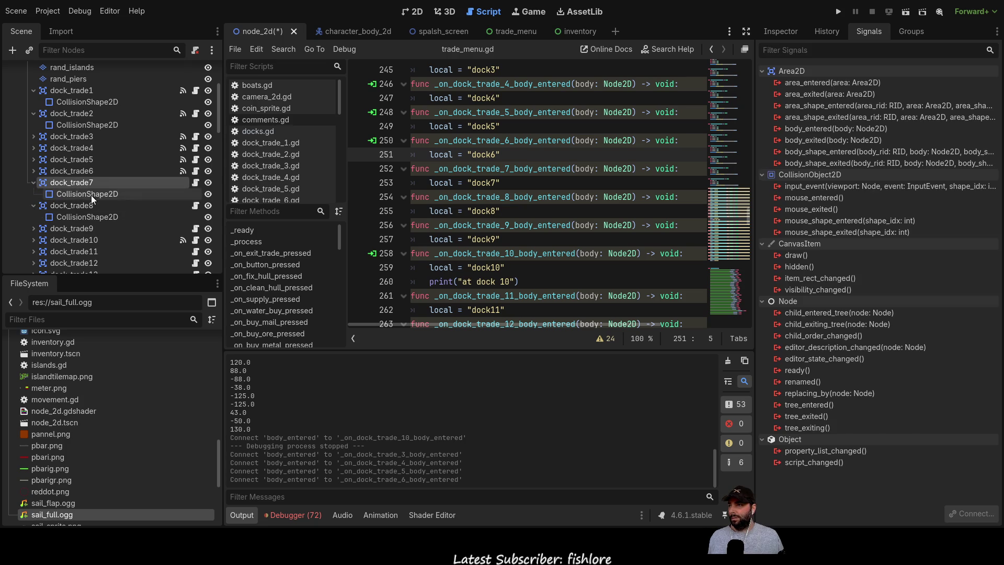
ctrl+click(90, 204)
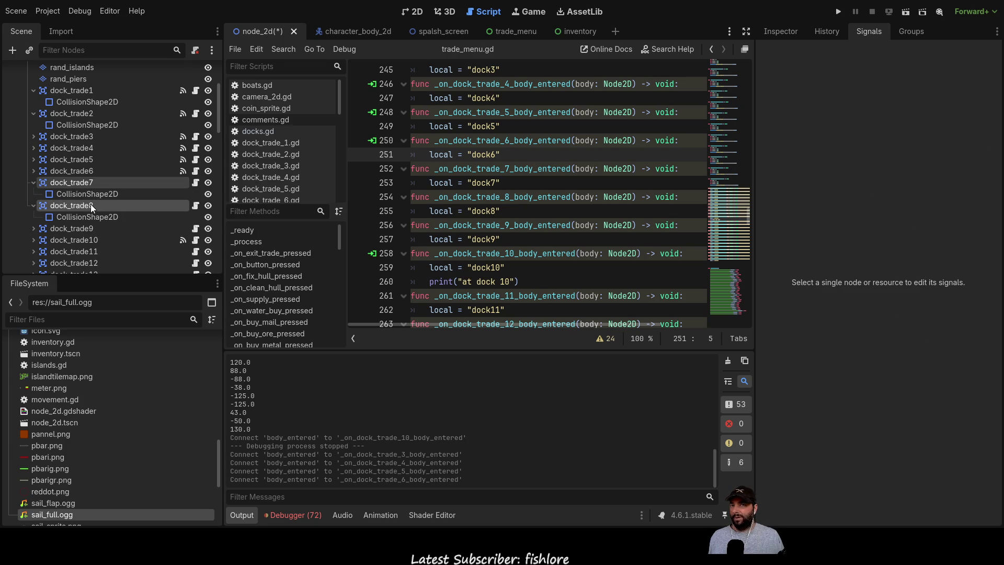
ctrl+click(83, 206)
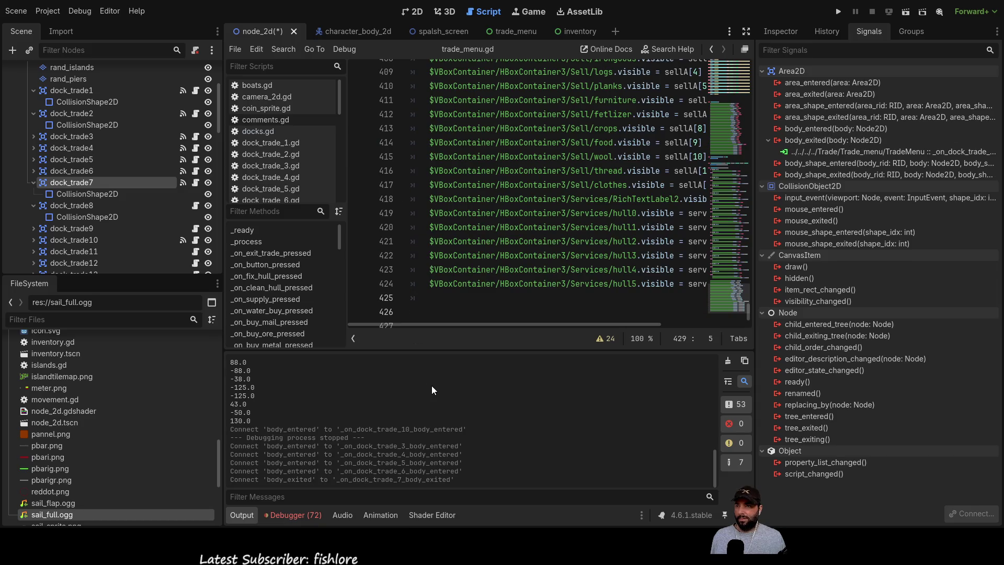
click(68, 209)
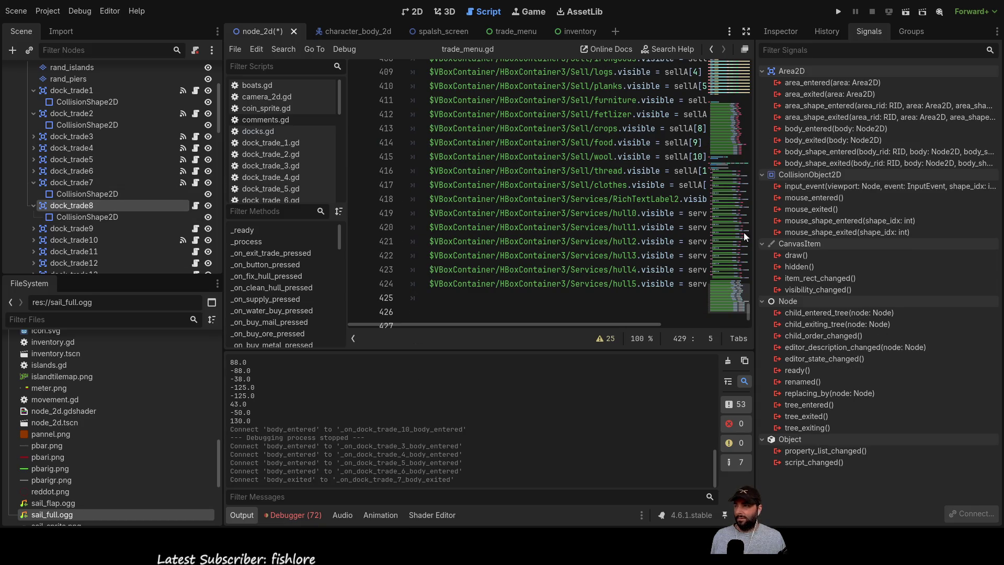
click(868, 130)
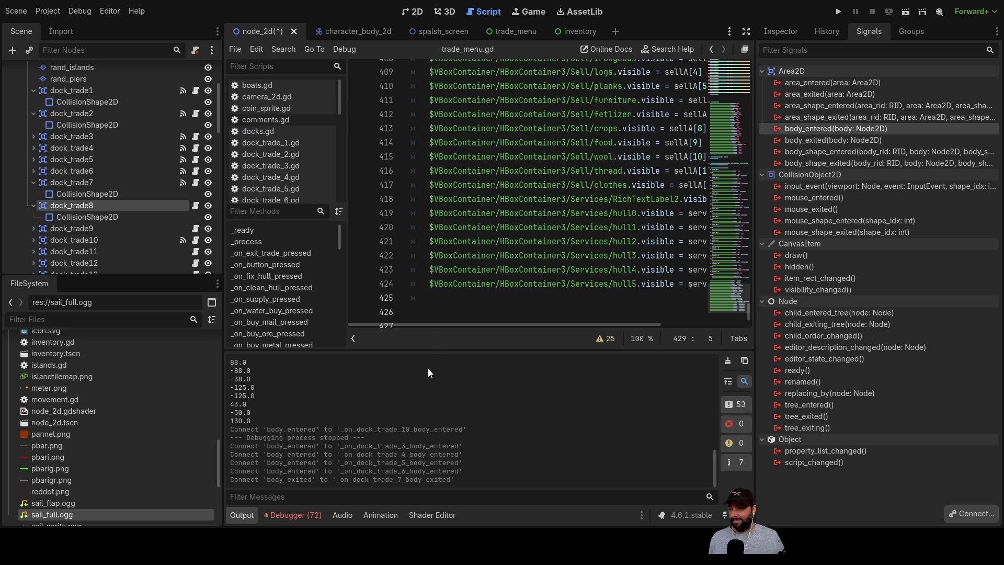
- Connect body_entered on dock_trade9 and dock_trade11 to their matching trade_menu.gd handlers
click(62, 228)
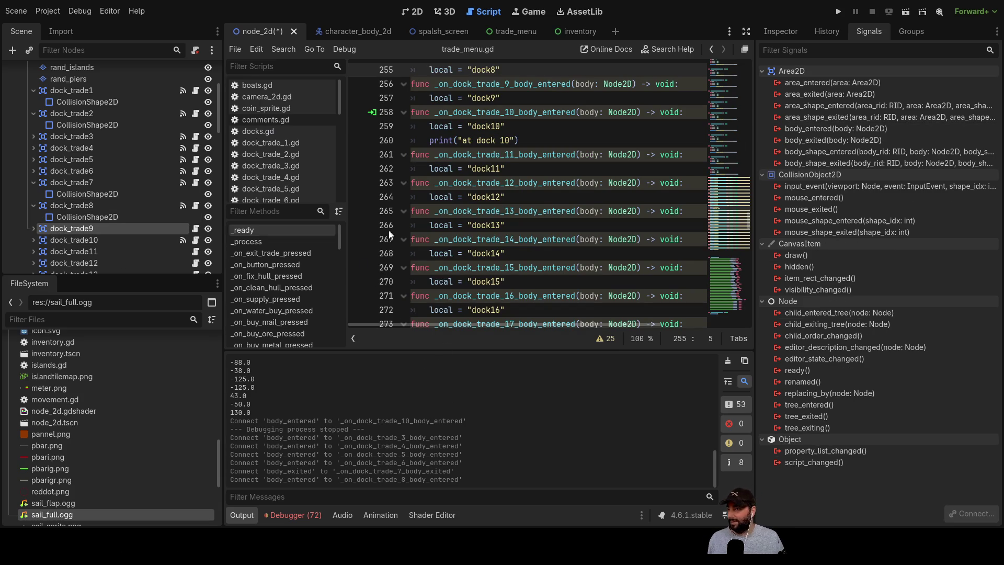
click(847, 131)
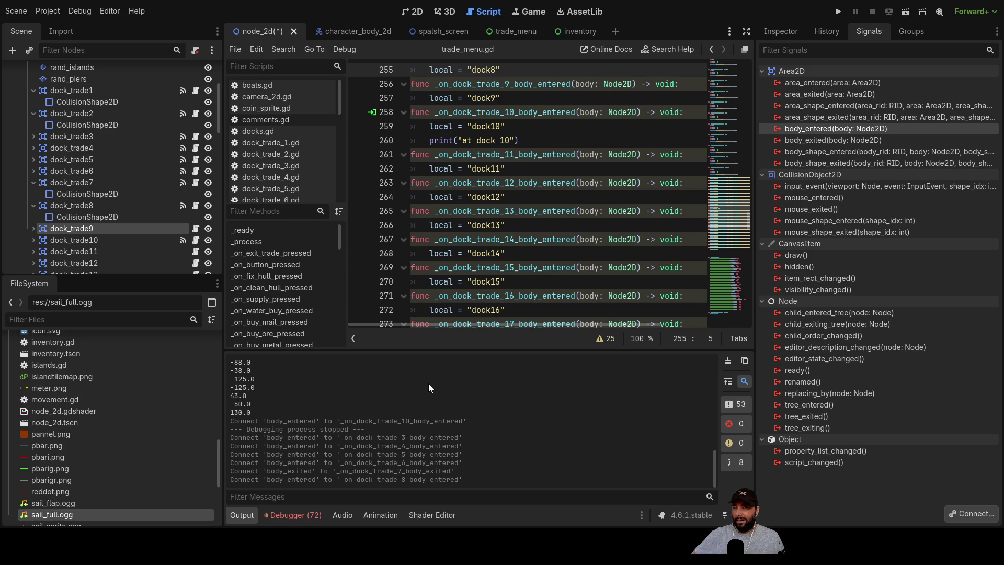
click(85, 241)
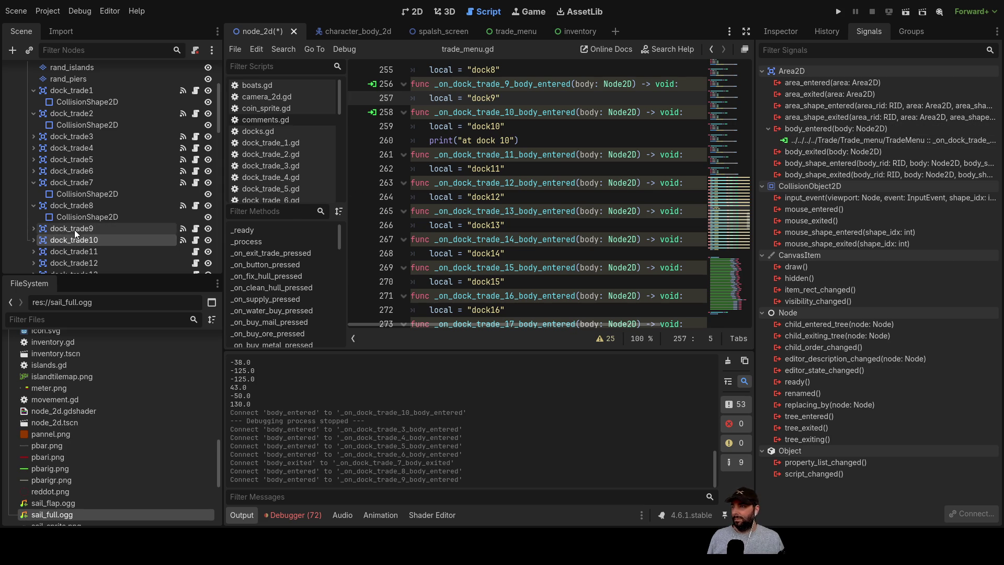
click(76, 254)
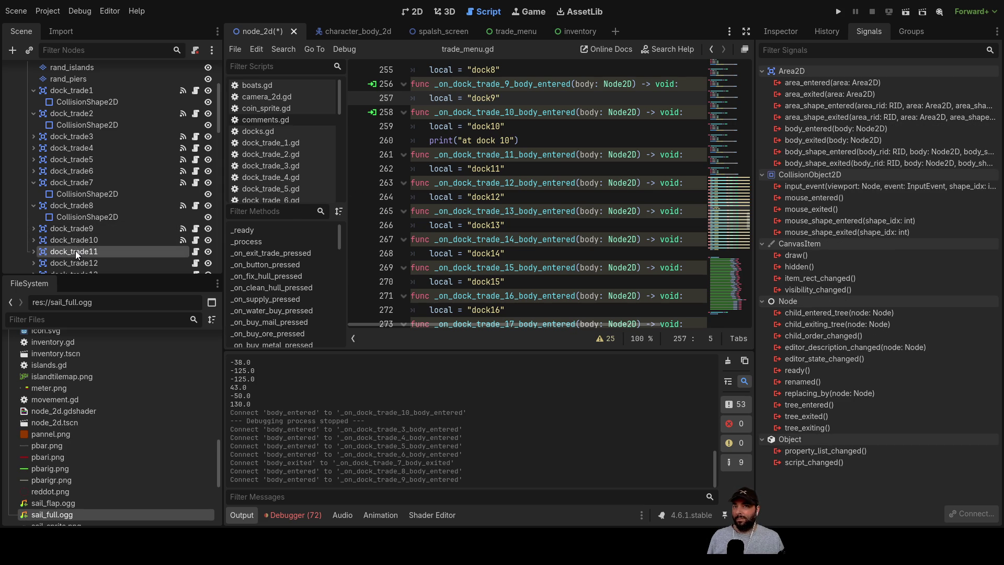
click(825, 128)
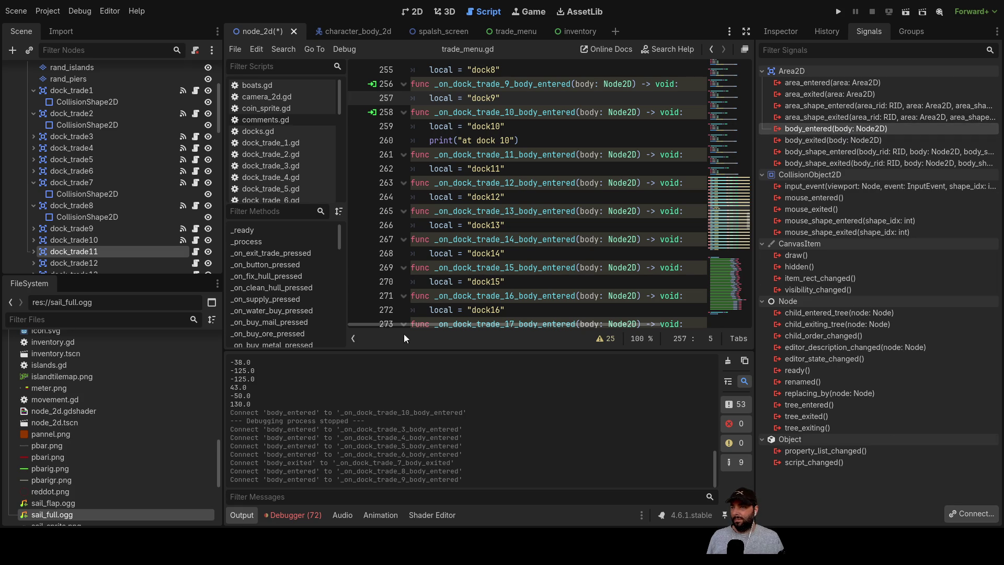
- Connect body_entered on dock_trade12 through dock_trade15 to their matching handlers
scroll(132, 257, down, 2)
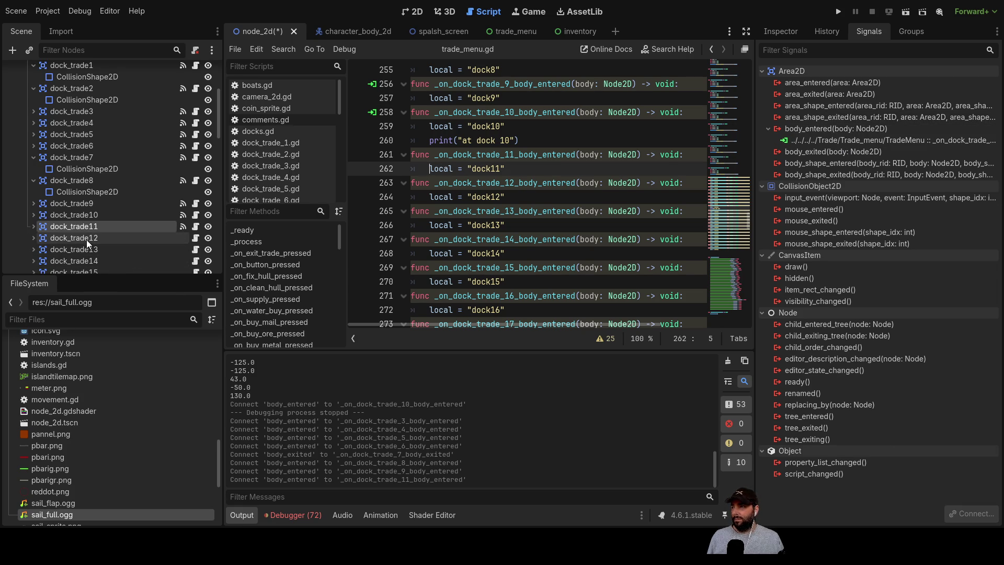
click(87, 240)
click(848, 130)
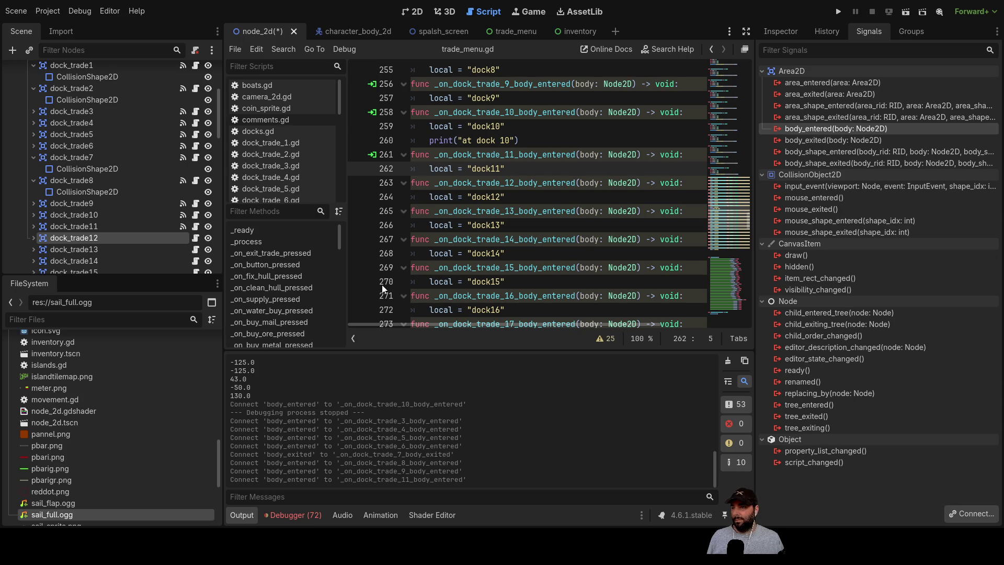
scroll(130, 220, down, 2)
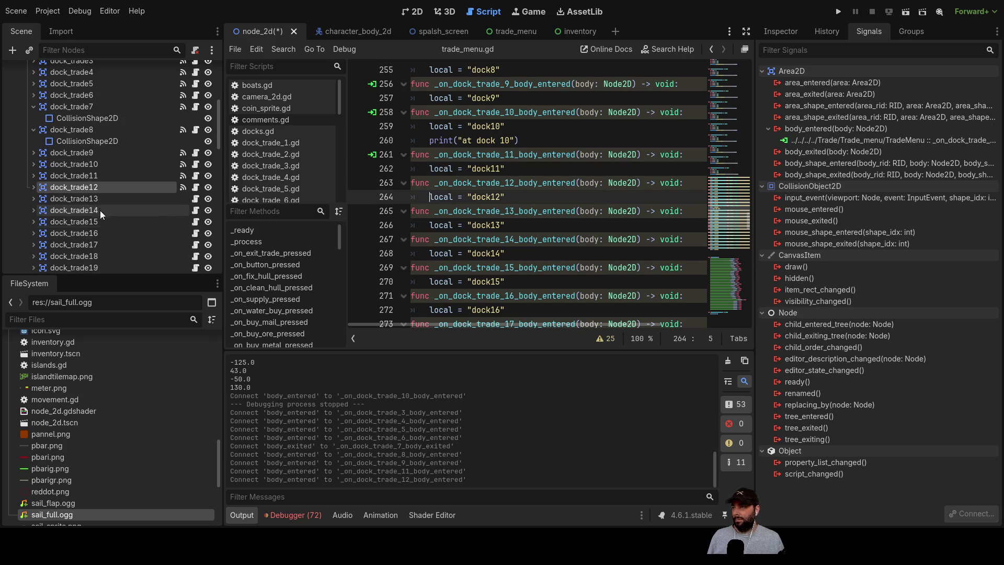
click(95, 202)
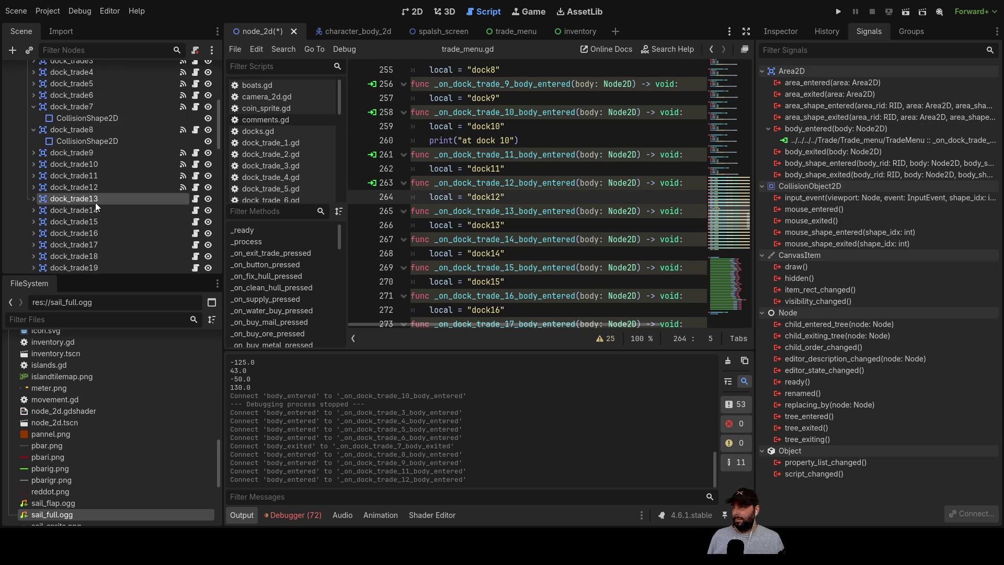
click(847, 128)
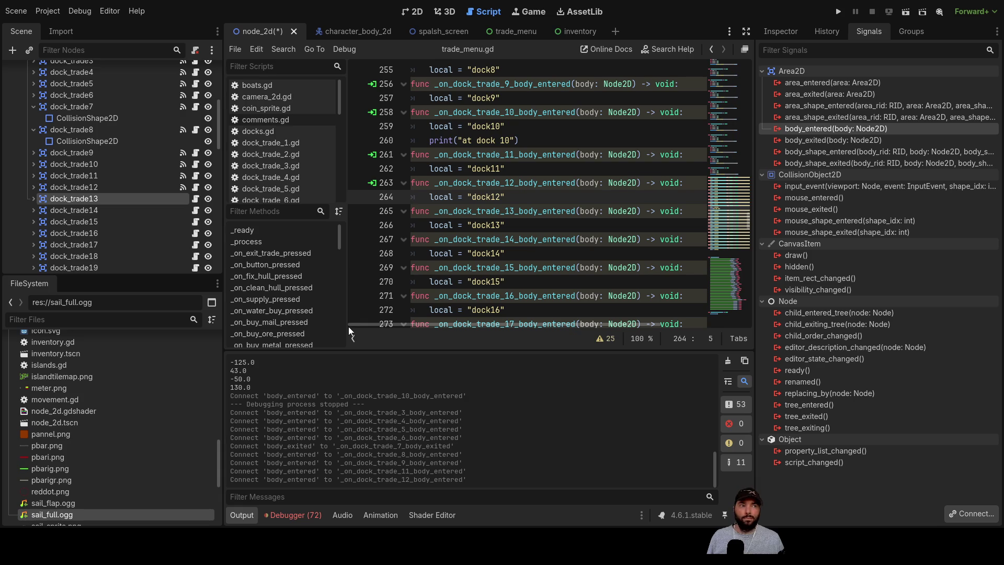
click(439, 389)
click(74, 210)
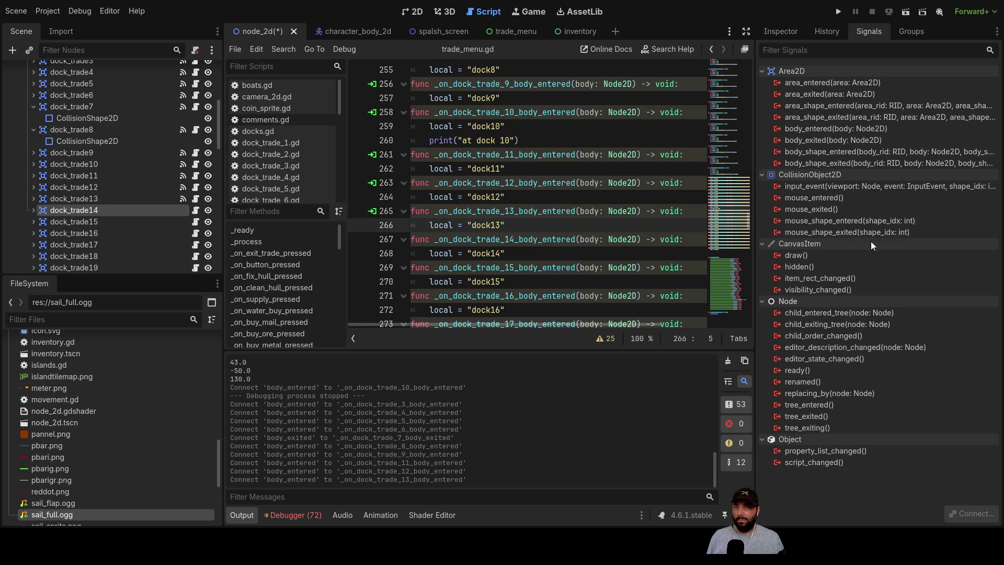
click(835, 128)
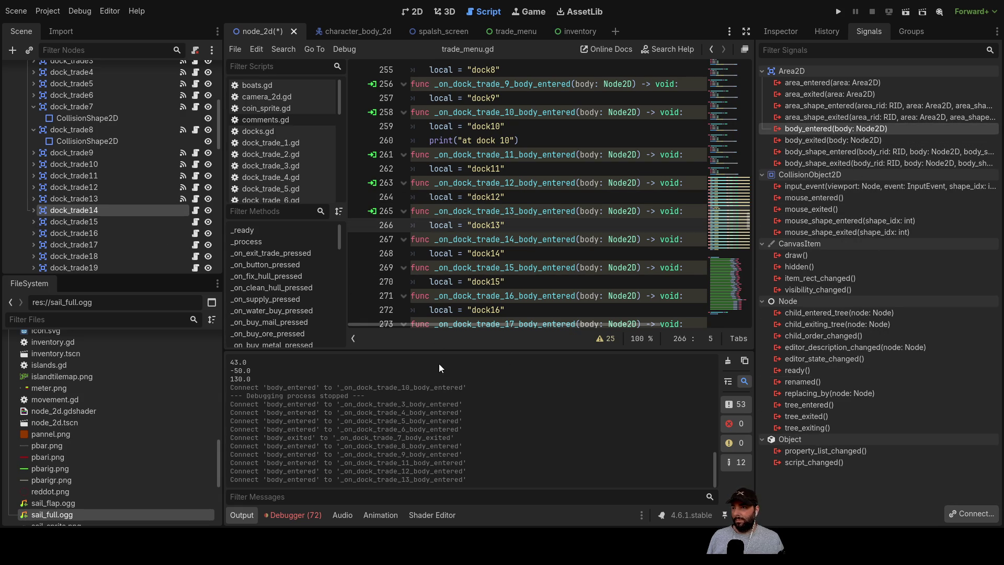
click(96, 221)
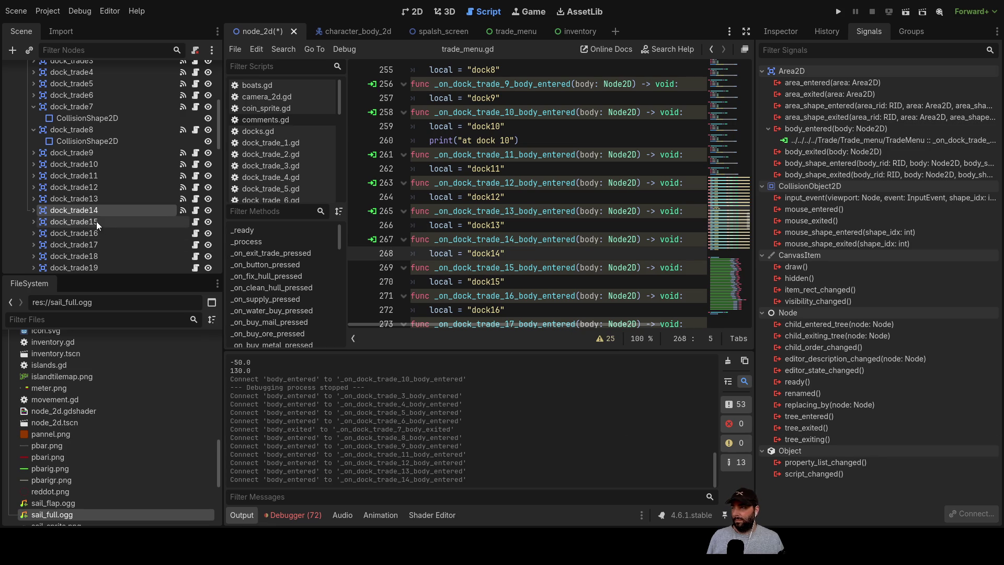
click(840, 130)
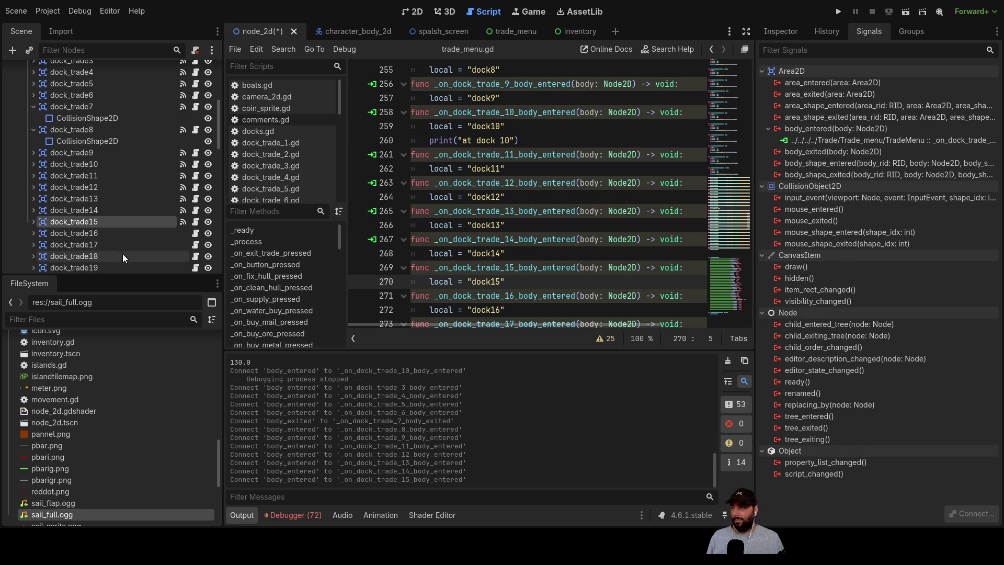
- Connect body_entered on dock_trade16 through dock_trade19 to their matching handlers
click(101, 236)
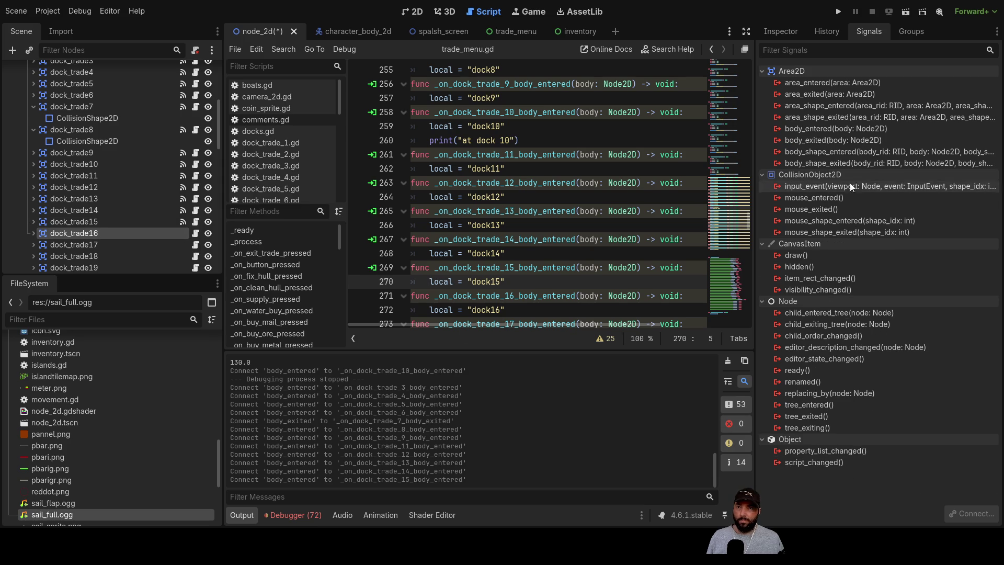
click(833, 132)
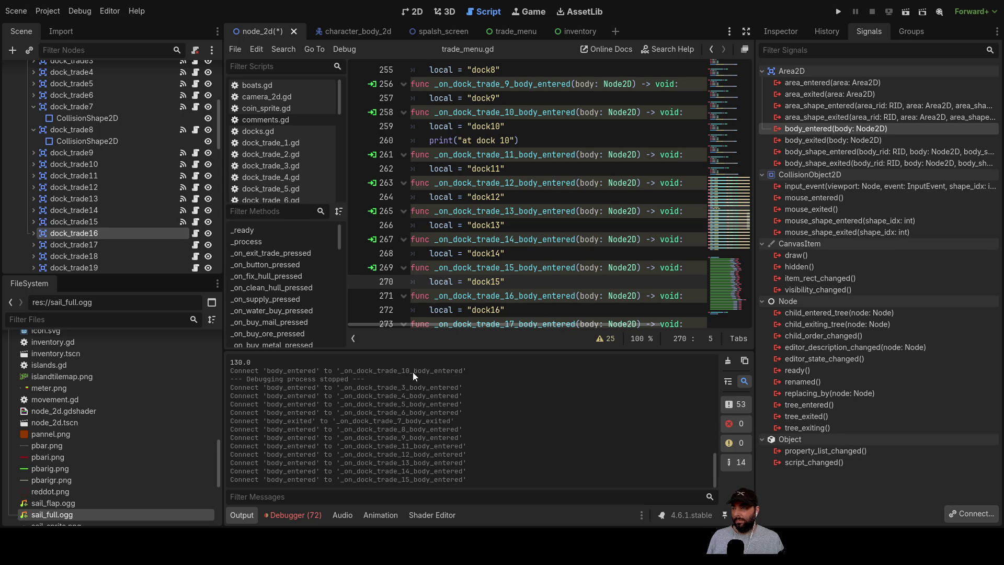
click(78, 244)
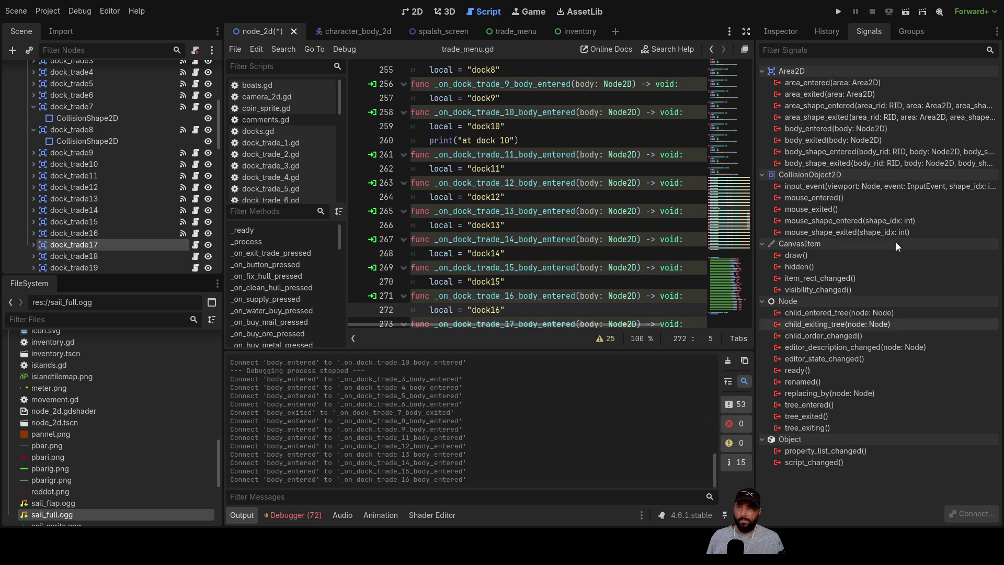
click(855, 131)
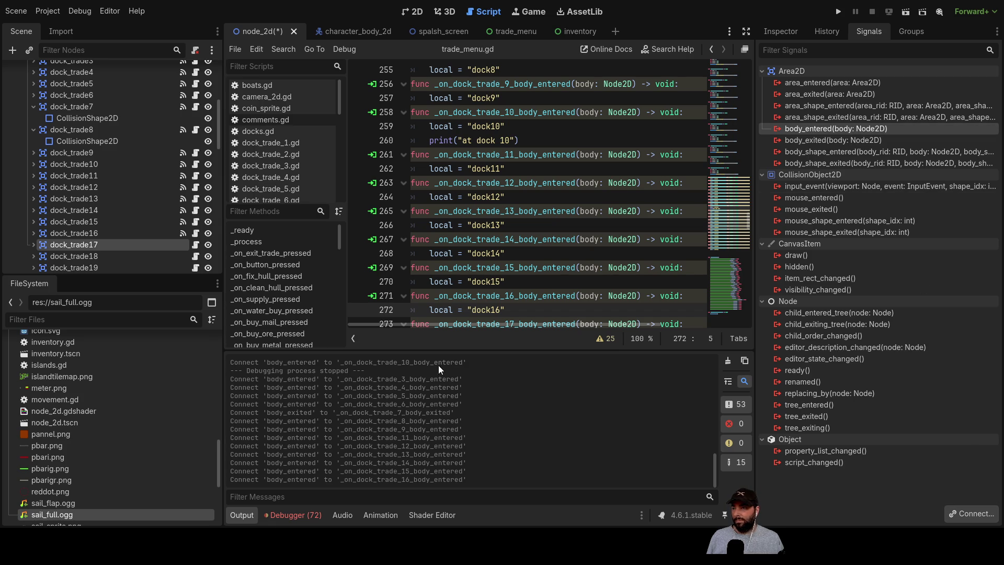
click(83, 259)
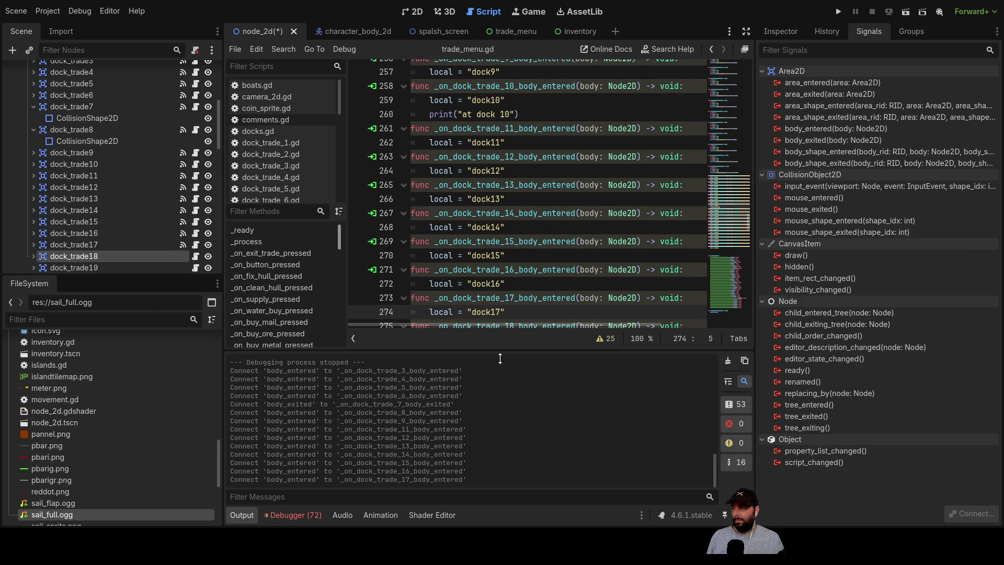
click(858, 131)
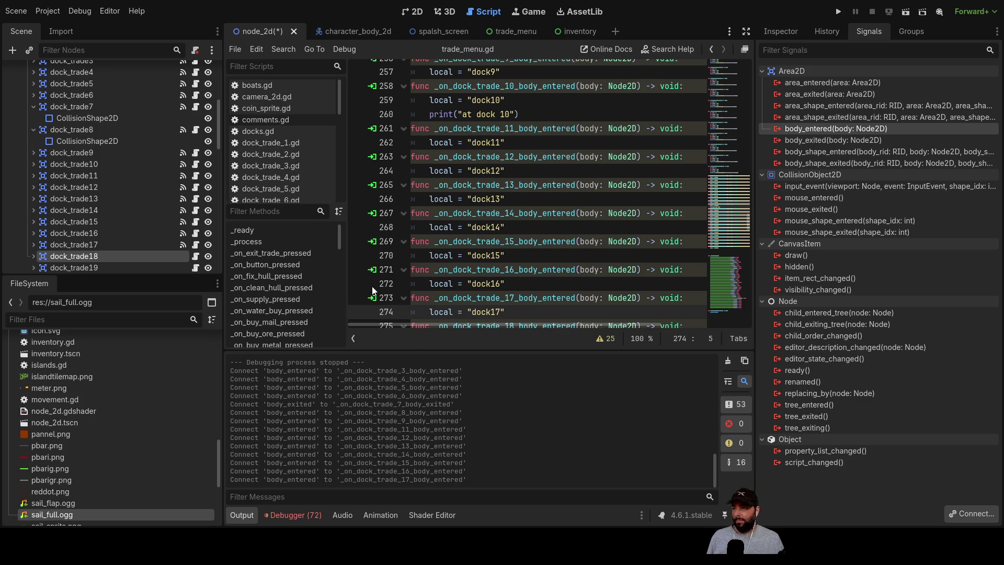
key(Return)
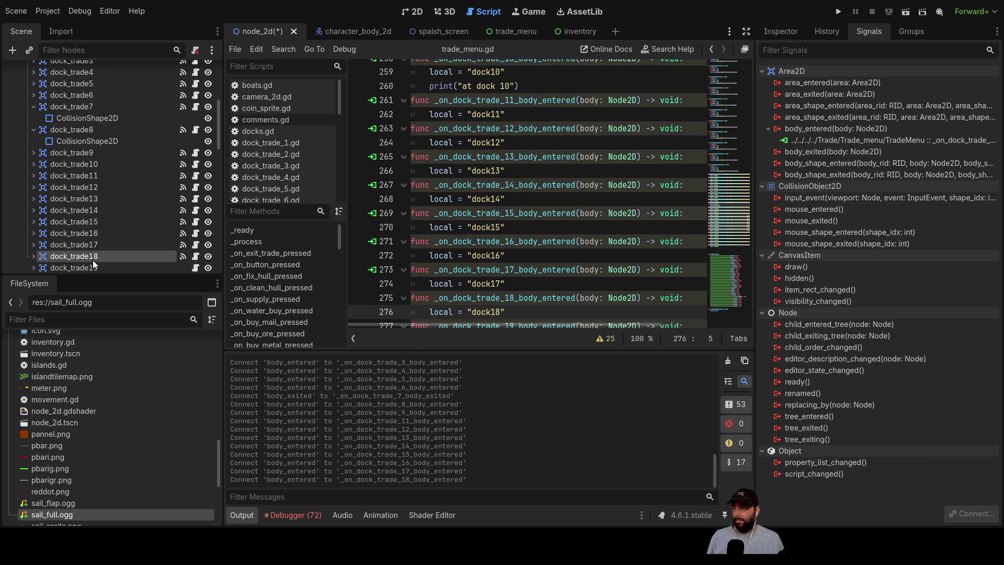
click(85, 265)
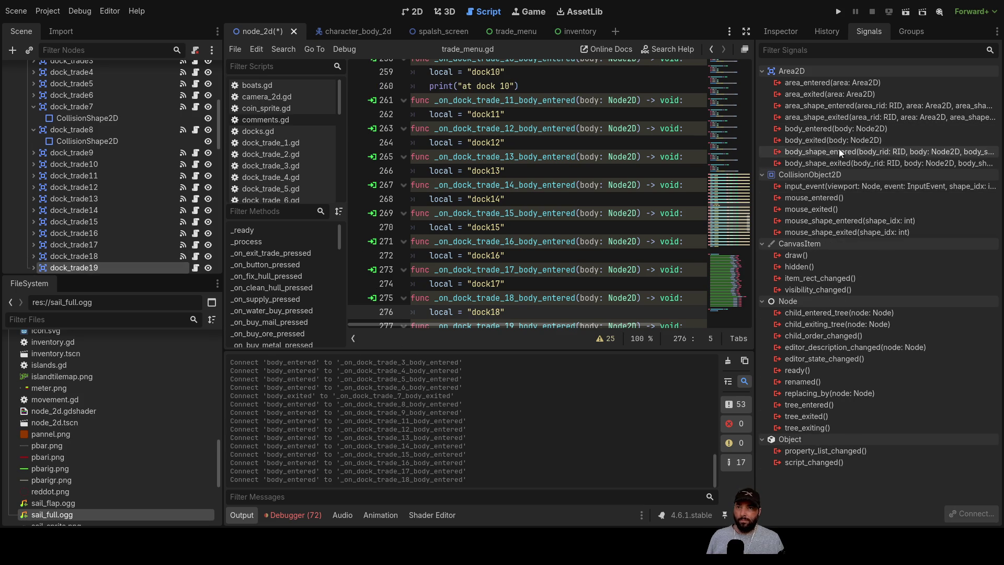
click(839, 130)
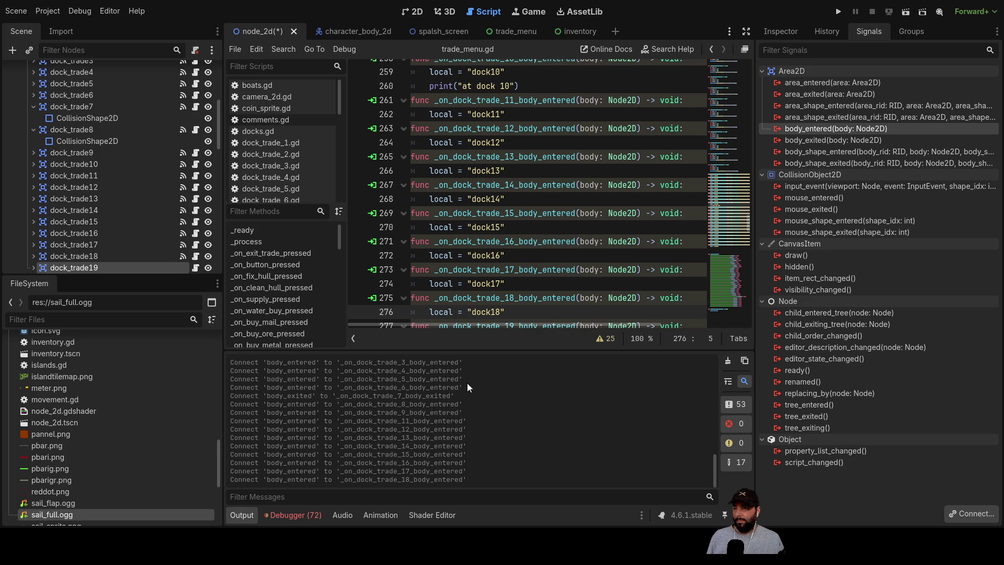
- Connect body_entered on dock_trade20 through dock_trade23 to their matching handlers
scroll(133, 181, down, 3)
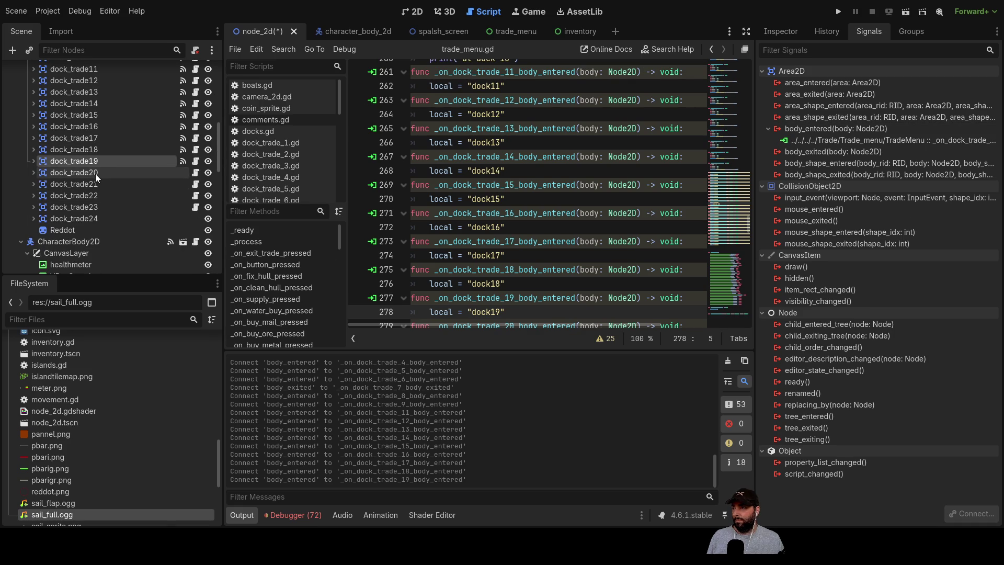
click(96, 173)
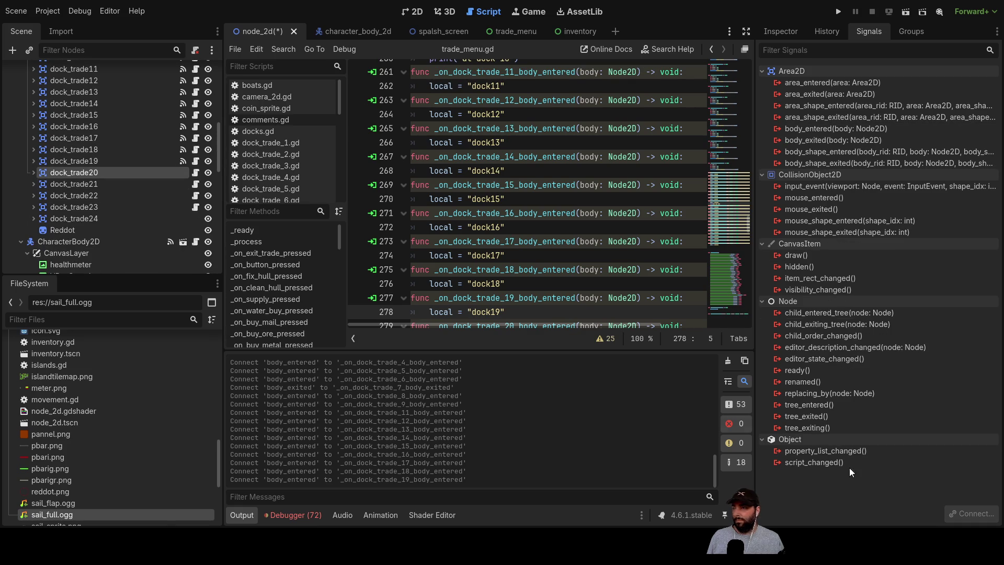
click(858, 128)
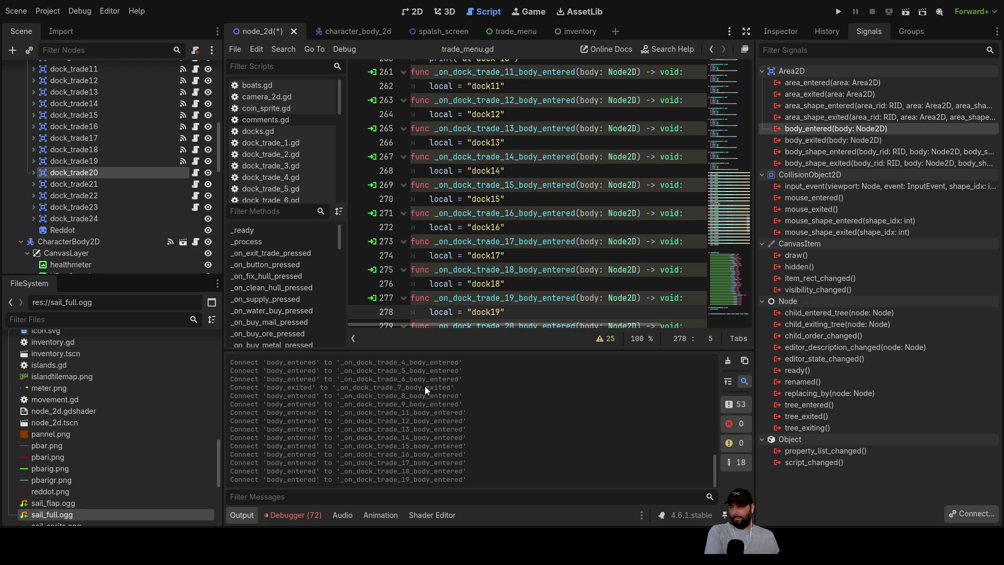
click(78, 183)
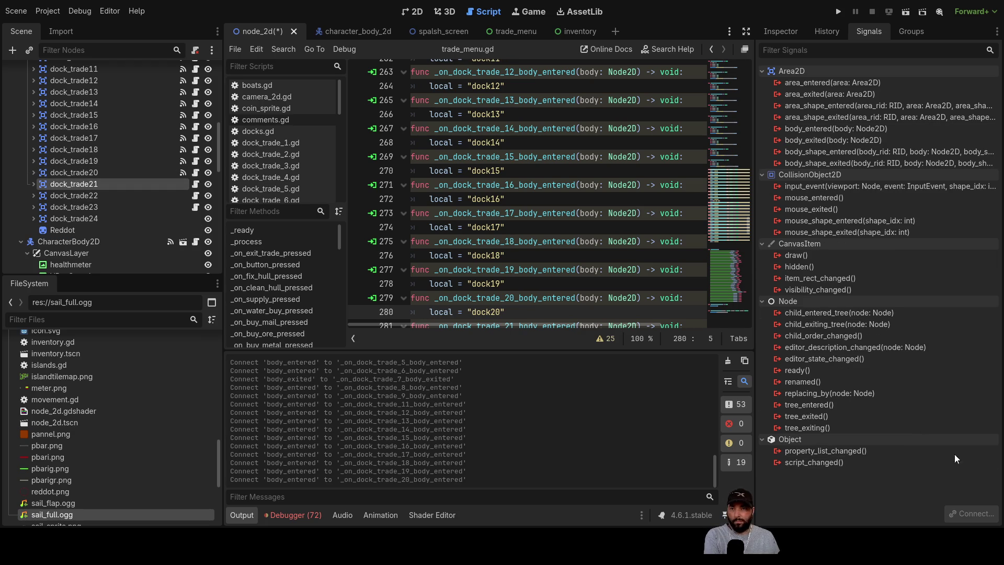
click(834, 132)
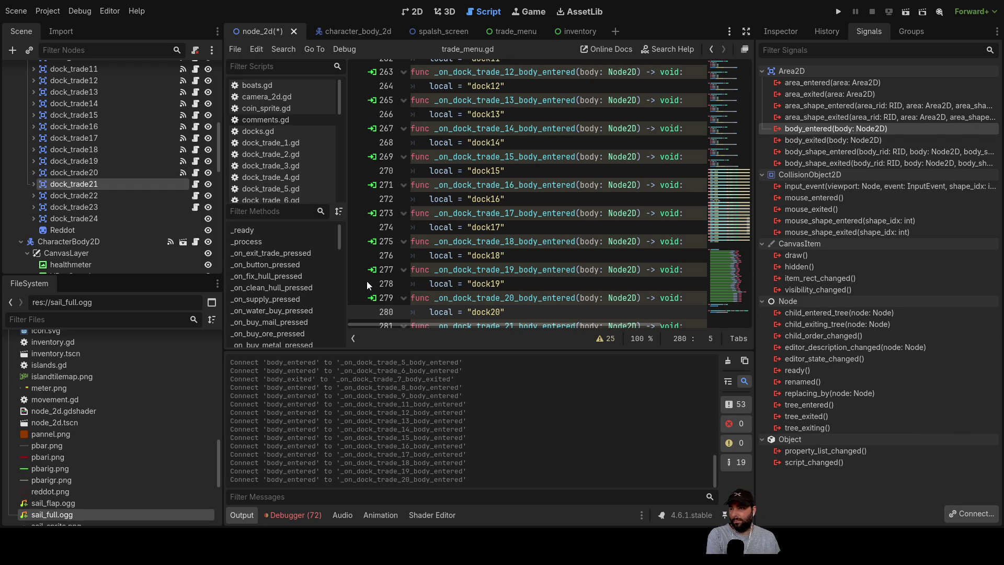
key(Return)
key(Return)
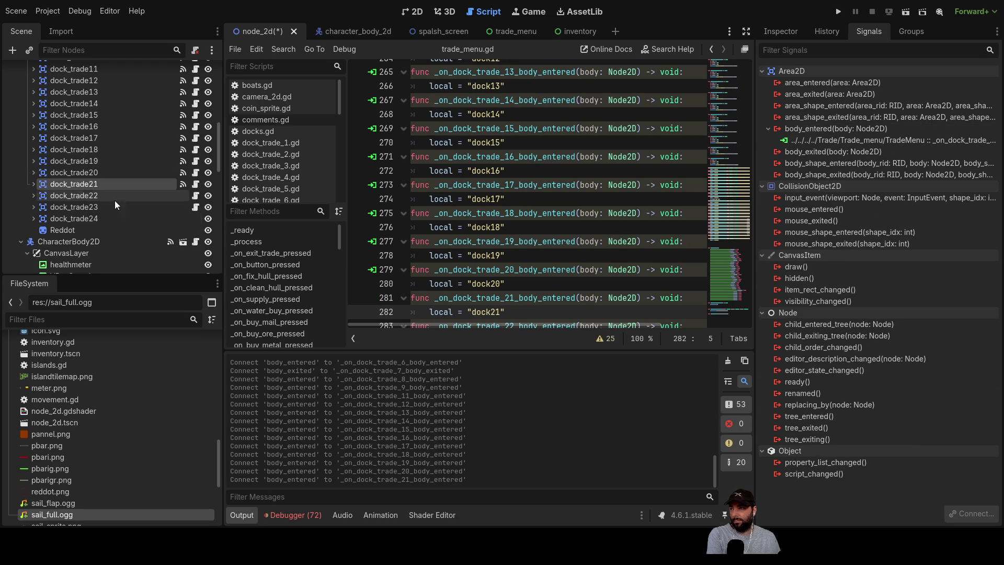
click(78, 195)
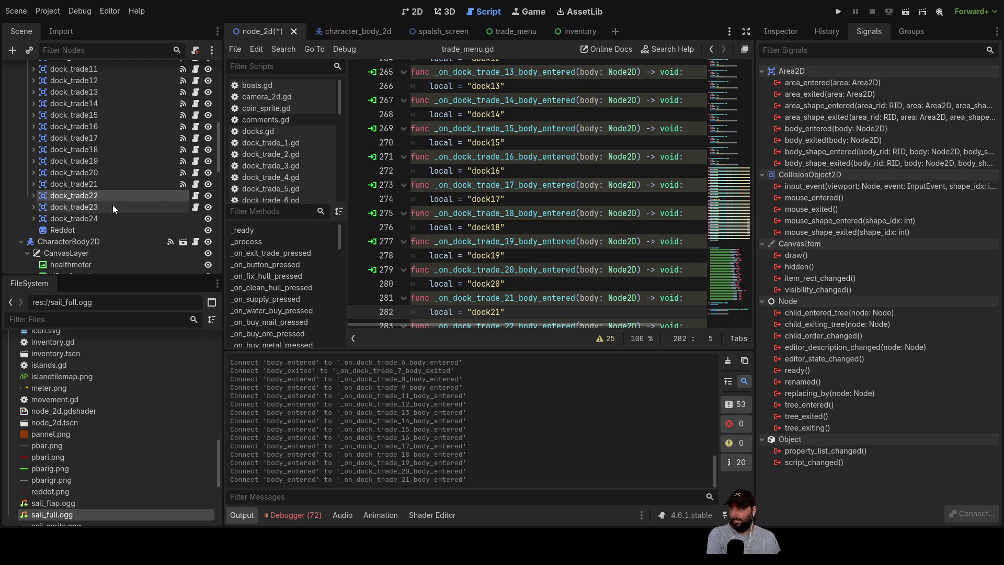
click(849, 130)
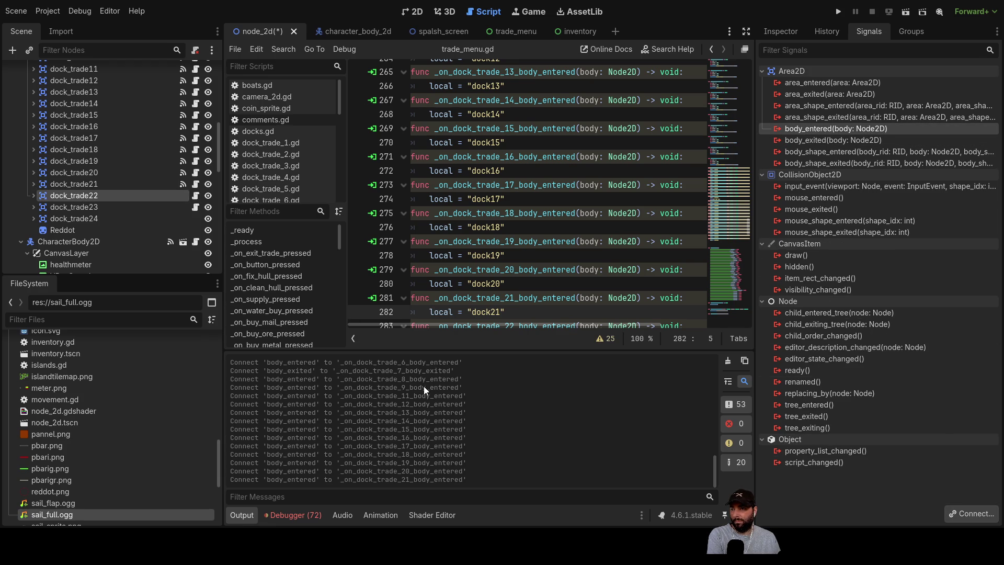
key(Return)
key(Return)
click(79, 206)
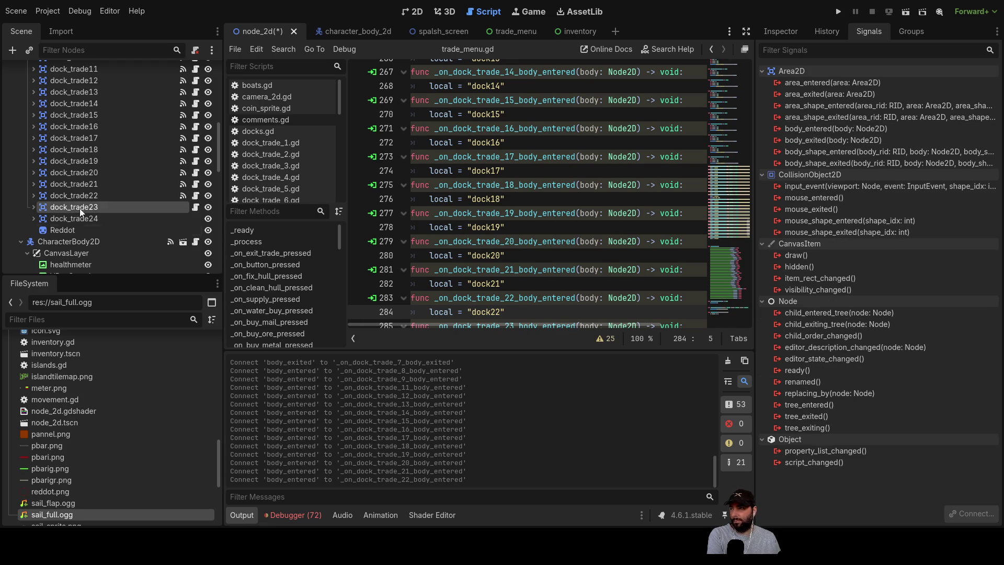
click(844, 128)
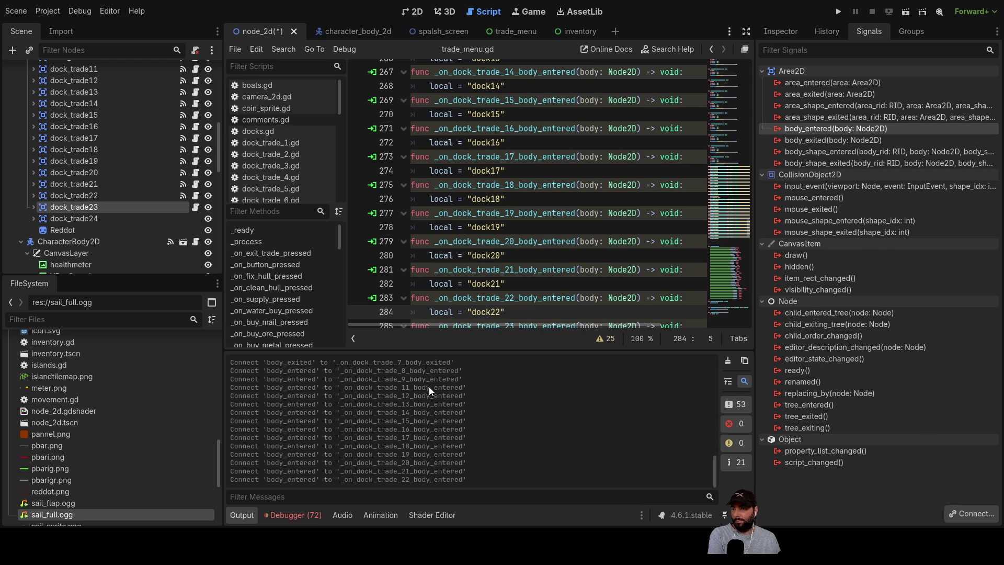
click(83, 219)
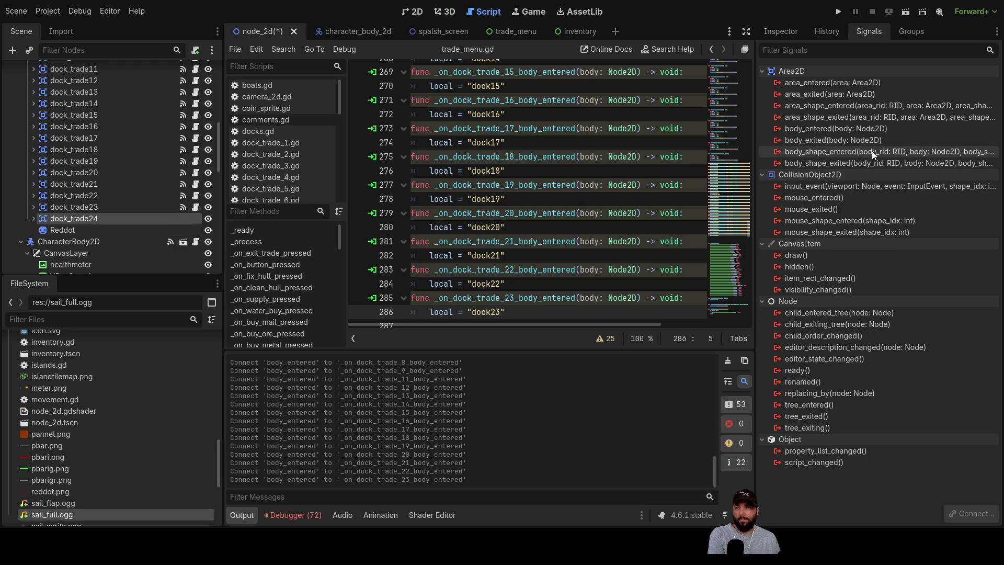
- Connect dock_trade24's body_entered to a new _on_dock_trade_24_body_entered handler and recheck dock_trade7's connection
click(845, 133)
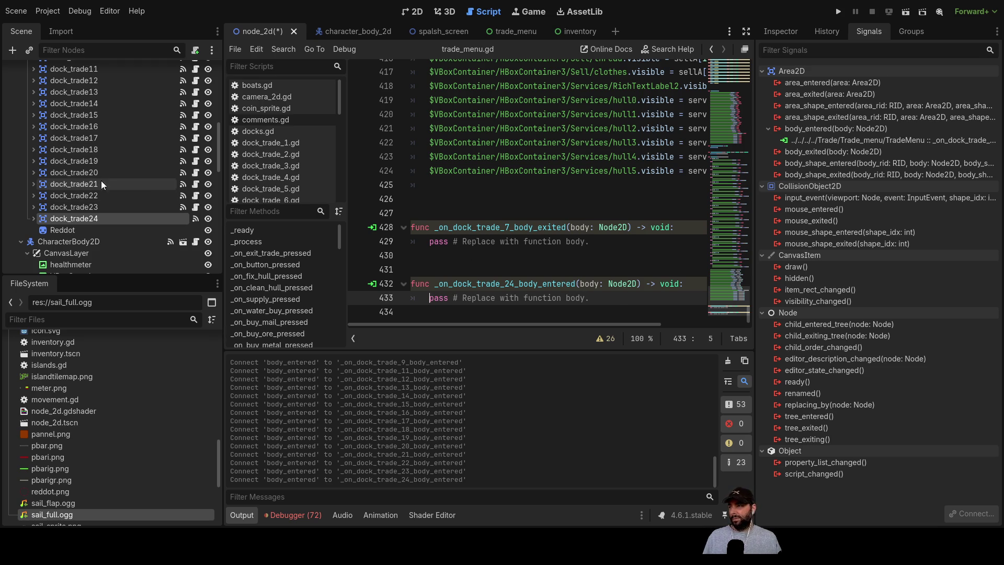
scroll(99, 184, up, 5)
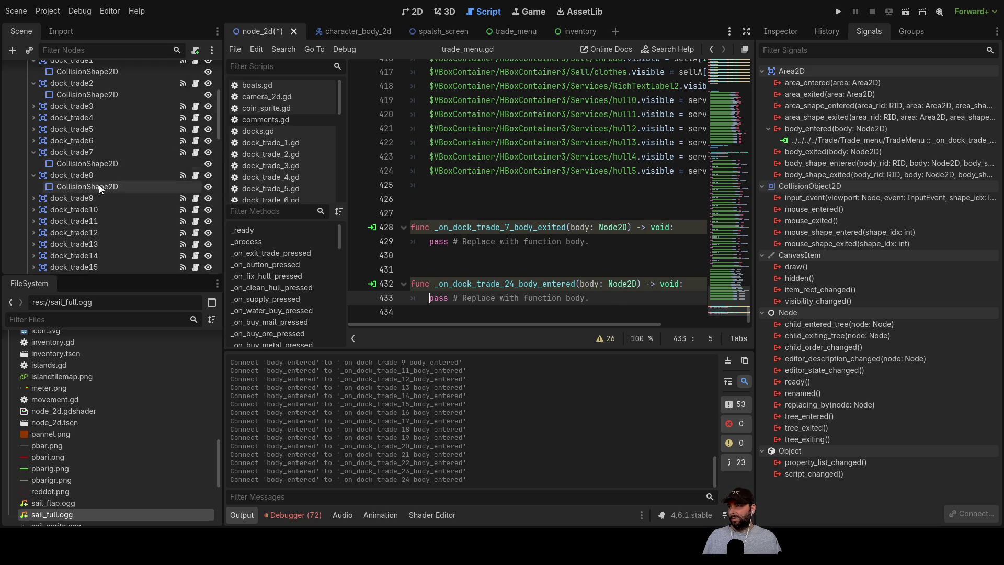
click(84, 152)
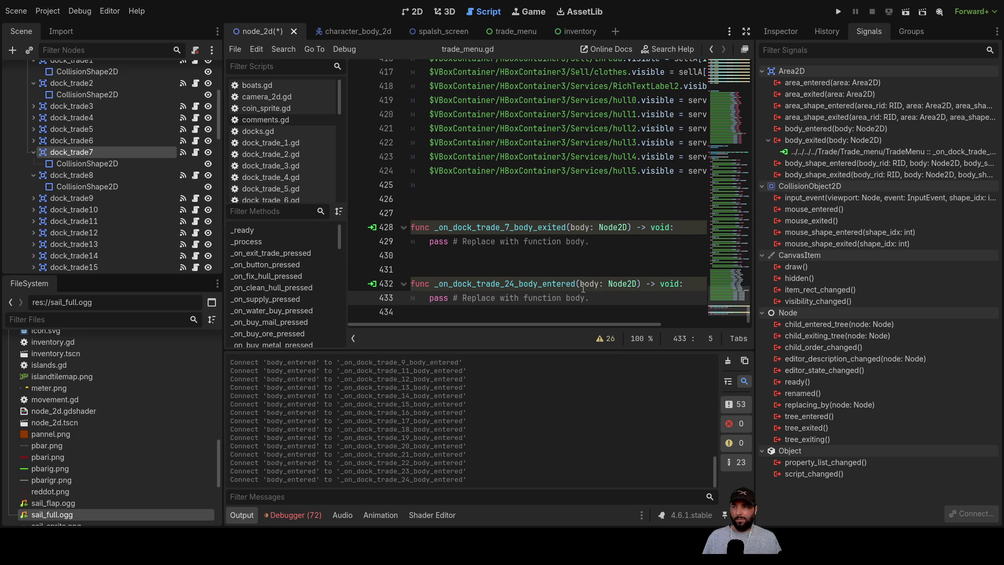
scroll(105, 209, down, 5)
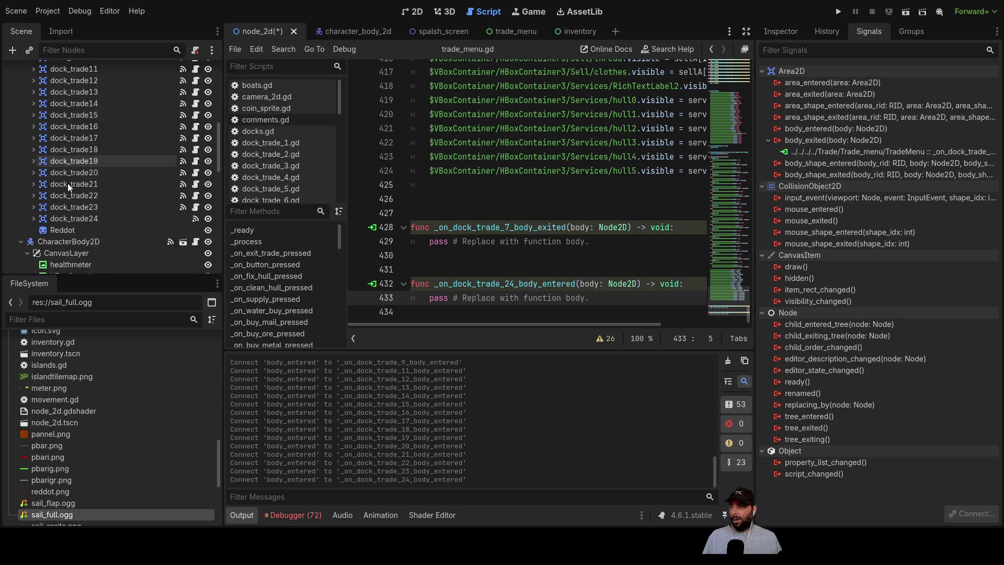
click(542, 284)
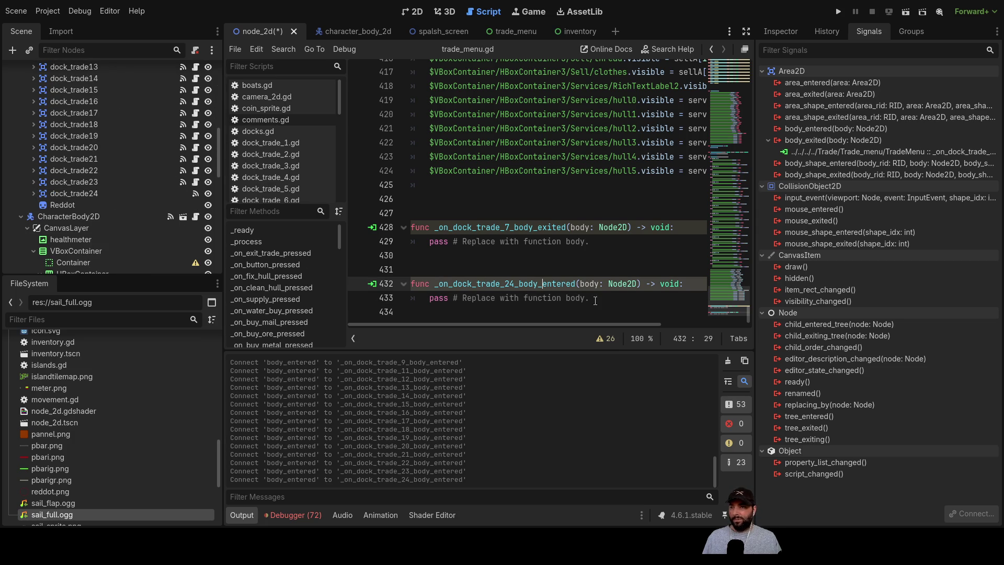
click(90, 193)
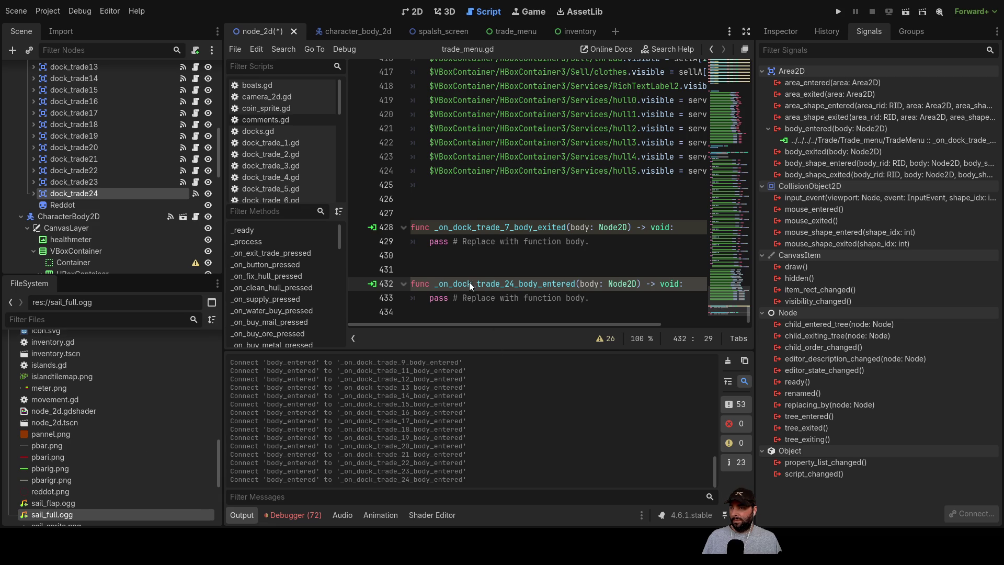
- Delete the extra dock_trade24 node and its _on_dock_trade_24_body_entered function
key(Delete)
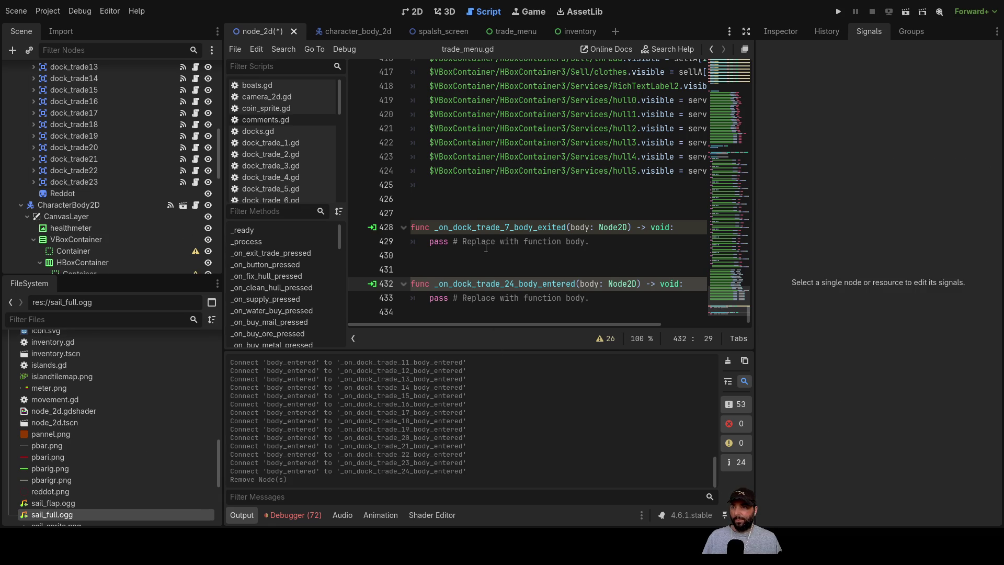
click(547, 272)
click(590, 298)
shift+click(413, 269)
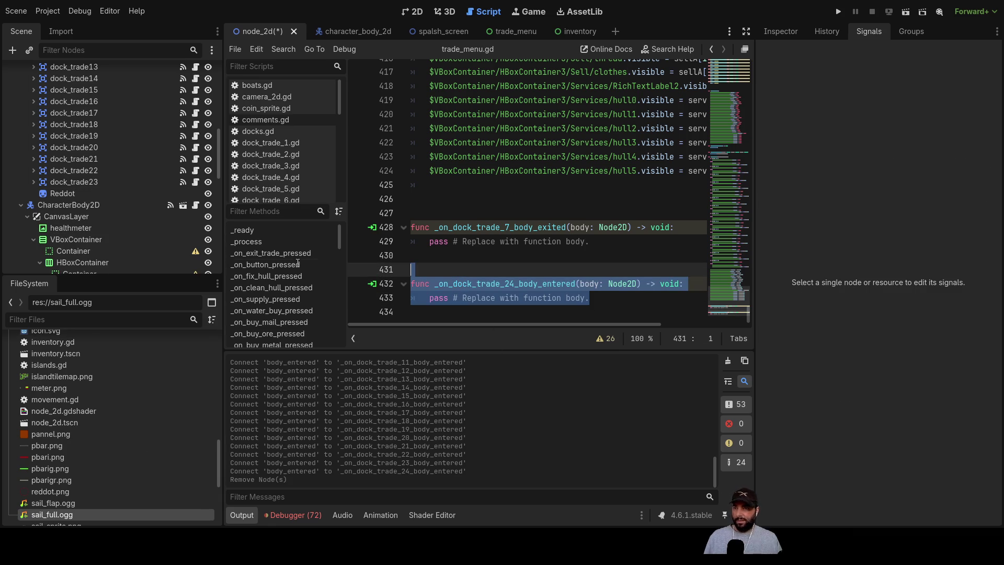
key(Delete)
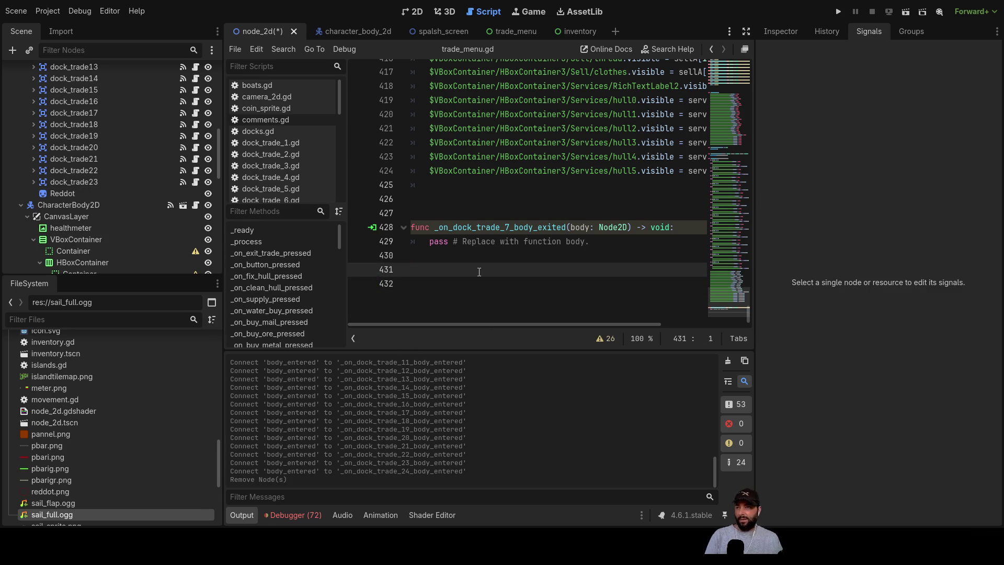
- Connect dock_trade7's body_entered signal to _on_dock_trade_7_body_entered
scroll(114, 207, up, 3)
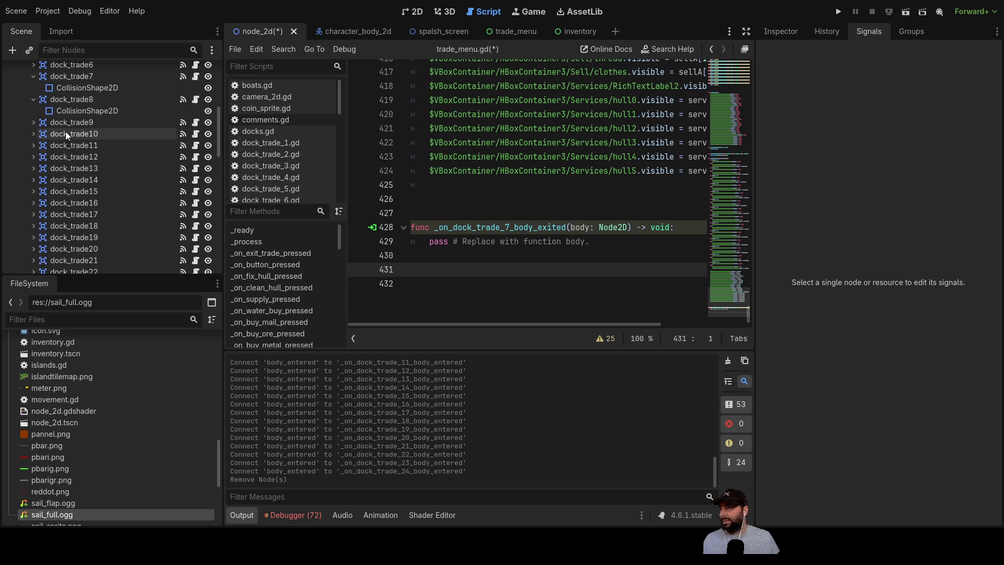
scroll(65, 131, up, 3)
click(79, 127)
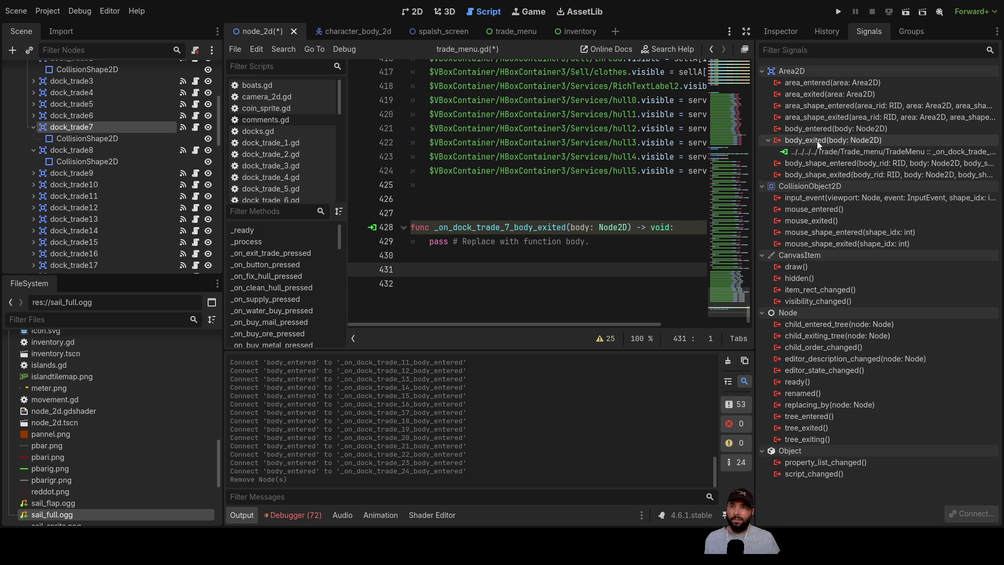
click(837, 128)
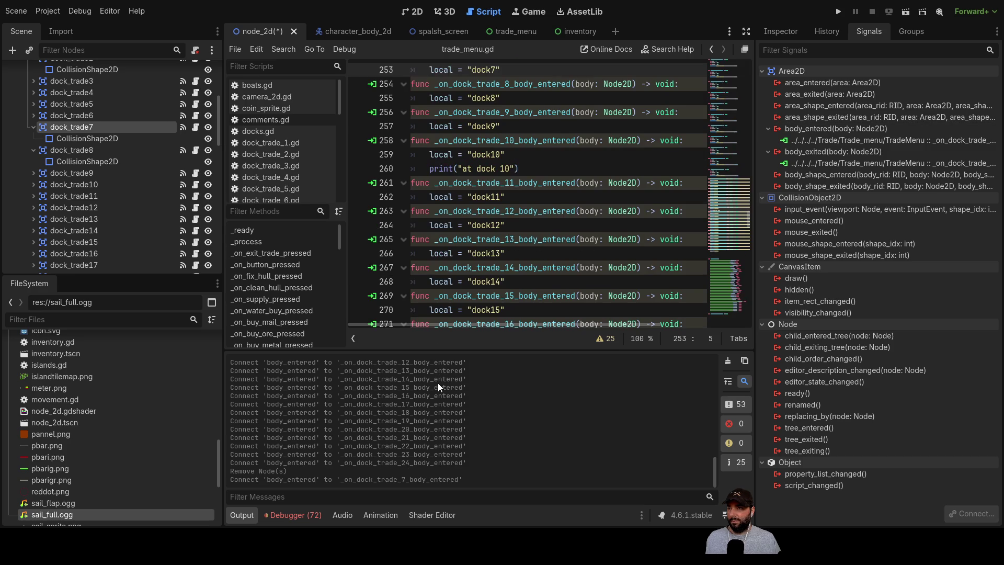
- Delete the stray _on_dock_trade_7_body_exited stub and trailing blank lines from trade_menu.gd
scroll(517, 251, down, 10)
scroll(518, 250, down, 20)
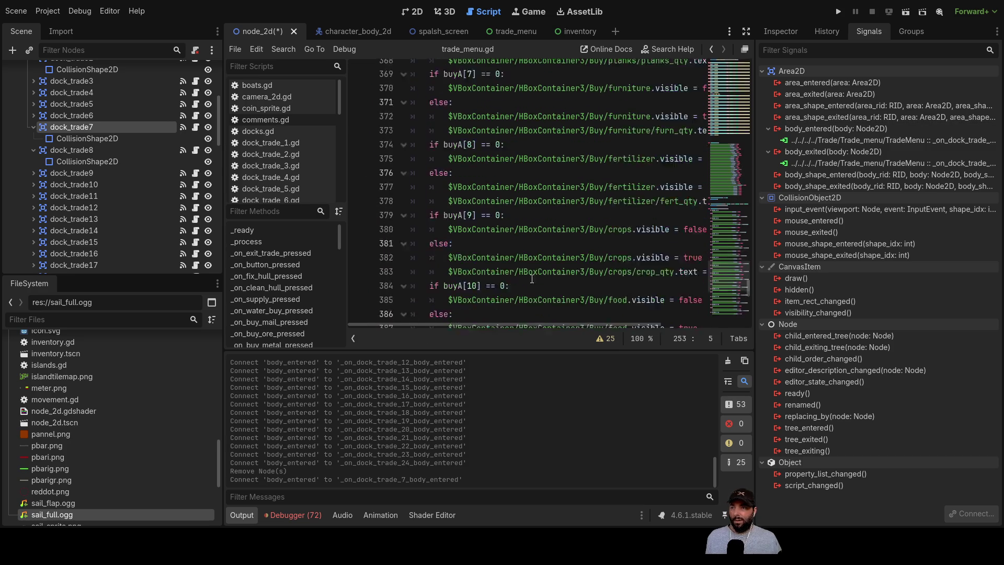
mouse_move(594, 297)
mouse_down()
mouse_move(413, 297)
mouse_move(440, 284)
mouse_move(373, 278)
mouse_up()
key(BackSpace)
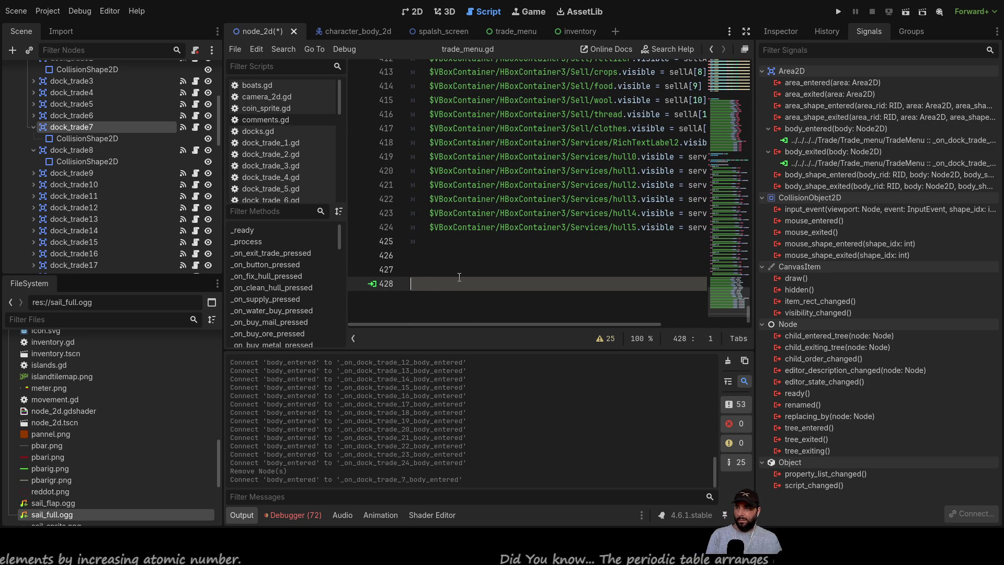
scroll(429, 301, up, 3)
key(BackSpace)
key(BackSpace)
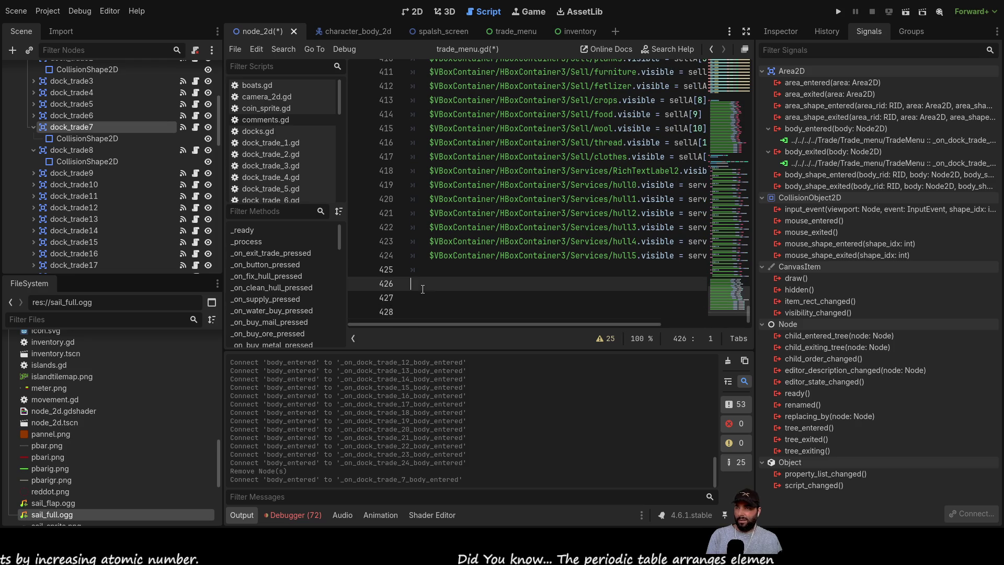
- Widen the script editor's code area on both sides
scroll(460, 293, up, 10)
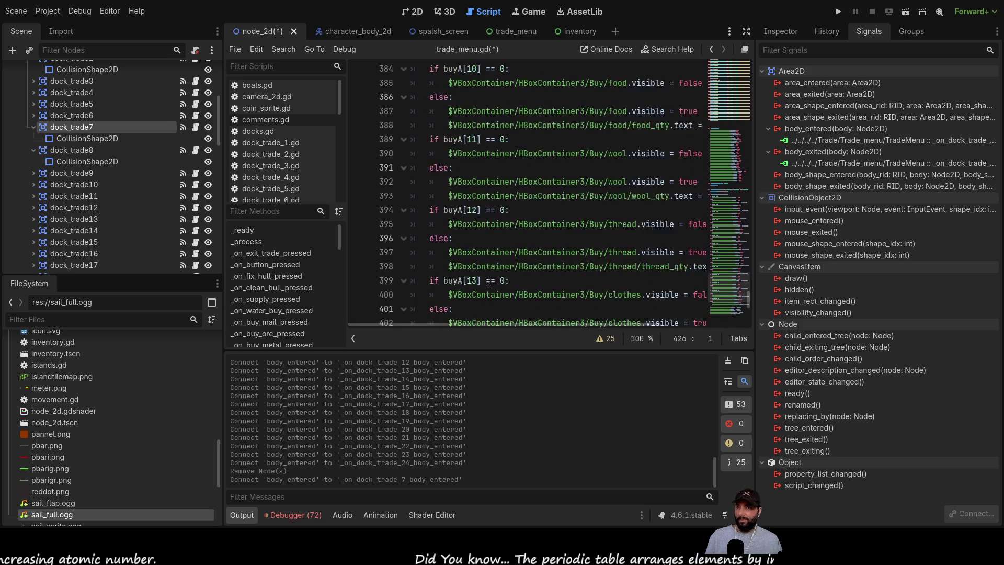
drag(349, 213, 293, 213)
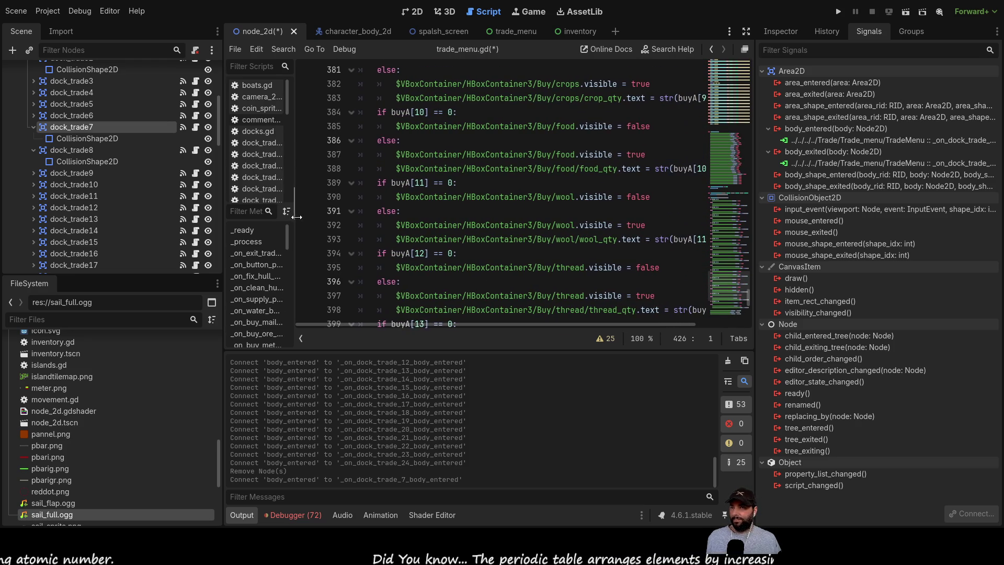
drag(753, 208, 825, 208)
scroll(143, 205, up, 5)
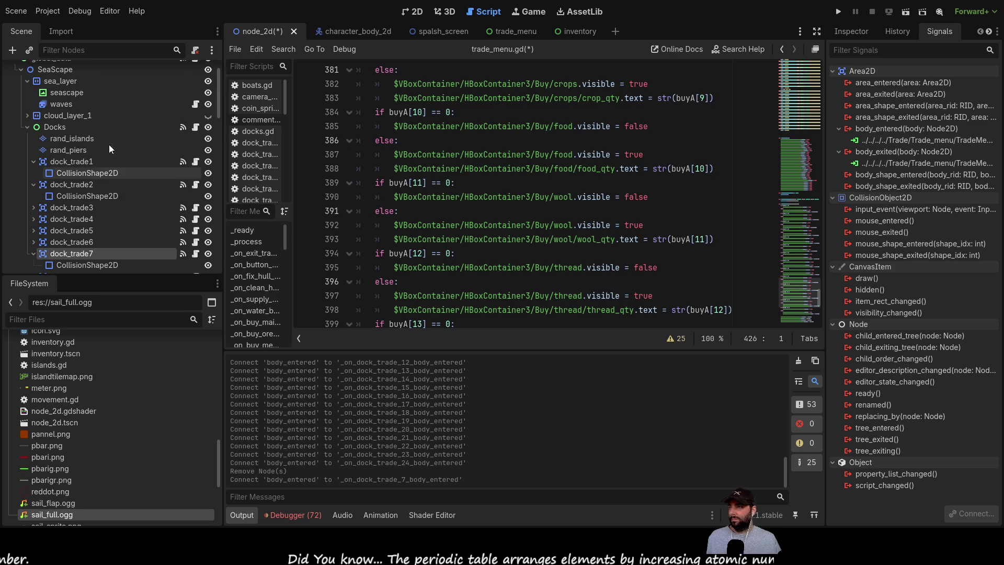
- Select dock_trade1 and review its body_entered and body_exited connections in the Signals tab
click(86, 161)
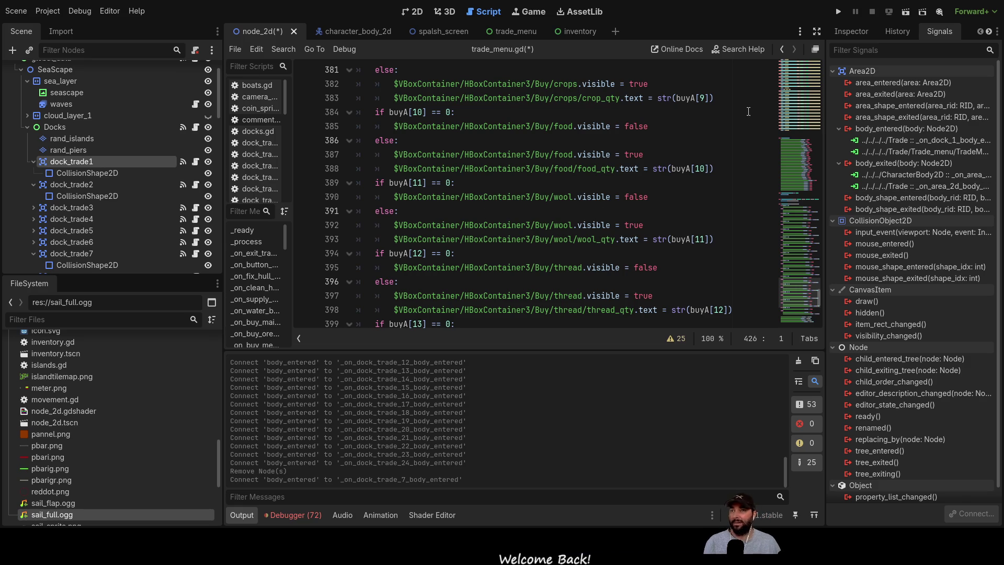
- Run the game past the splash menu and inspect the background_market_noise audio player under Trade
click(839, 16)
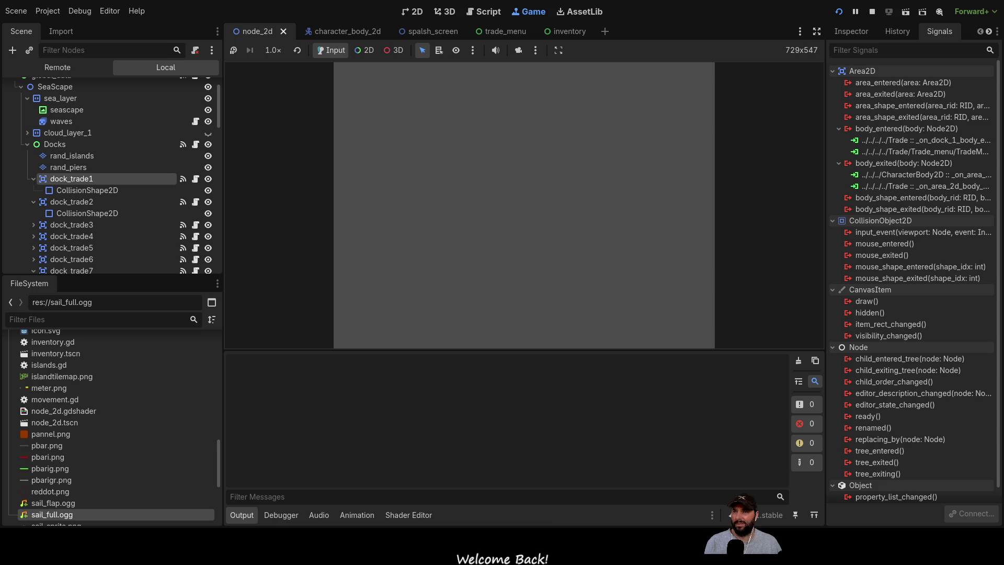
click(464, 86)
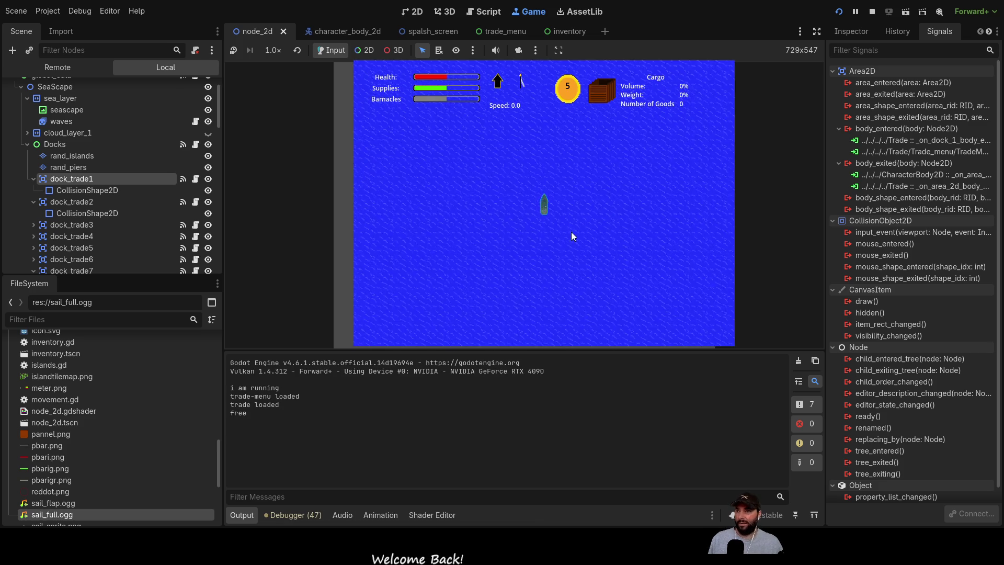
scroll(572, 231, up, 5)
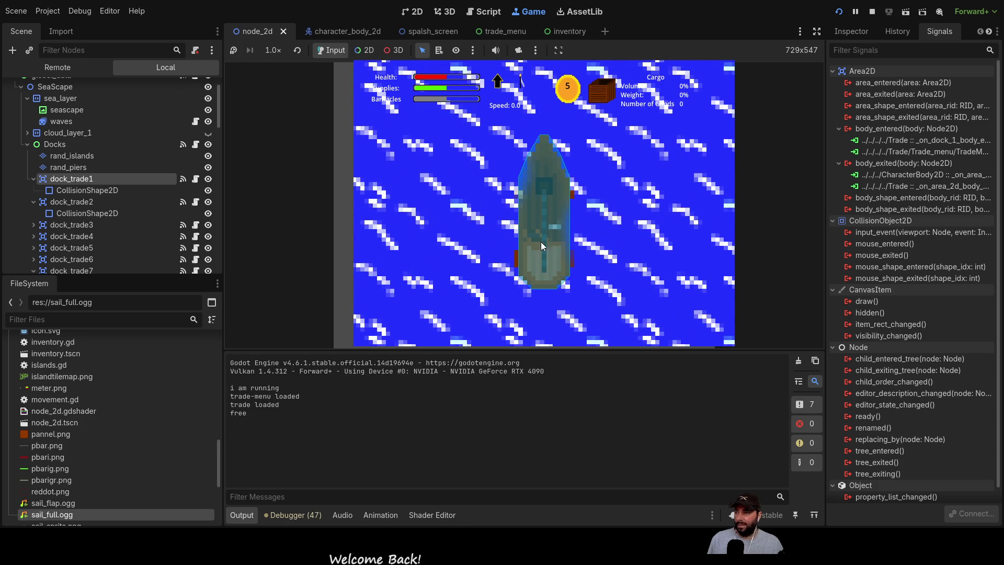
scroll(105, 216, down, 10)
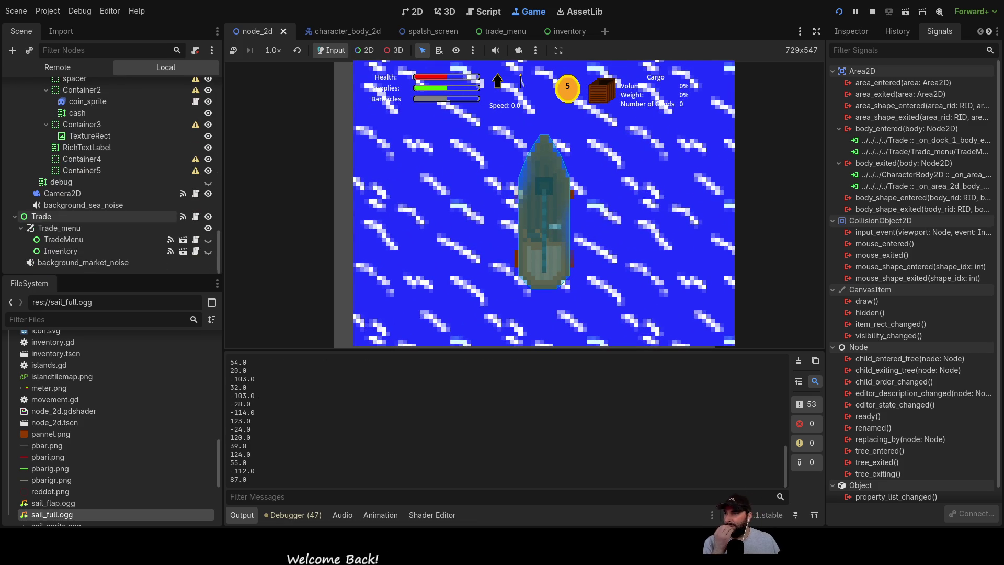
click(90, 261)
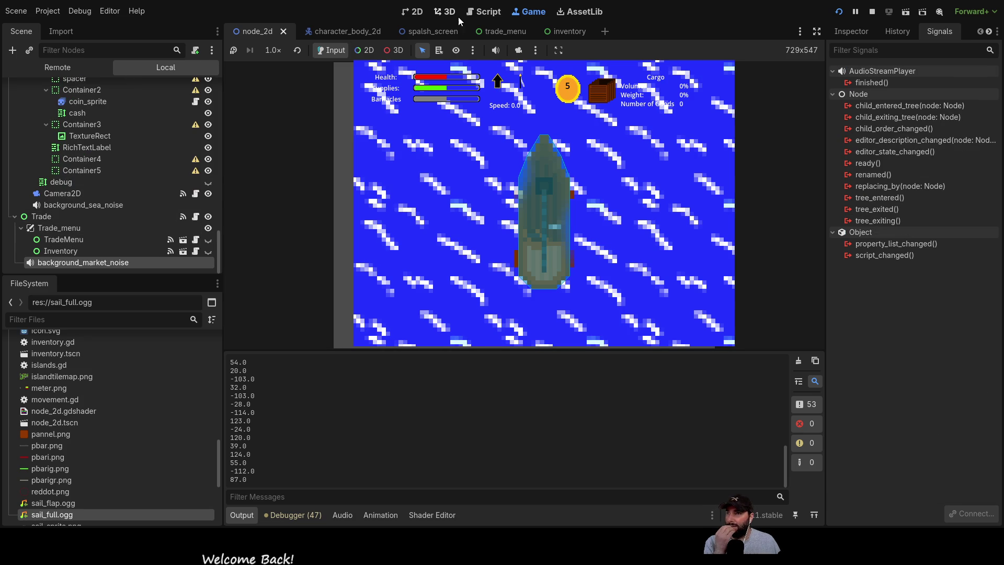
click(417, 14)
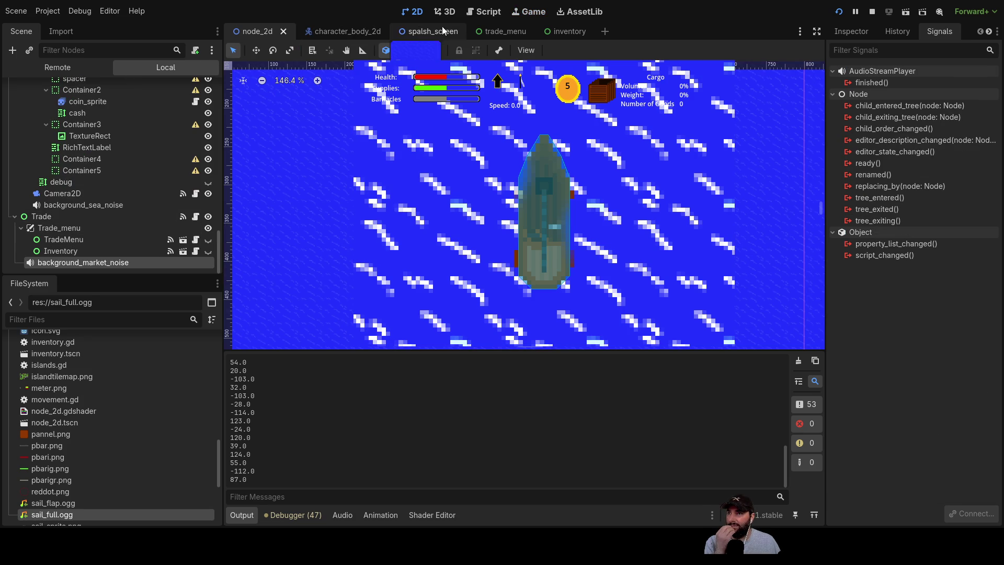
click(534, 14)
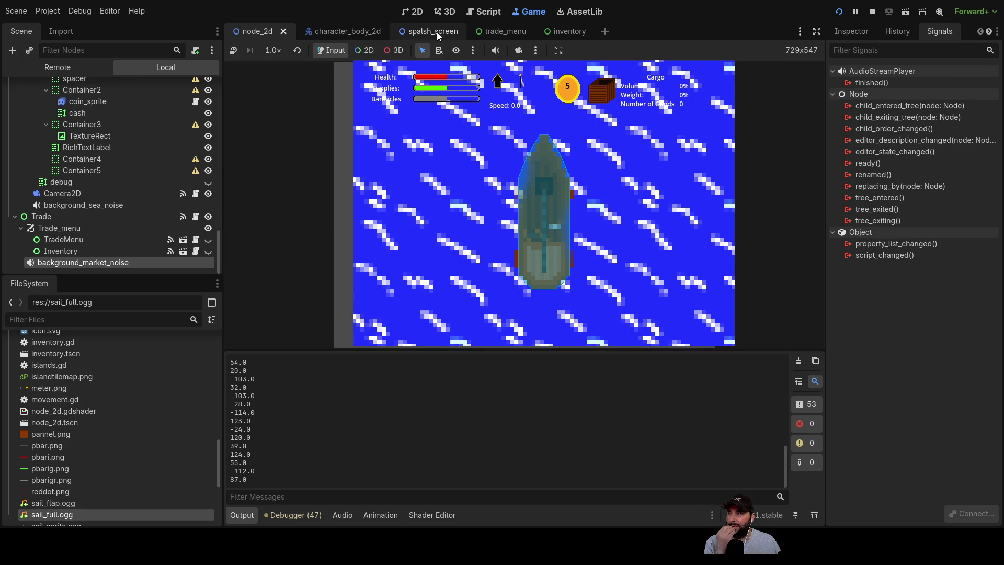
- Preview the boat's sail_flap.ogg sail sound in character_body_2d, then raise the sail with W
click(354, 32)
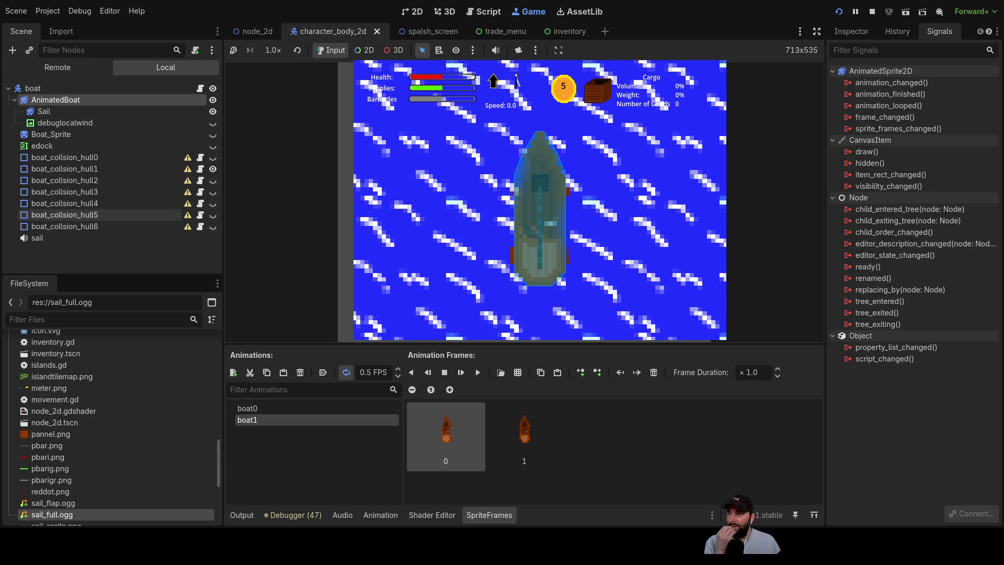
click(216, 237)
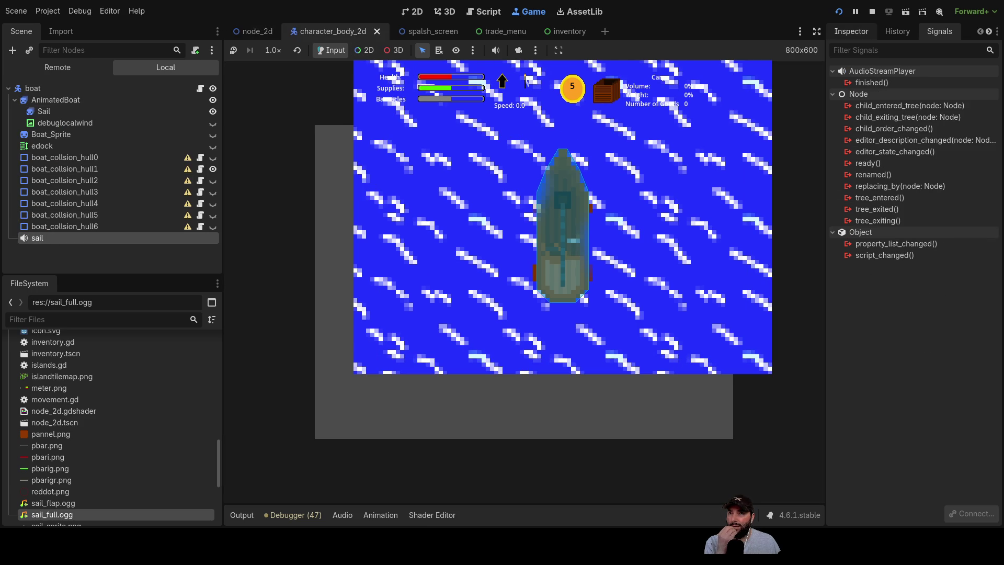
click(852, 32)
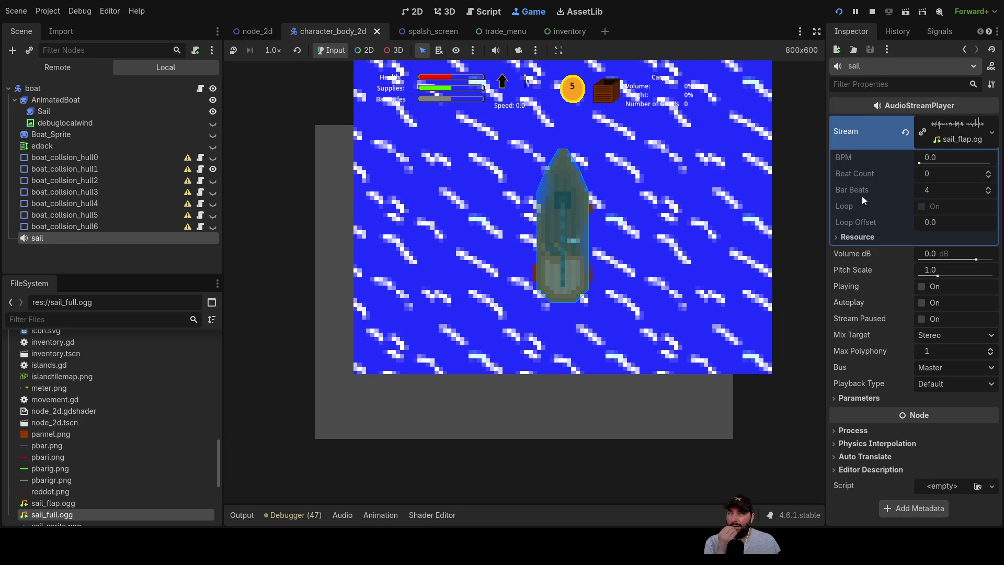
click(921, 288)
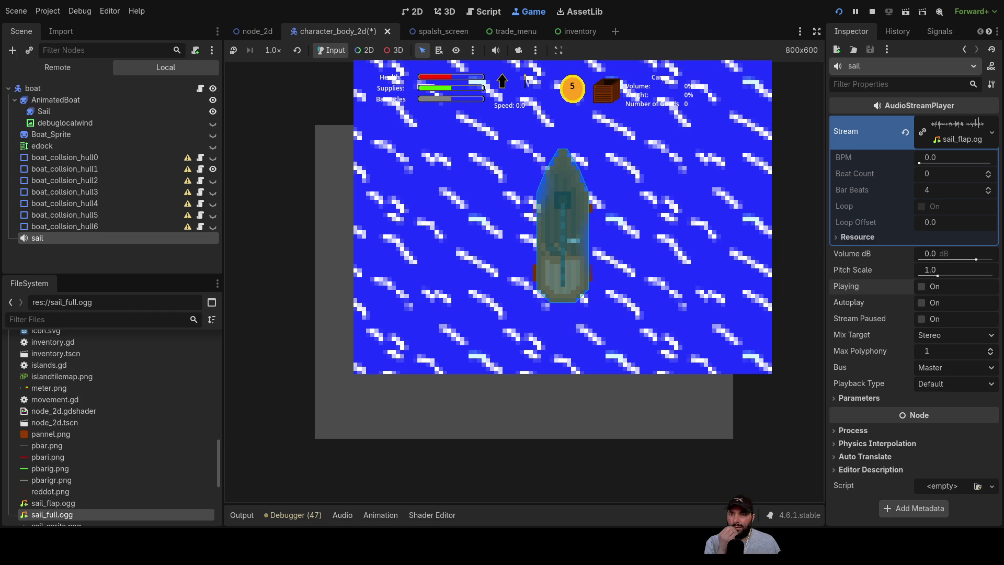
key(w)
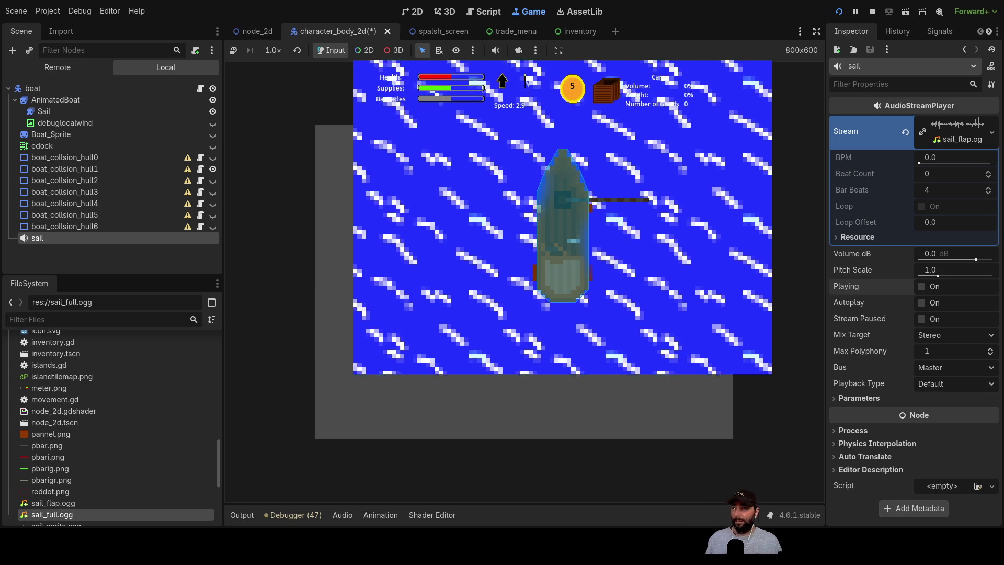
click(255, 32)
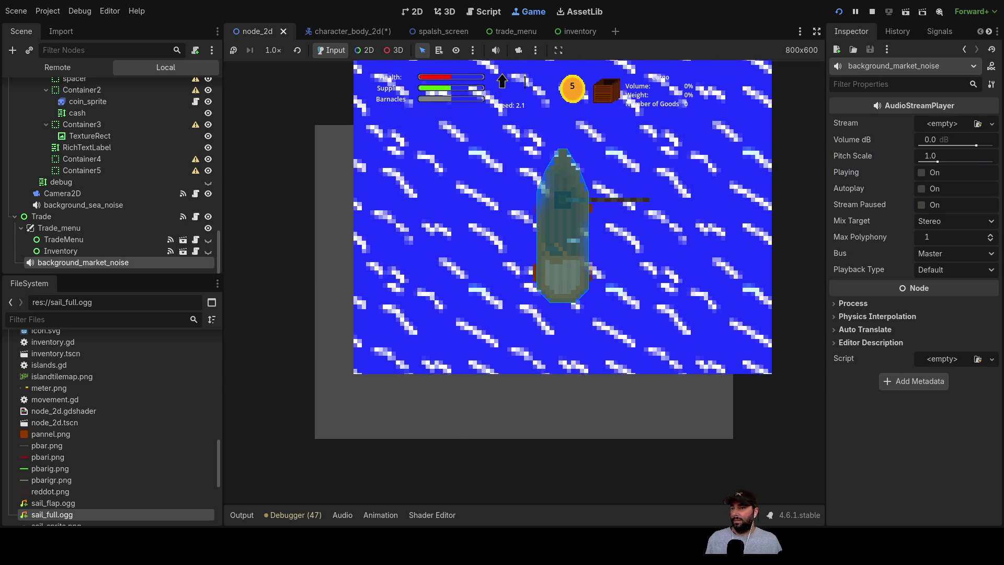
- Check the output log, then dock the boat at the island to open the Buy/Sell/Dock Services menu
click(241, 516)
scroll(601, 218, down, 5)
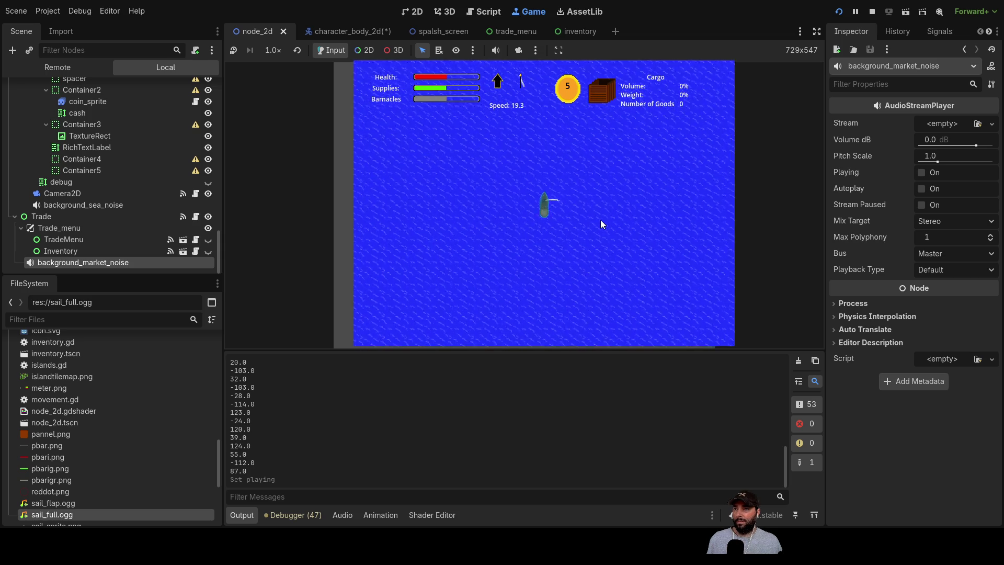
scroll(600, 220, down, 10)
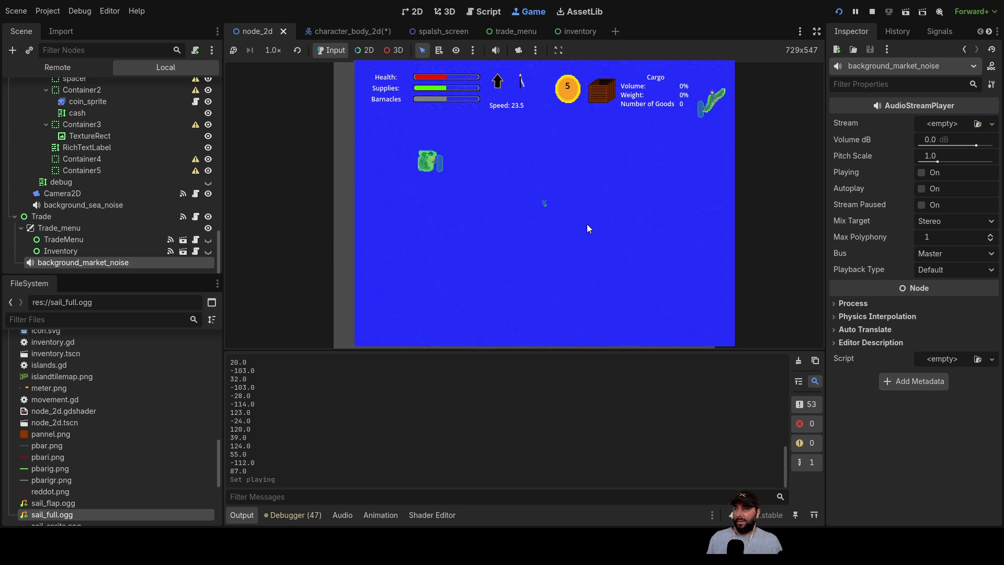
scroll(586, 224, up, 3)
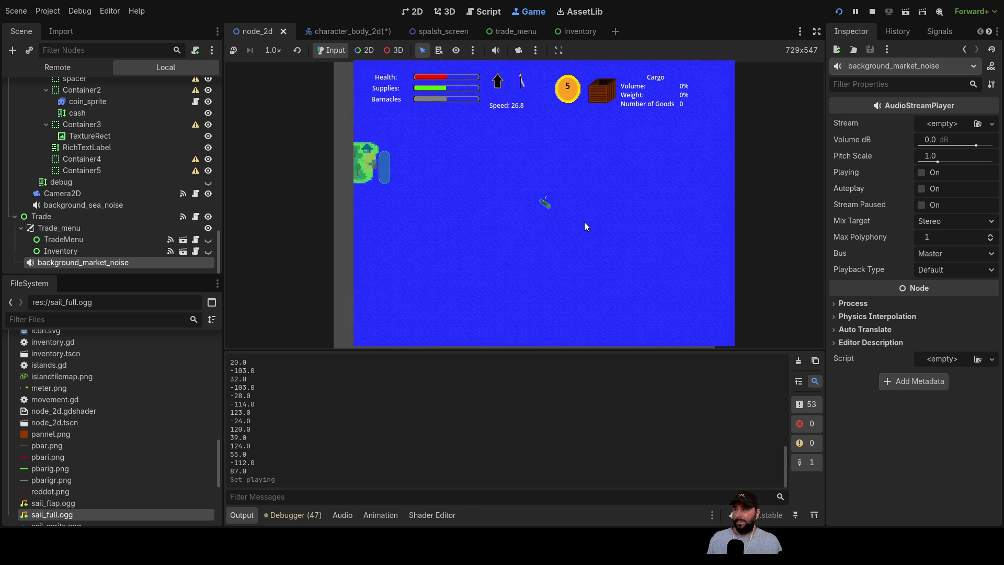
scroll(585, 222, up, 3)
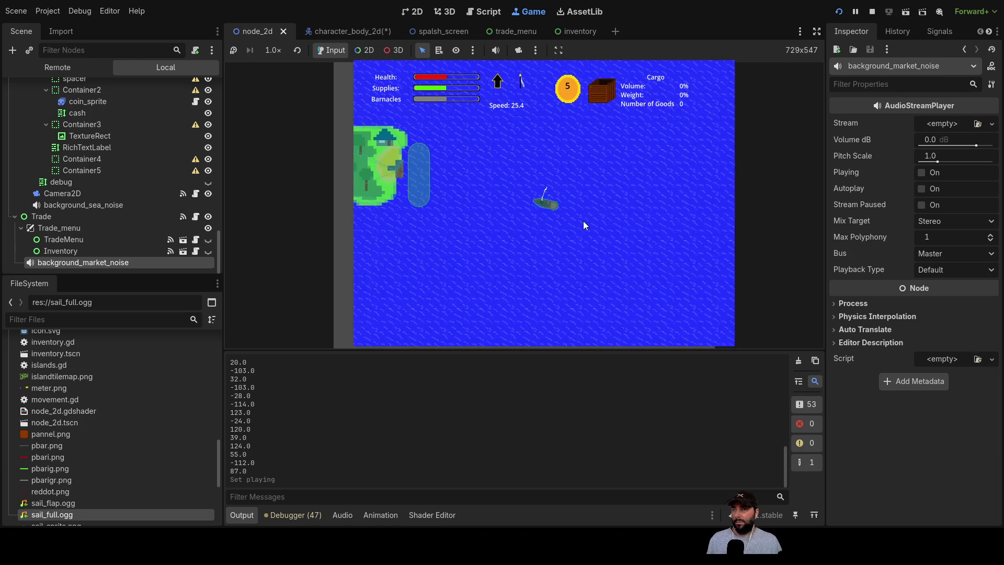
scroll(585, 225, up, 3)
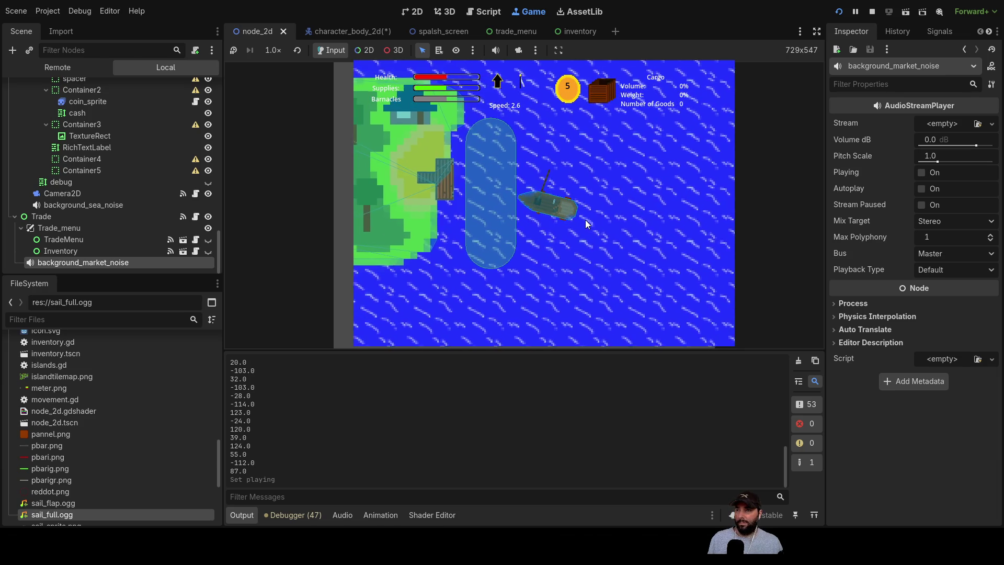
key(e)
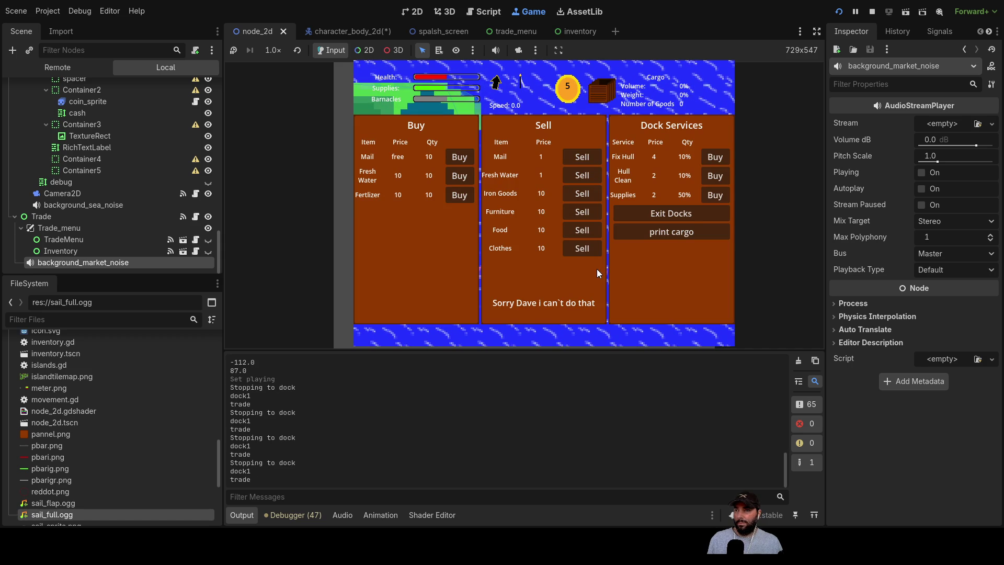
- Exit the docks in the trade menu so the boat can sail away
click(683, 214)
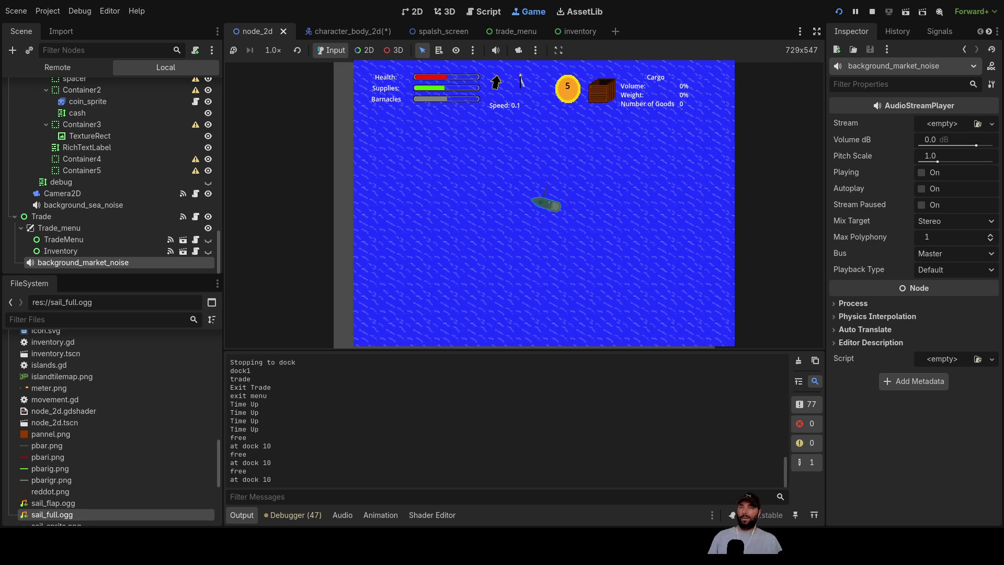
- Widen the script list and open trade_menu.gd at the dock_trade_10 handler
scroll(620, 260, down, 5)
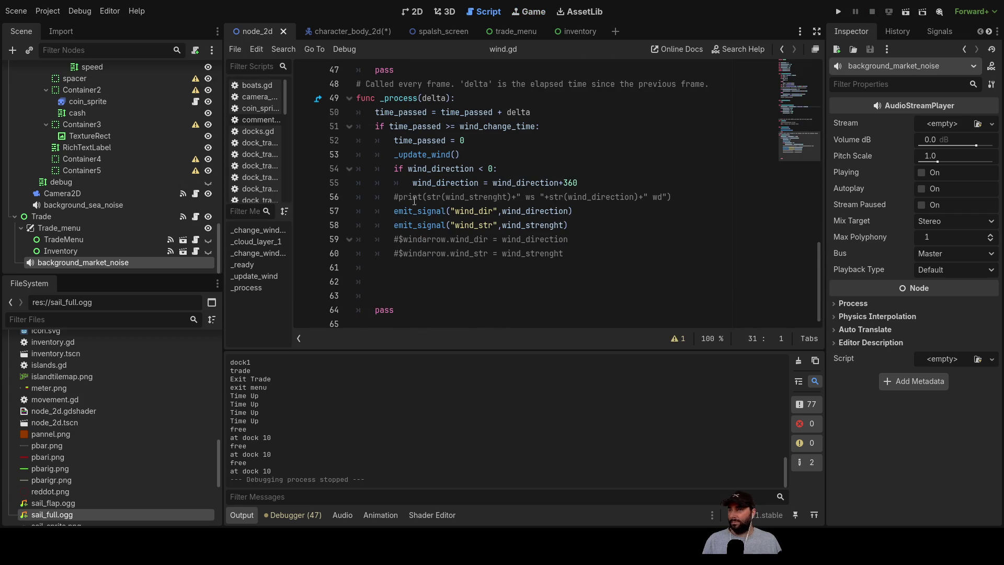
scroll(258, 152, down, 5)
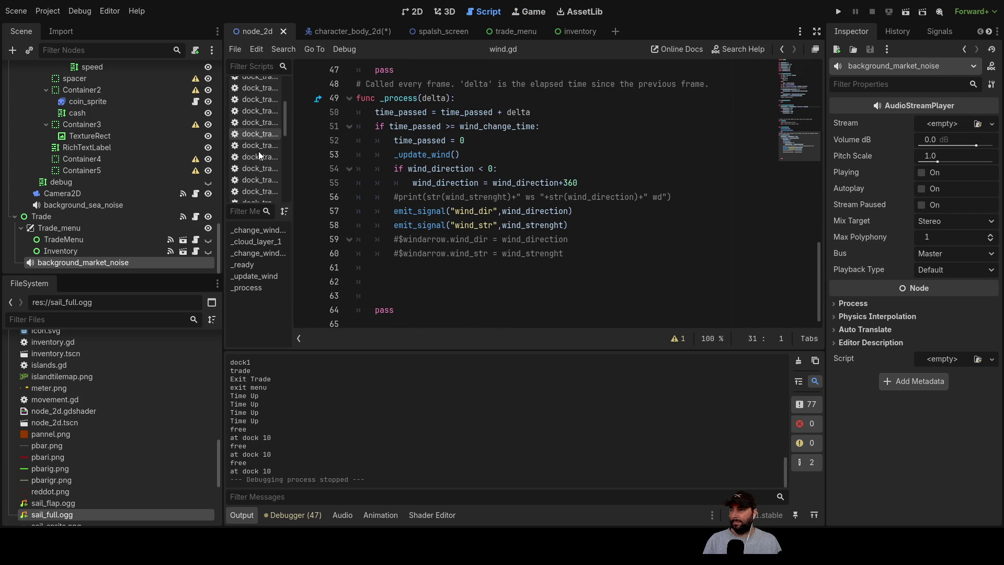
drag(294, 135, 342, 136)
click(267, 189)
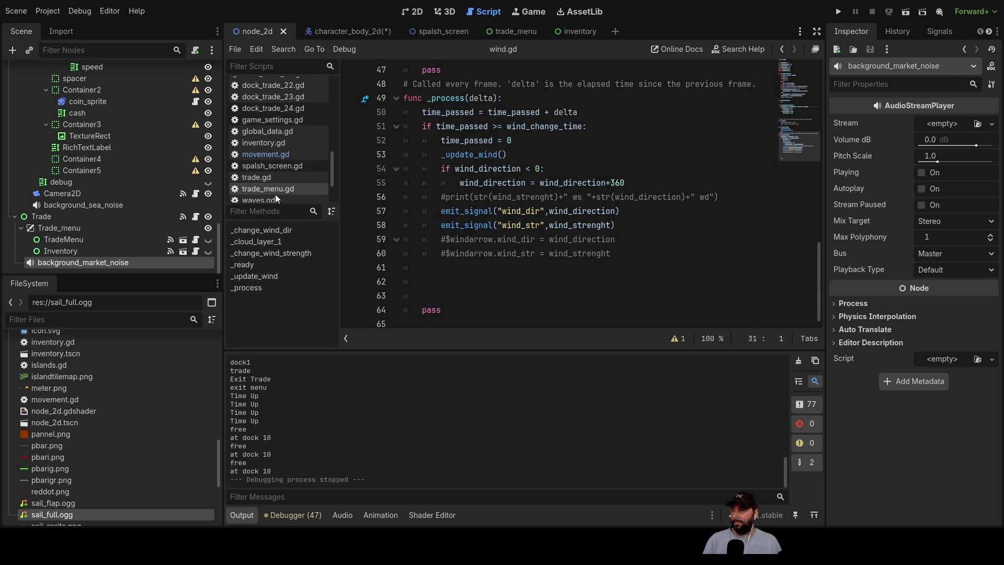
scroll(534, 189, down, 20)
scroll(534, 190, up, 14)
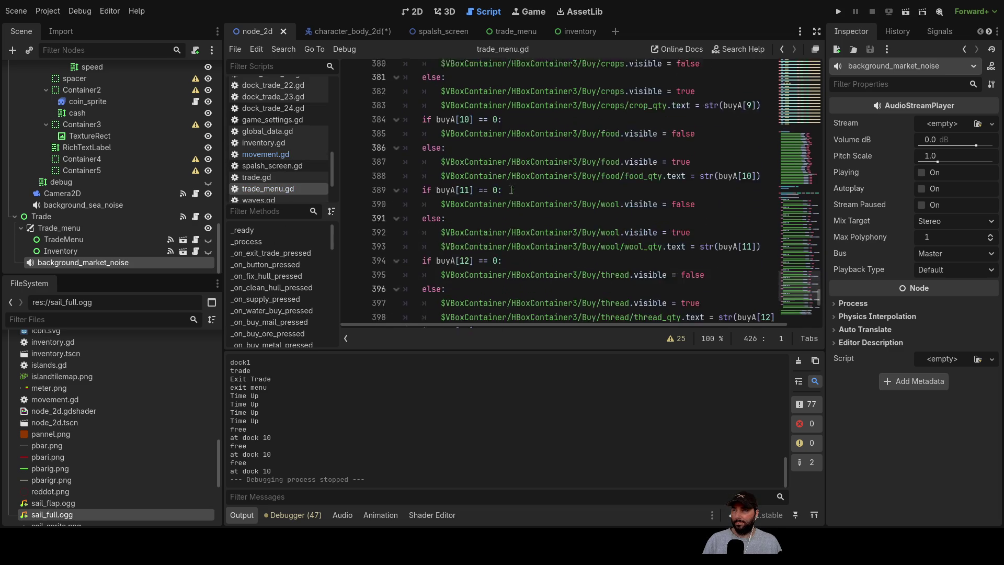
scroll(505, 196, up, 10)
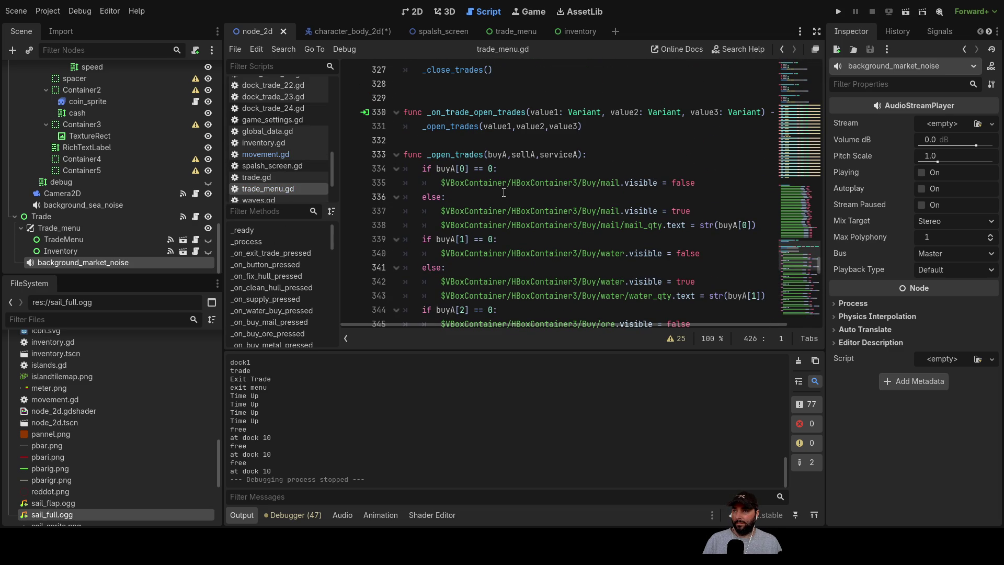
scroll(504, 193, up, 2)
scroll(504, 188, down, 9)
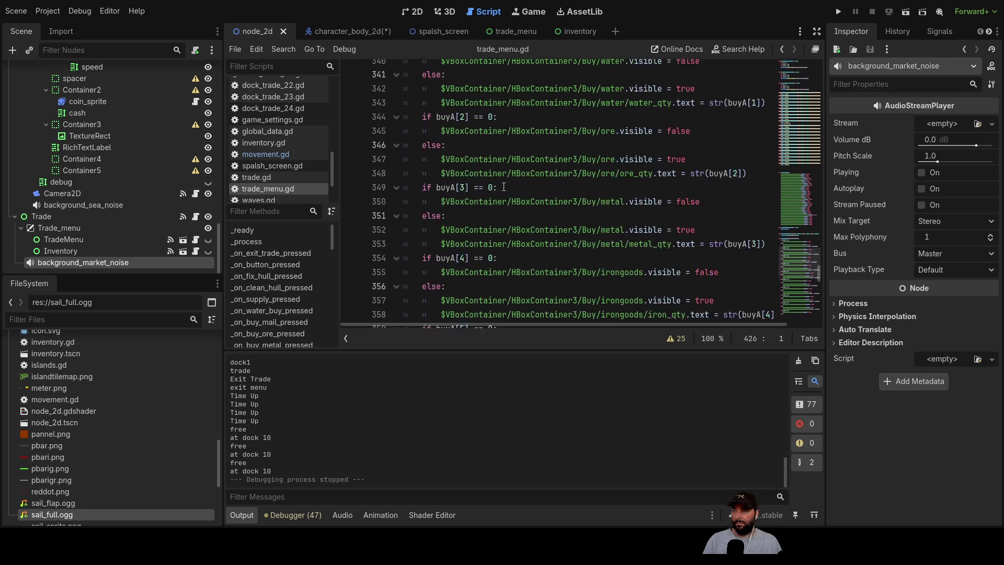
scroll(504, 187, up, 14)
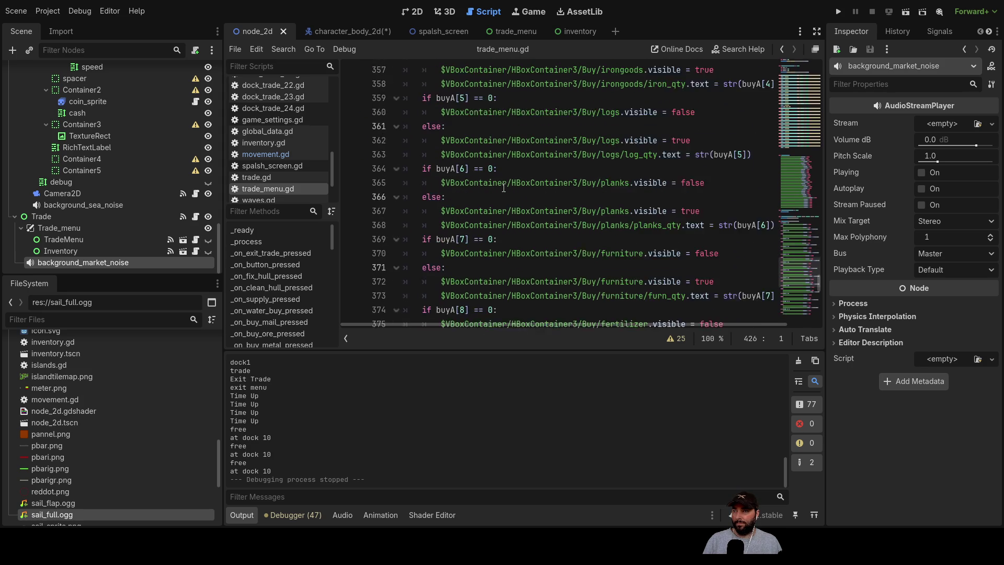
scroll(504, 188, up, 14)
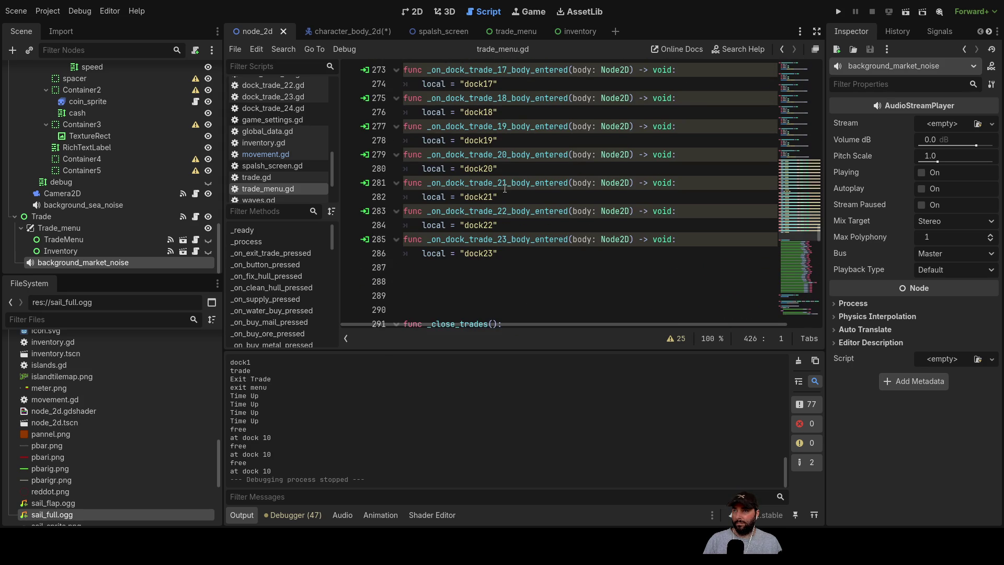
scroll(505, 187, up, 4)
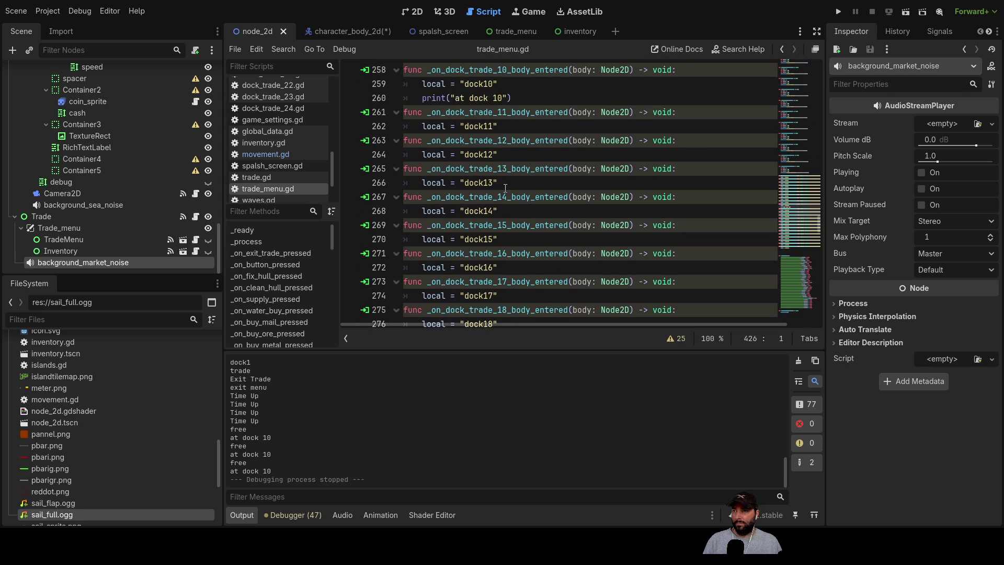
- Delete the print("at dock 10") line from _on_dock_trade_10_body_entered
click(513, 182)
key(shift+Home)
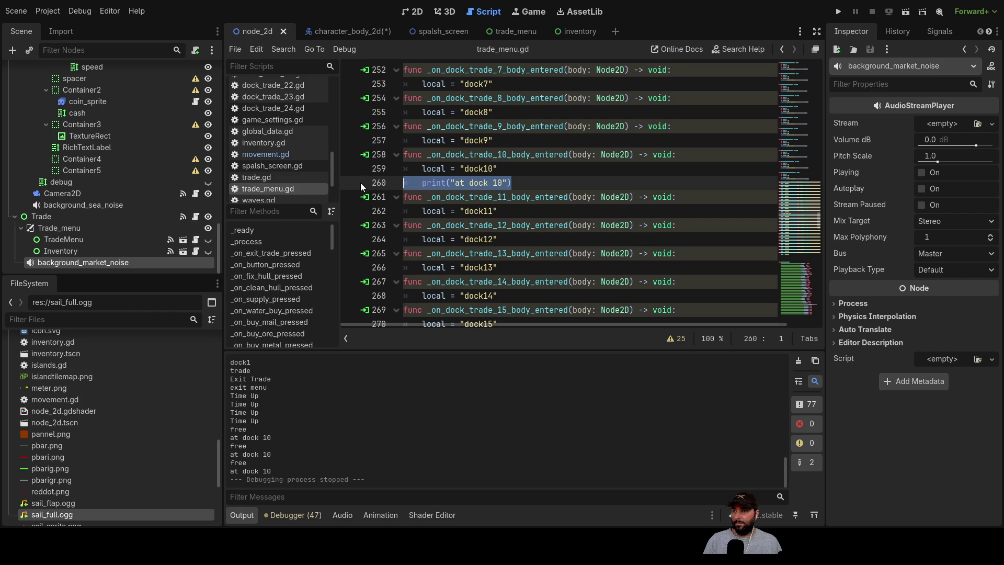
key(BackSpace)
key(BackSpace)
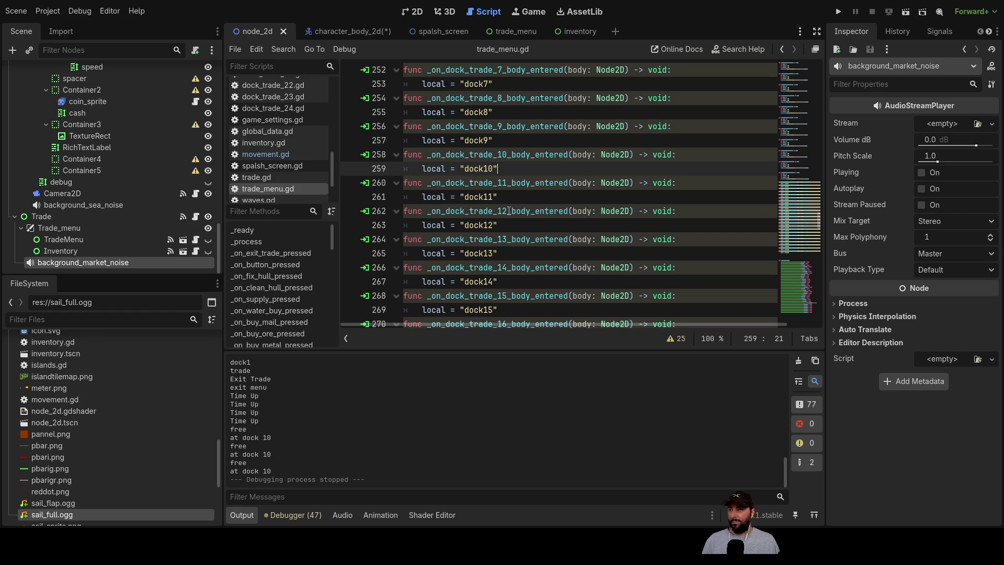
scroll(550, 237, down, 8)
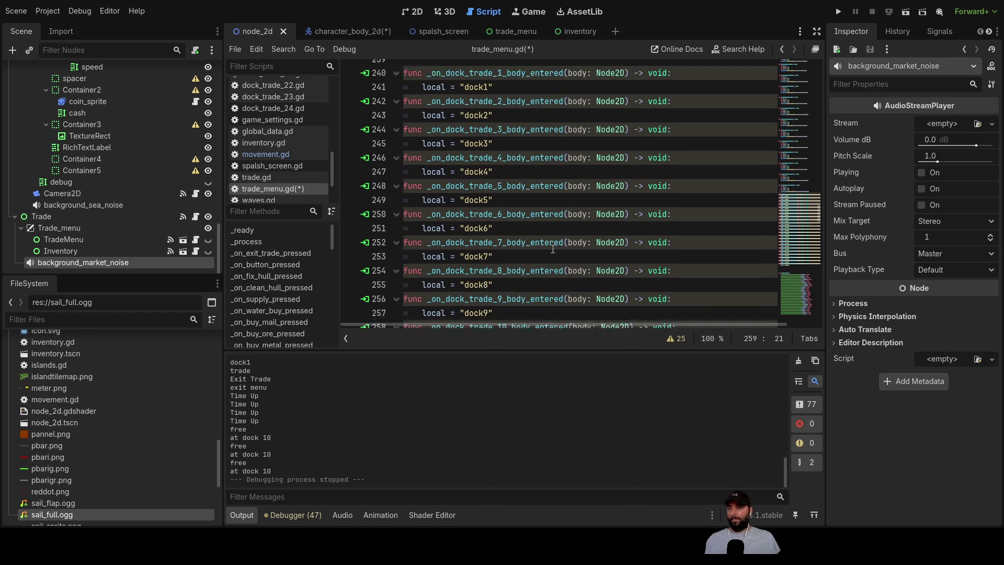
scroll(556, 238, up, 6)
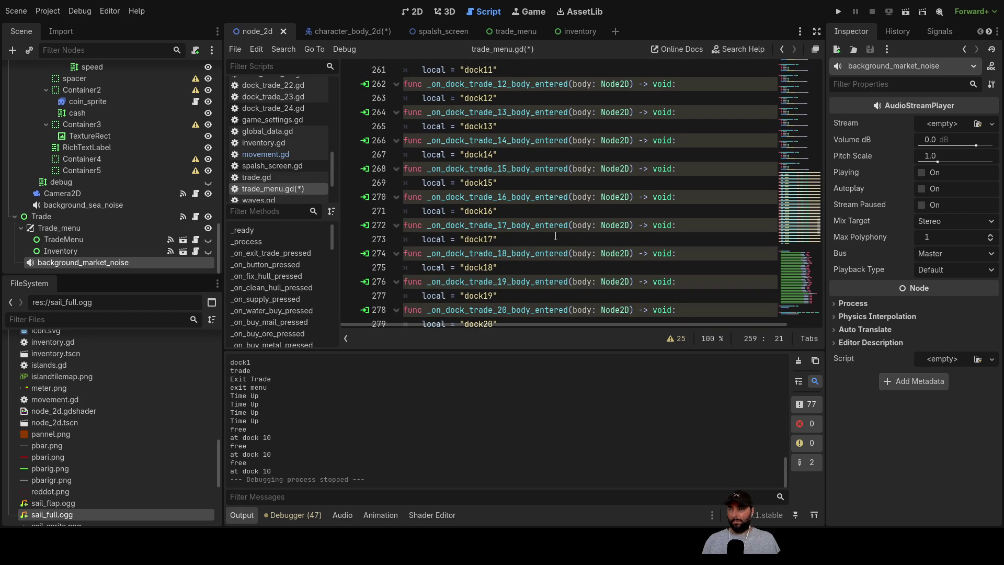
scroll(555, 236, up, 10)
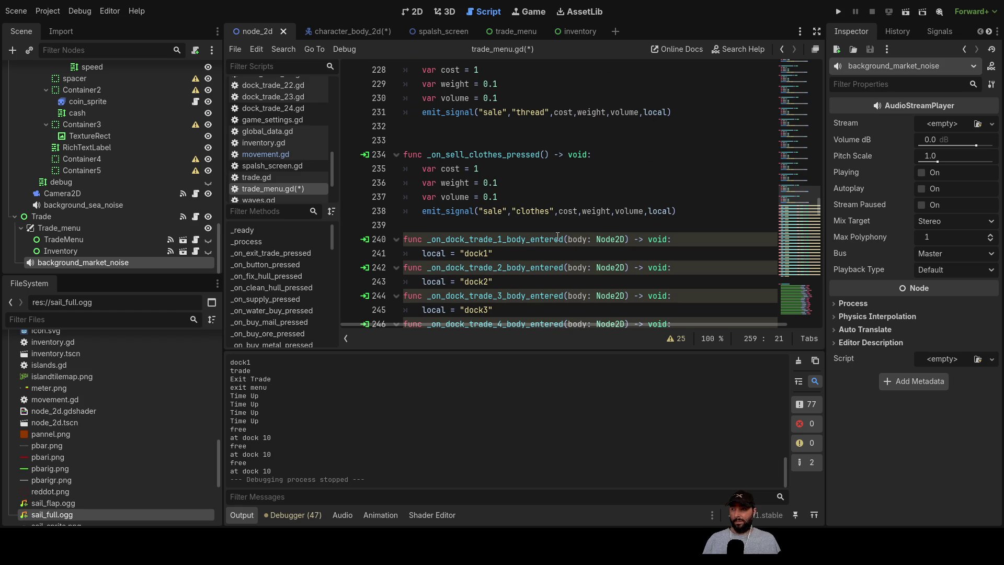
scroll(92, 181, up, 5)
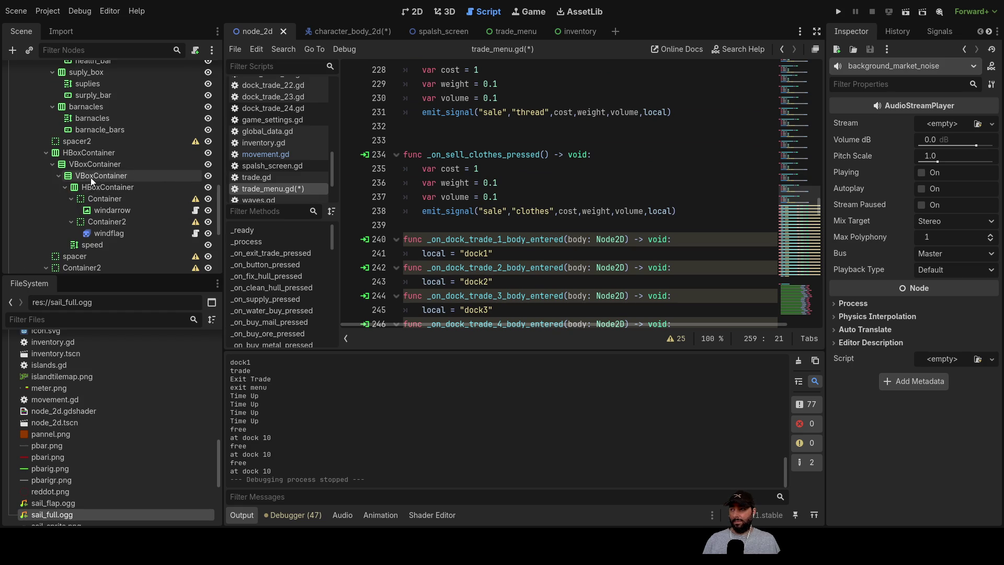
- Collapse CanvasLayer and dock_trade1, 2, 7, 8, then show dock_trade1's signals in the Node tab
scroll(91, 178, up, 2)
click(27, 160)
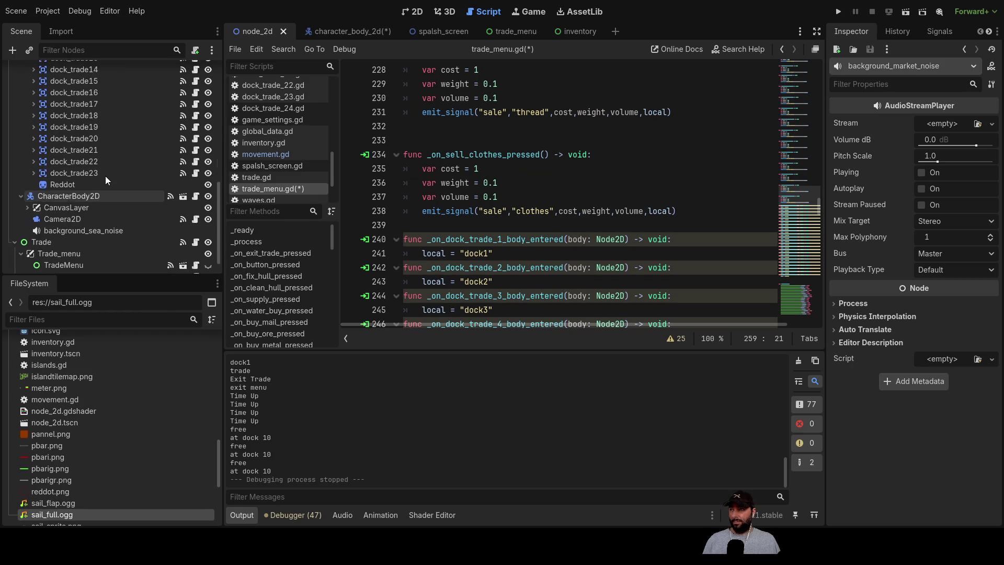
scroll(52, 159, up, 5)
scroll(77, 135, up, 4)
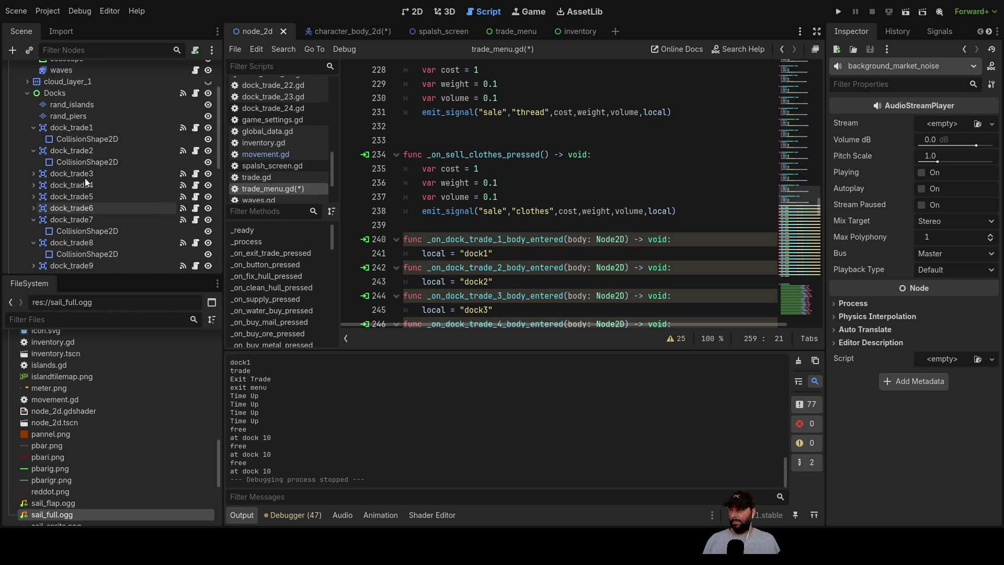
click(33, 168)
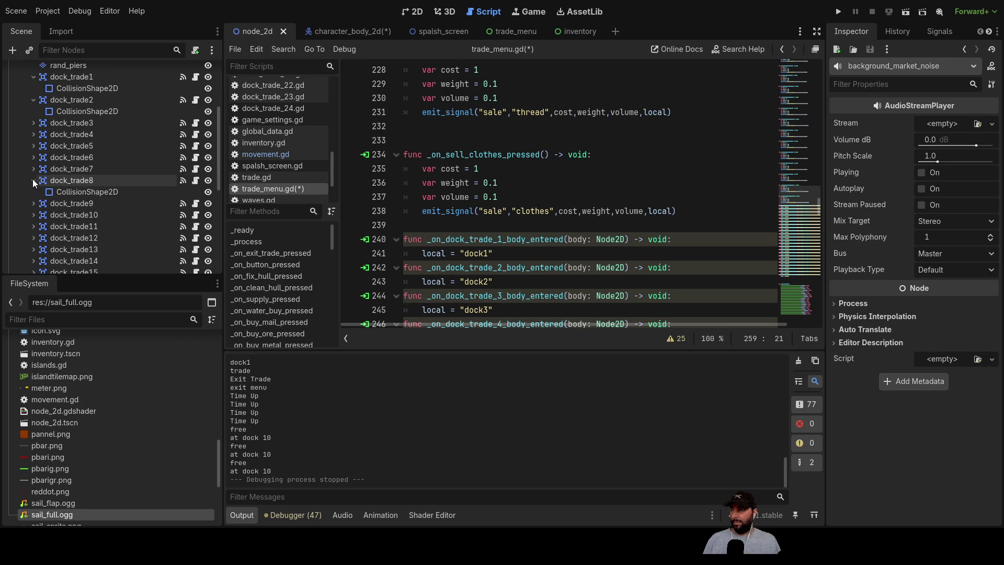
click(32, 180)
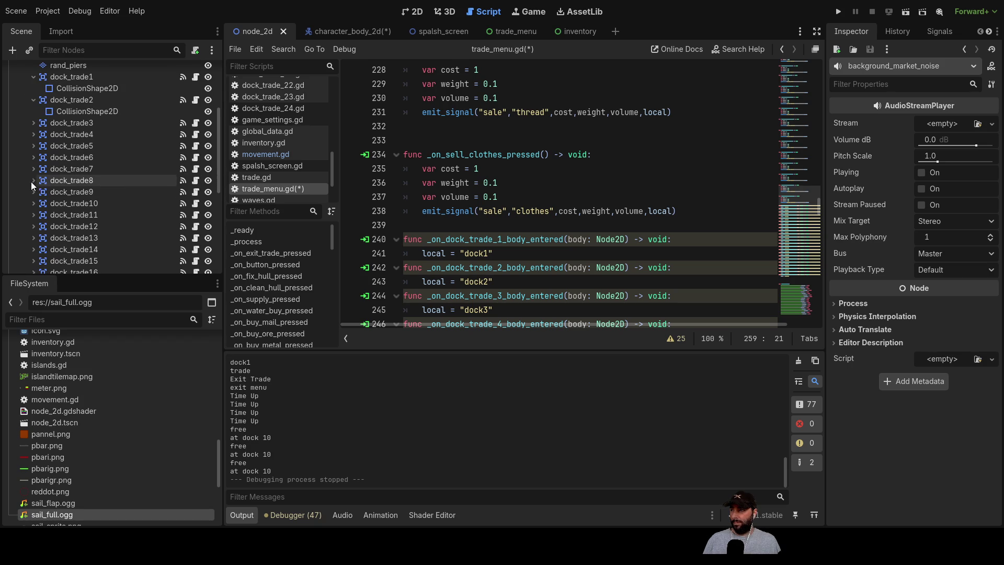
click(33, 99)
scroll(62, 237, up, 3)
click(33, 153)
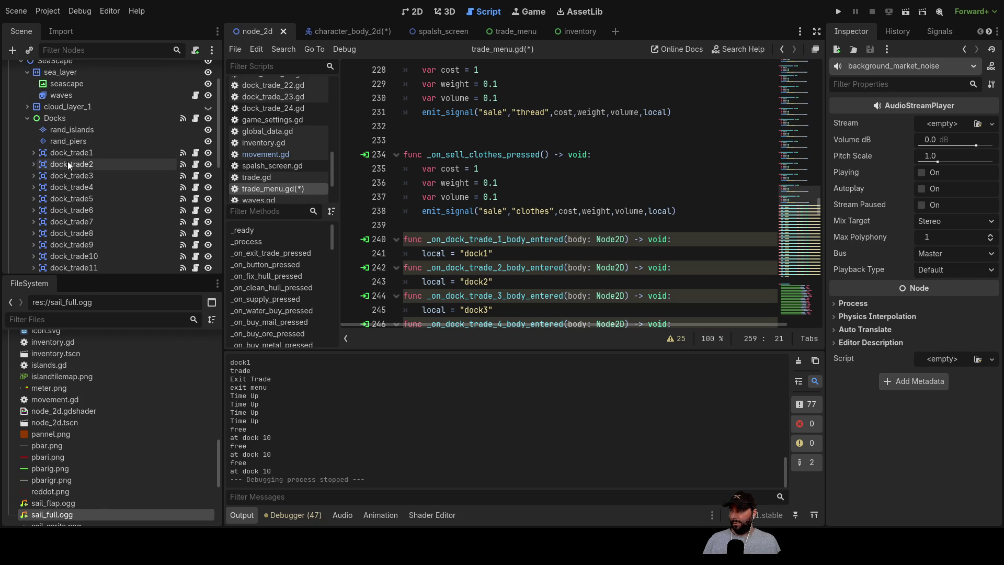
click(77, 154)
click(937, 32)
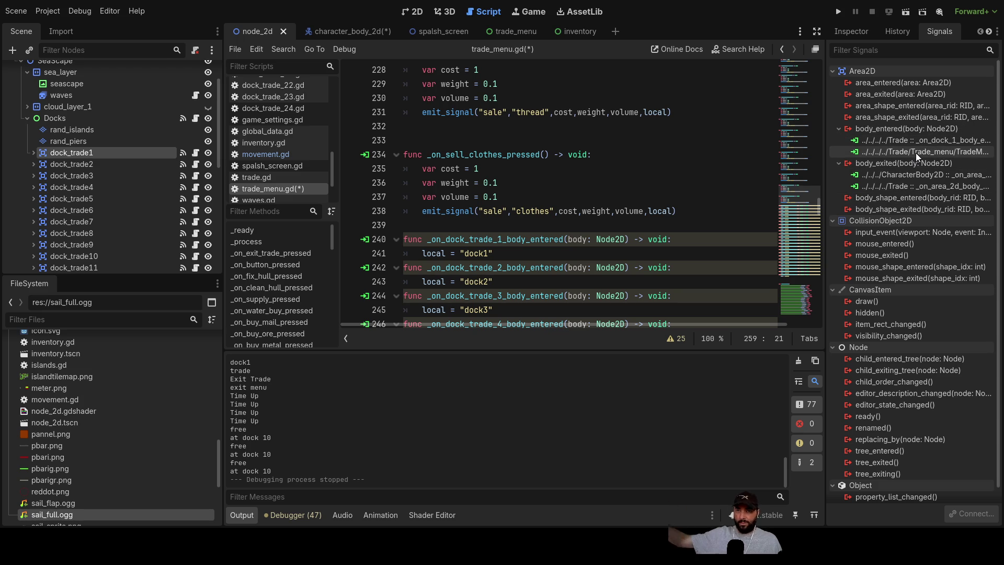
- Jump from dock_trade1's Trade connection to its handler in trade.gd
click(921, 139)
click(285, 181)
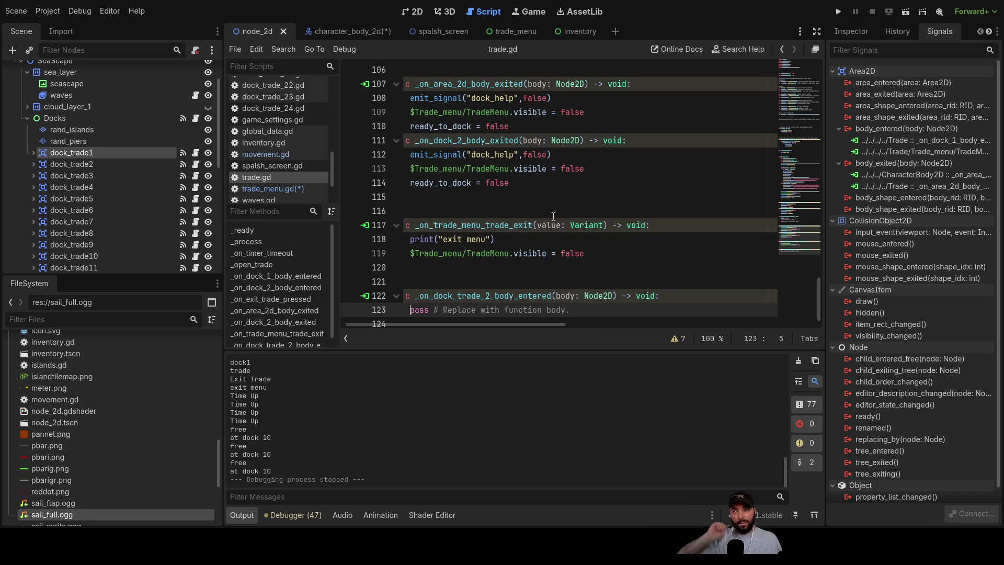
scroll(553, 216, up, 2)
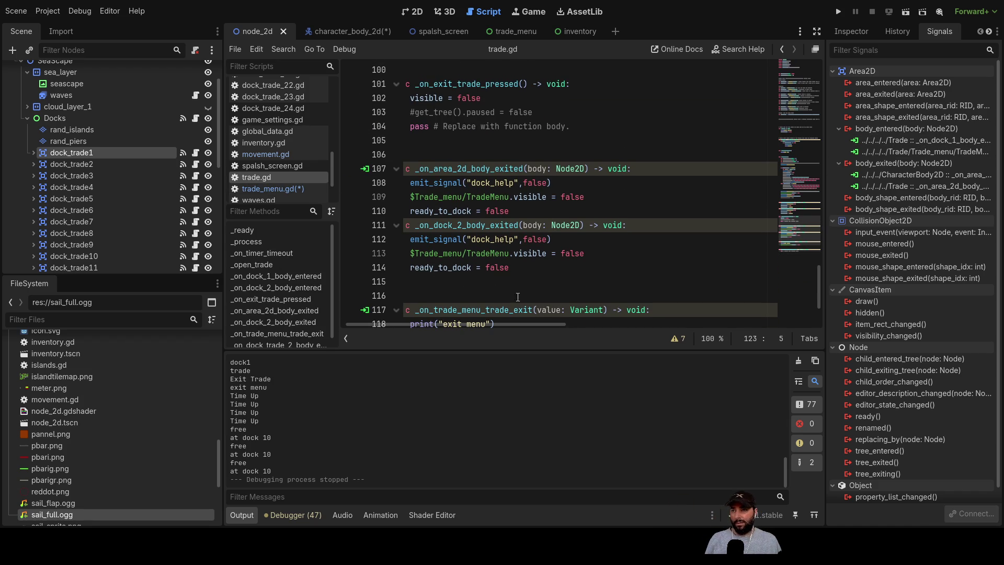
drag(520, 324, 409, 323)
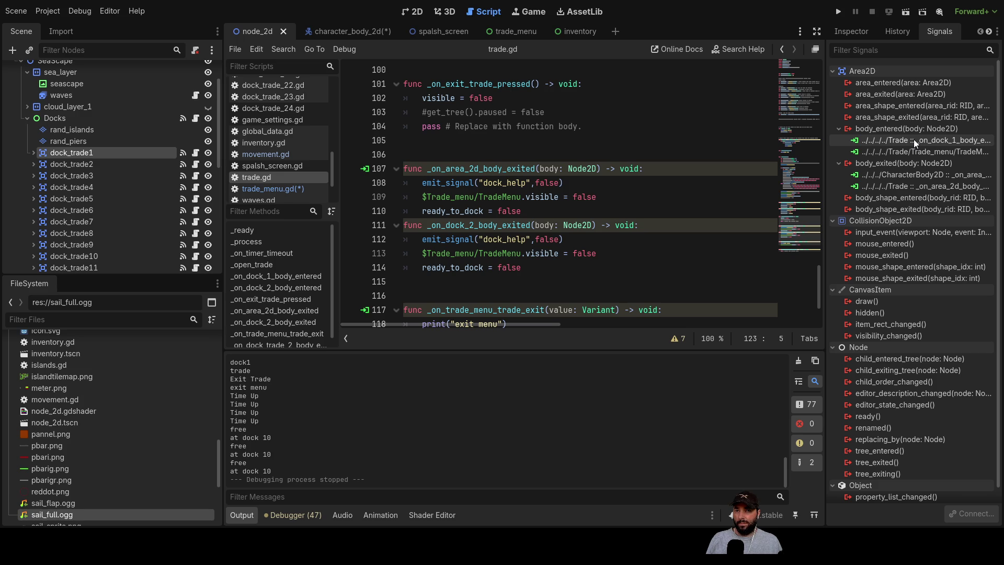
- Replace the _on_dock_1_body_entered connection with a new Trade handler _on_dock_trade_1_body_entered
click(907, 140)
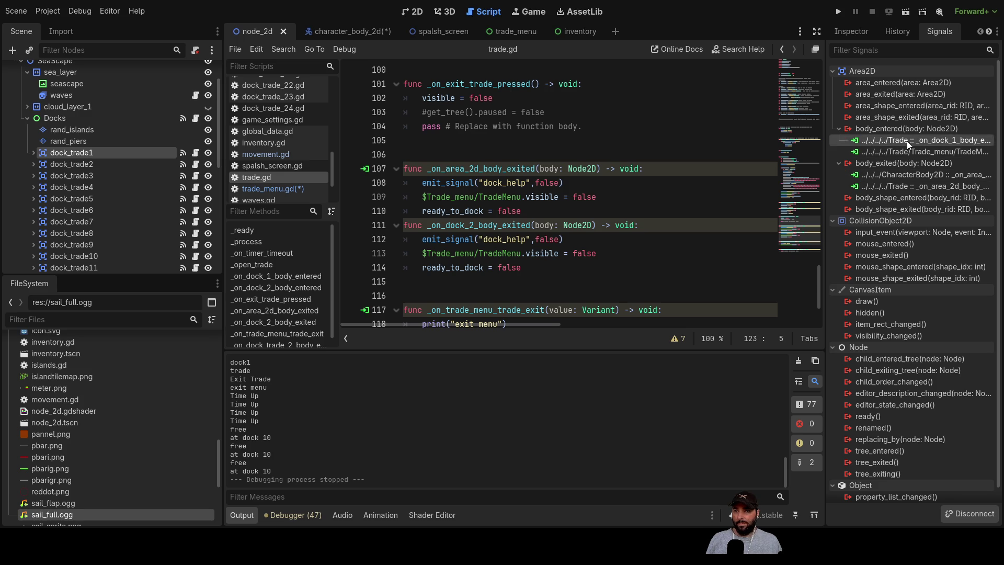
click(977, 515)
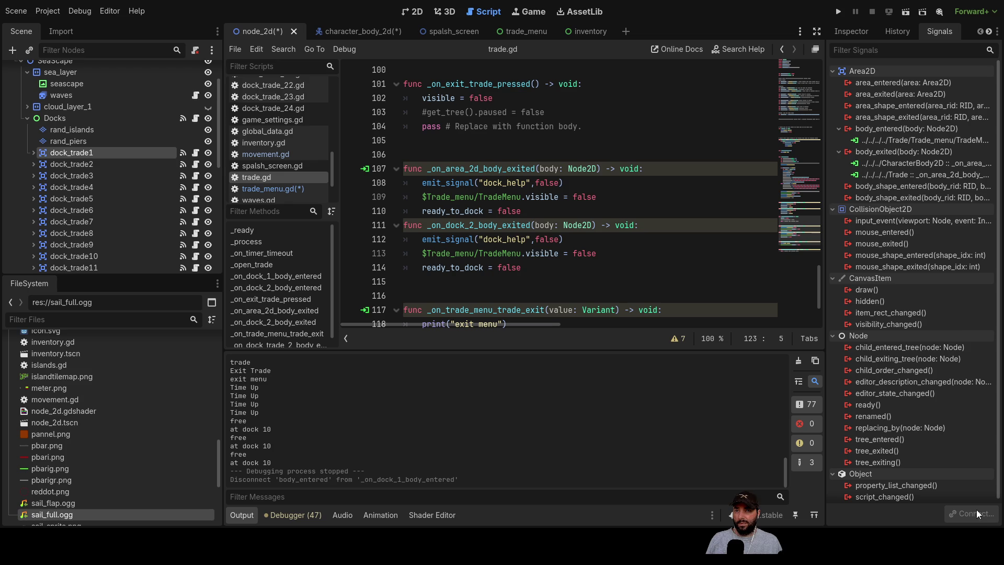
click(909, 128)
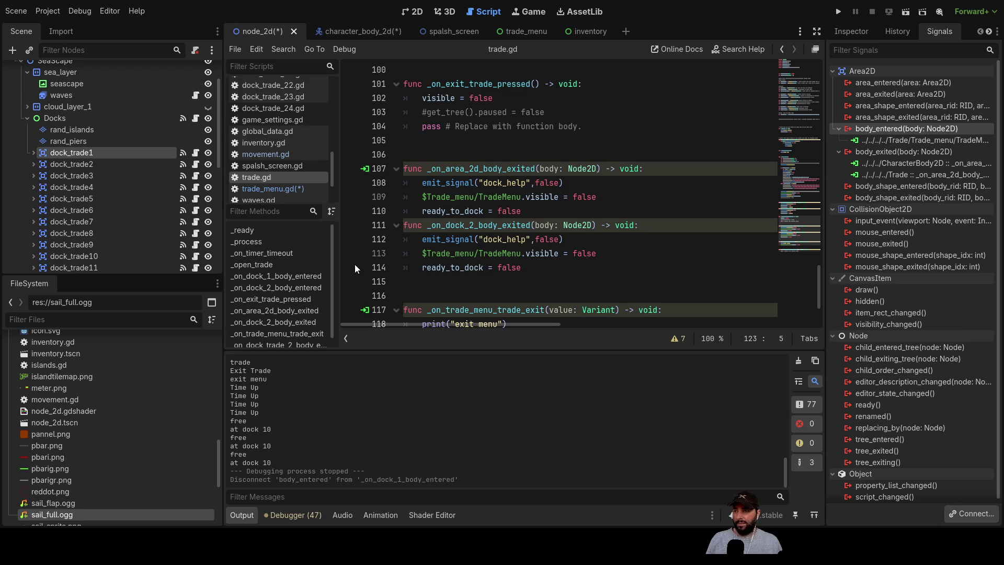
click(438, 391)
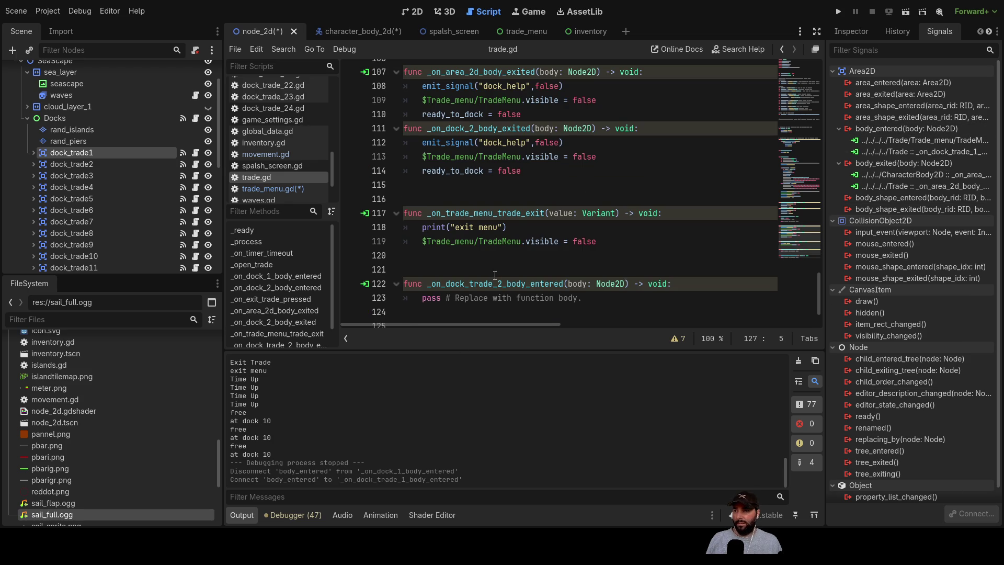
- Select and cut the _on_dock_trade_1_body_entered stub at lines 126–127 of trade.gd
click(549, 268)
scroll(549, 267, down, 2)
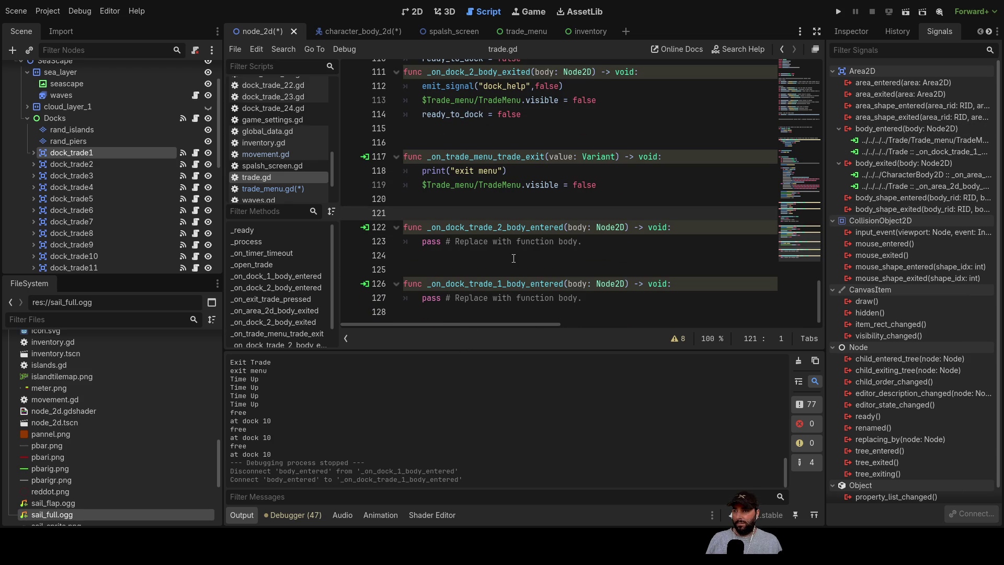
drag(681, 284, 403, 284)
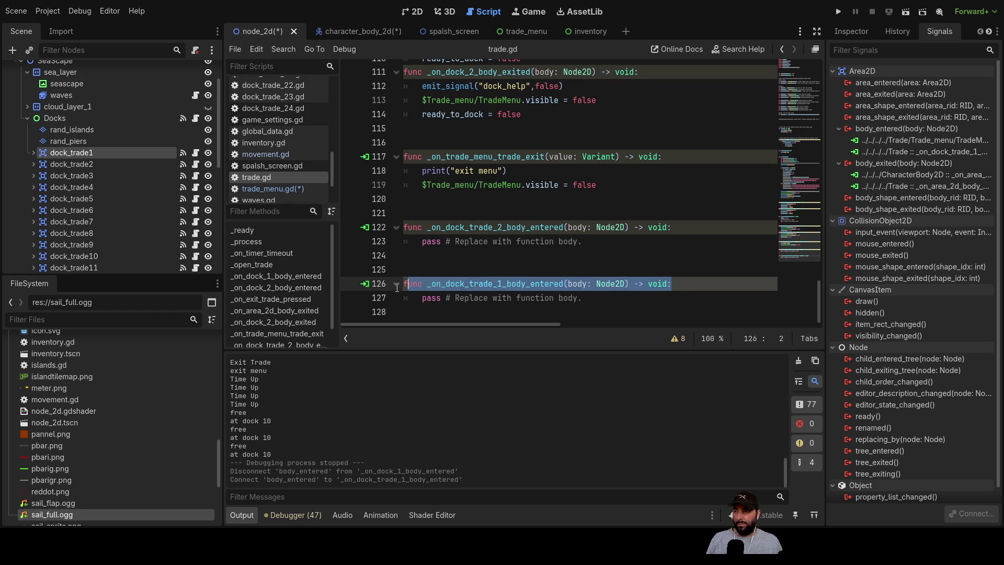
mouse_move(596, 299)
mouse_down()
mouse_move(406, 299)
mouse_move(337, 285)
mouse_up()
click(404, 284)
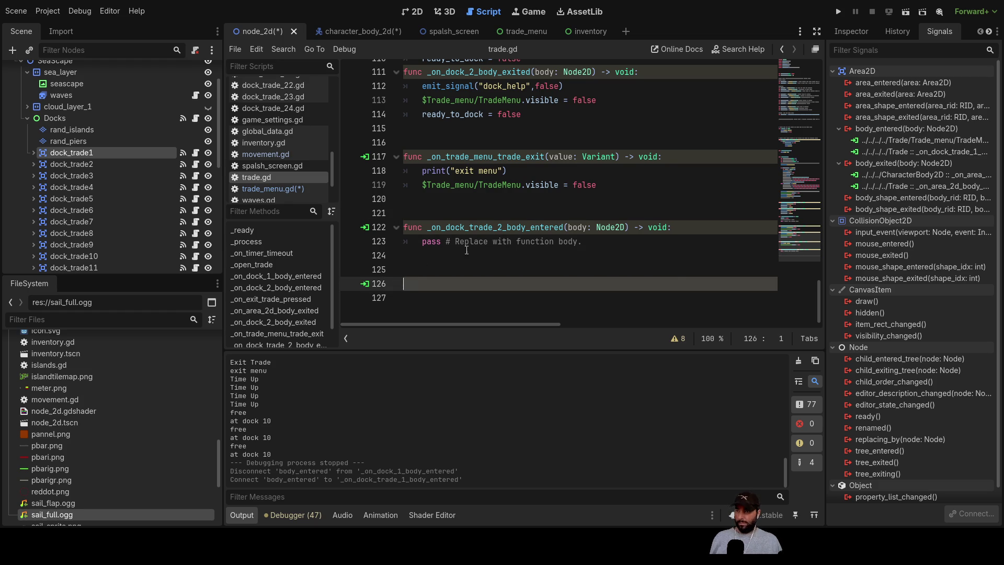
scroll(476, 225, up, 10)
scroll(477, 226, up, 1)
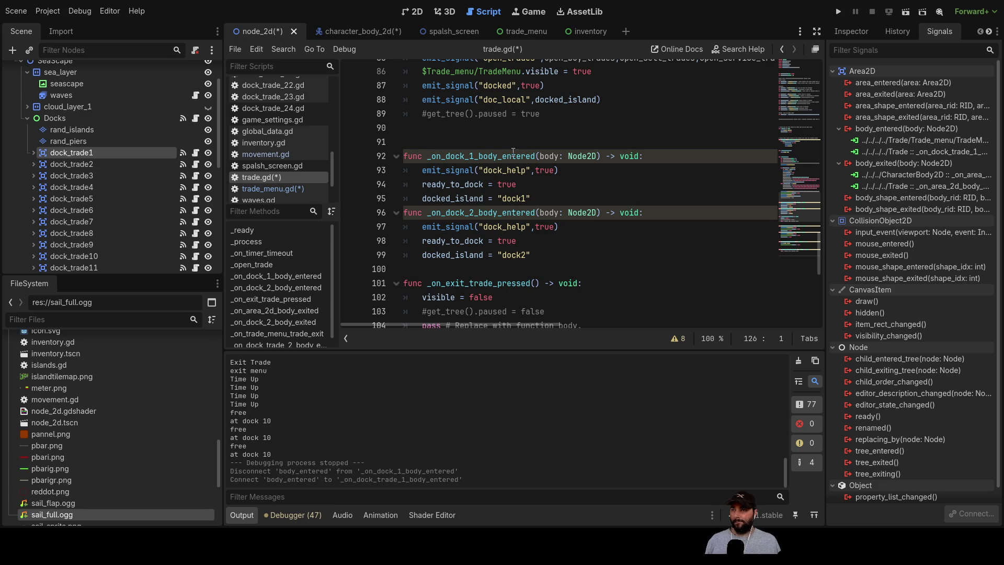
- Put the stub header at line 91, replacing the old _on_dock_1_body_entered header and dropping pass
click(468, 139)
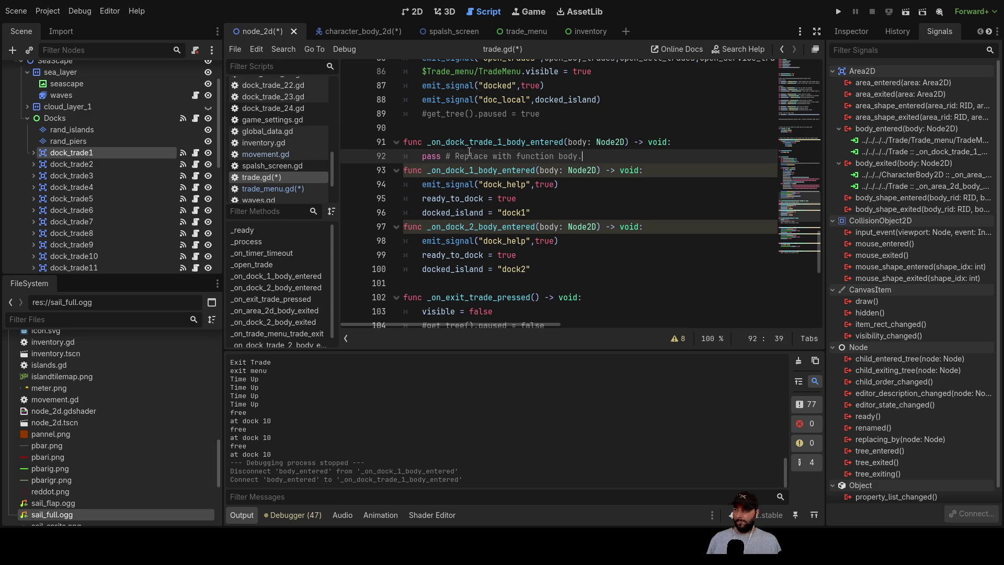
triple_click(590, 152)
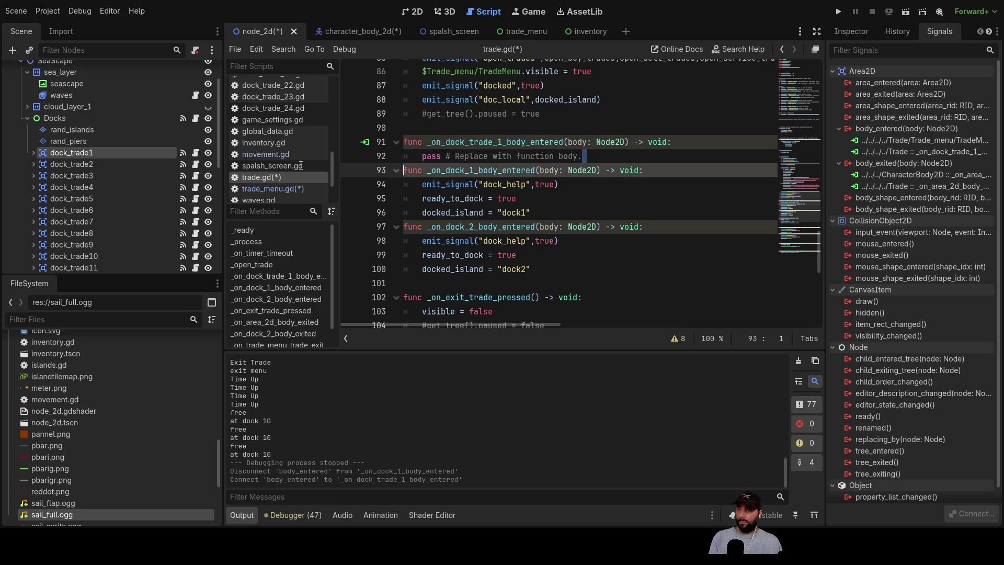
key(BackSpace)
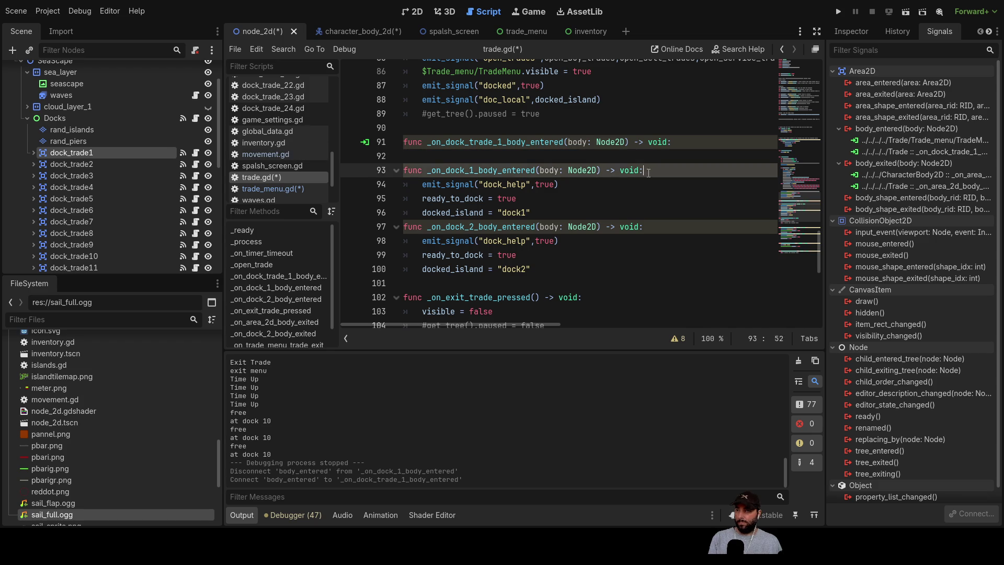
drag(644, 170, 431, 170)
key(BackSpace)
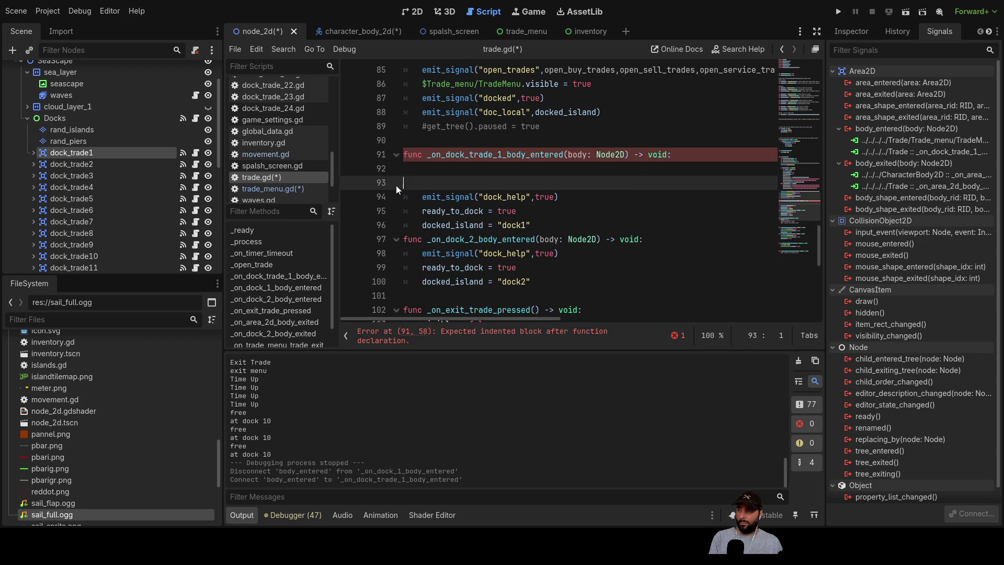
key(BackSpace)
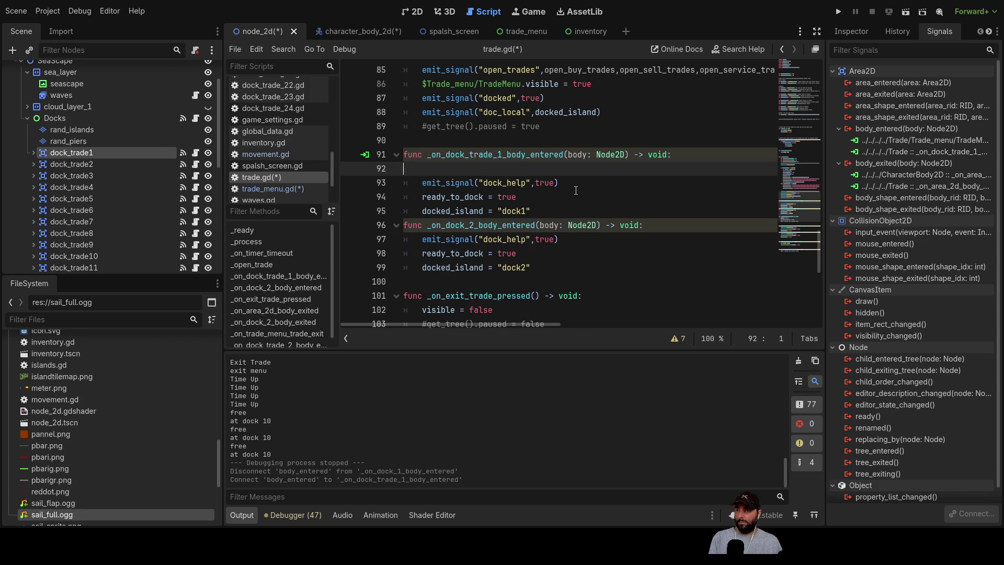
key(Delete)
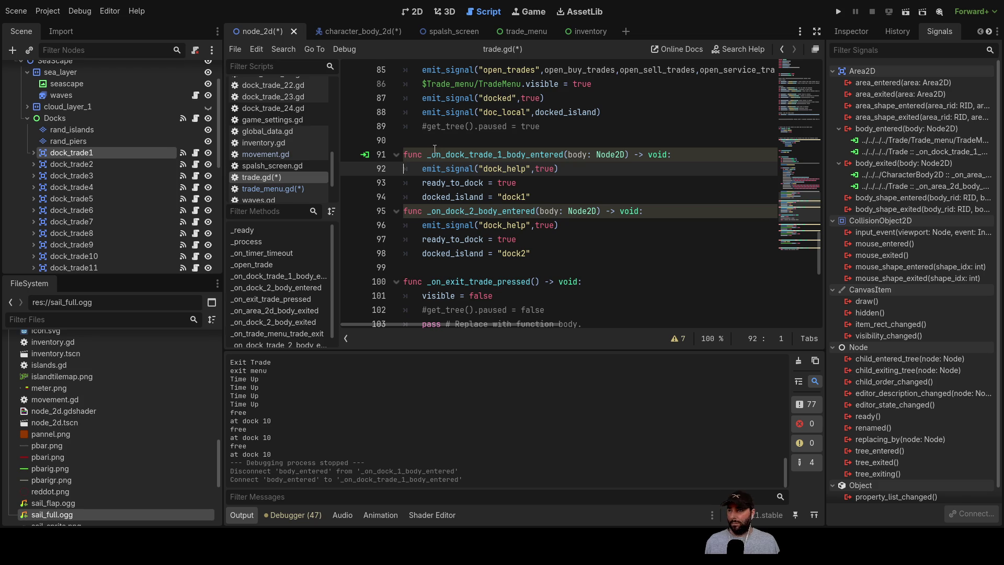
- Copy the dock_trade_1 header over the _on_dock_2 header and renumber it to _on_dock_trade_2_body_entered
drag(428, 155, 582, 159)
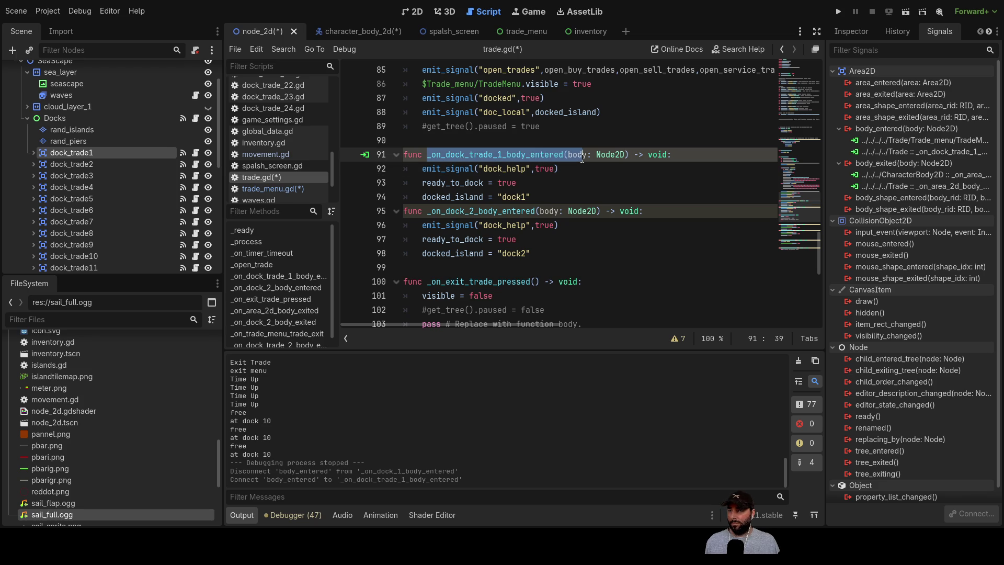
click(656, 169)
drag(679, 154, 382, 158)
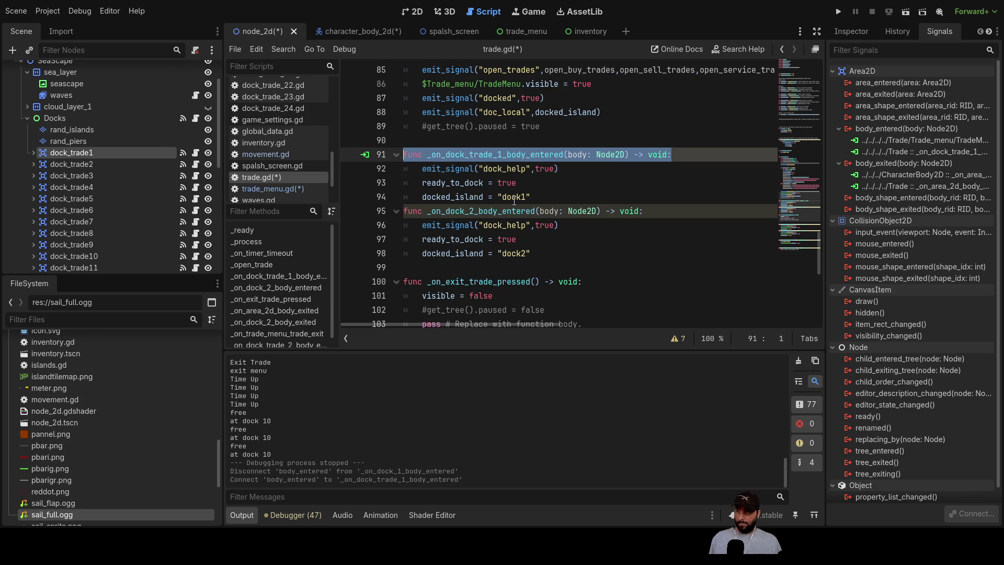
triple_click(658, 212)
key(ctrl+v)
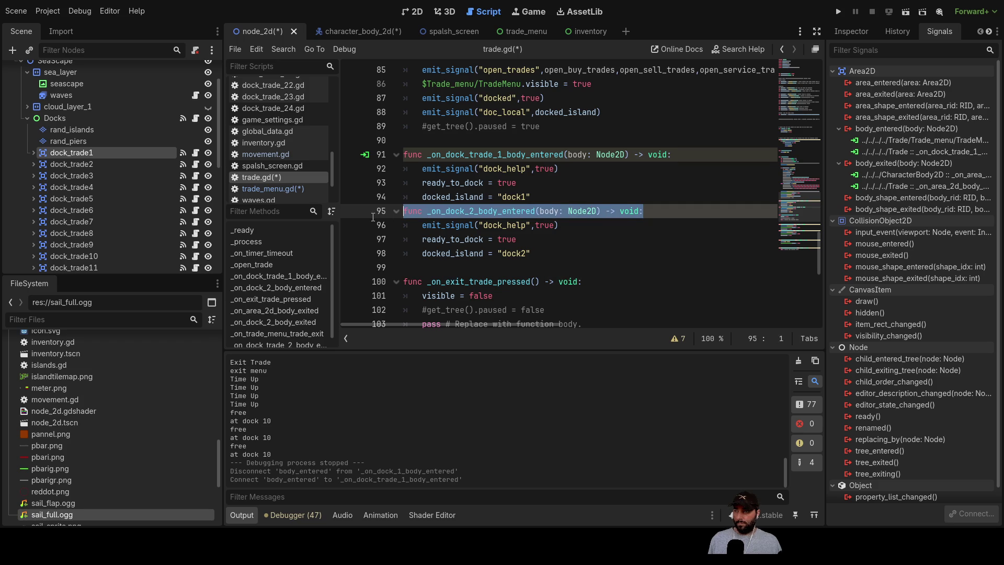
click(499, 211)
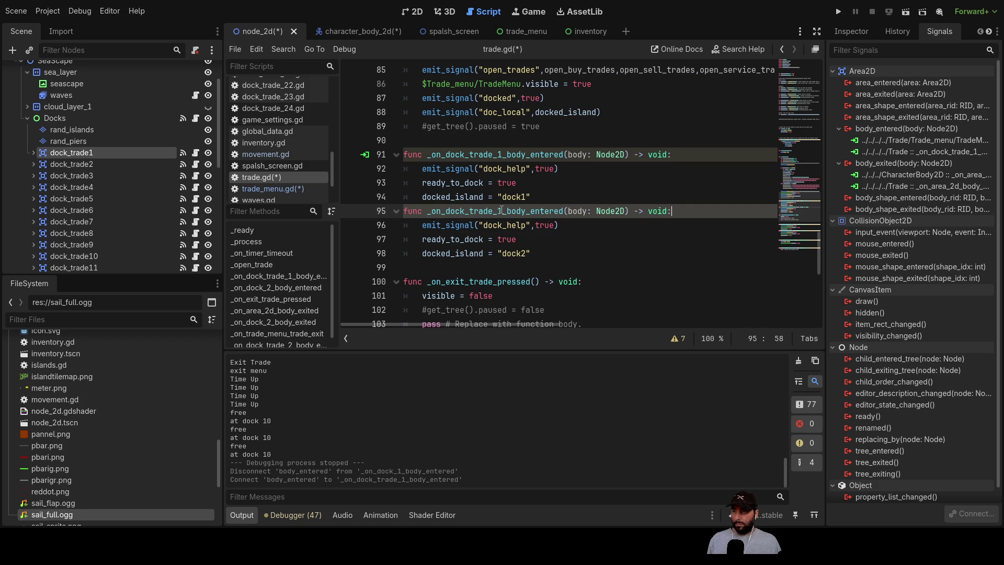
key(BackSpace)
text(2)
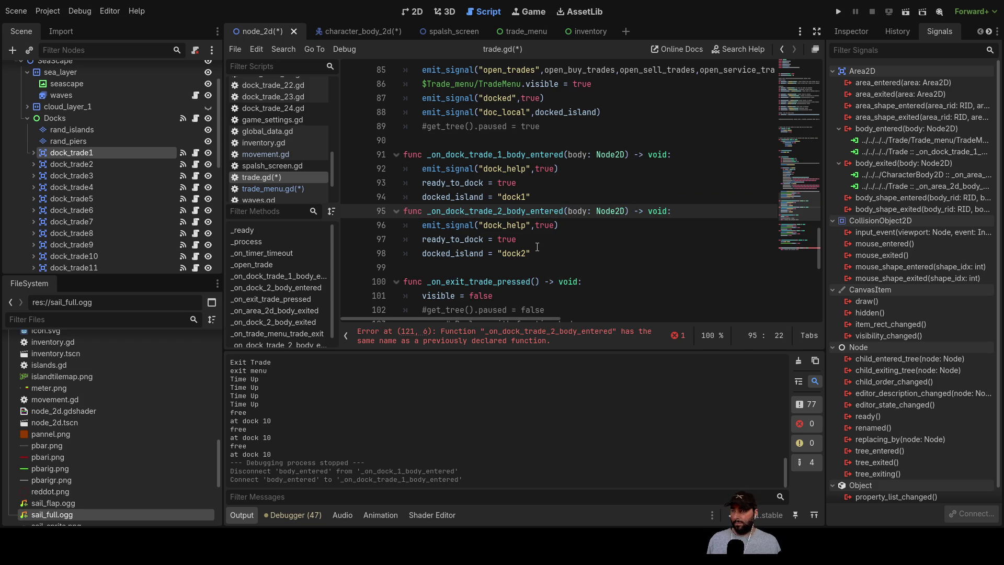
- Add blank lines below the dock2 handler
scroll(543, 252, down, 3)
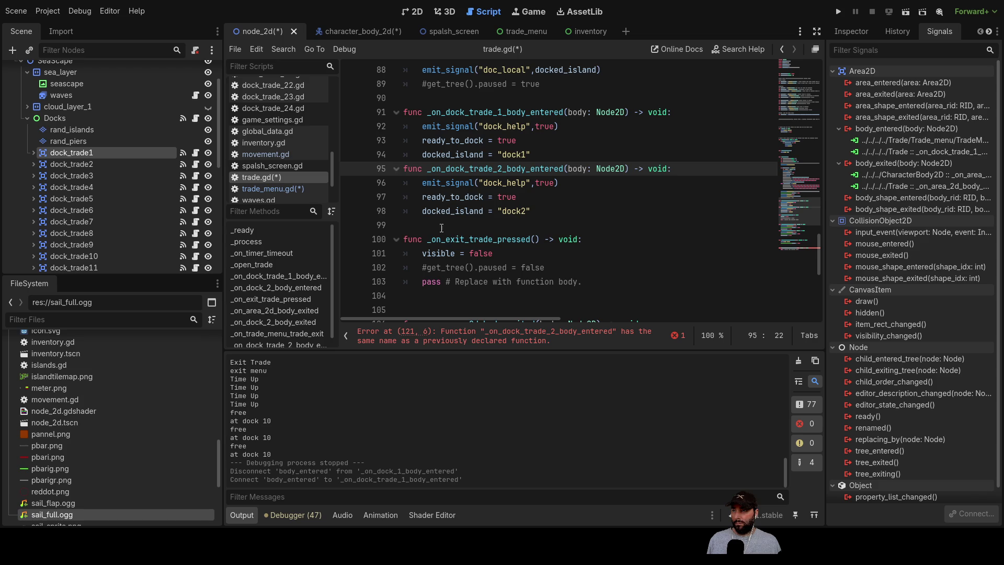
click(426, 224)
key(Return)
key(Return)
key(Return)
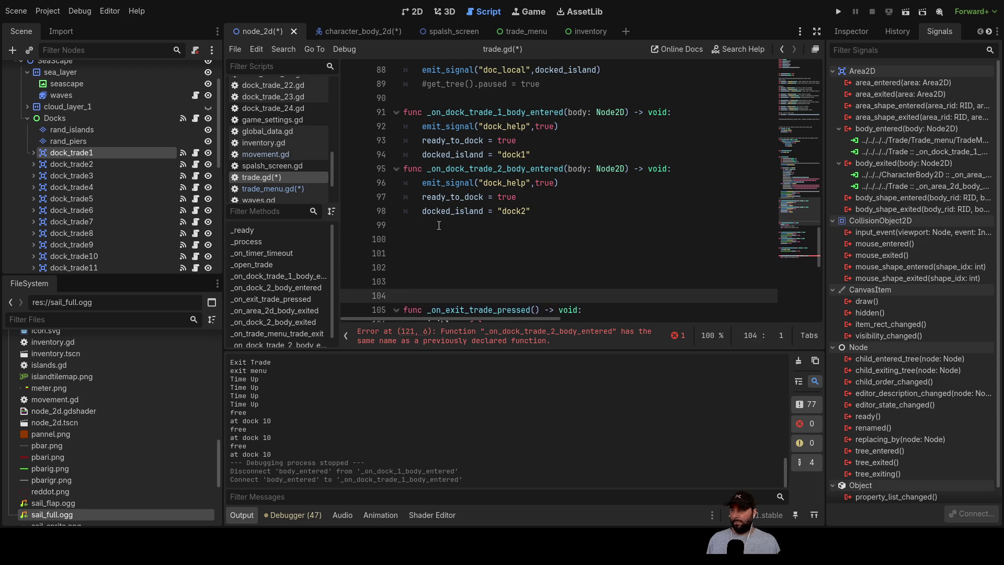
key(Up)
key(Up)
key(Up)
key(Up)
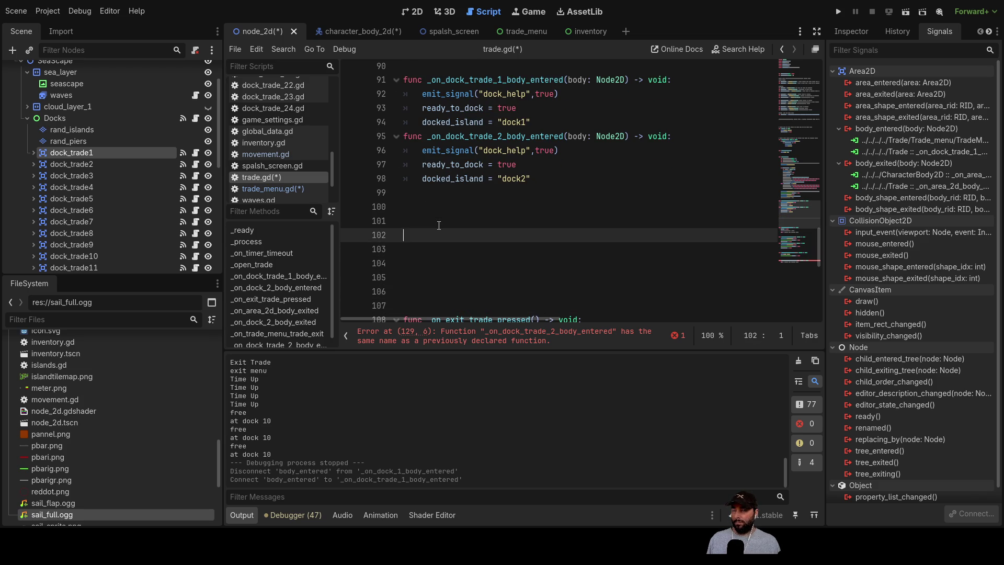
scroll(450, 220, up, 2)
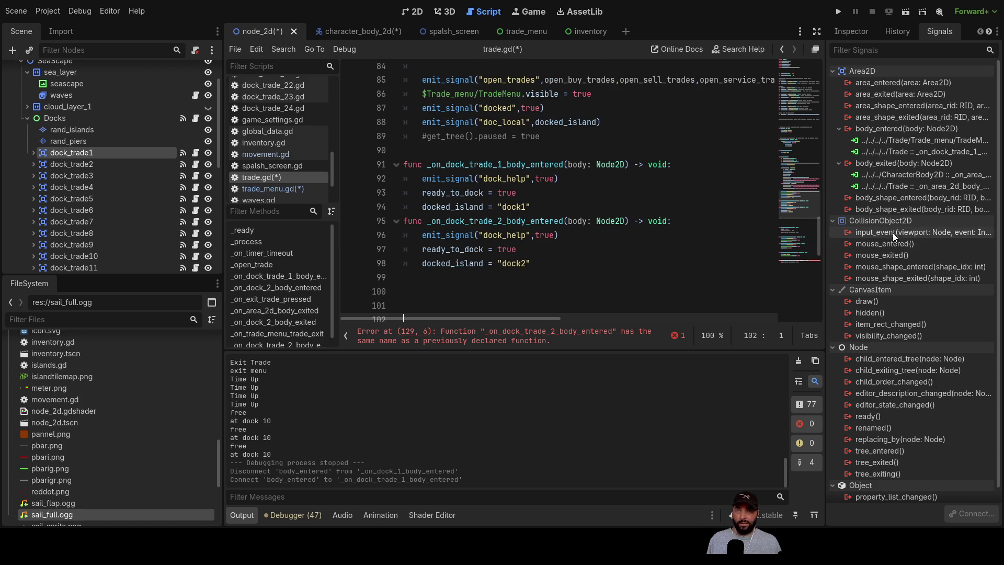
- Reconnect dock_trade2's body_entered signal to _on_dock_trade_2_body_entered
click(90, 167)
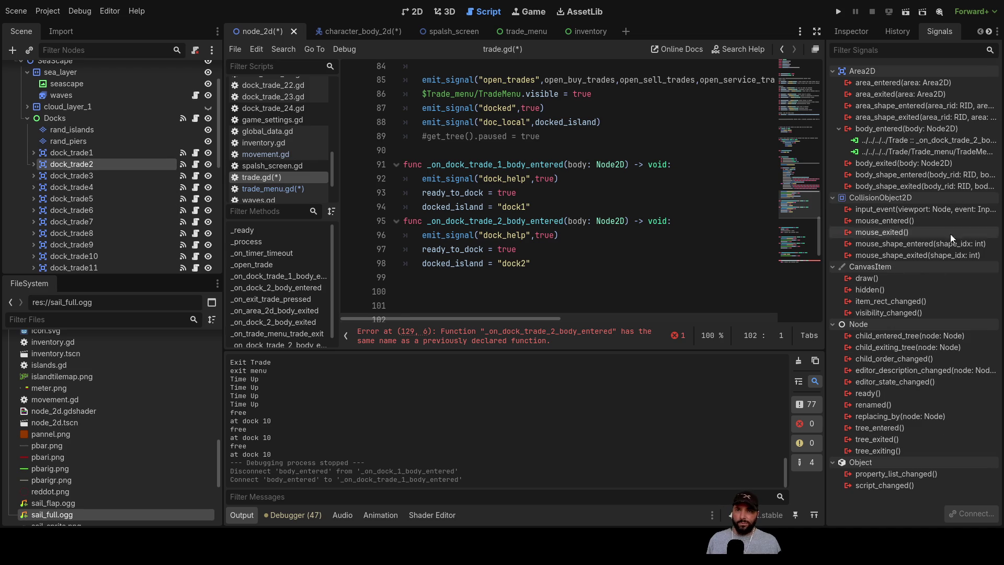
click(924, 137)
click(965, 514)
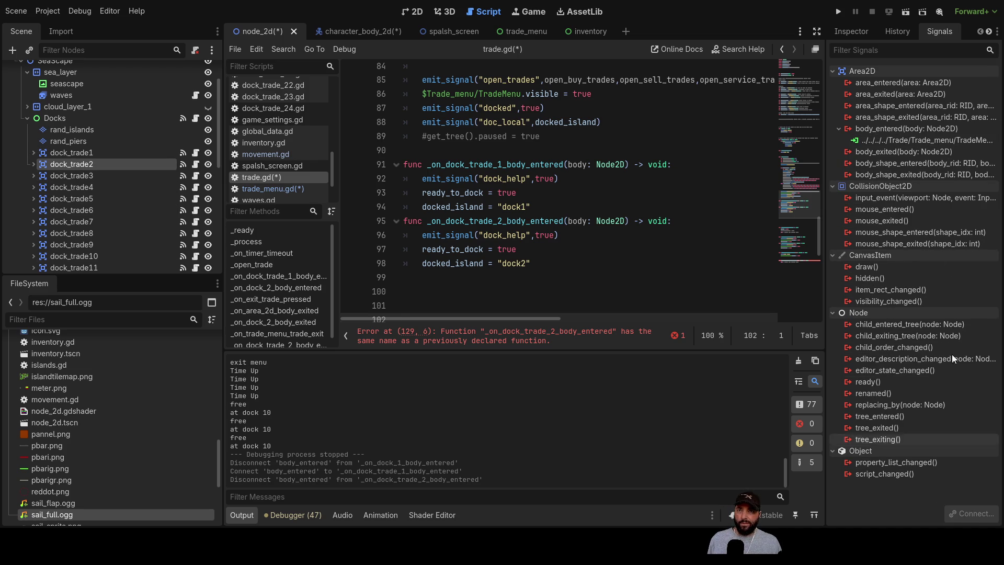
click(891, 130)
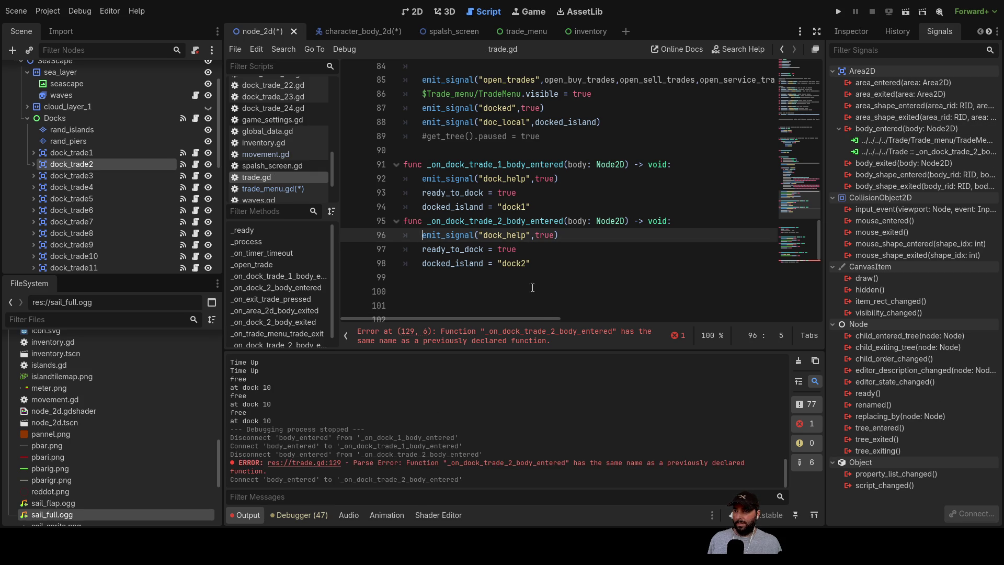
- Delete the duplicate dock_trade_2 stub at line 129 of trade.gd
scroll(492, 256, down, 10)
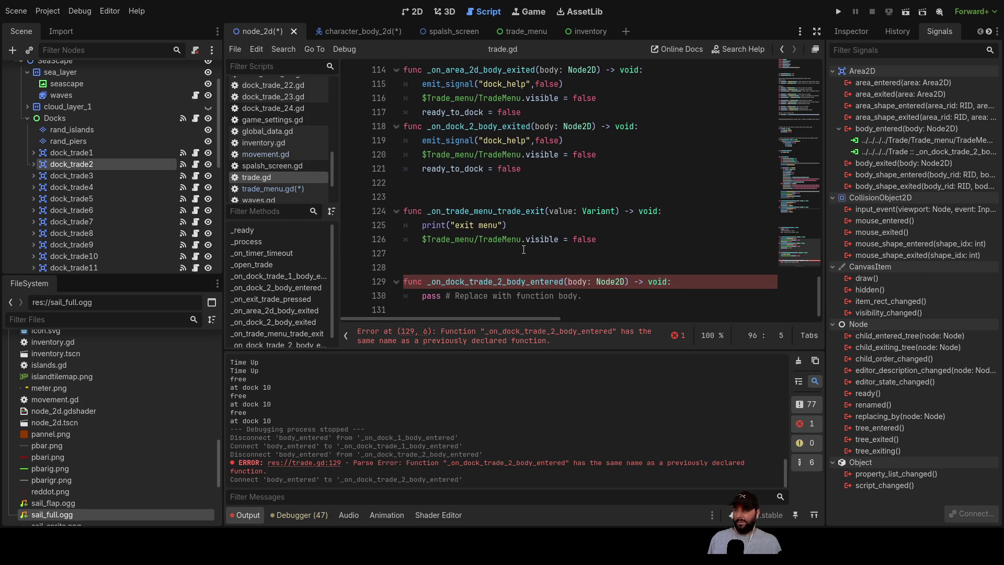
click(465, 296)
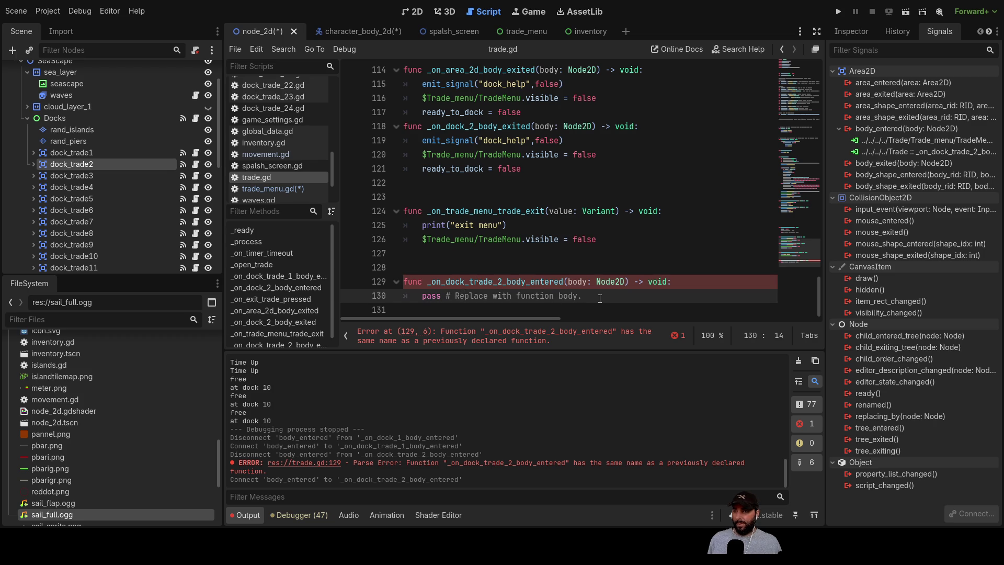
drag(600, 296, 351, 285)
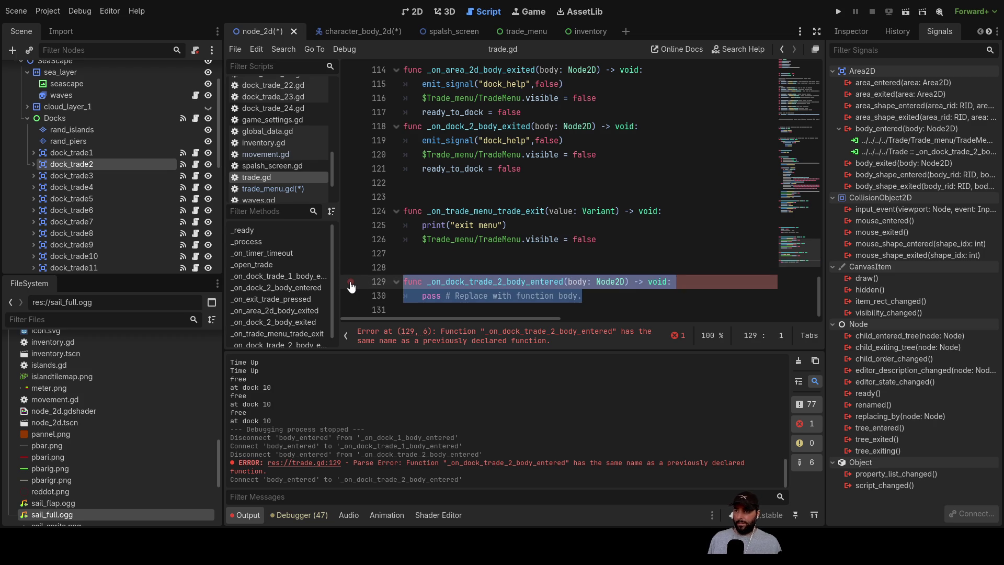
key(Delete)
scroll(546, 283, up, 10)
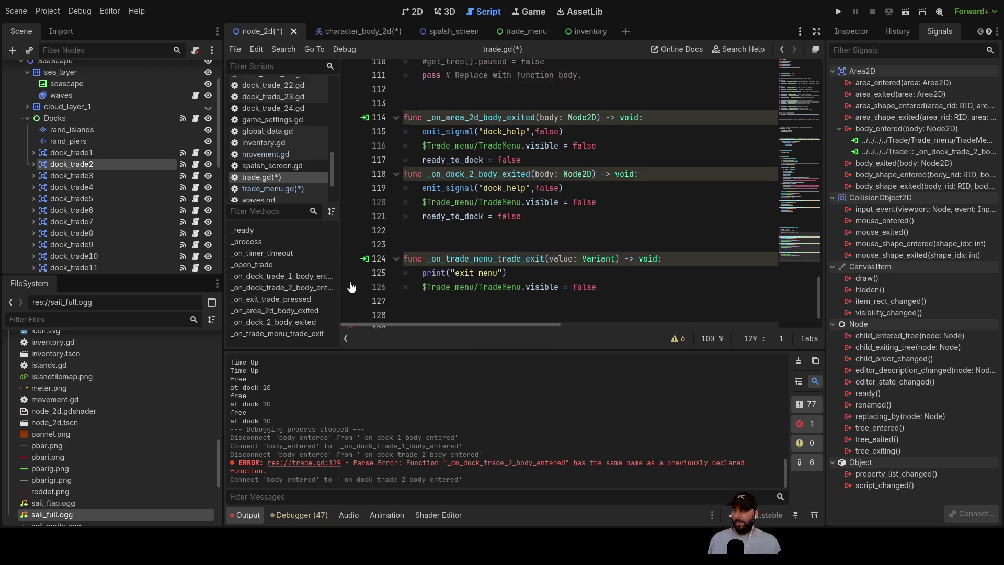
- Copy the _on_dock_trade_2_body_entered handler and paste two copies below it
click(547, 283)
mouse_move(546, 283)
mouse_down()
mouse_move(348, 255)
mouse_move(347, 246)
mouse_move(363, 243)
mouse_up()
key(ctrl+c)
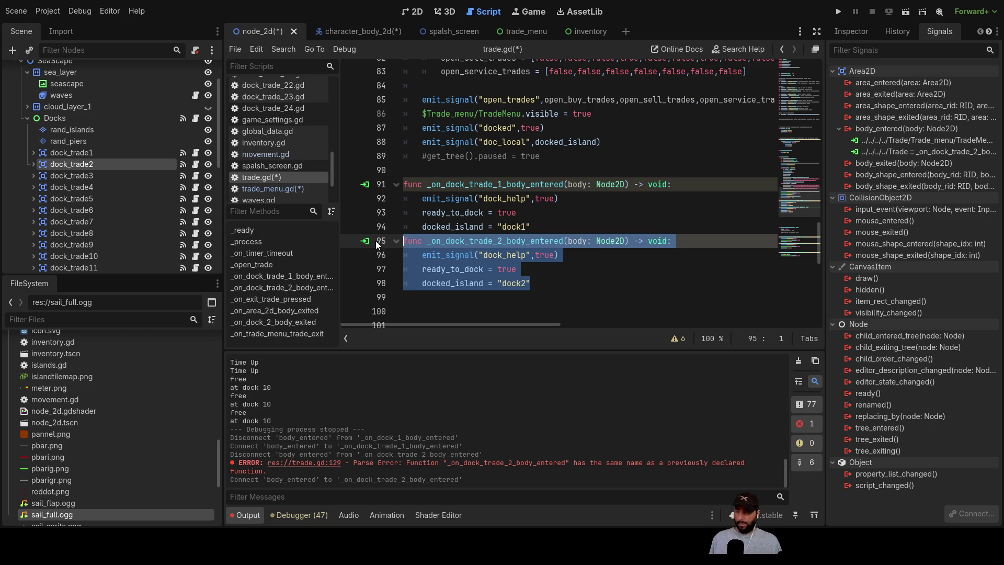
click(415, 301)
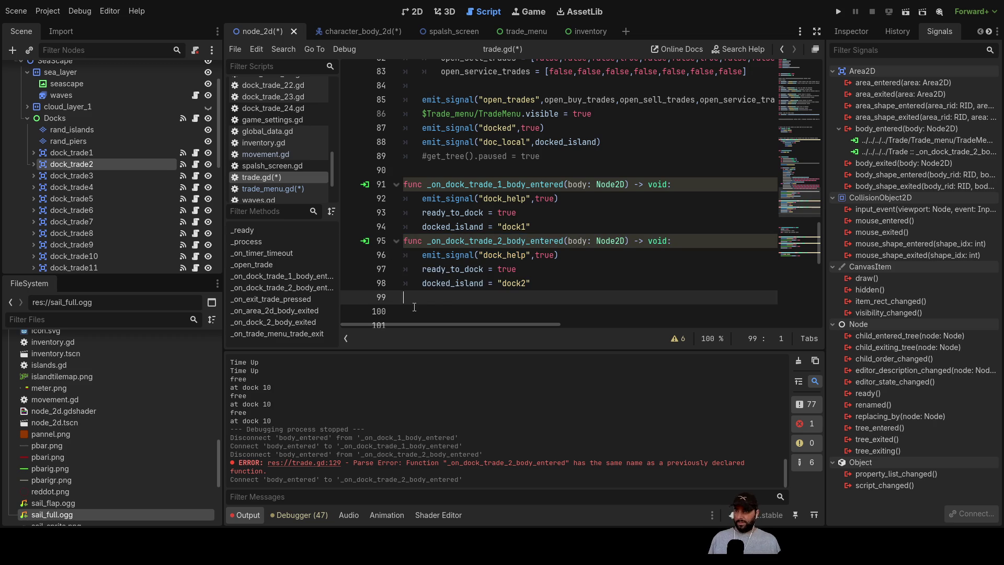
key(ctrl+v)
key(Return)
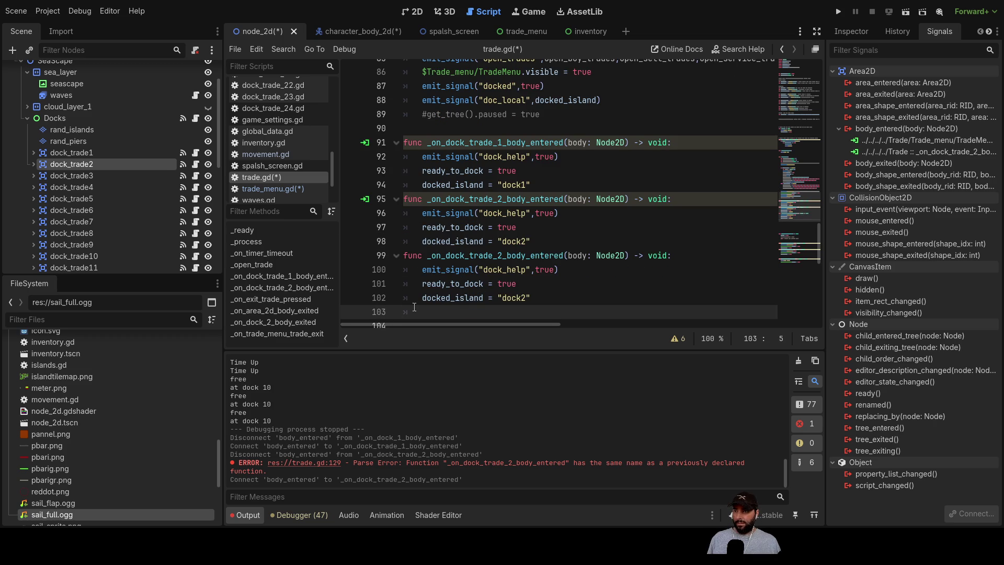
key(BackSpace)
key(ctrl+v)
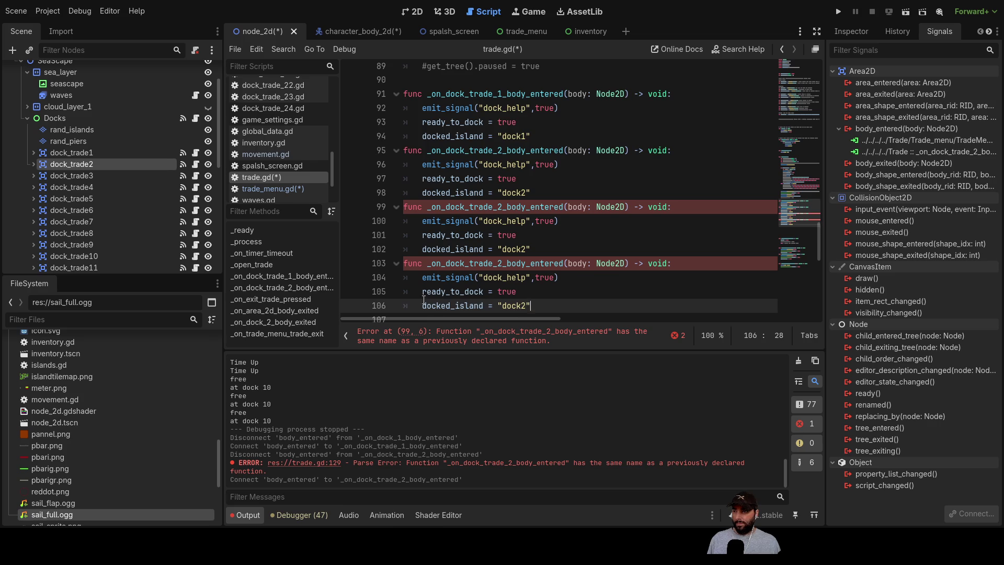
- Paste six more copies of the handler block at the end of trade.gd
scroll(417, 262, down, 2)
click(436, 235)
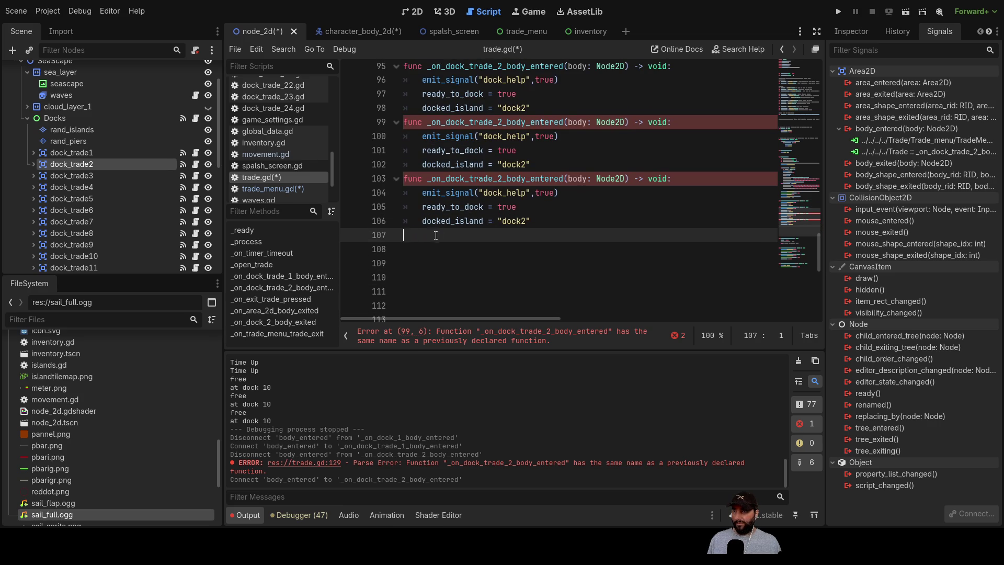
key(shift+Up)
key(shift+Up)
key(shift+Up)
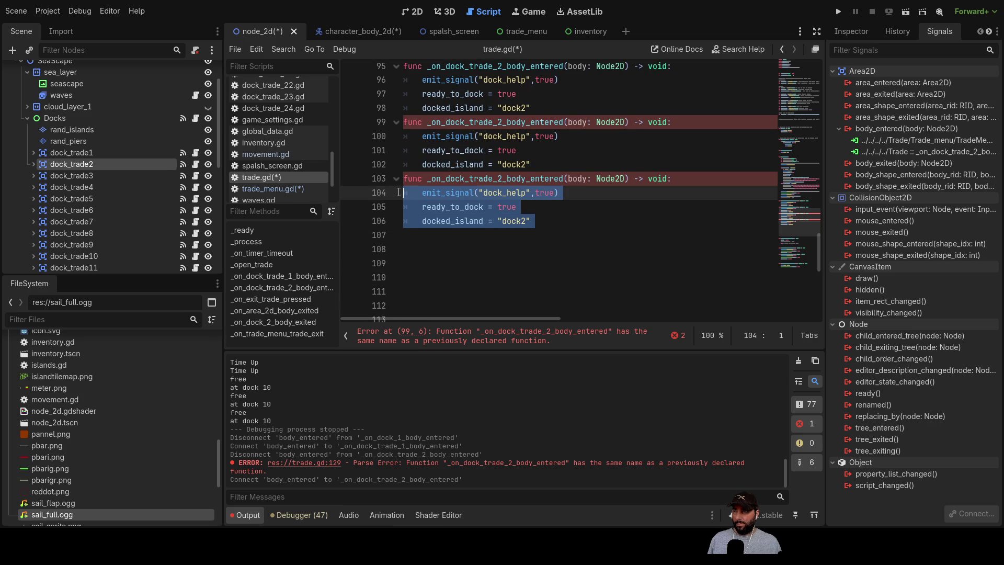
click(407, 240)
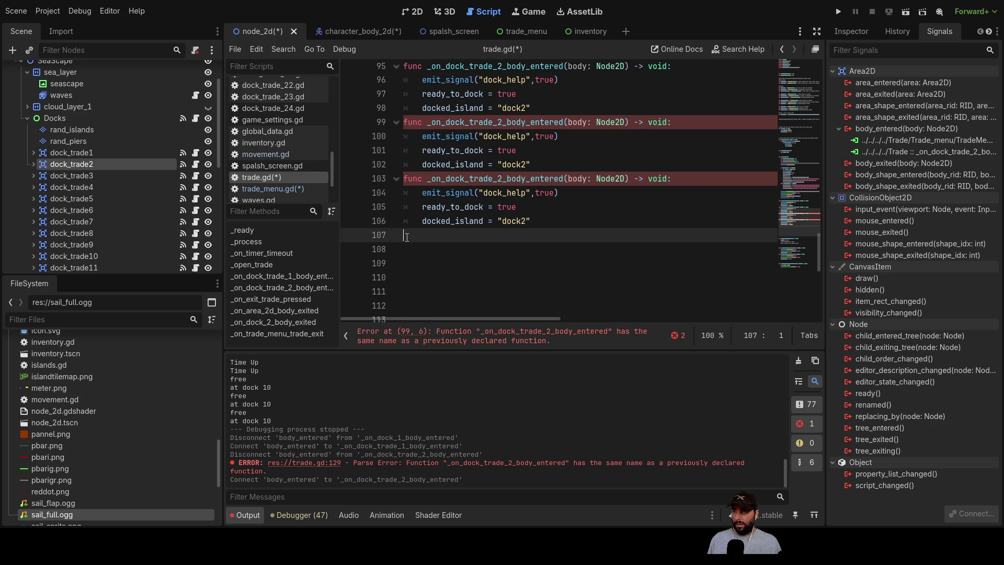
drag(407, 238, 402, 179)
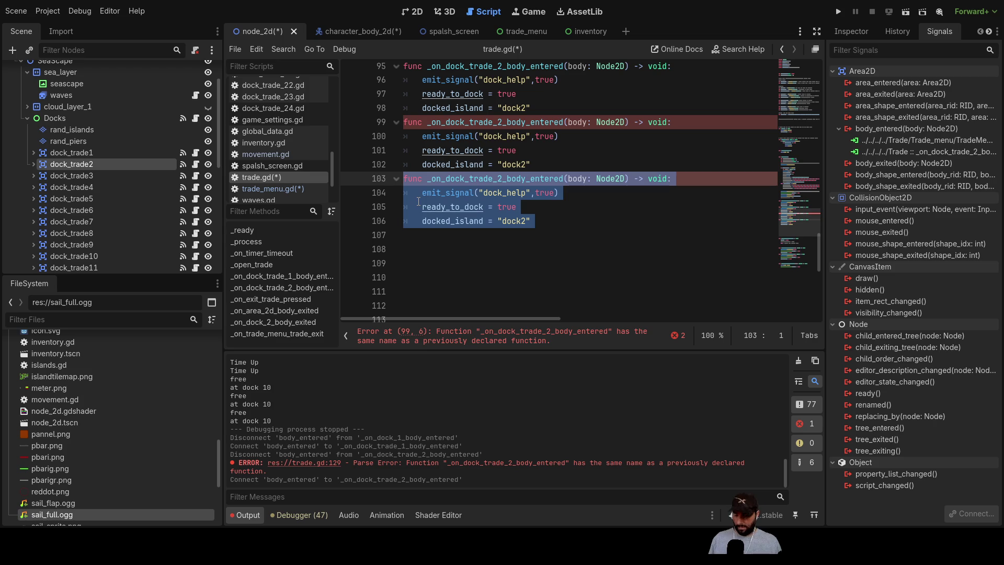
click(418, 235)
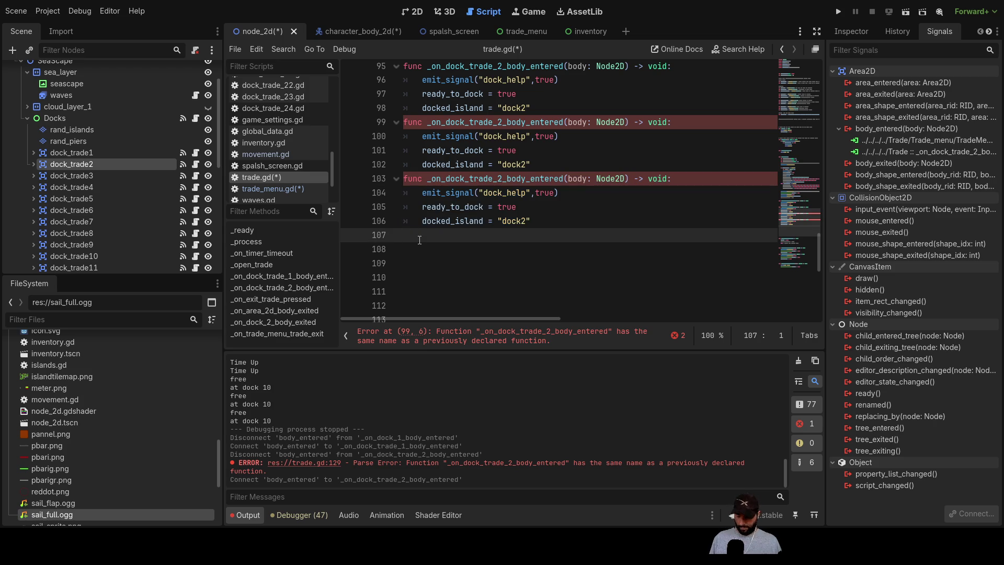
key(ctrl+v)
key(ctrl+v)
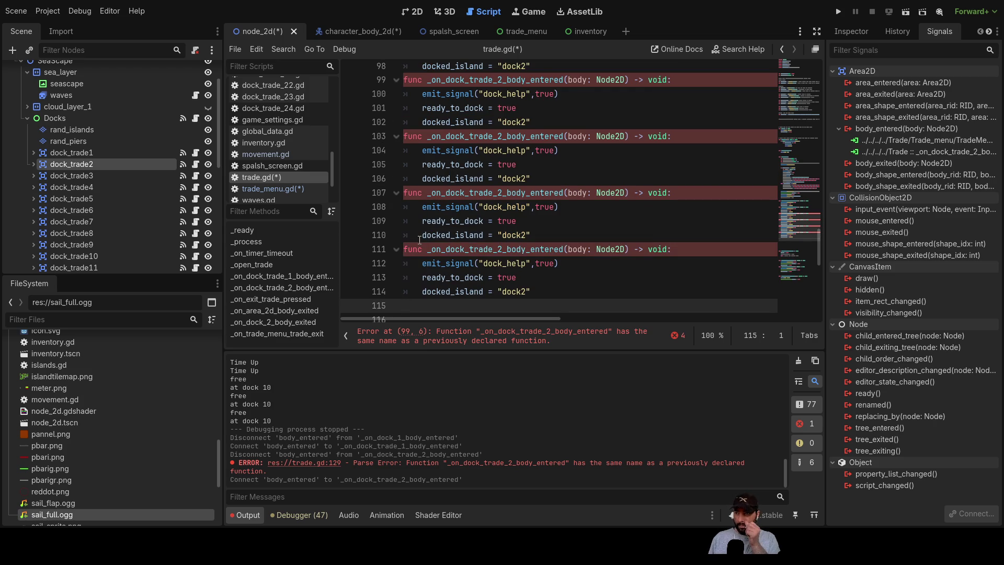
key(ctrl+v)
key(ctrl+v)
key(ctrl+v)
key(ctrl+v)
key(ctrl+v)
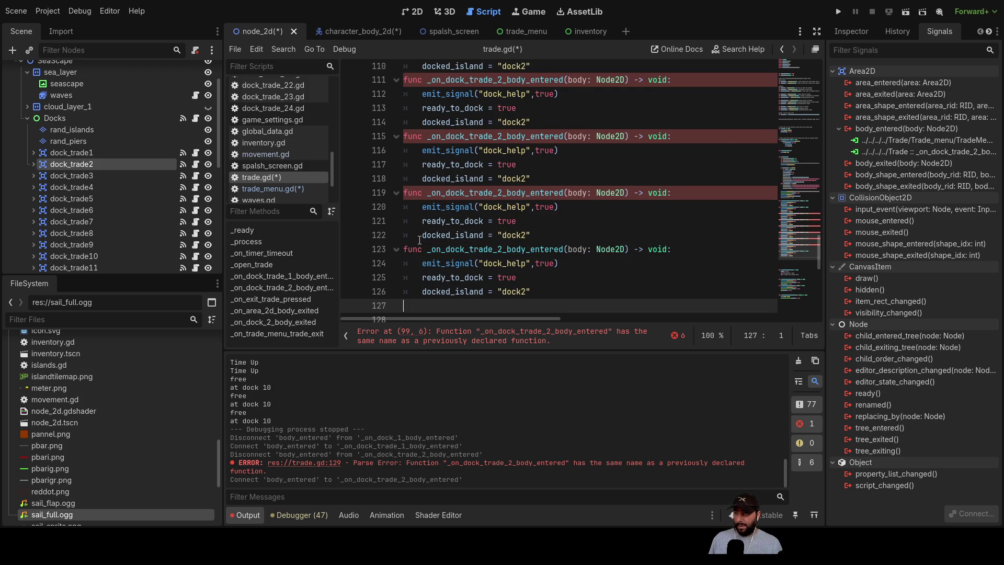
key(ctrl+v)
key(ctrl+v)
key(ctrl+v)
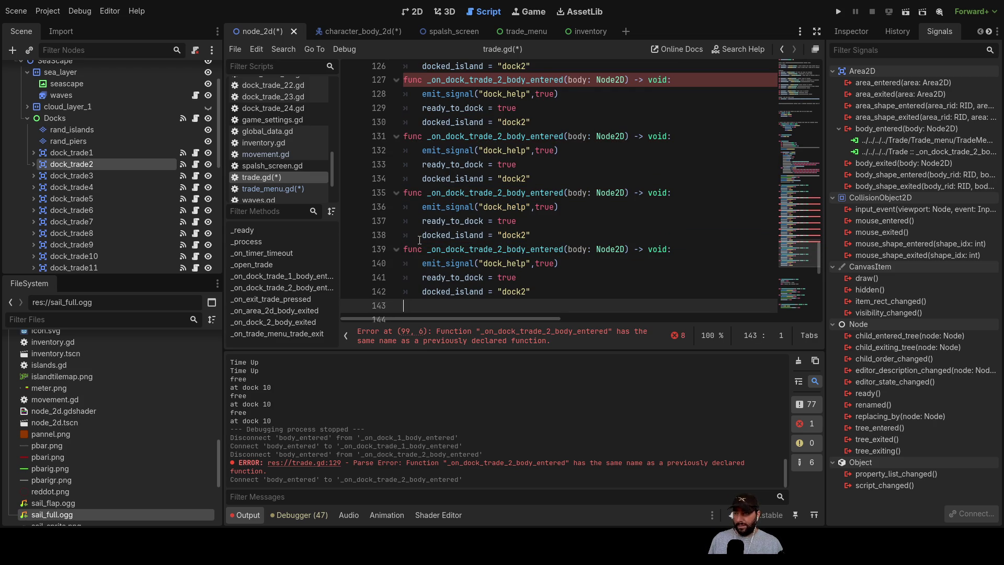
key(ctrl+v)
key(ctrl+v)
key(ctrl+v)
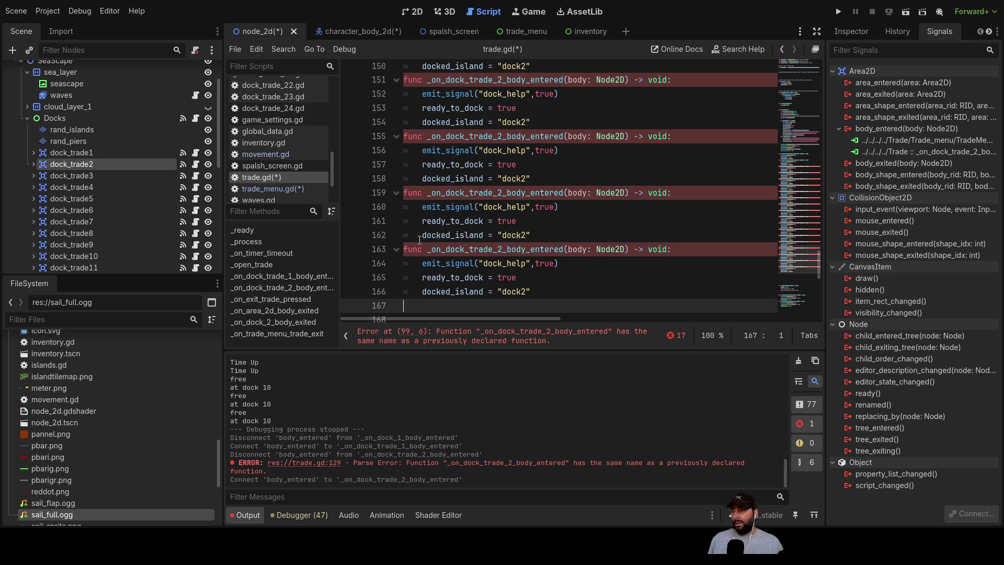
key(ctrl+v)
key(ctrl+v)
key(ctrl+v)
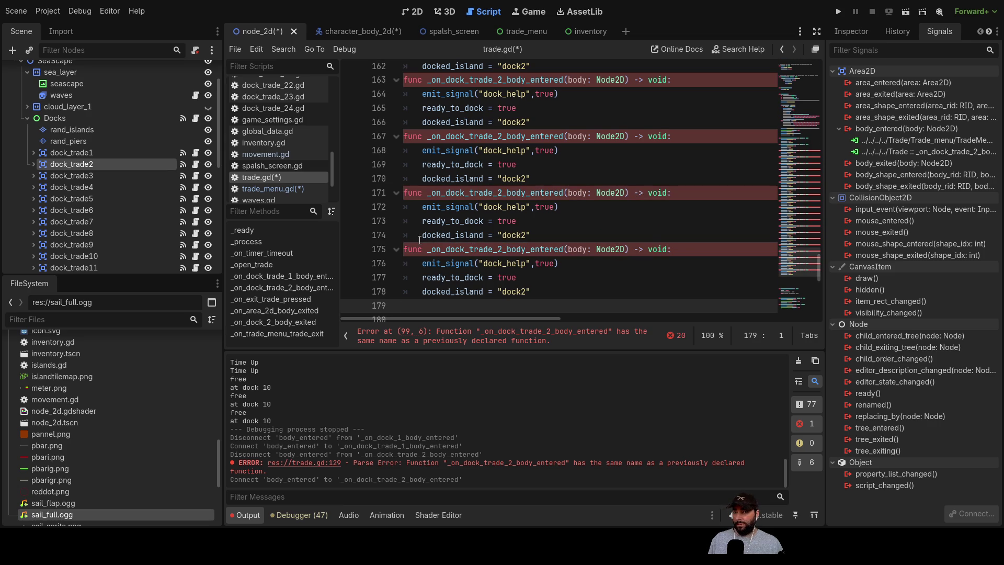
key(ctrl+v)
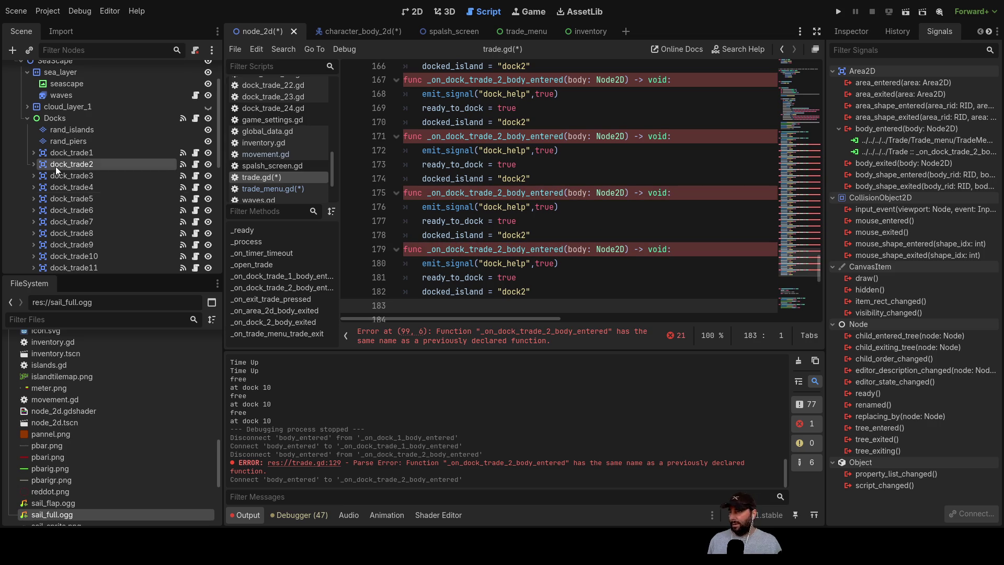
scroll(77, 196, down, 3)
- Renumber the first copies to _on_dock_trade_3 through _7 with matching docked_island dock values
scroll(545, 201, up, 20)
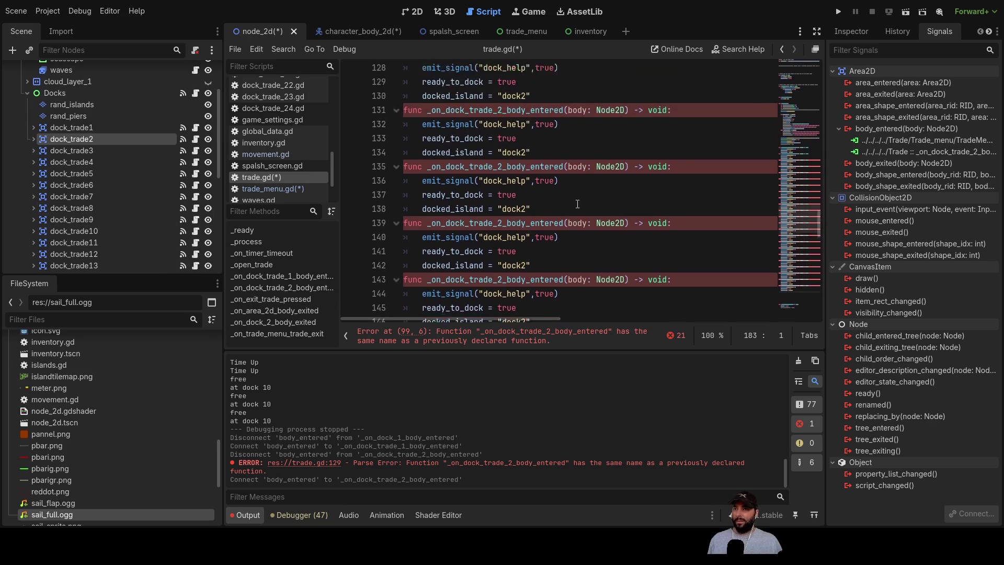
scroll(538, 194, down, 2)
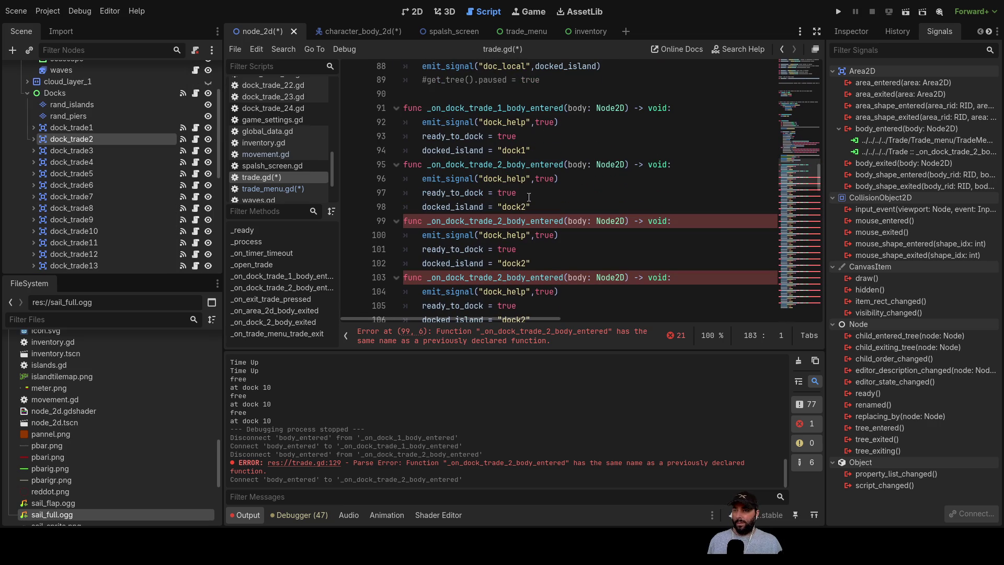
click(501, 221)
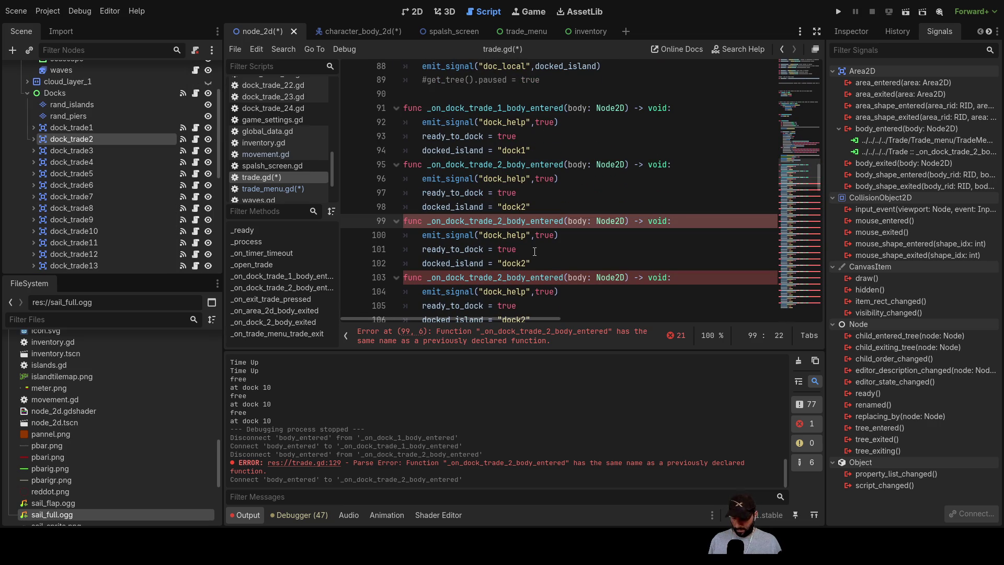
text(3)
key(Down)
key(Down)
key(Down)
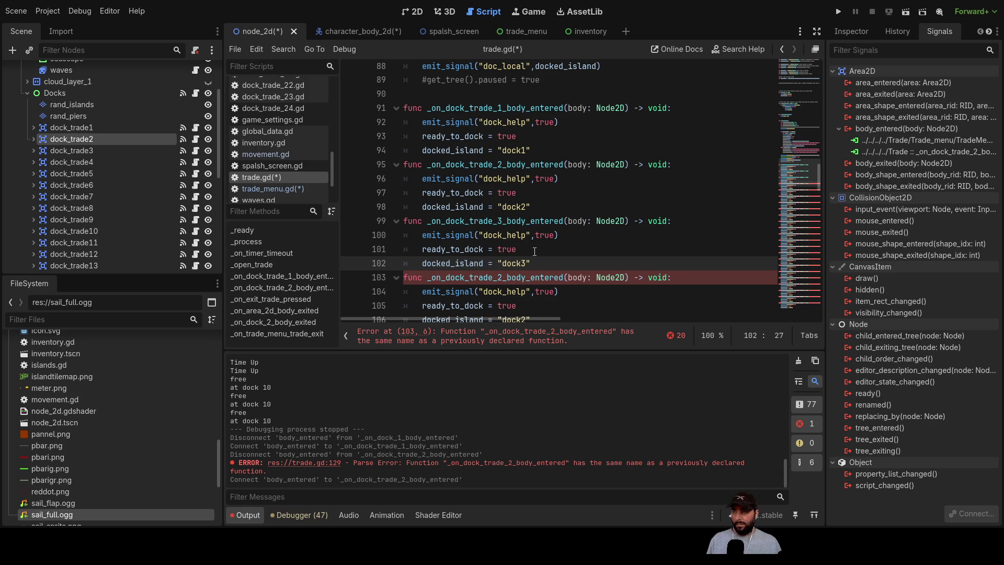
scroll(534, 251, down, 3)
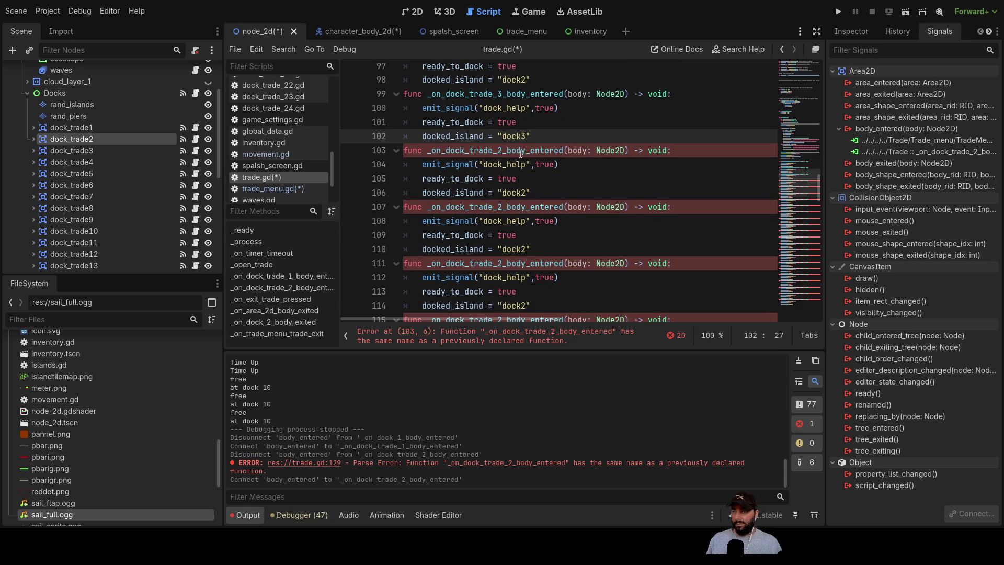
click(503, 150)
text(4)
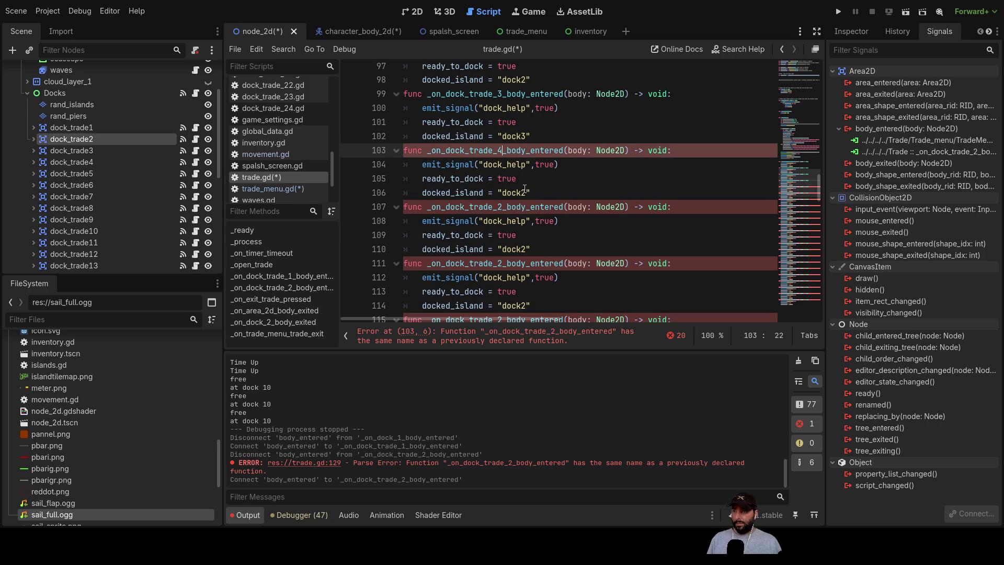
key(Down)
key(Down)
key(Down)
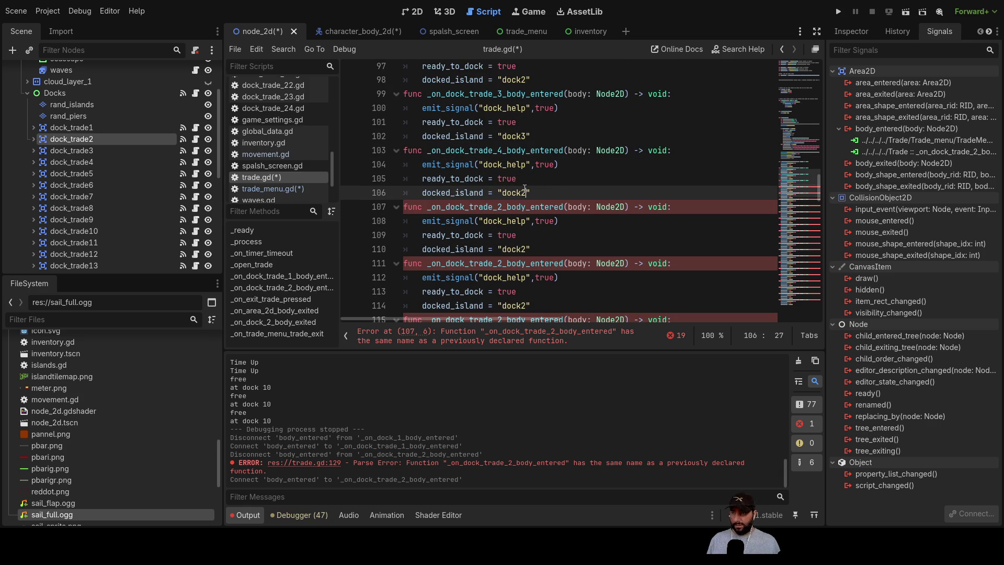
key(Down)
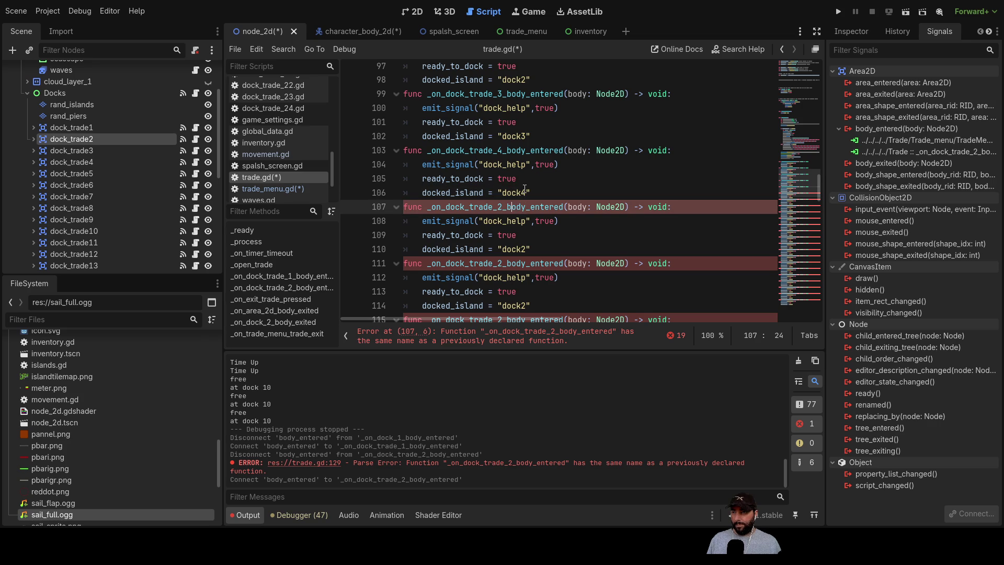
key(Down)
key(Down)
key(Down)
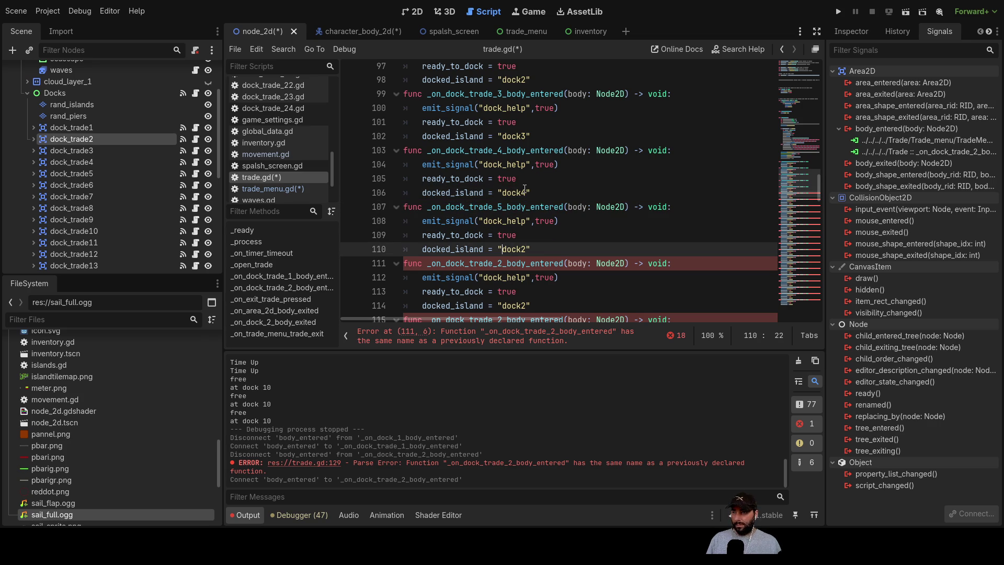
key(Down)
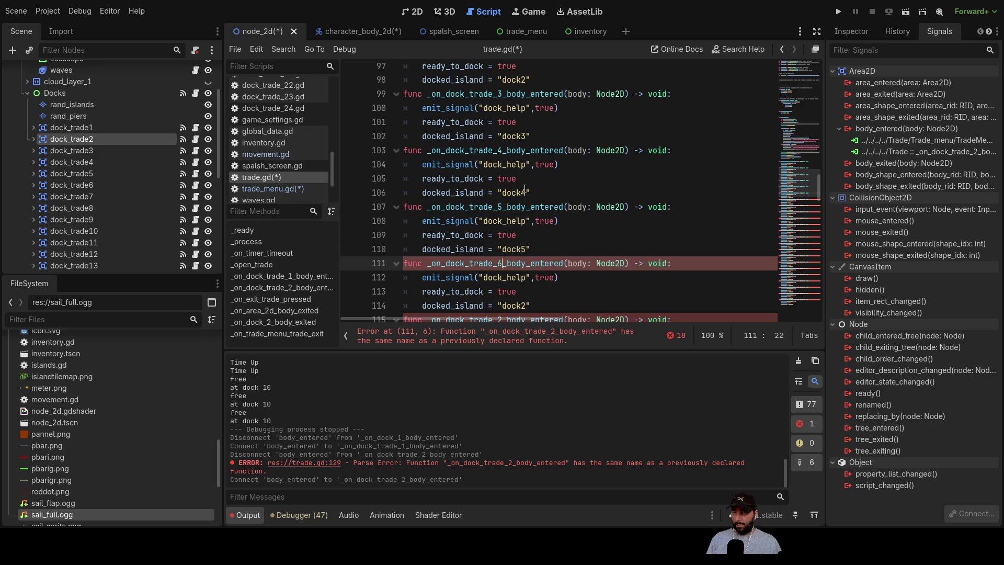
key(Down)
key(Down)
key(Down)
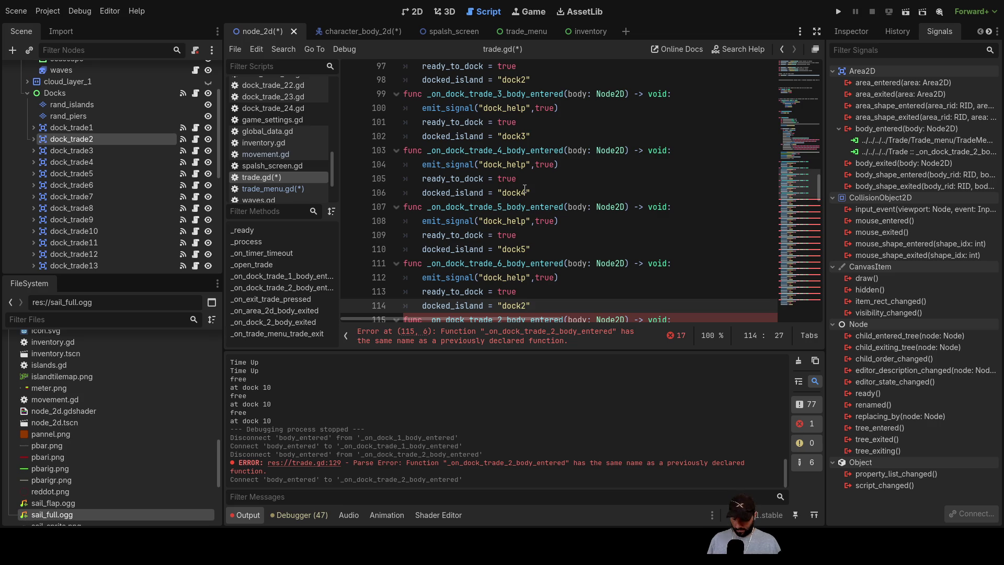
key(Down)
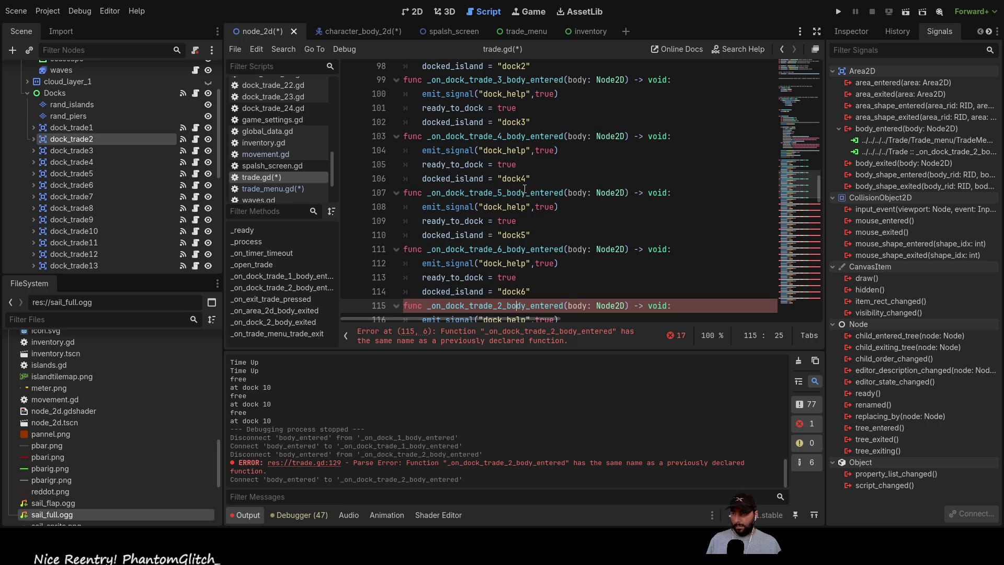
key(Down)
key(Down)
key(Down)
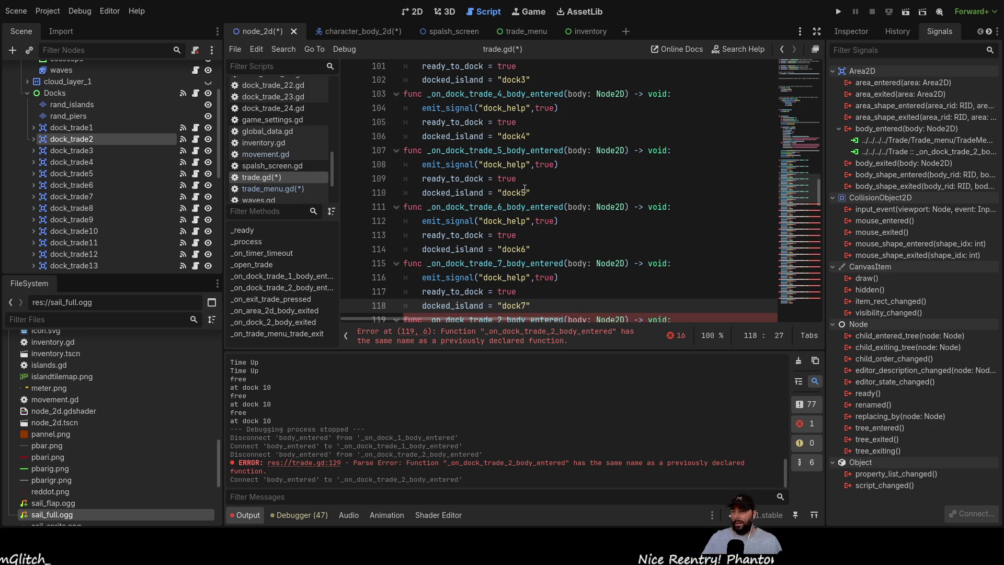
- Paste extra handler blocks and renumber them to dock_trade_8 and dock_trade_9 with "dock9"
key(ctrl+v)
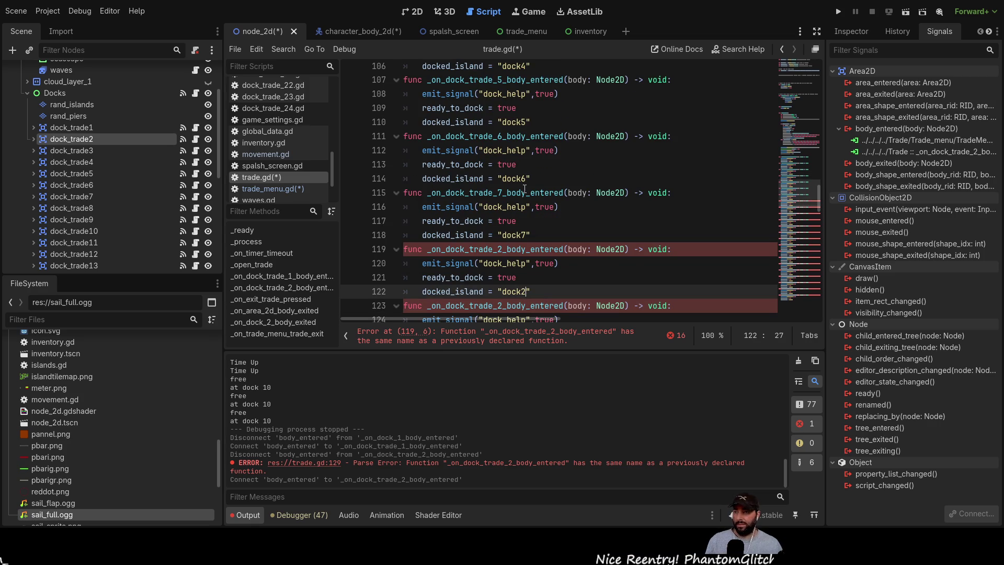
text(8)
key(ctrl+v)
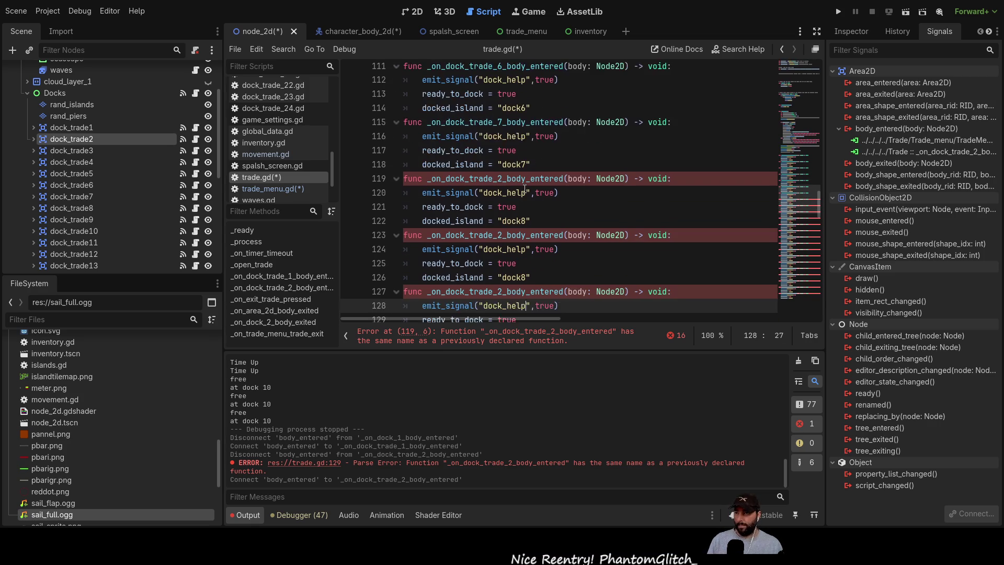
key(ctrl+v)
key(Up)
key(Up)
key(Up)
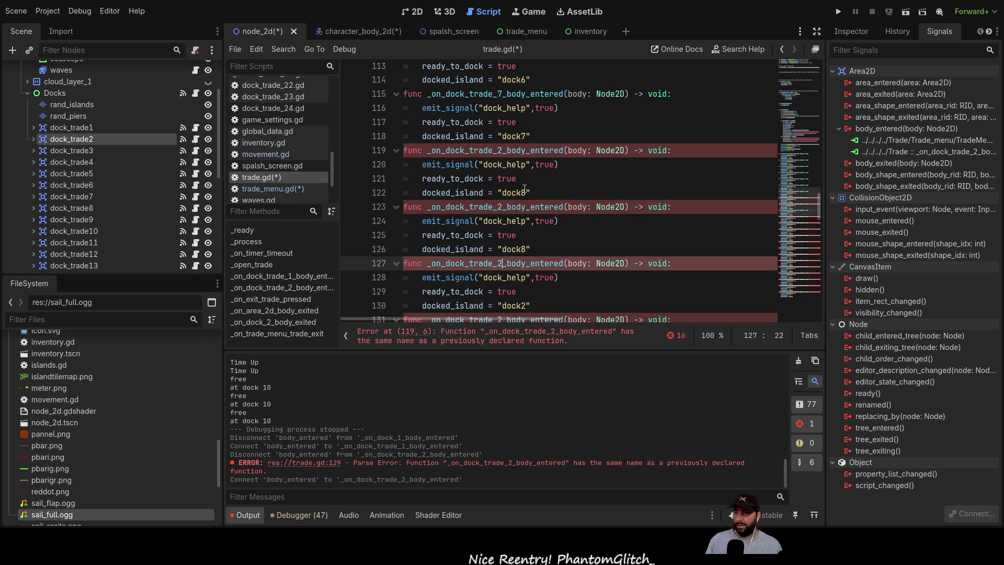
key(BackSpace)
text(9)
key(Down)
key(Down)
key(Down)
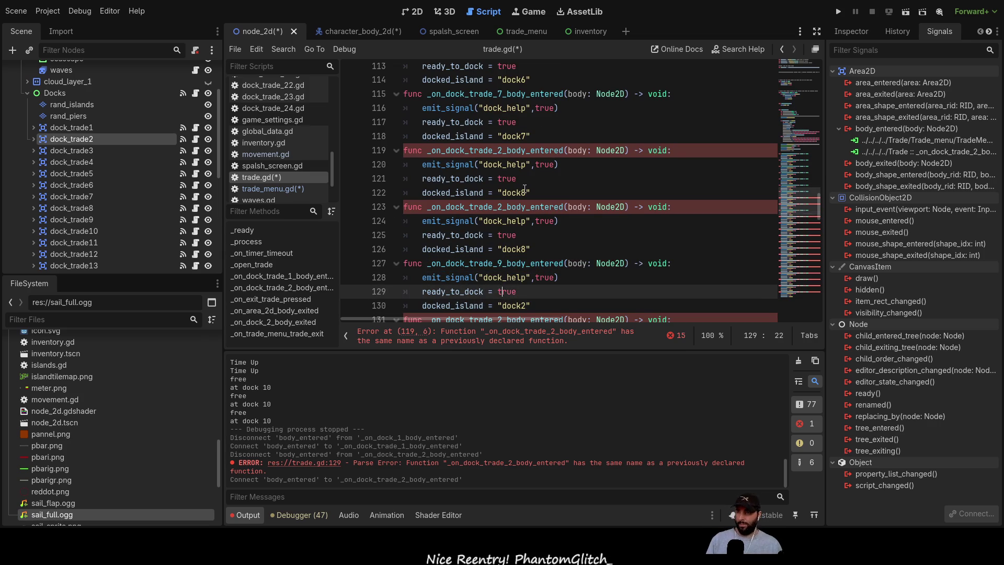
key(Up)
key(Right)
key(Right)
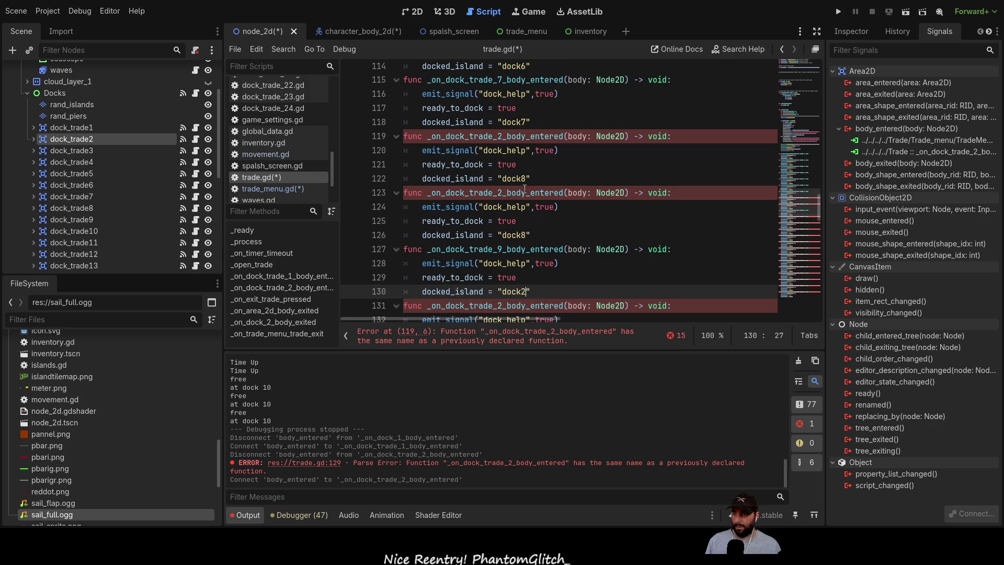
key(ctrl+v)
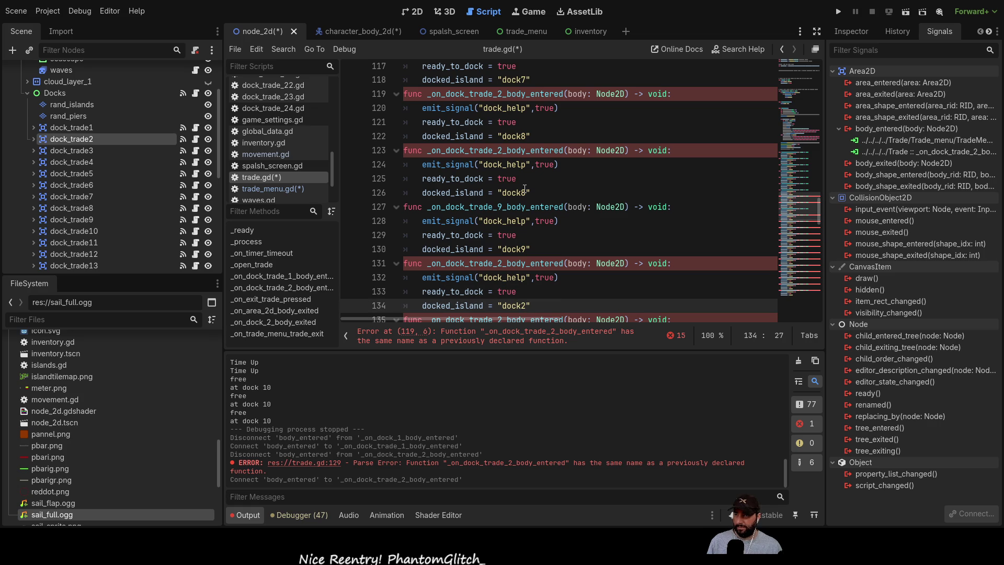
- Renumber the next duplicated handler to _on_dock_trade_10_body_entered
key(Up)
key(Up)
key(Up)
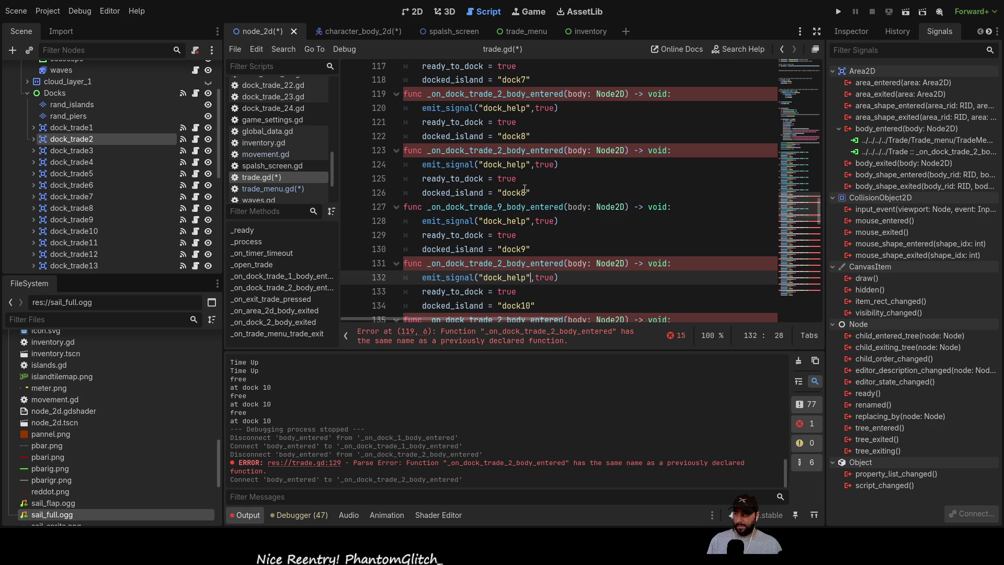
key(Left)
key(Left)
key(BackSpace)
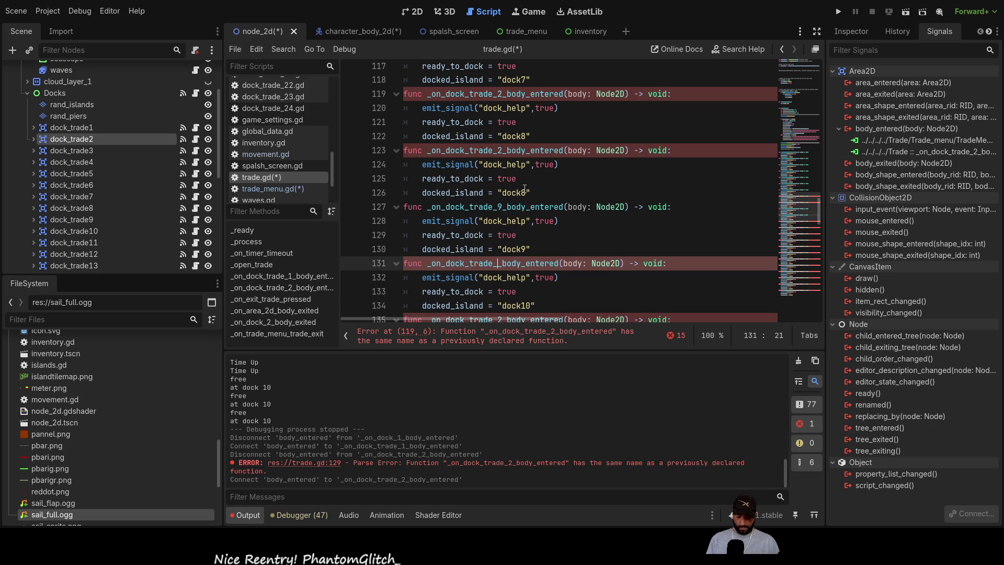
text(10)
key(Down)
key(Down)
key(Down)
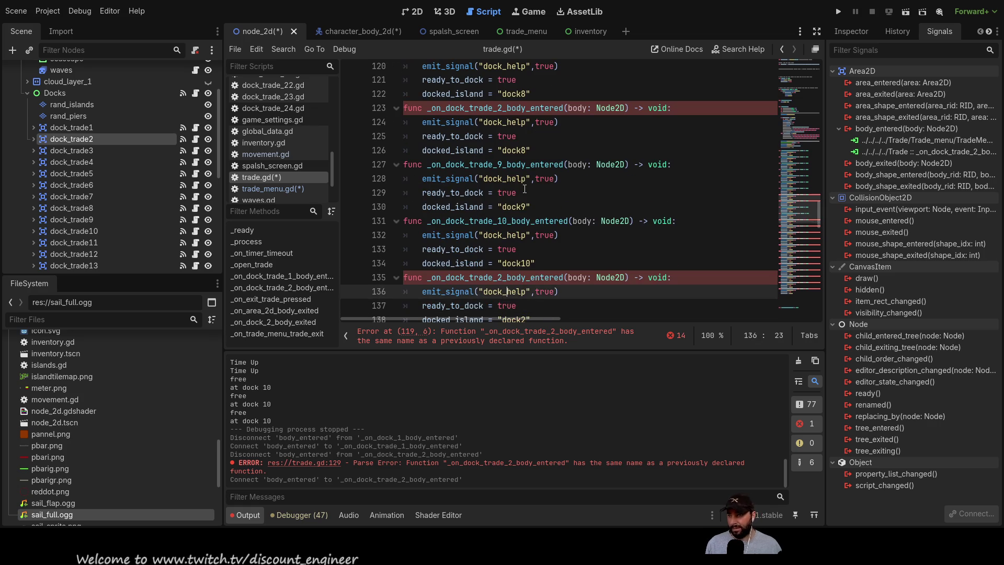
- Rename the following handler to _on_dock_trade_11_body_entered with docked_island "dock11"
key(Up)
key(Left)
key(BackSpace)
text(11)
key(Down)
key(Down)
key(Down)
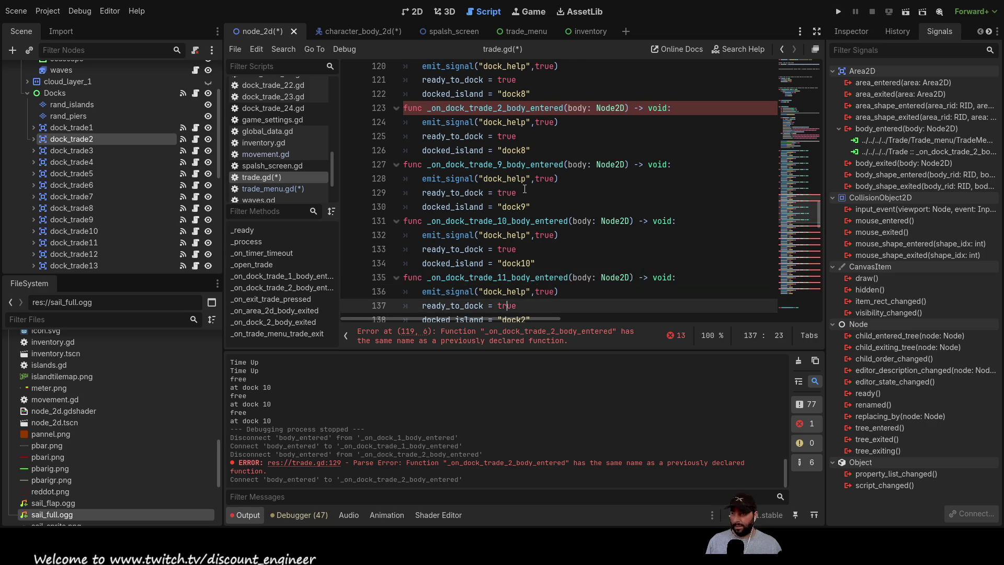
key(End)
key(Left)
key(BackSpace)
text(11)
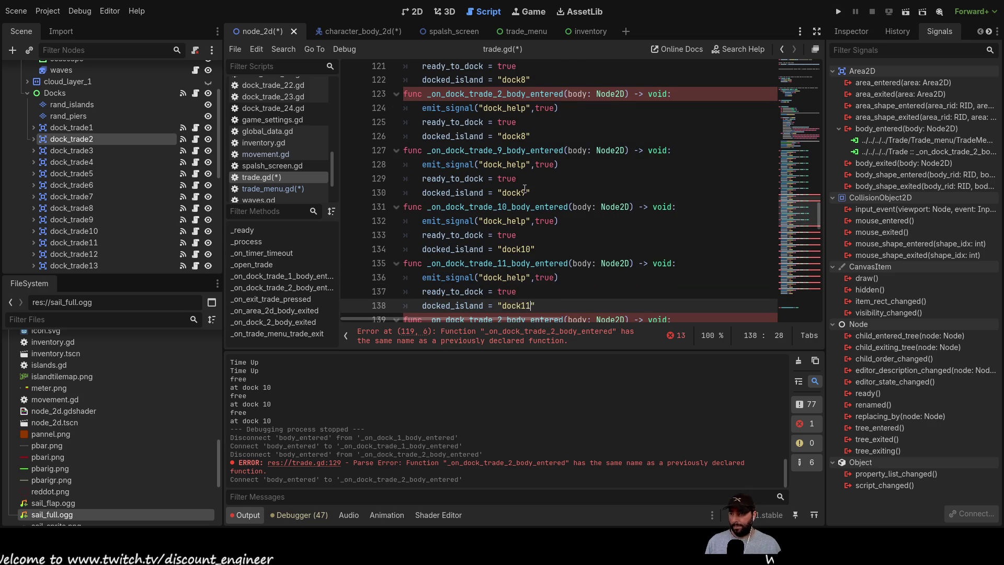
- Renumber the next two handlers to dock_trade_12 and dock_trade_13 with matching dock values
key(Down)
key(Left)
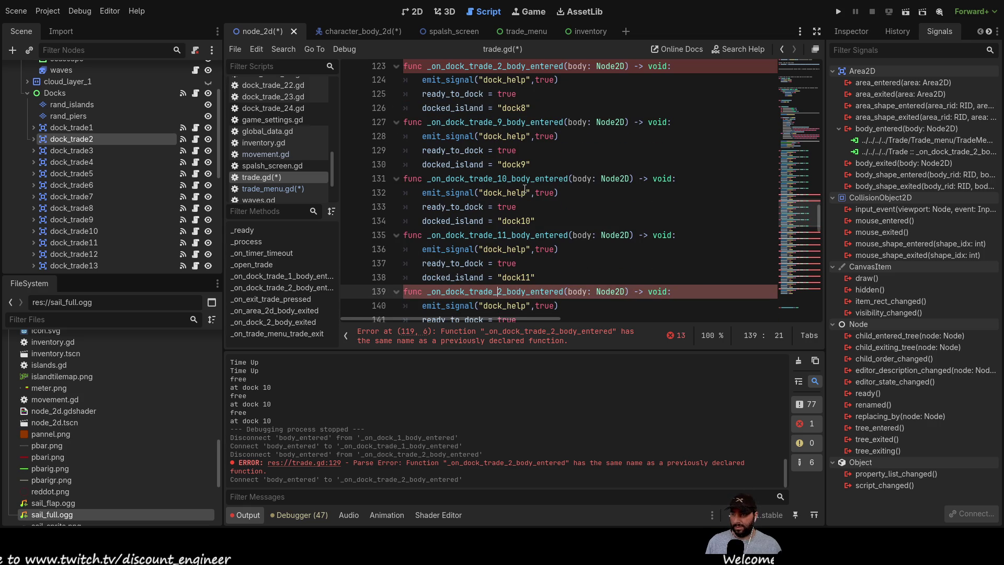
text(1)
key(Down)
key(Down)
key(Down)
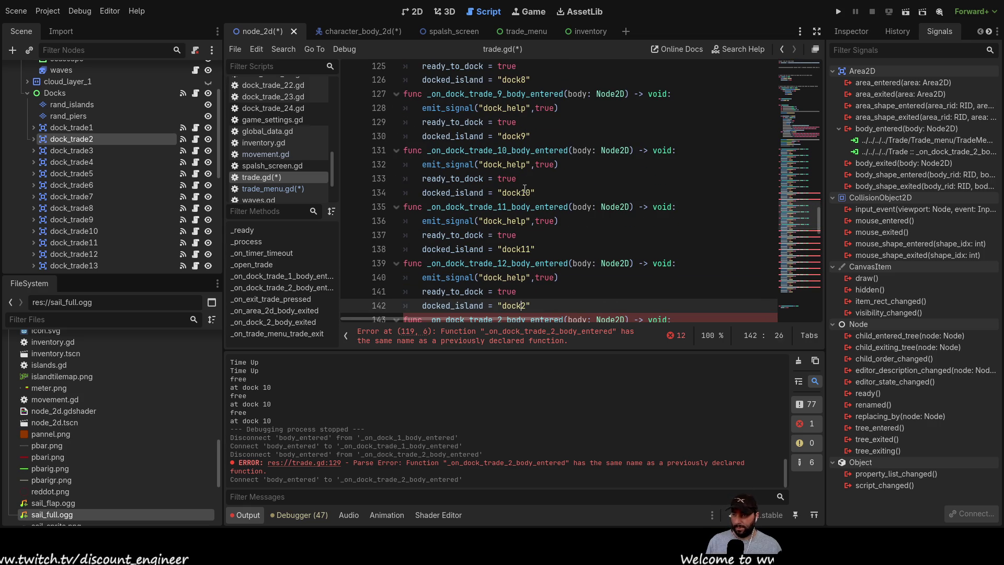
text(1)
key(Down)
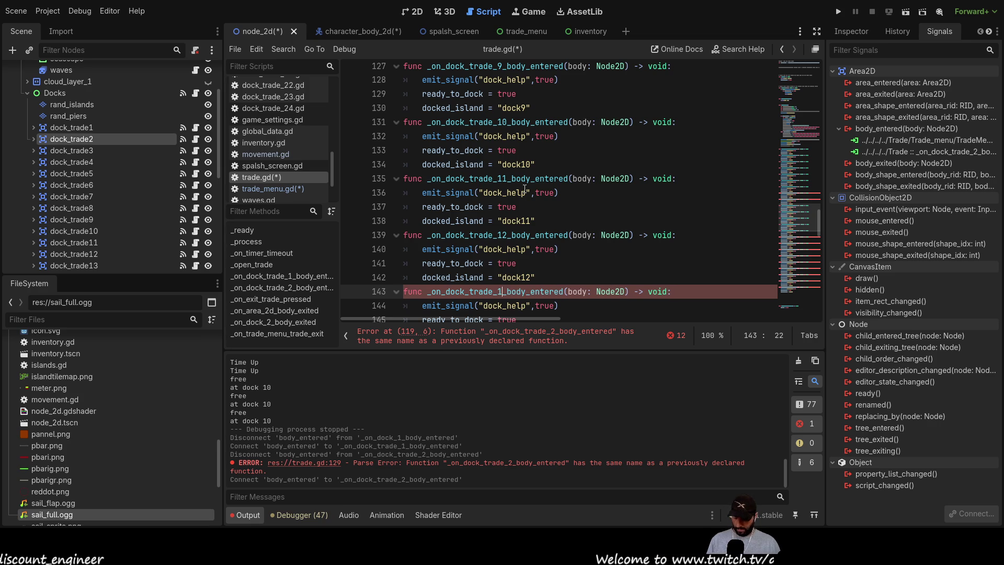
text(3)
key(Down)
key(Down)
key(Down)
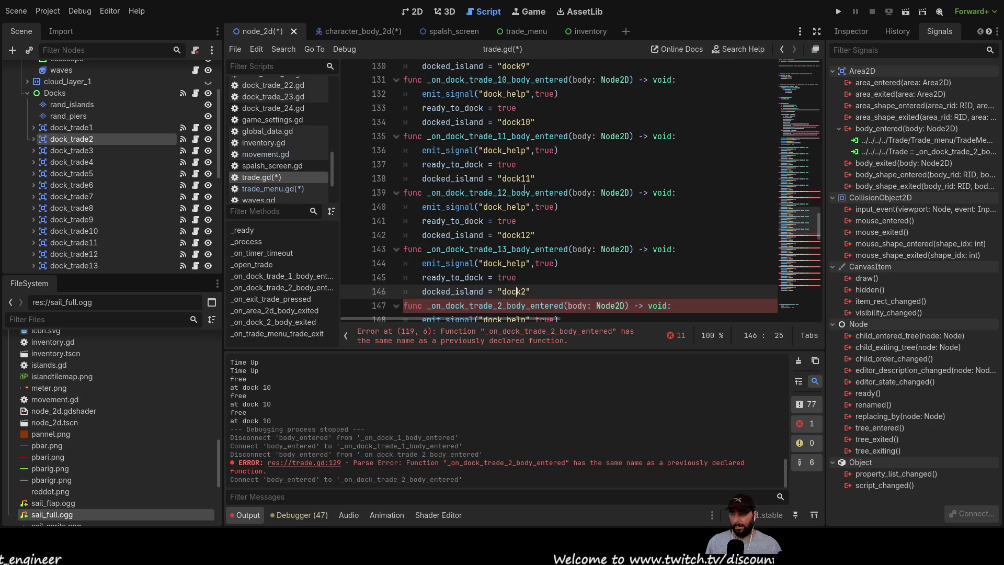
key(Down)
key(Down)
key(Down)
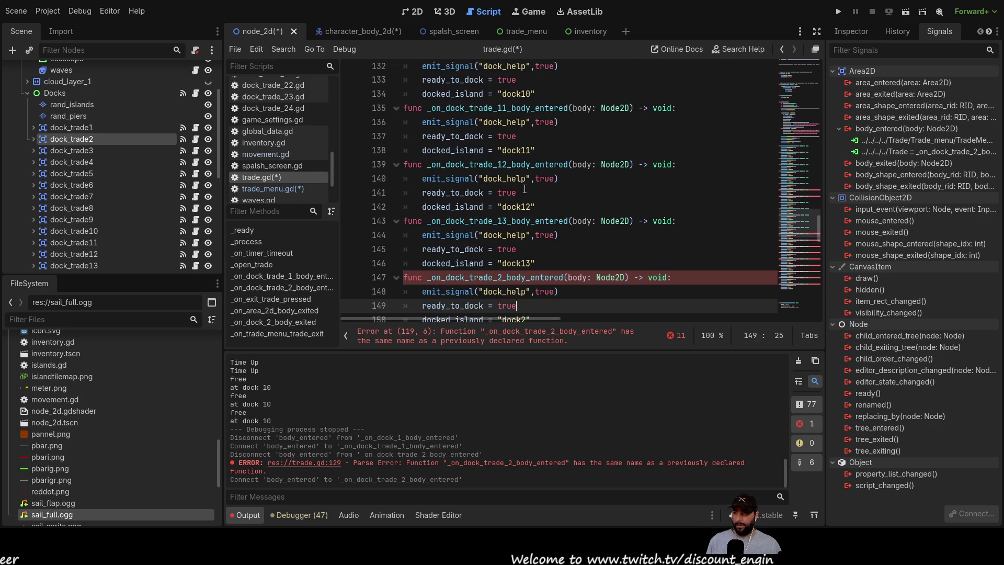
- Set the line 150 dock value to "dock14" and rename its handler to _on_dock_trade_14_body_entered
key(Up)
key(Left)
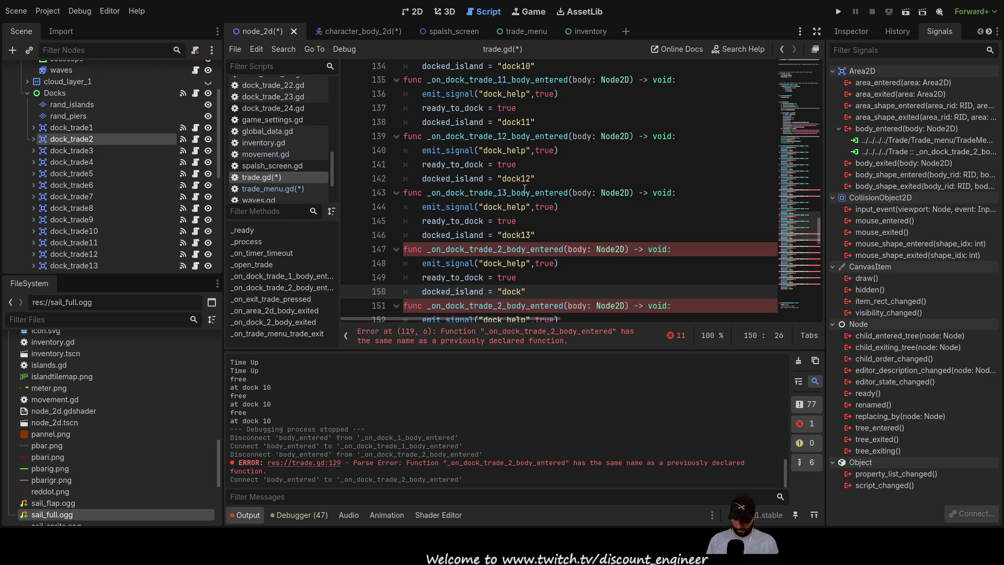
text(4)
key(Down)
key(Down)
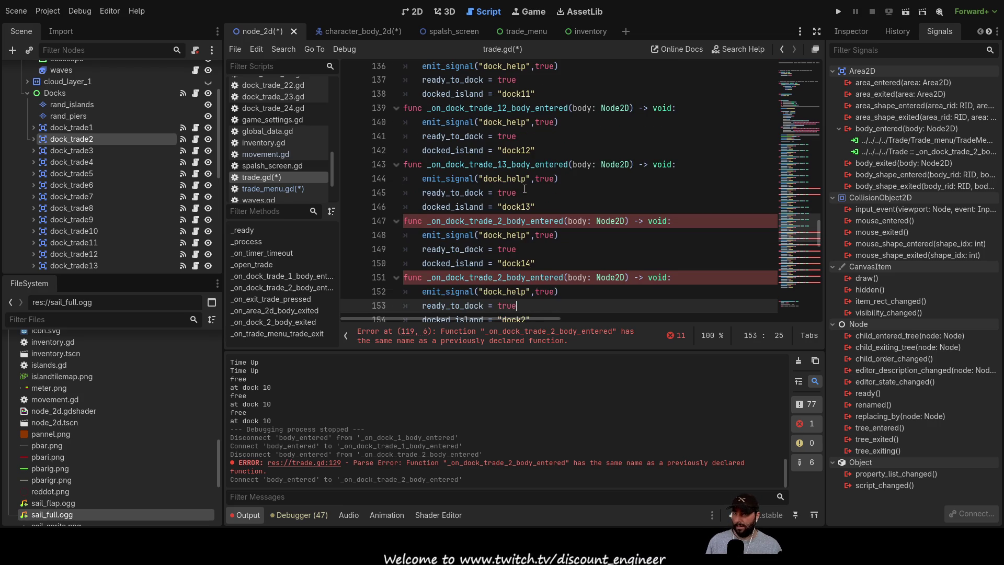
key(Up)
key(Up)
key(Up)
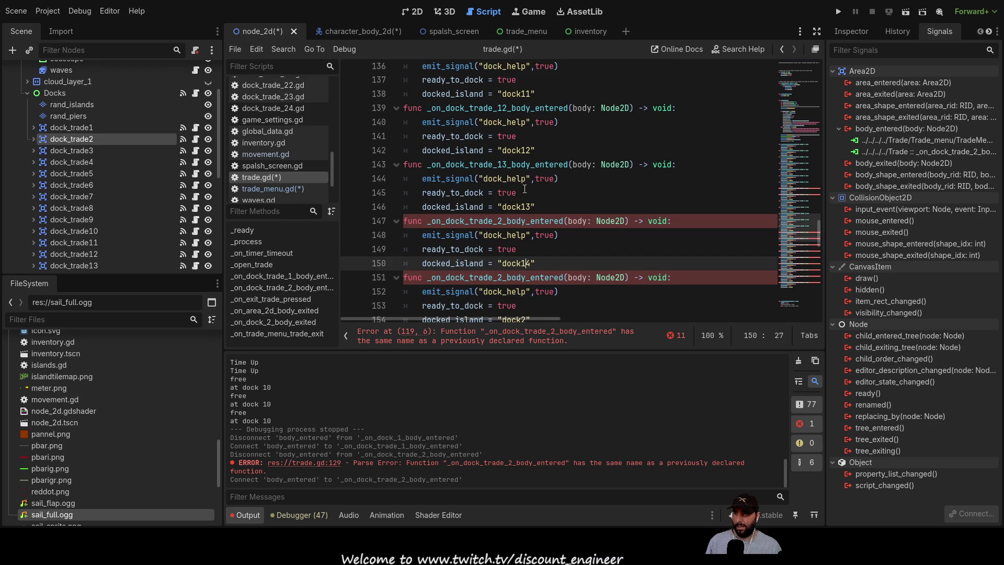
key(Left)
key(Left)
key(Left)
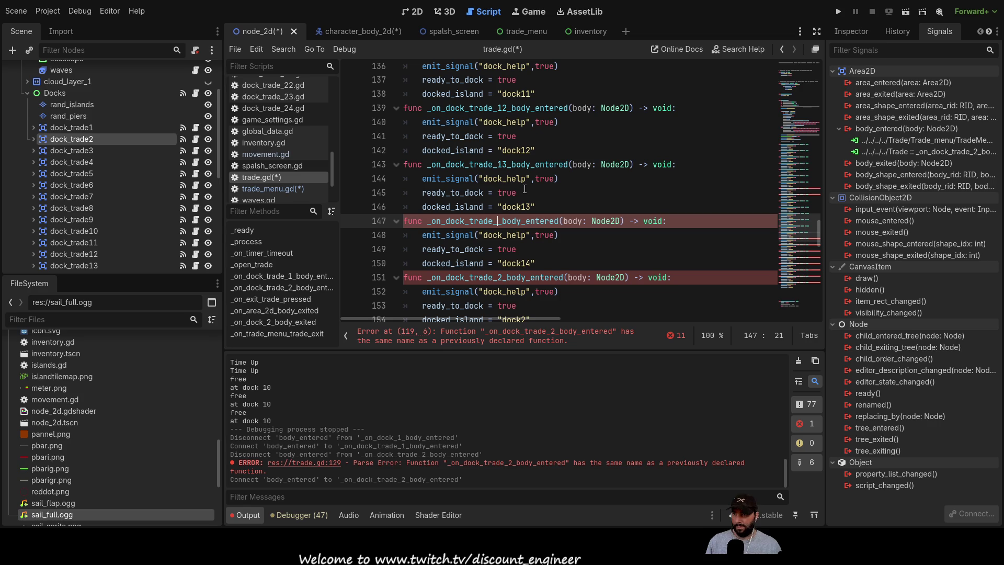
key(BackSpace)
text(14)
- Rename the line 151 handler to _on_dock_trade_15_body_entered with docked_island "dock15"
key(Down)
key(Down)
key(Down)
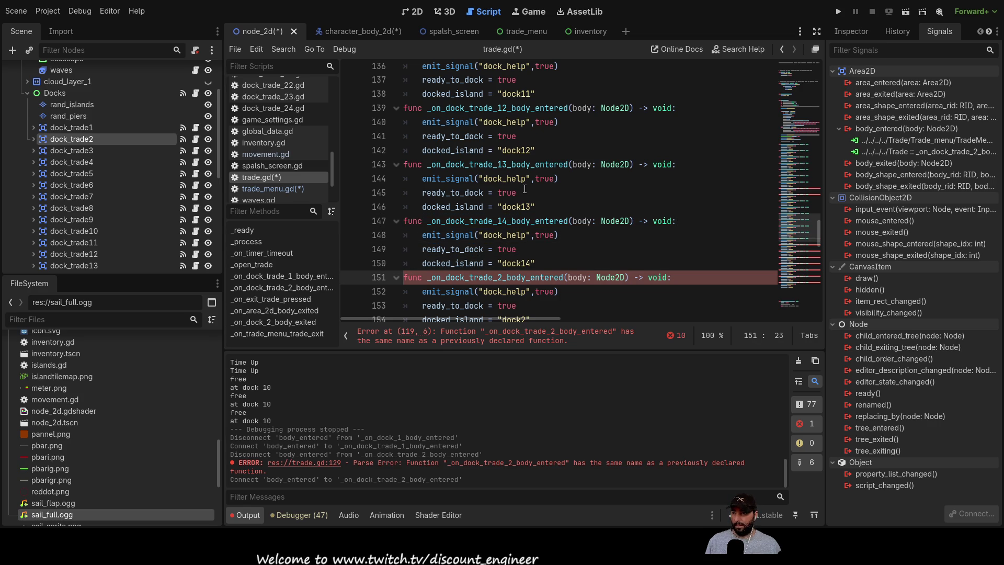
key(BackSpace)
text(15)
key(Down)
key(Down)
key(Down)
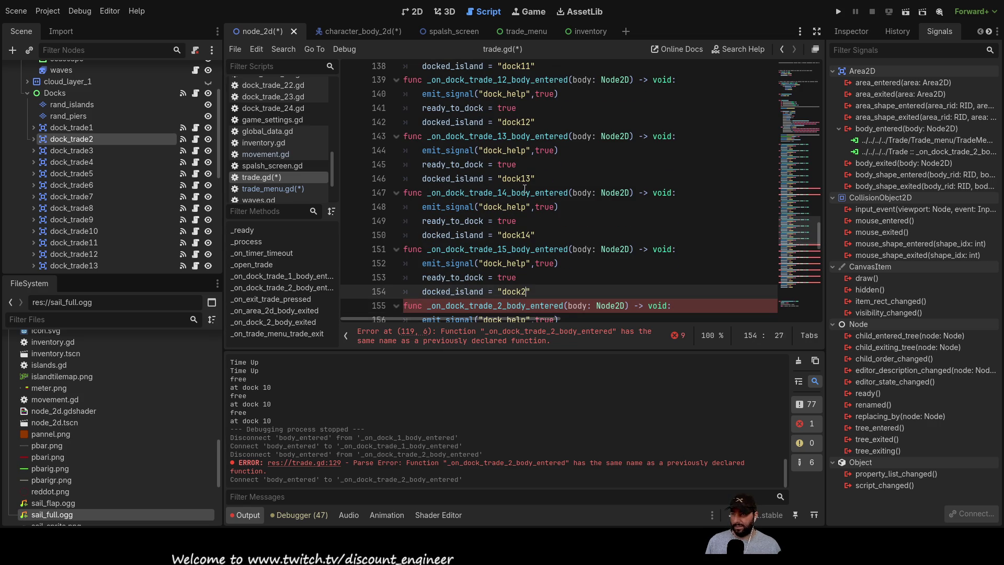
key(Right)
key(Right)
key(Right)
key(BackSpace)
text(15)
- Renumber the handlers on lines 155 and 159 to dock_trade_16 and dock_trade_17
key(Down)
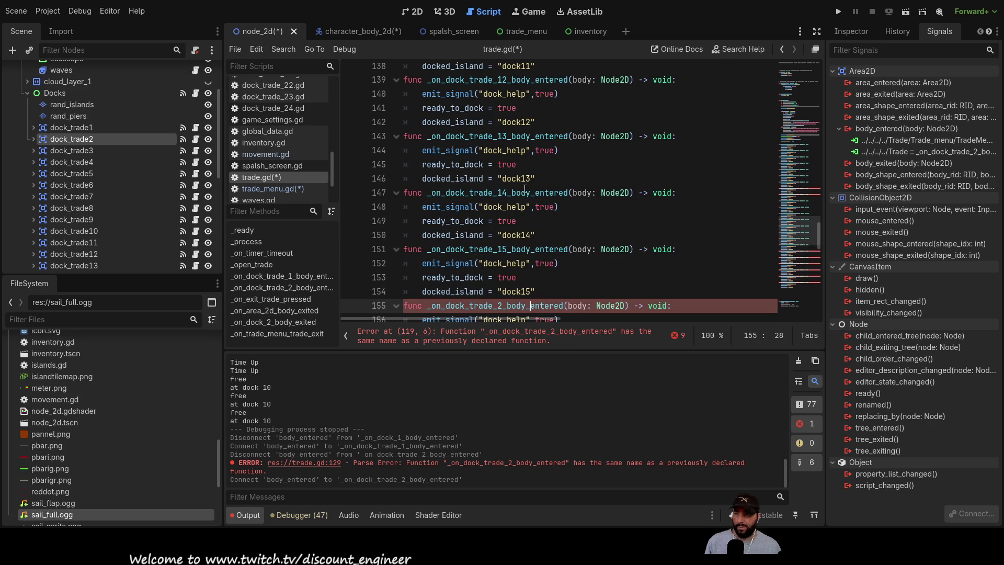
key(Left)
key(Left)
key(Left)
key(BackSpace)
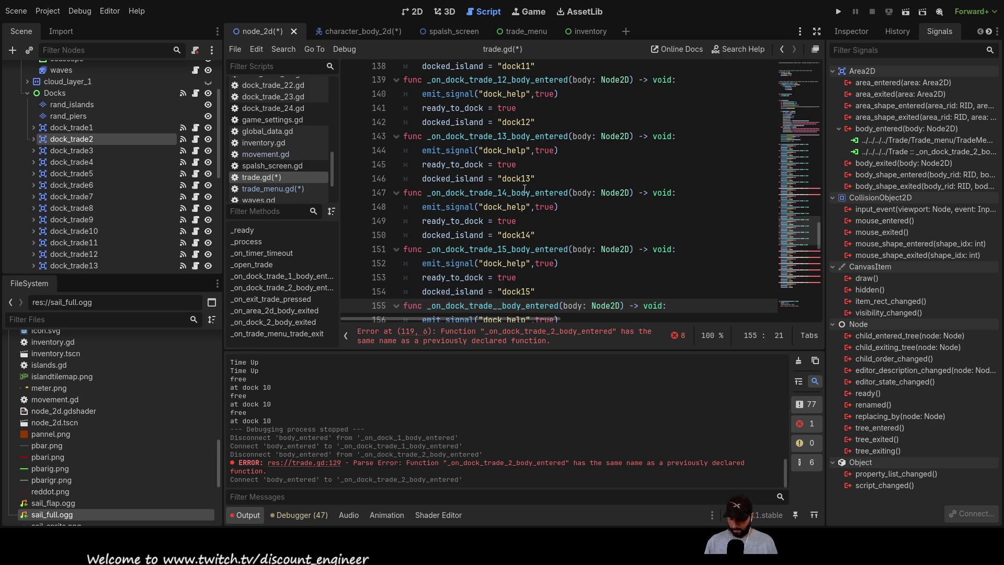
text(16)
key(Down)
key(Down)
key(Down)
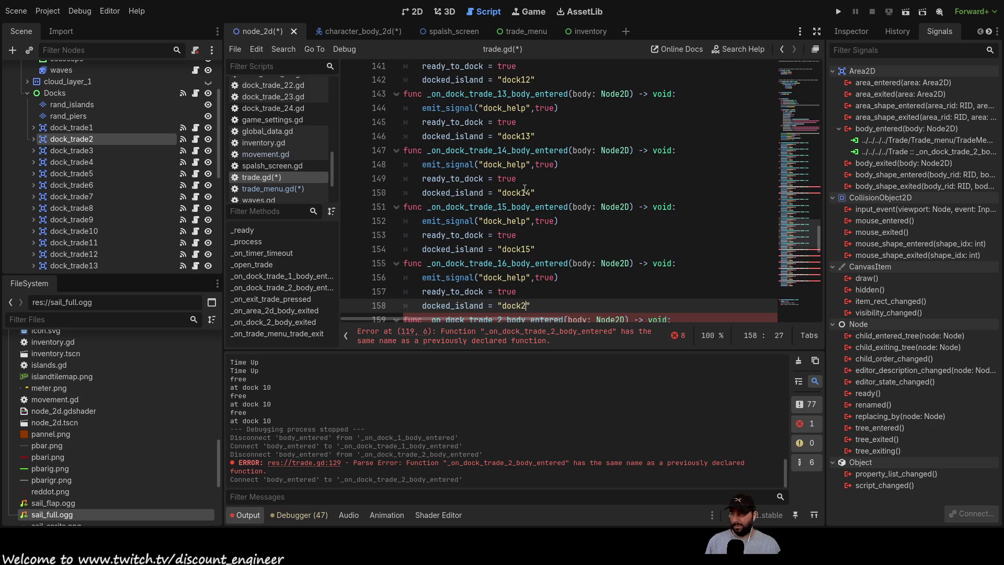
key(Right)
key(Right)
key(Right)
key(BackSpace)
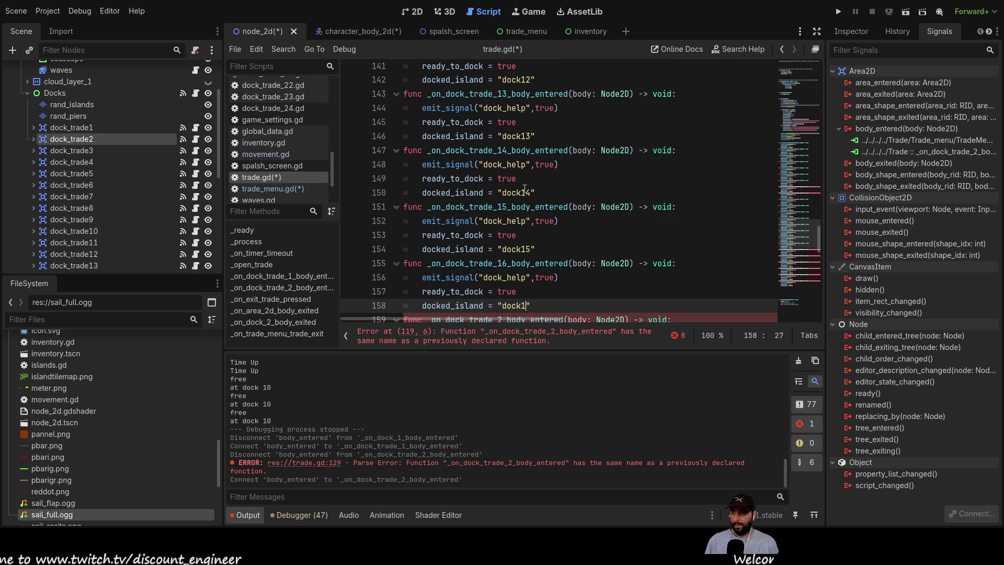
key(Down)
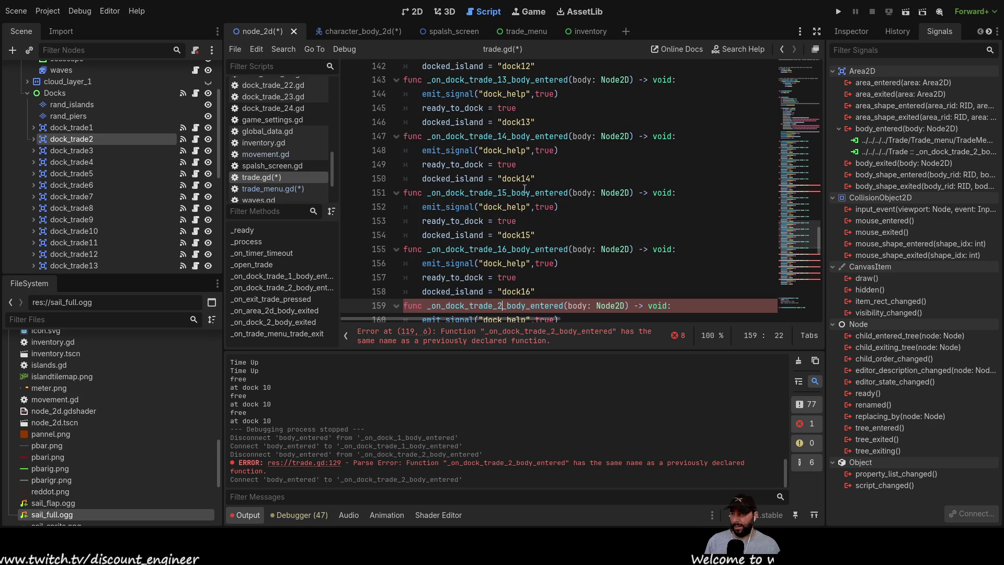
key(BackSpace)
text(17)
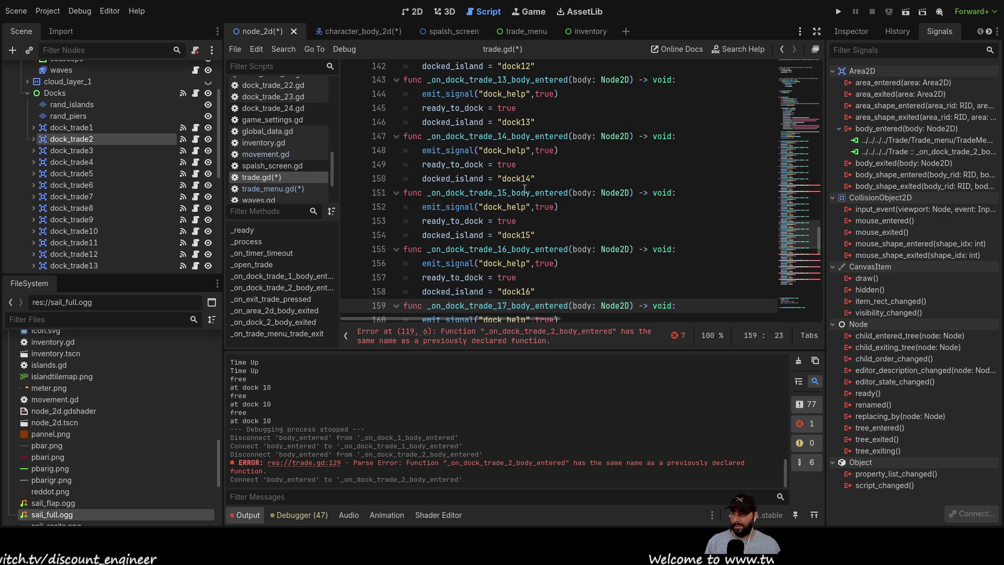
key(Down)
key(Down)
key(Down)
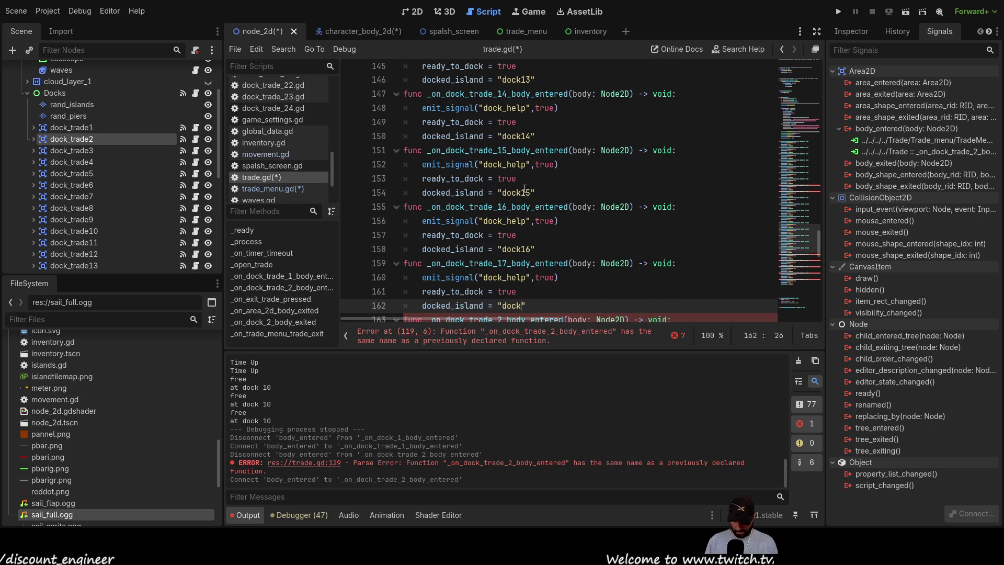
key(Down)
key(Down)
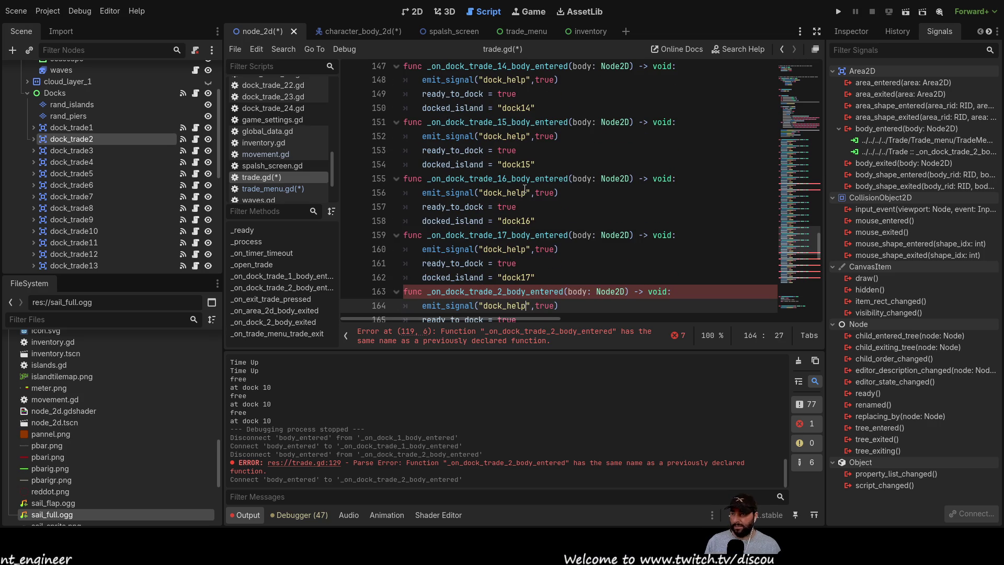
- Rename the line 163 handler to _on_dock_trade_18_body_entered with docked_island "dock18"
key(Up)
key(Left)
key(Left)
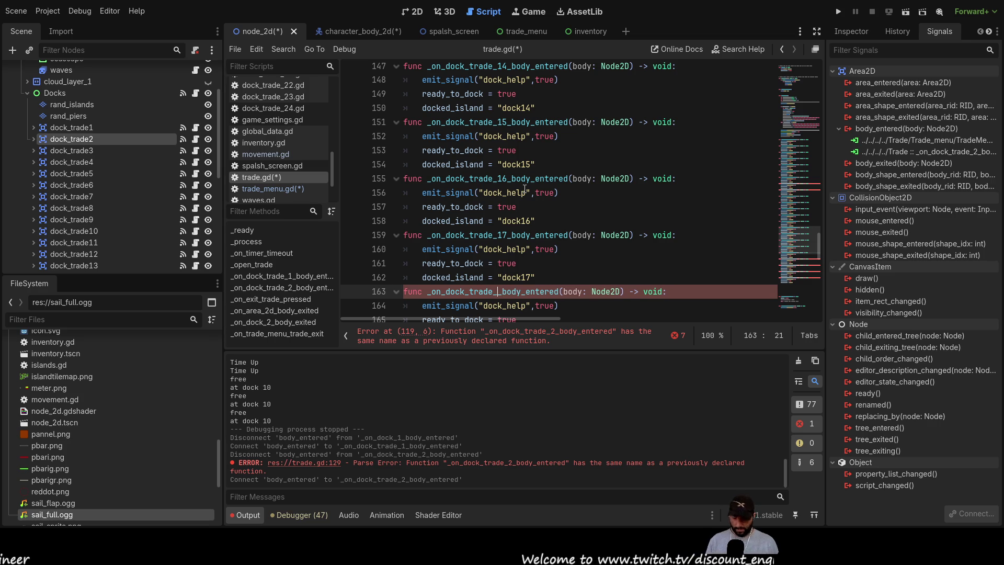
key(BackSpace)
text(18)
key(Down)
key(Down)
key(Down)
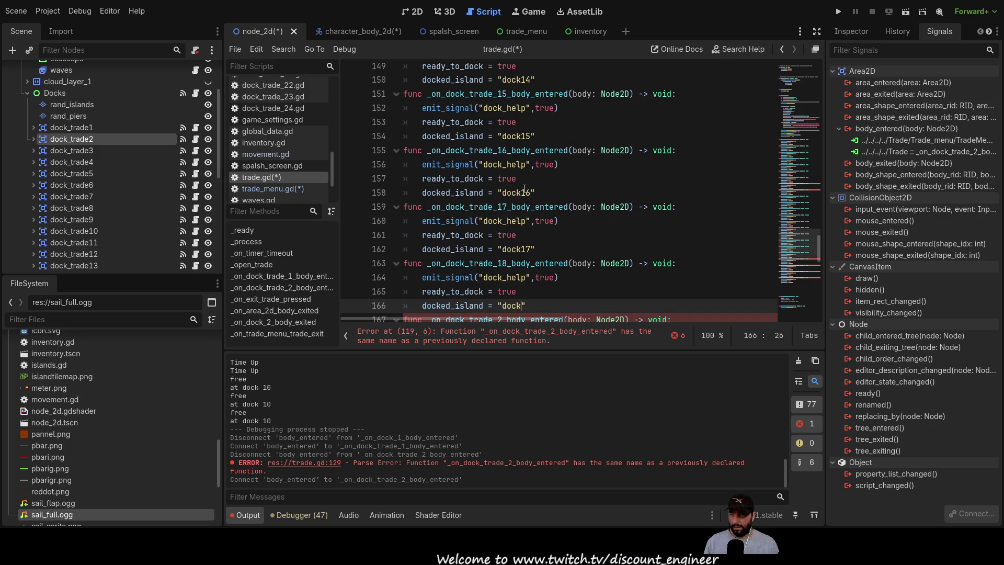
text(18)
- Rename the line 167 handler to _on_dock_trade_19_body_entered with docked_island "dock19"
key(Down)
key(Down)
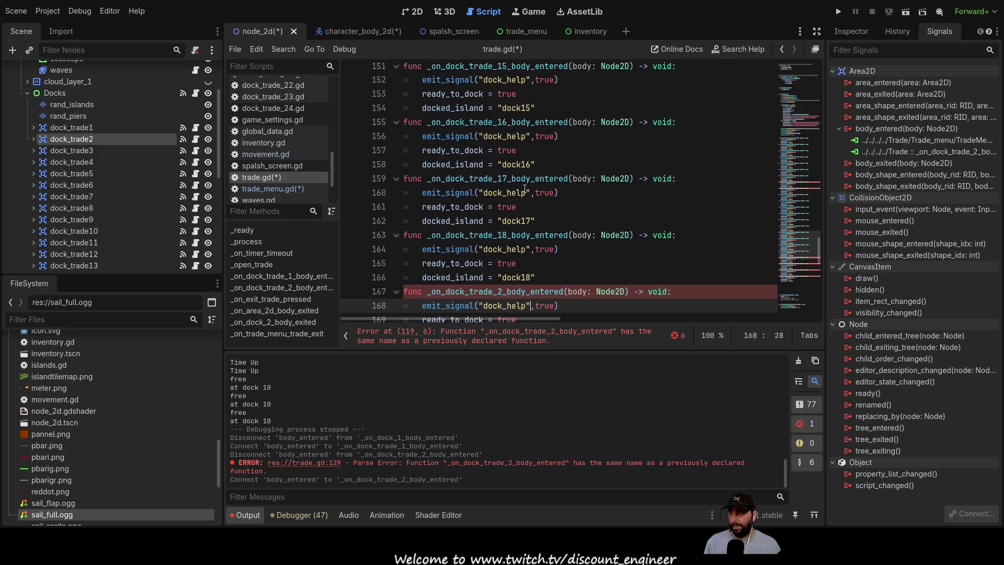
key(Up)
key(Left)
key(Left)
key(Left)
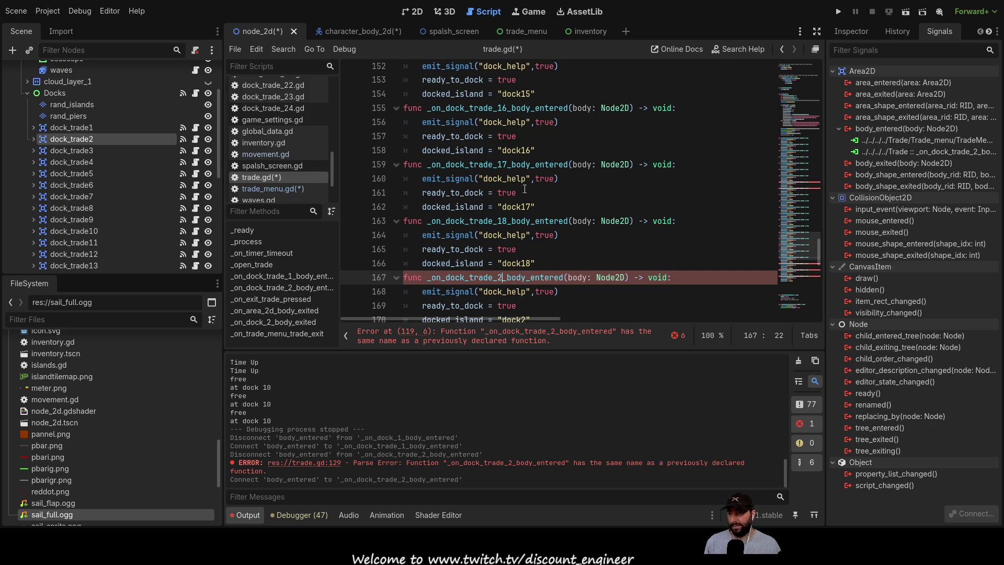
key(BackSpace)
text(19)
key(Down)
key(Down)
key(Down)
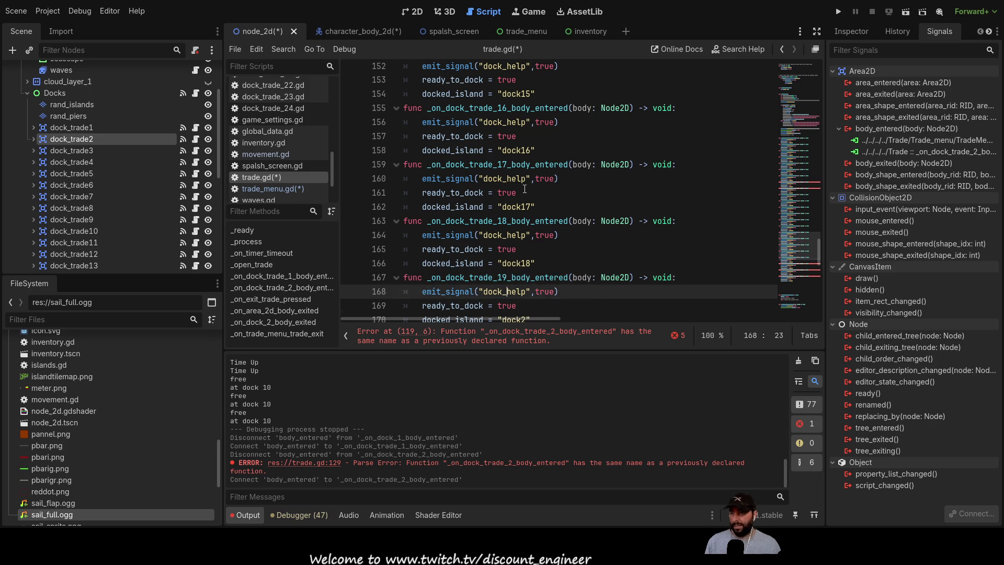
key(Up)
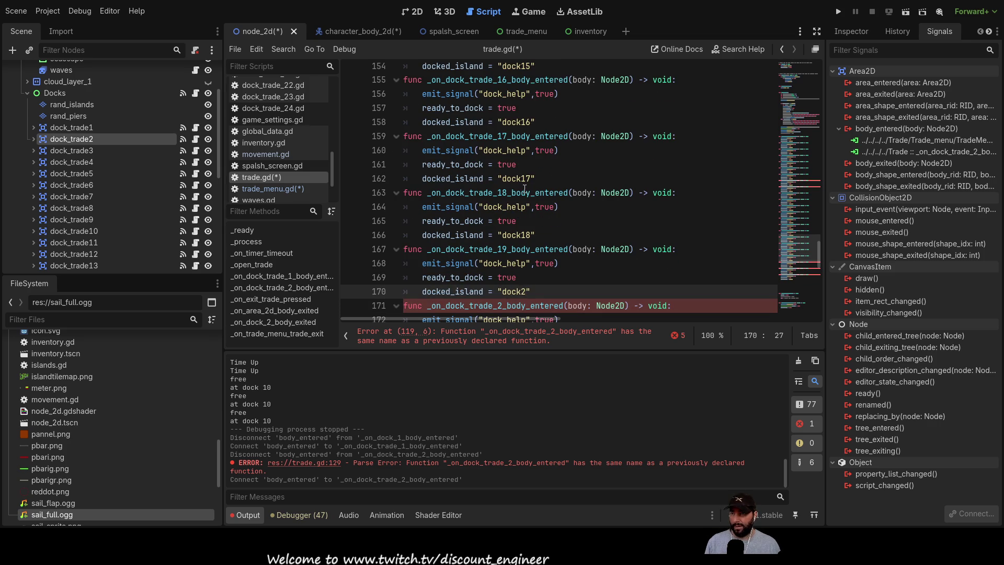
key(Right)
key(Right)
key(Right)
key(BackSpace)
text(19)
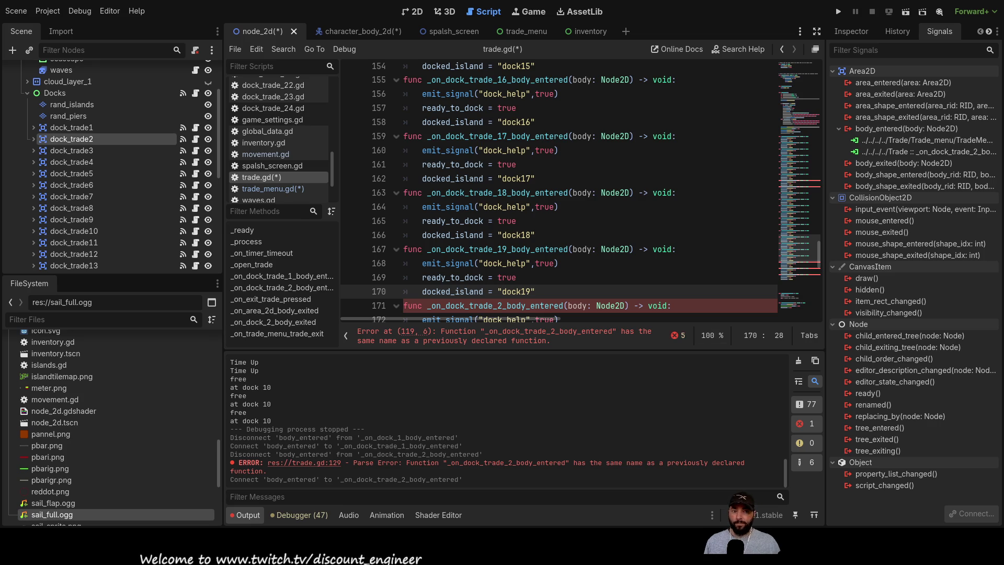
- Renumber the next two handlers to dock_trade_20 and dock_trade_21 with dock20 and dock21 values
key(Down)
key(Down)
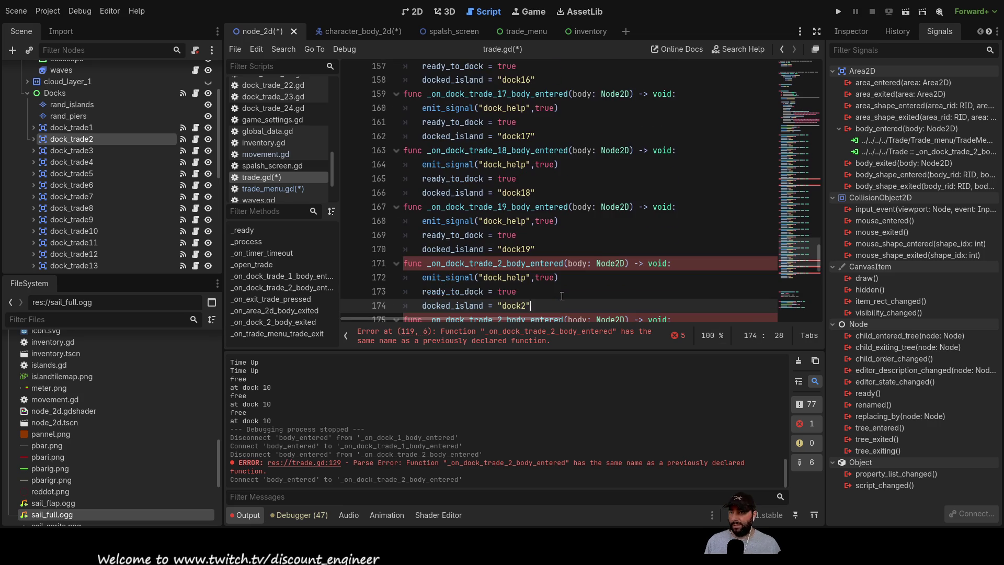
key(Up)
key(Left)
key(Left)
key(Left)
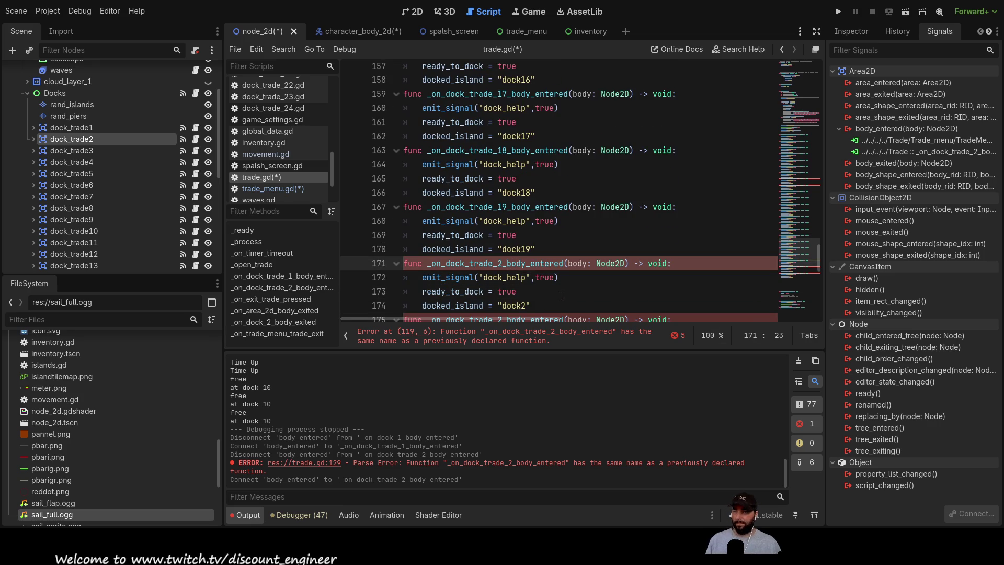
text(0)
key(Down)
key(Down)
key(Down)
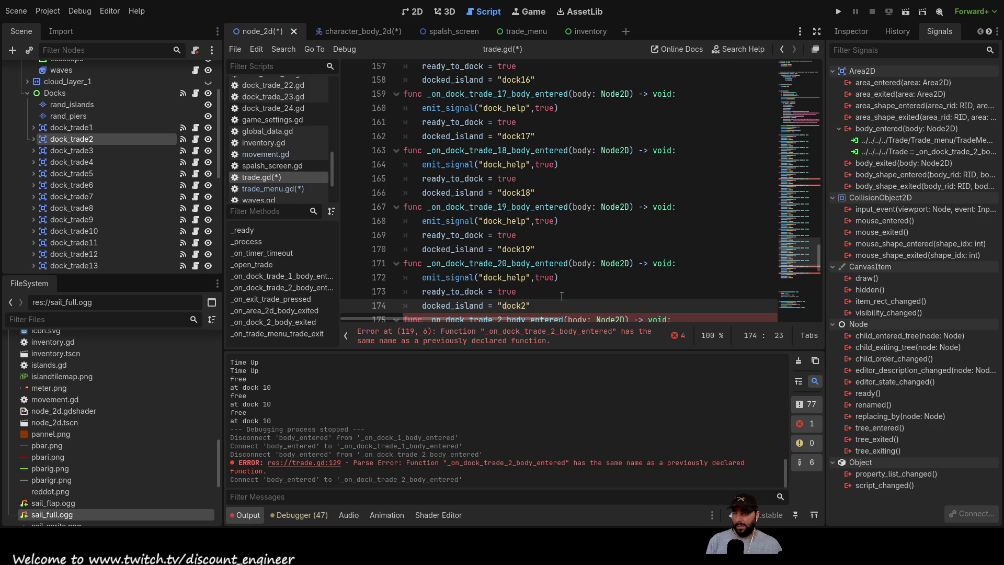
text(0)
key(Down)
key(Down)
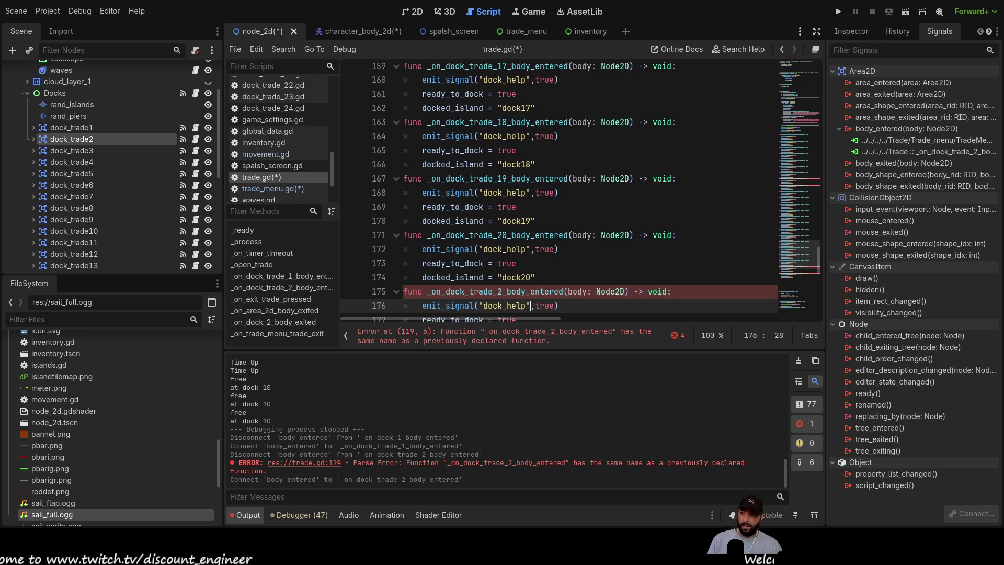
key(Up)
text(1)
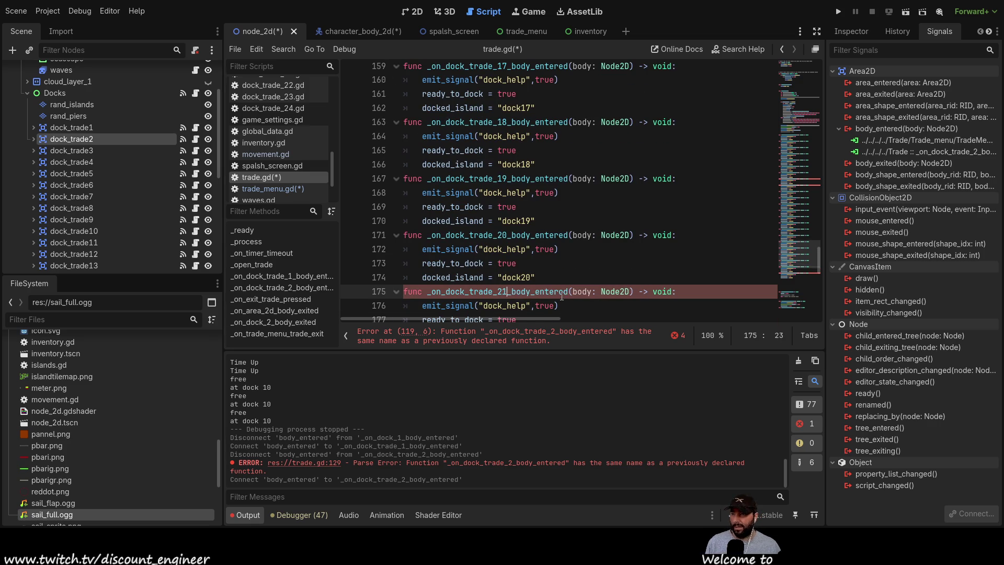
key(Down)
key(Down)
key(Down)
text(1)
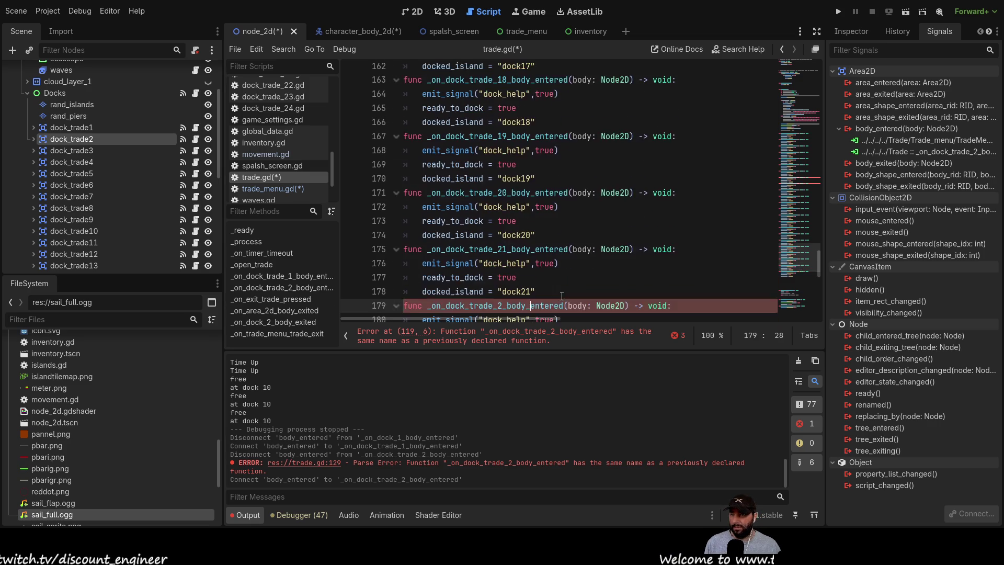
- Renumber the last handler to dock_trade_22 with docked_island "dock22"
key(Down)
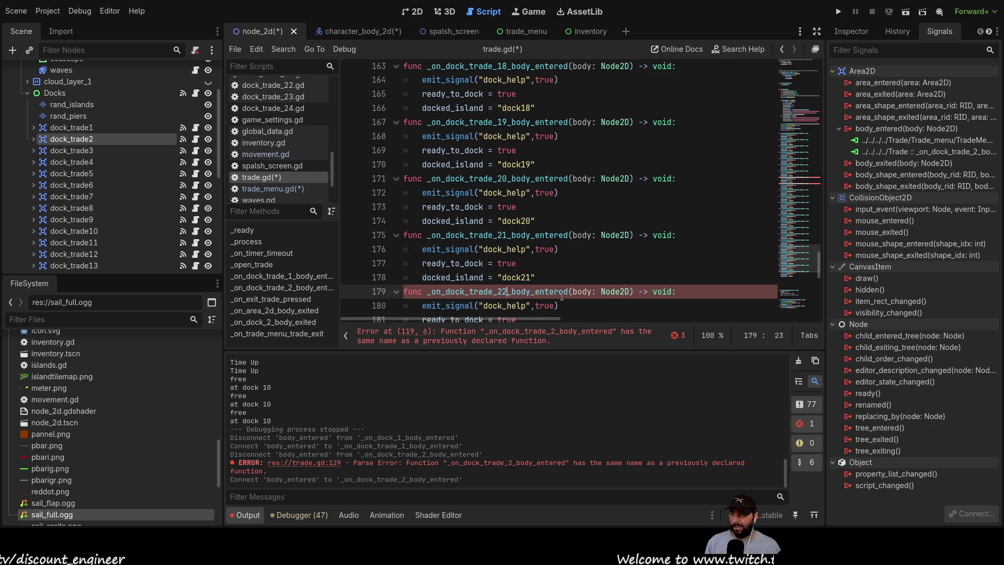
text(2)
key(Down)
key(Down)
key(Down)
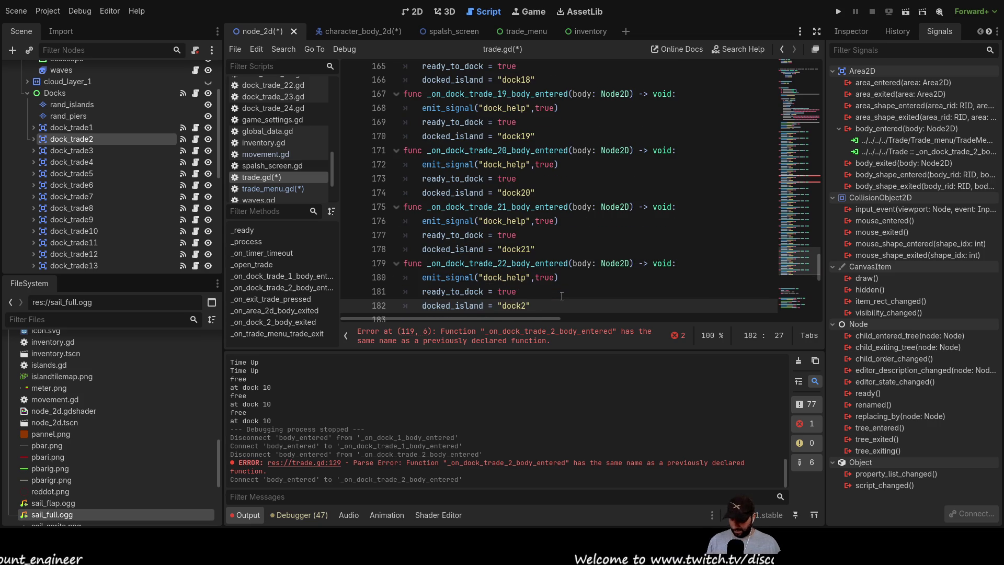
text(2)
key(Down)
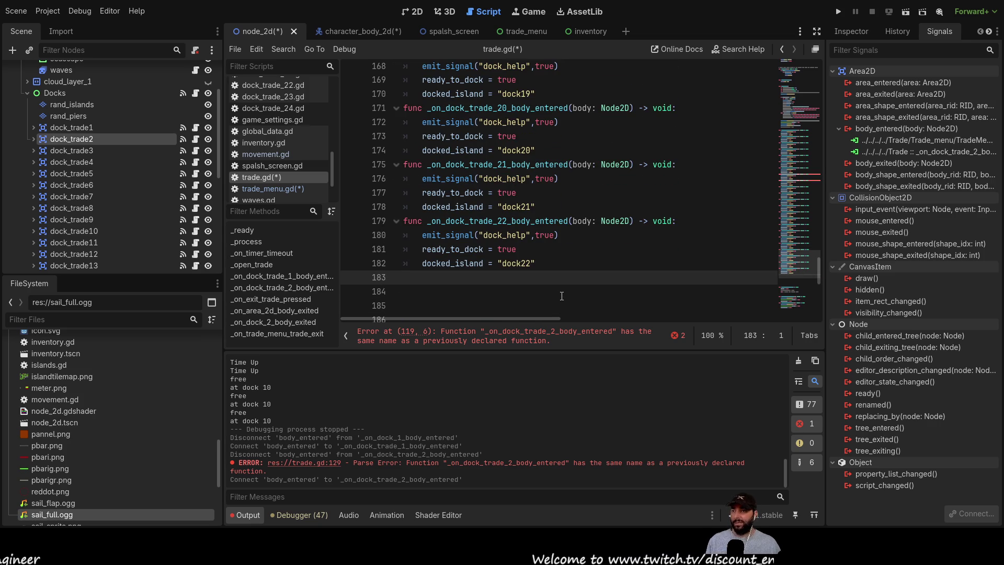
scroll(165, 177, down, 5)
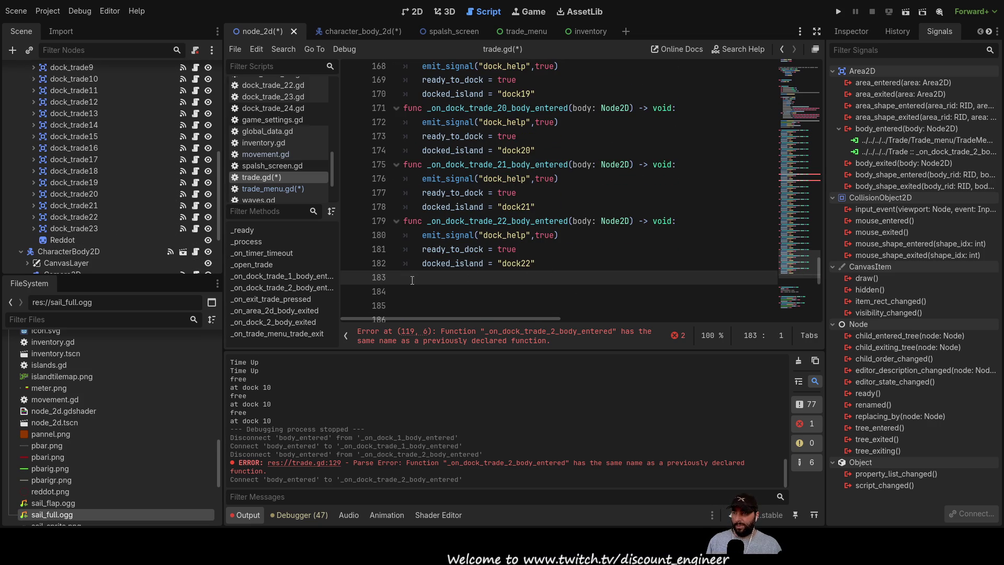
- Duplicate the _on_dock_trade_22_body_entered handler below itself
drag(413, 280, 404, 221)
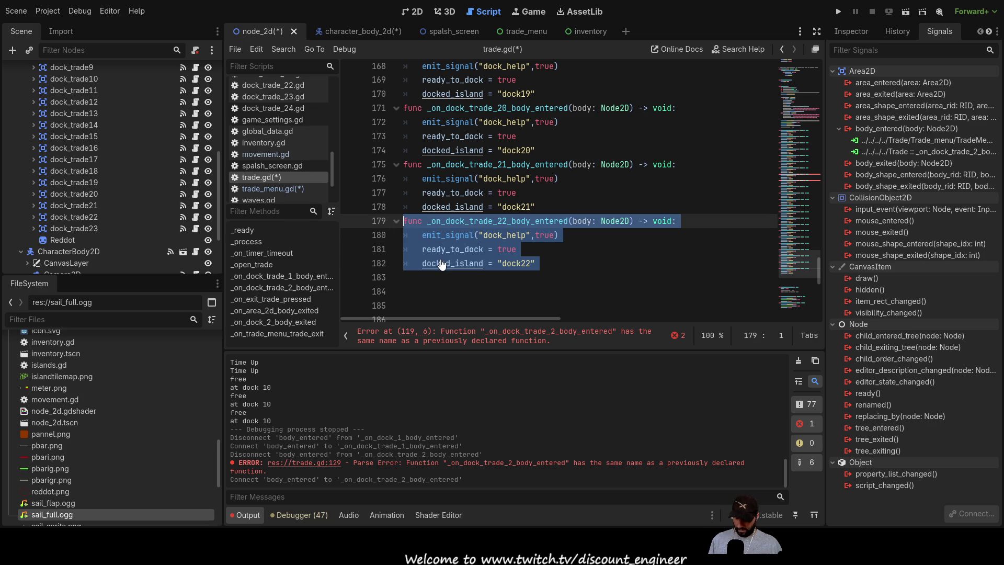
key(ctrl+c)
click(516, 278)
key(ctrl+v)
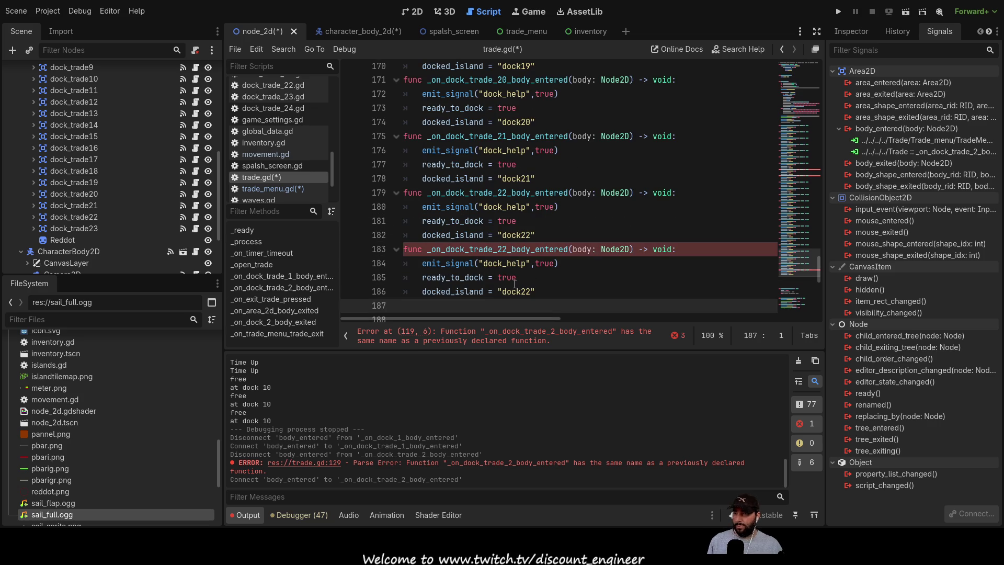
- Rename the copy to _on_dock_trade_23_body_entered and clear the old digit from dock22
click(507, 249)
key(BackSpace)
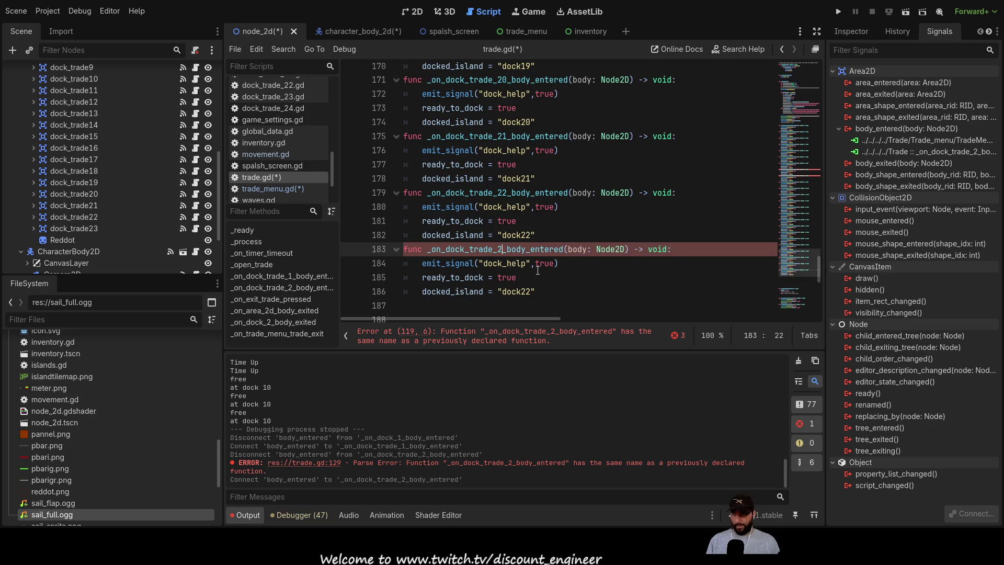
text(3)
key(Down)
key(Down)
key(Down)
key(Up)
key(Up)
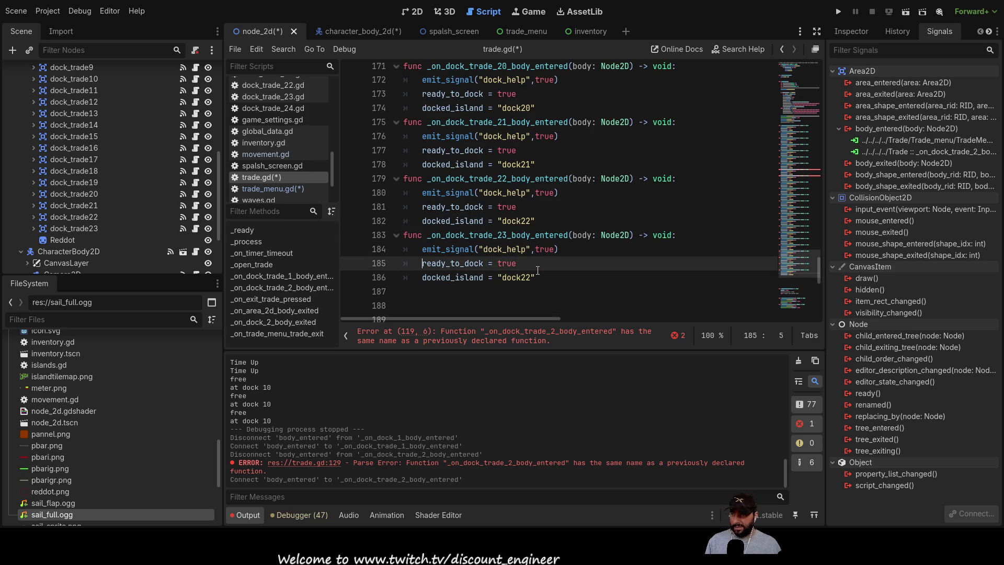
key(Down)
key(End)
key(Left)
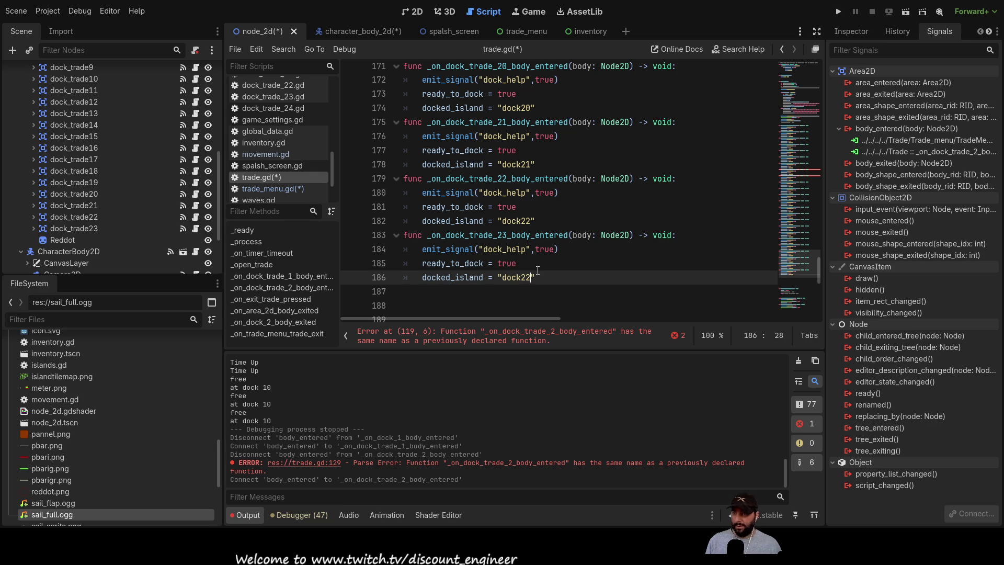
key(BackSpace)
- Finish the "dock23" value and run the game from its splash menu
text(3)
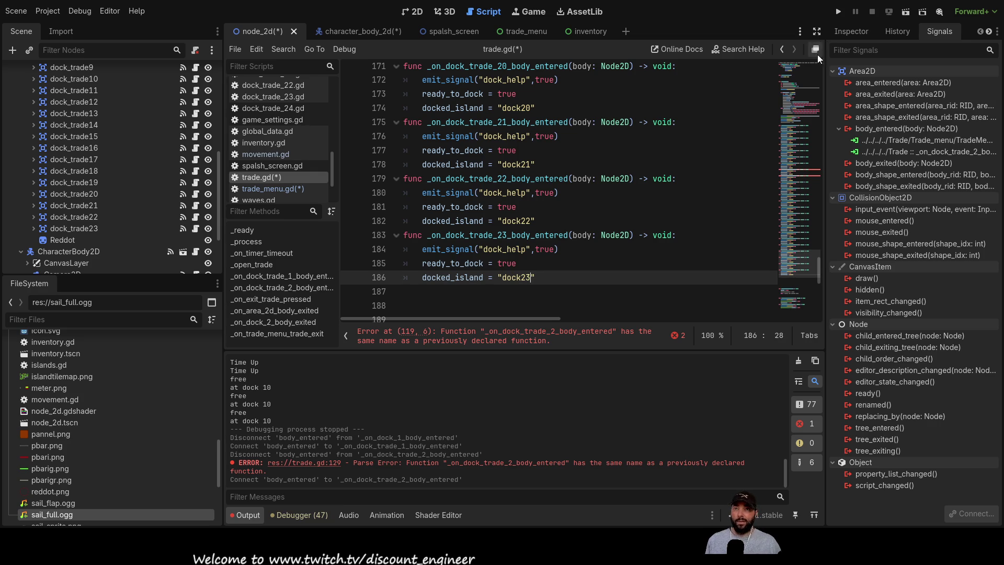
click(838, 12)
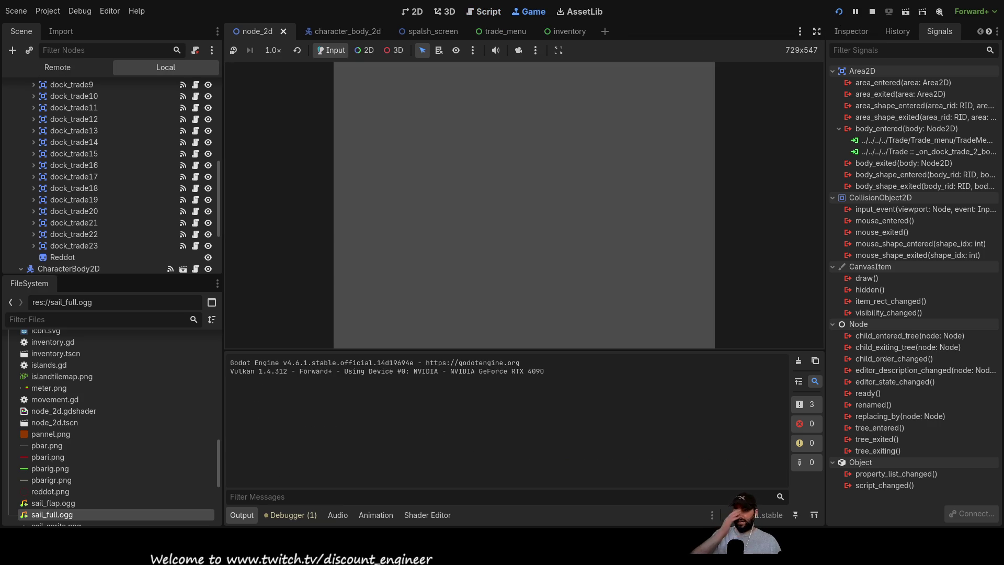
click(459, 86)
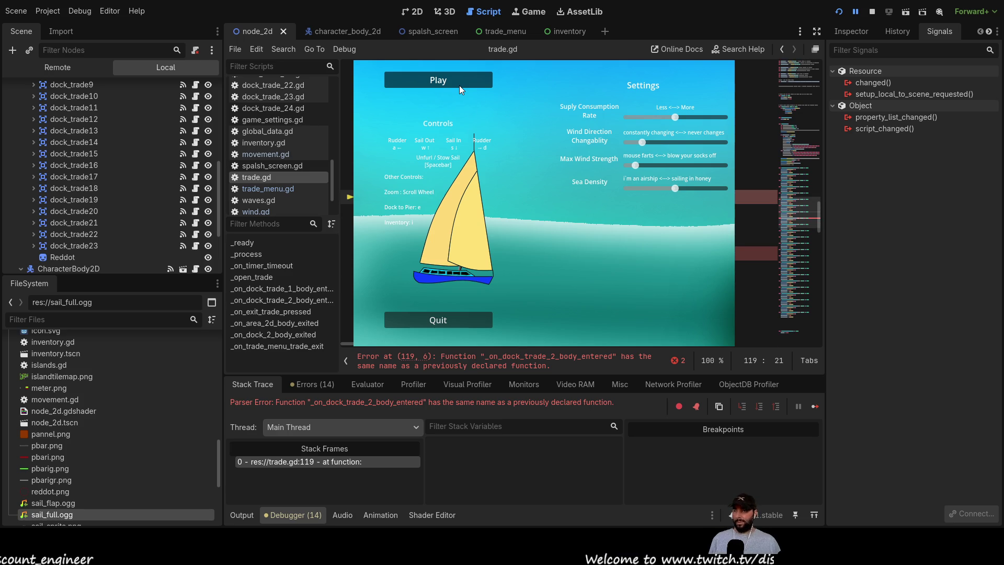
- Fix the duplicated handler names near lines 119 and 123, then stop the game
key(ctrl+v)
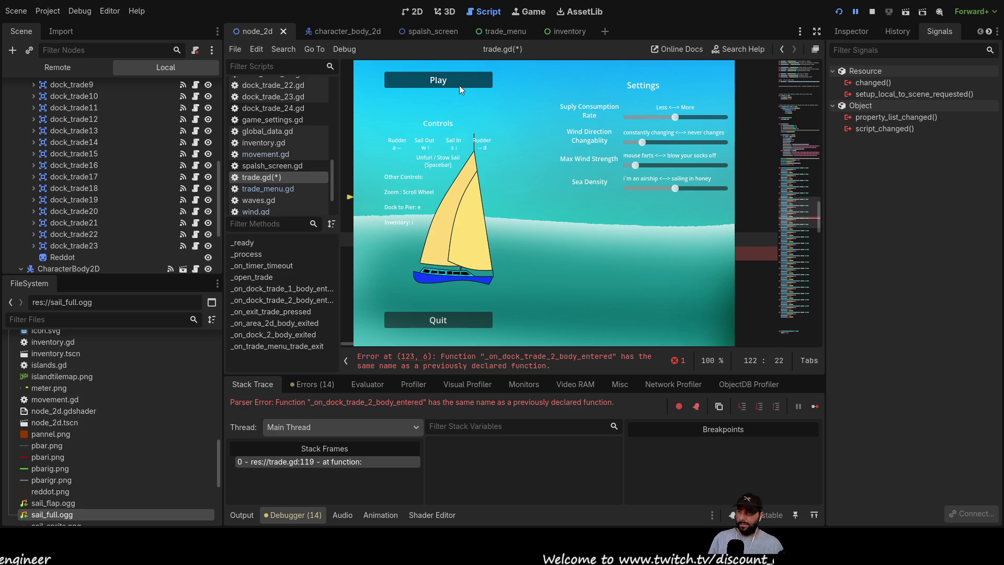
key(Down)
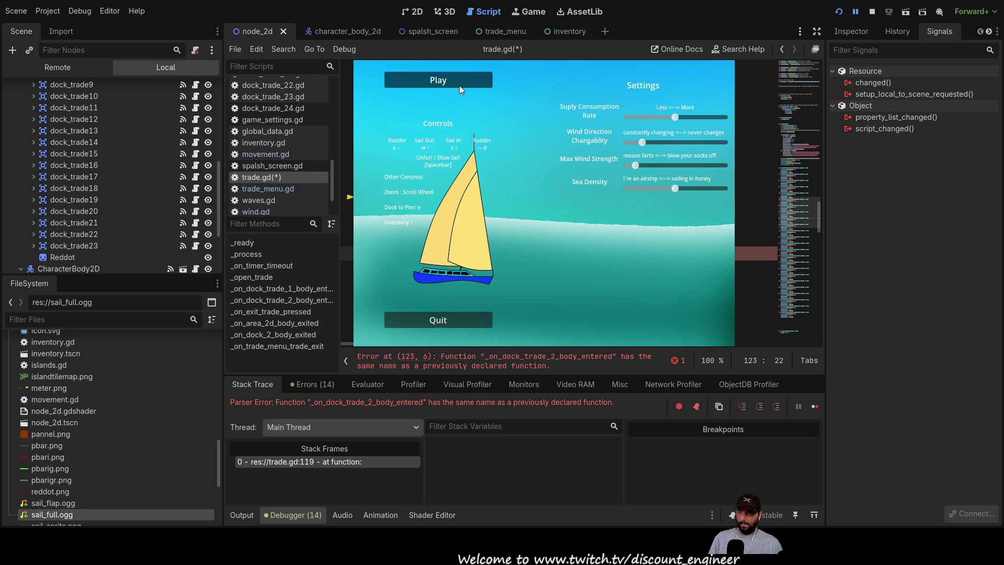
scroll(460, 86, down, 2)
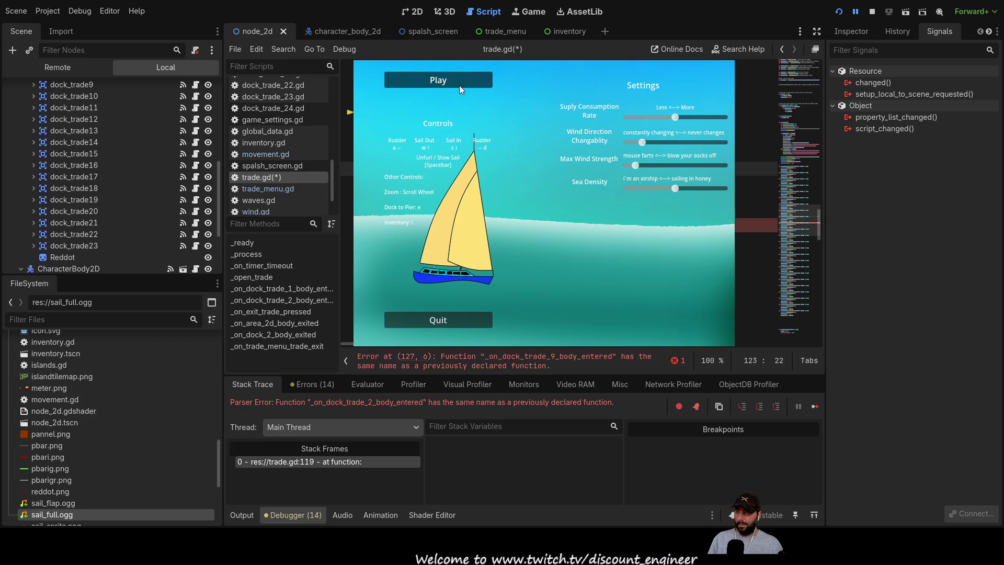
click(350, 173)
key(ctrl+v)
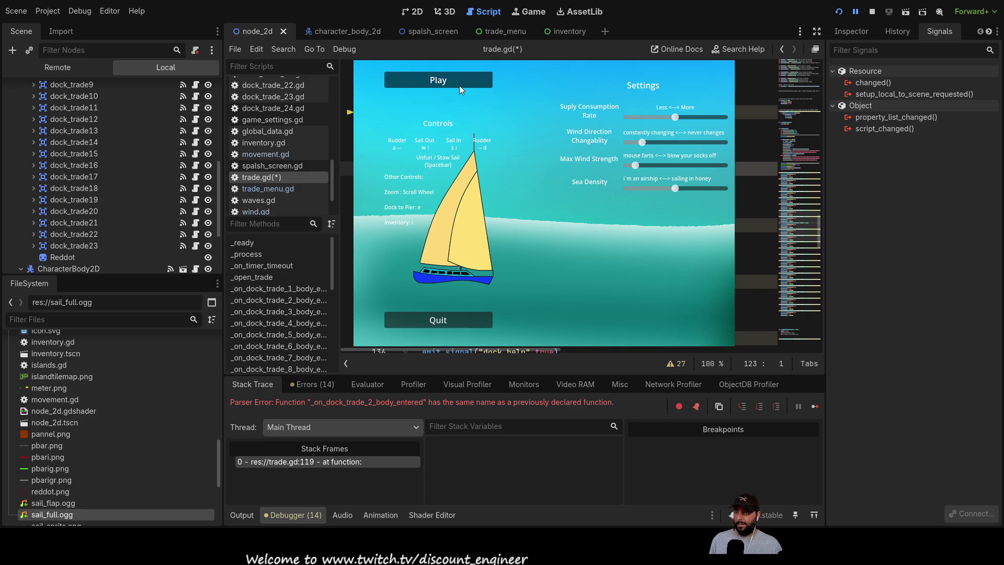
click(870, 13)
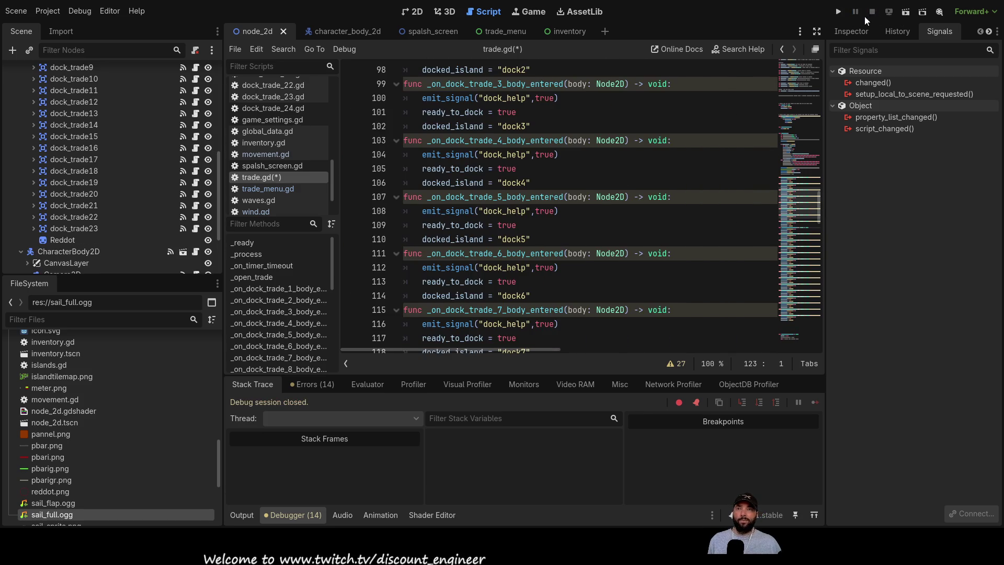
- Run the game again and sail the ship with W, A and S
click(837, 13)
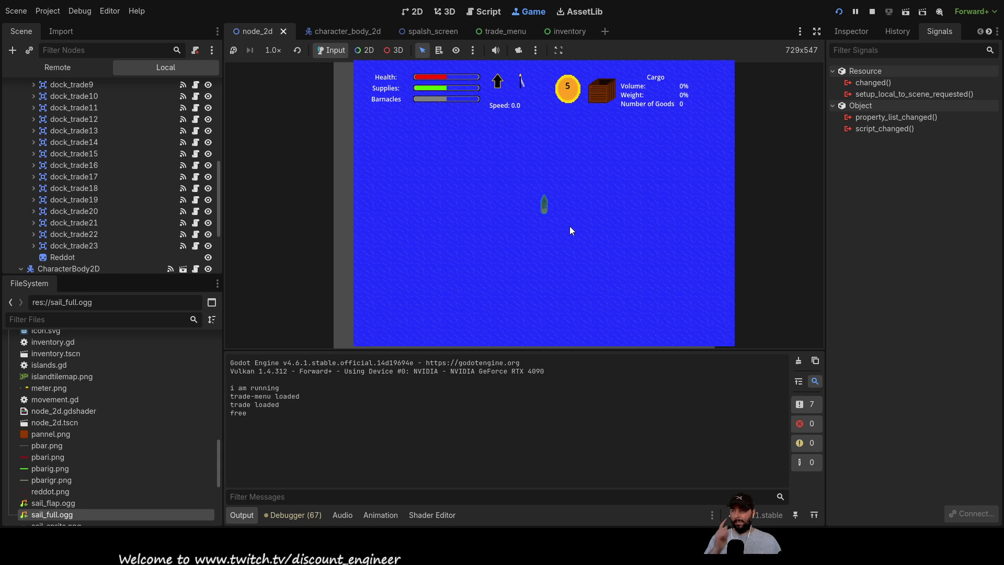
scroll(570, 220, up, 5)
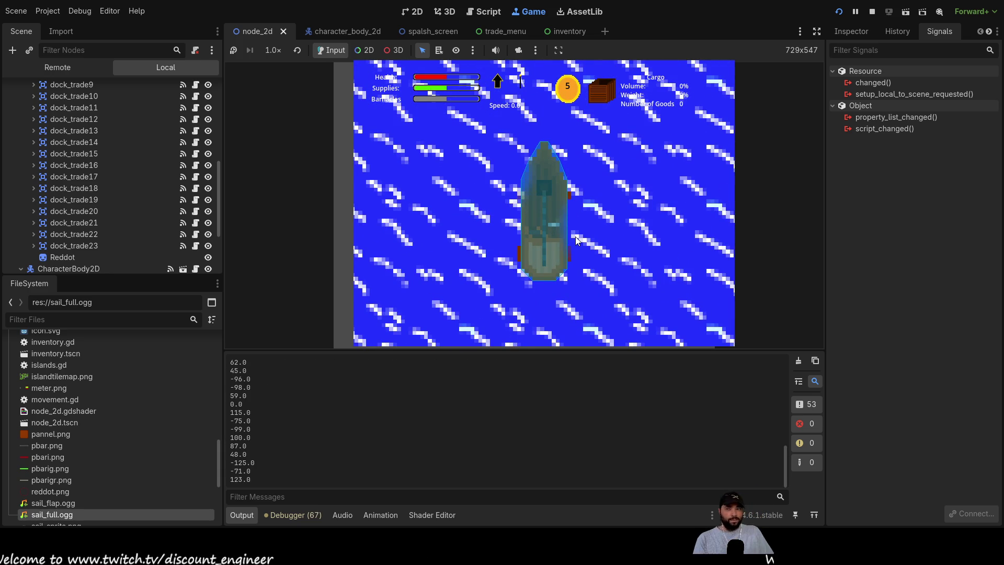
key(w)
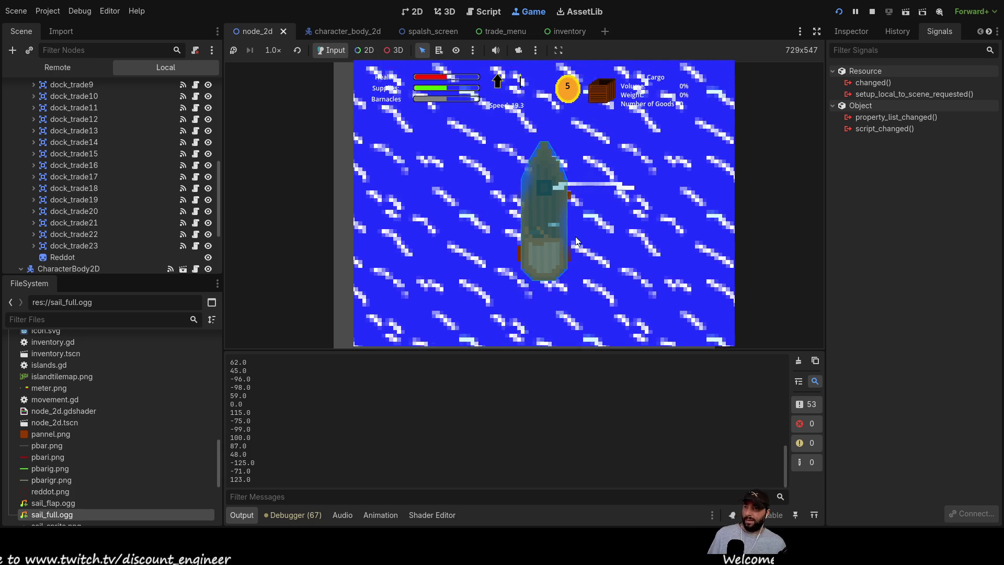
key(a)
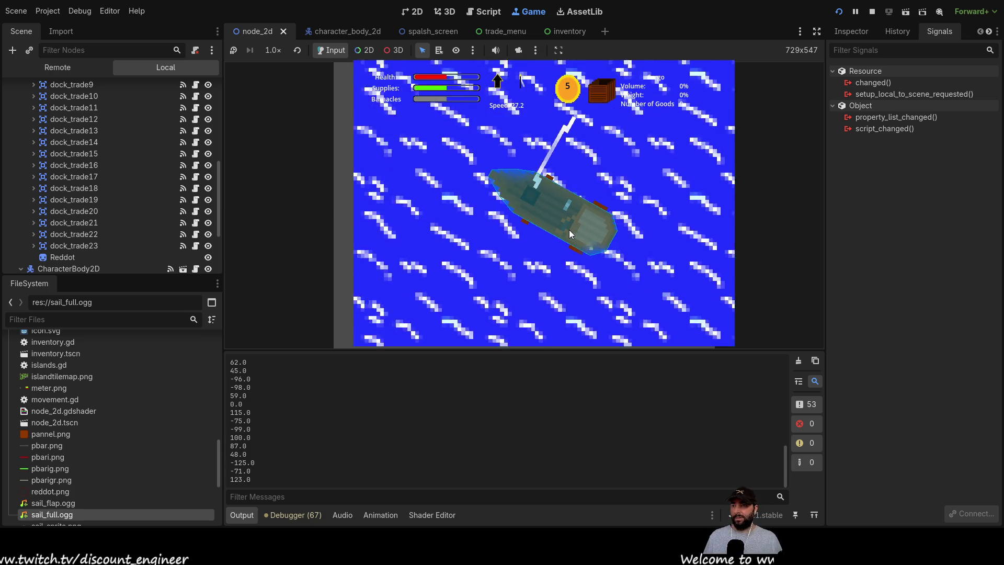
key(s)
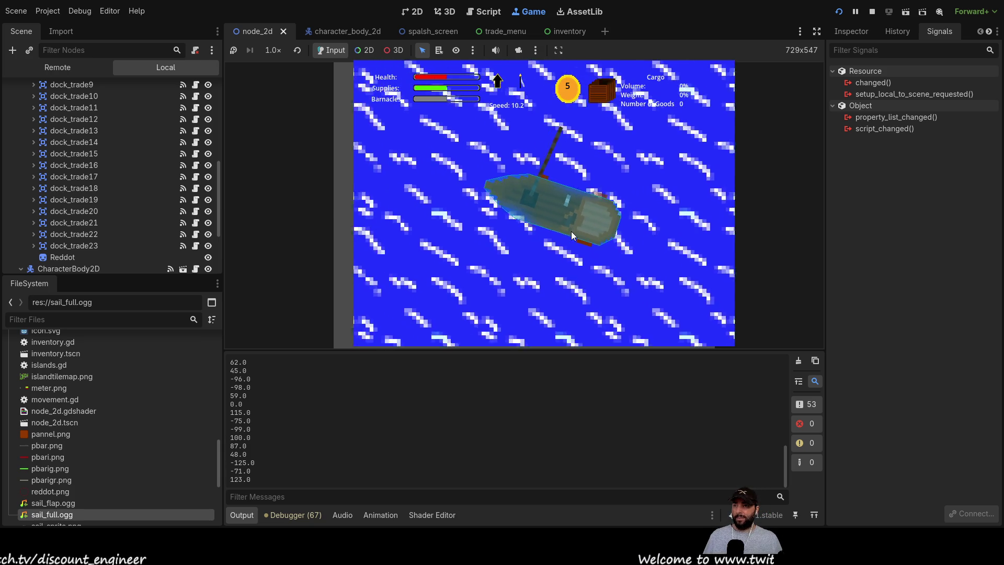
key(a)
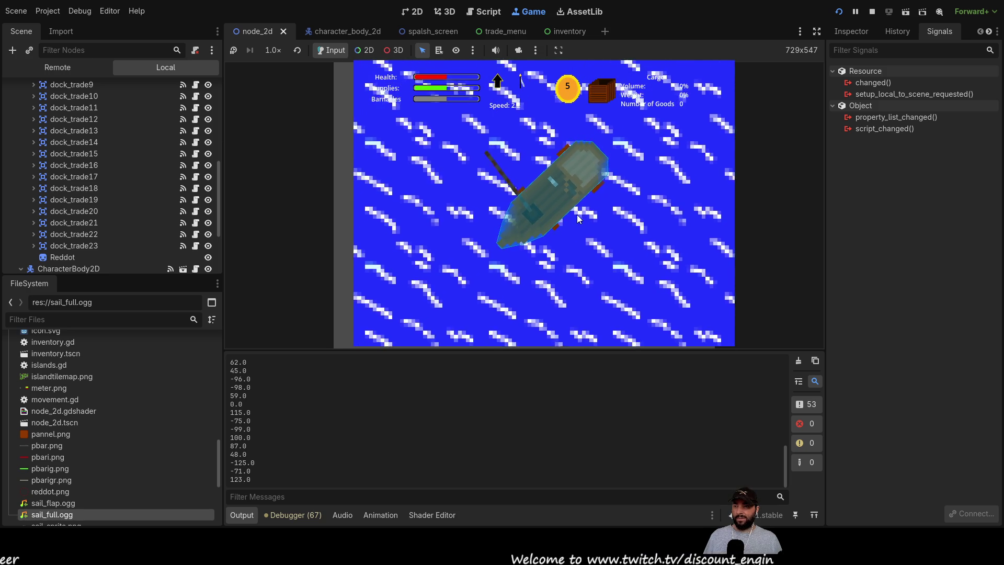
- Make cloud_layer_1 visible again in the Scene dock
scroll(588, 235, down, 3)
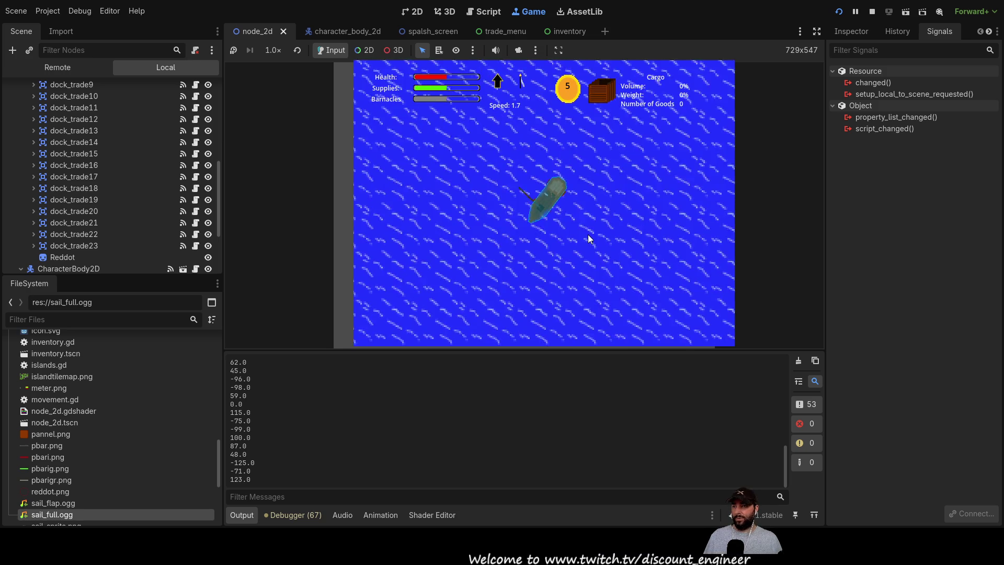
scroll(586, 233, up, 2)
scroll(586, 234, up, 1)
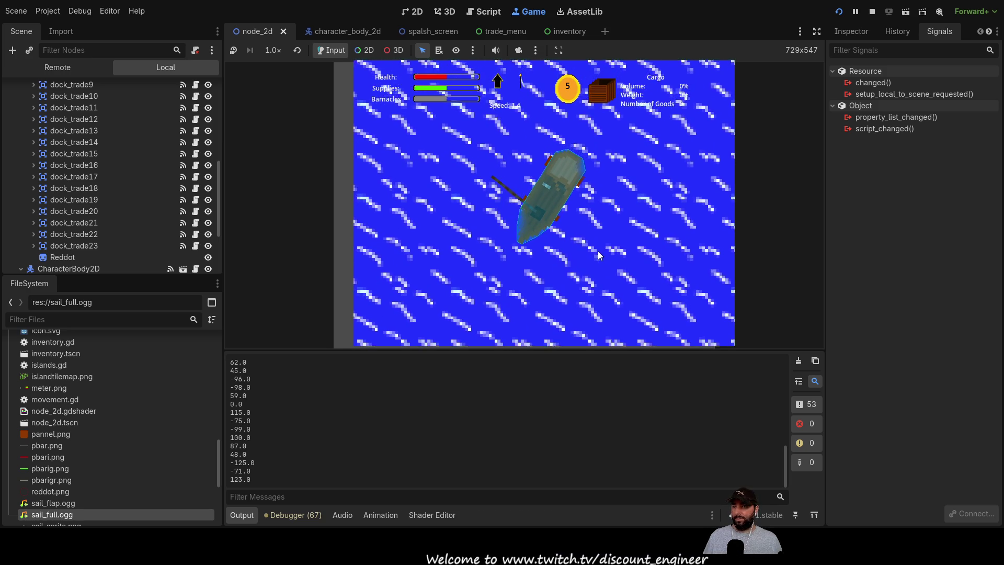
scroll(105, 167, up, 5)
scroll(104, 131, up, 3)
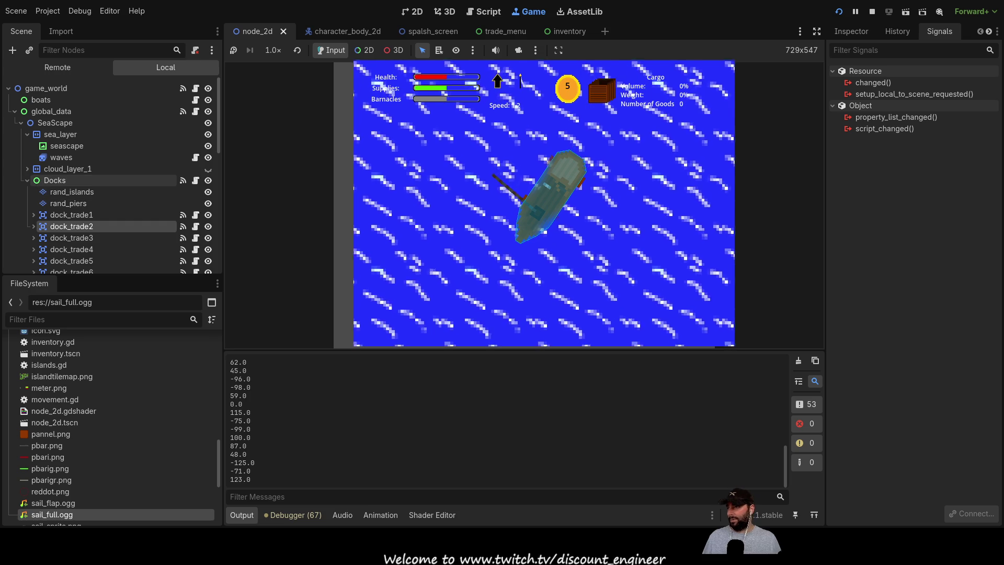
click(208, 169)
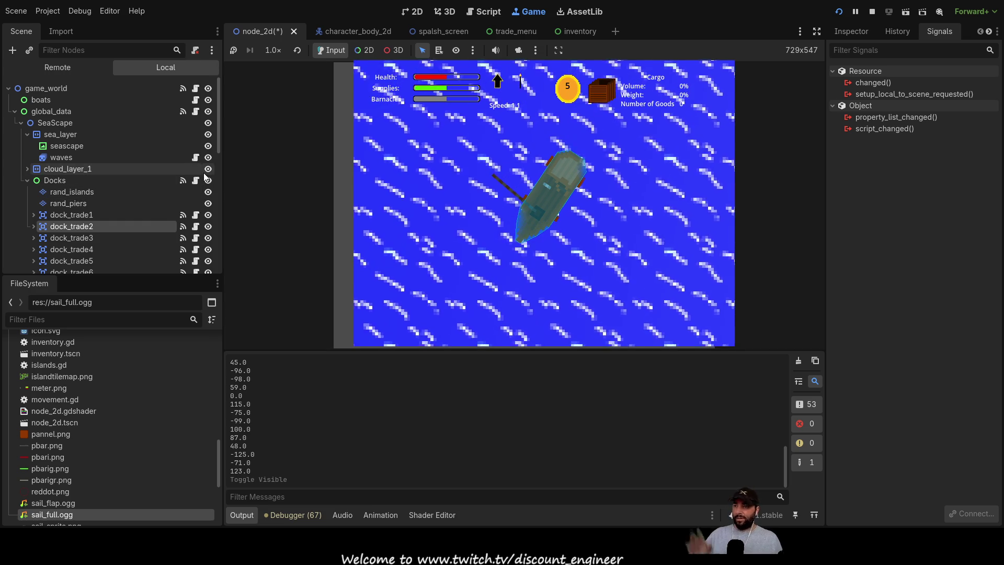
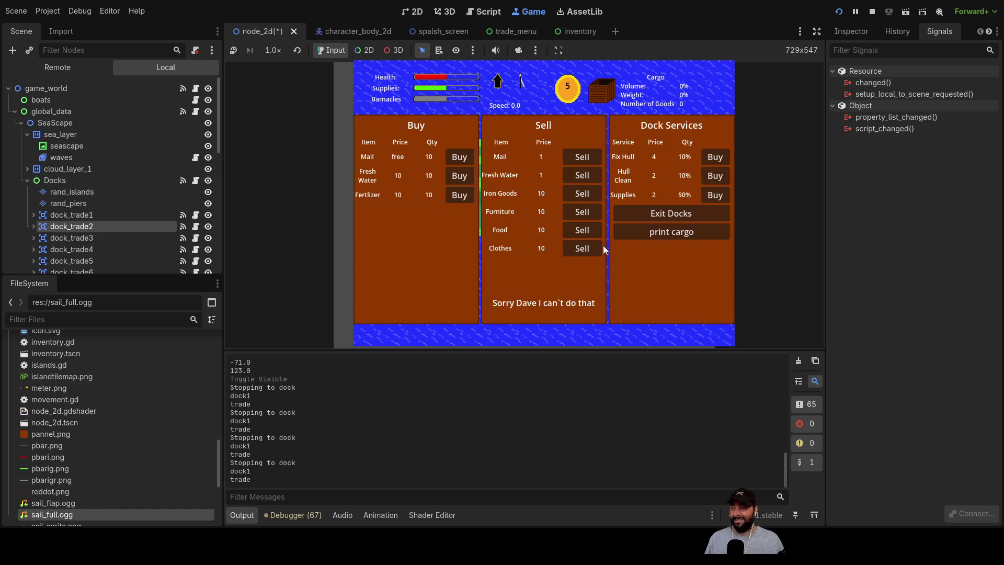
- Buy one more mail, leave the dock, and check the 20-good cargo hold
click(464, 157)
click(464, 158)
click(463, 158)
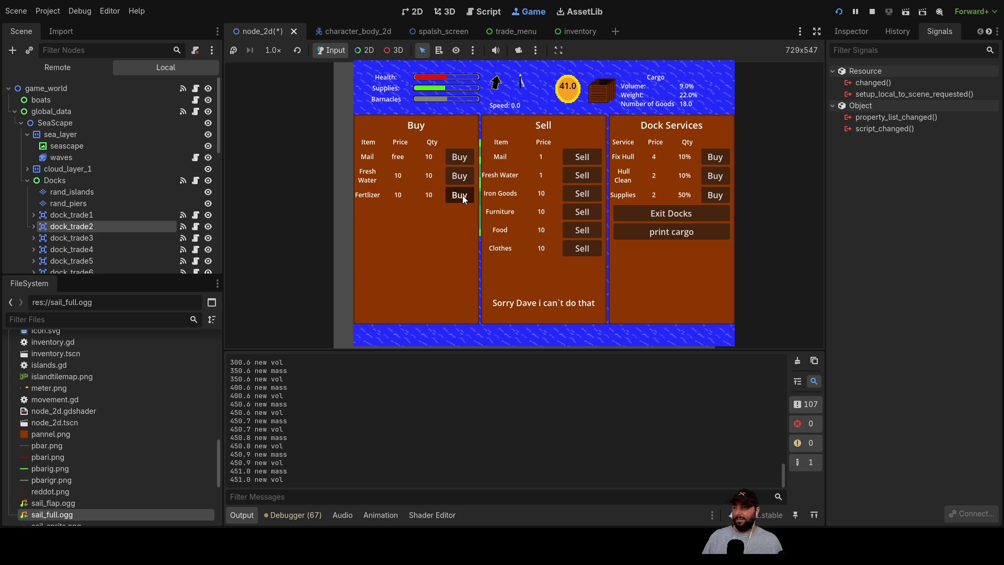
click(691, 217)
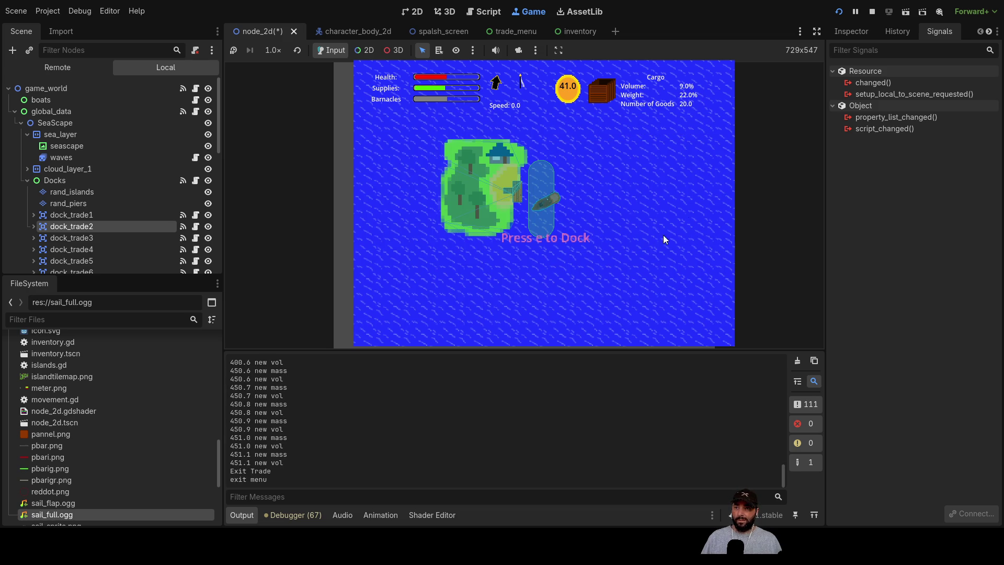
key(i)
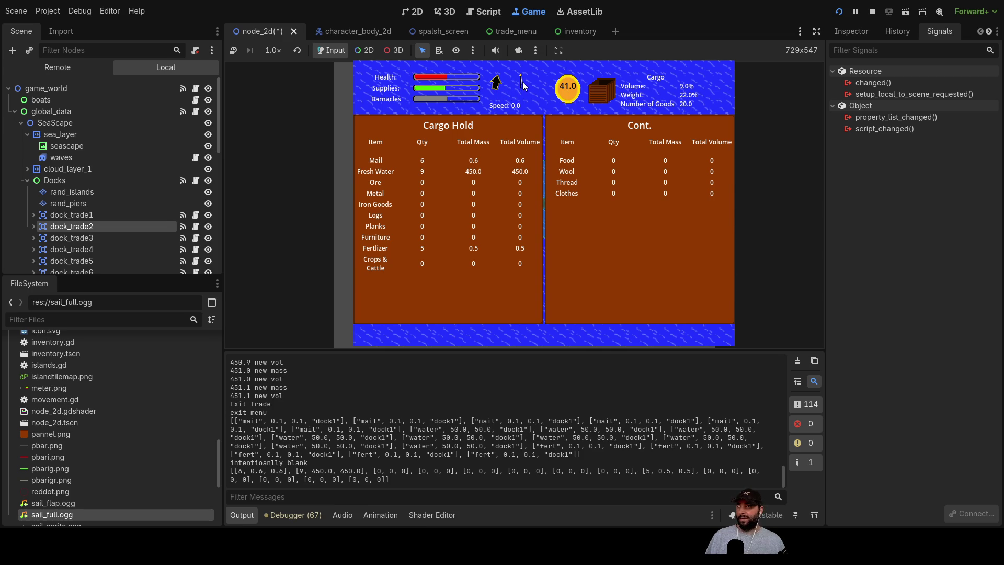
key(i)
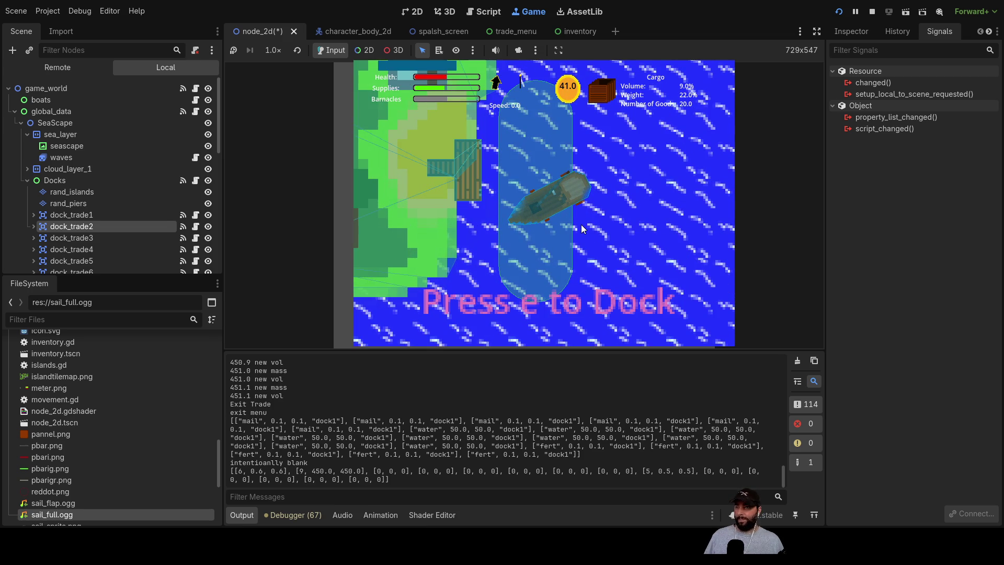
- Back the ship away from the island dock and drive it forward
key(w)
key(a)
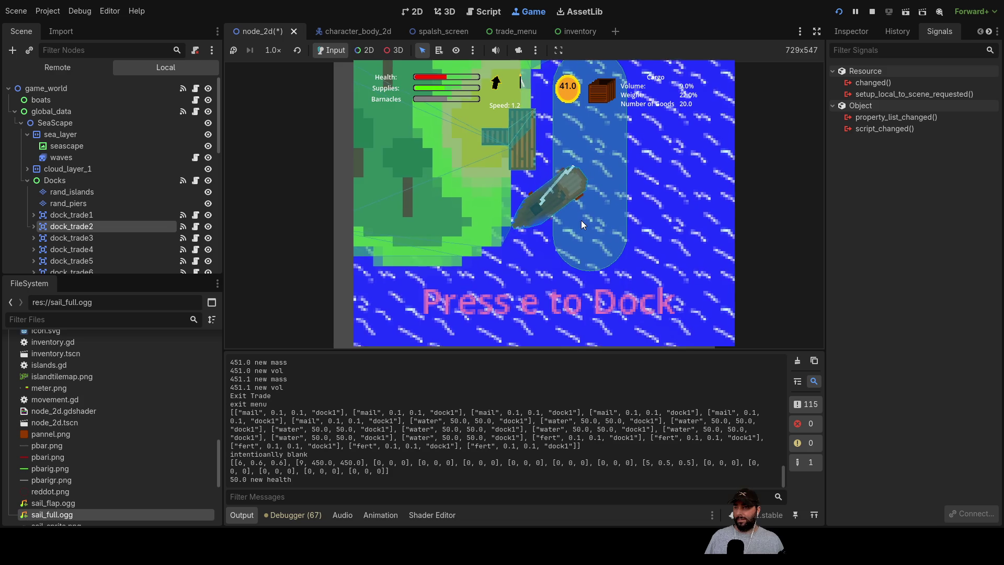
key(w)
key(s)
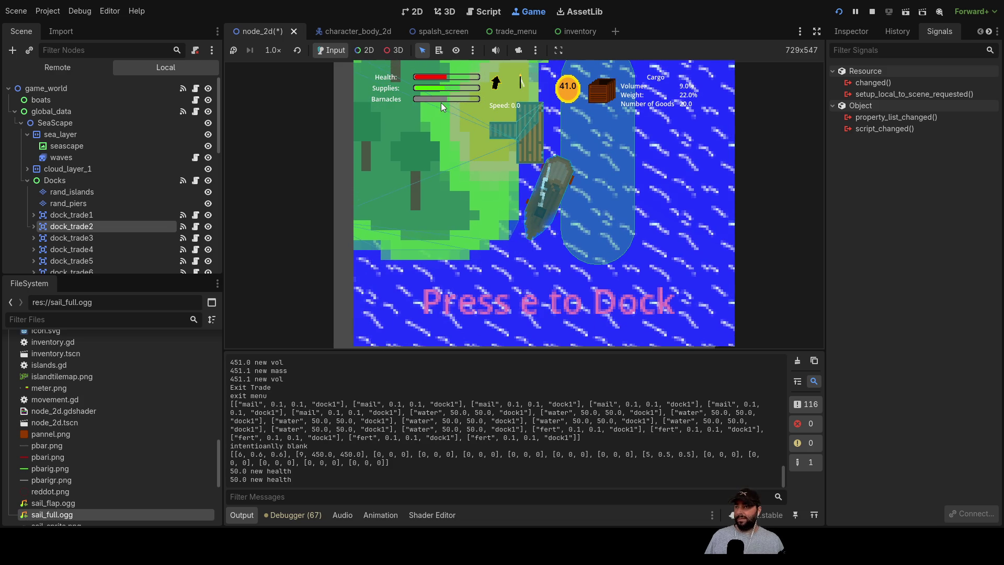
key(w)
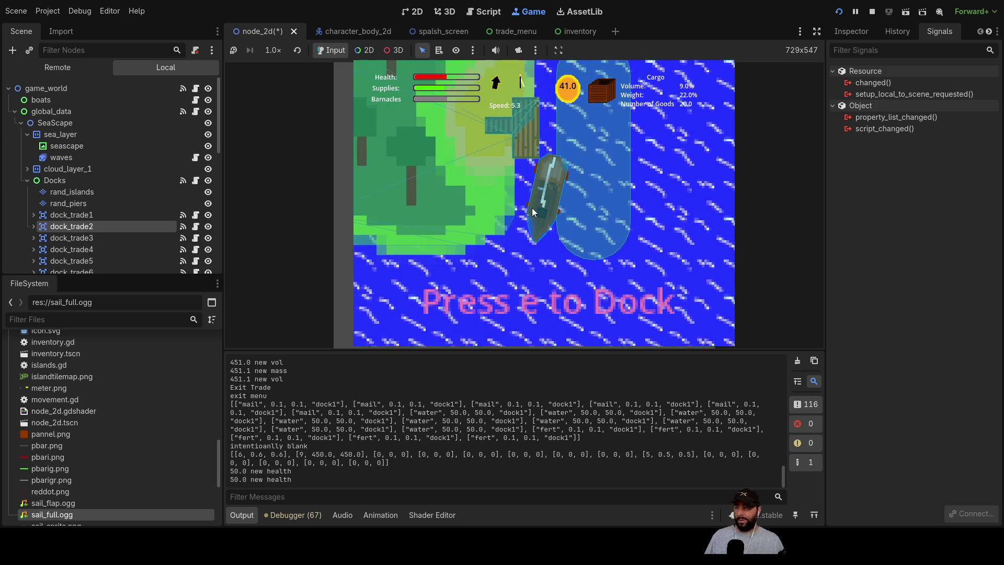
- Turn the ship's heading upward and sail it out into open water
key(a)
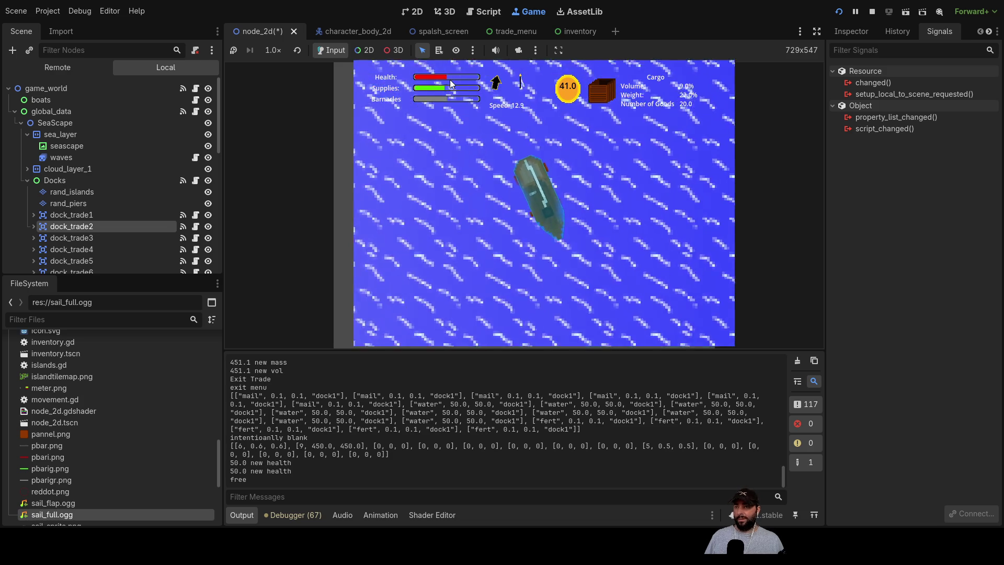
key(a)
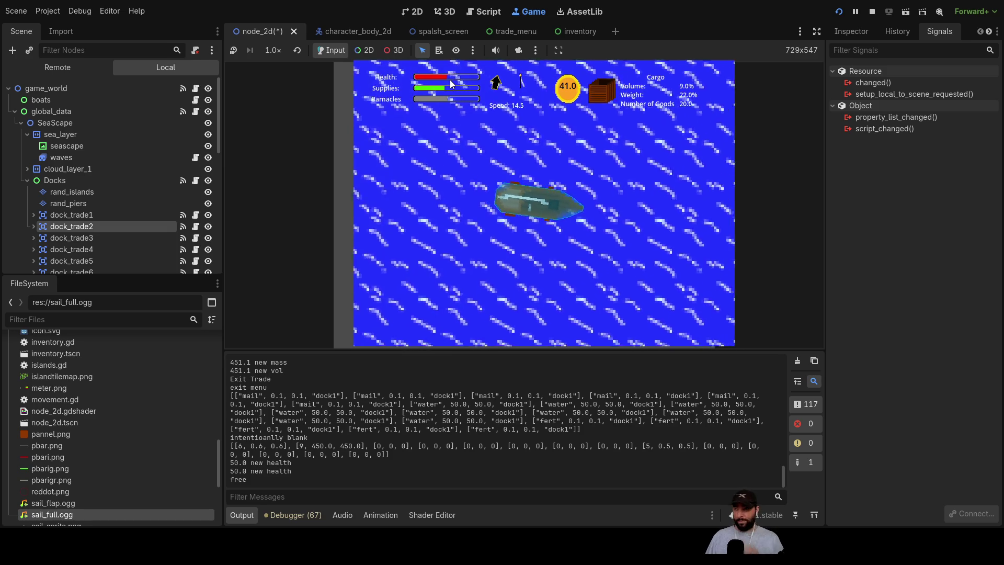
key(a)
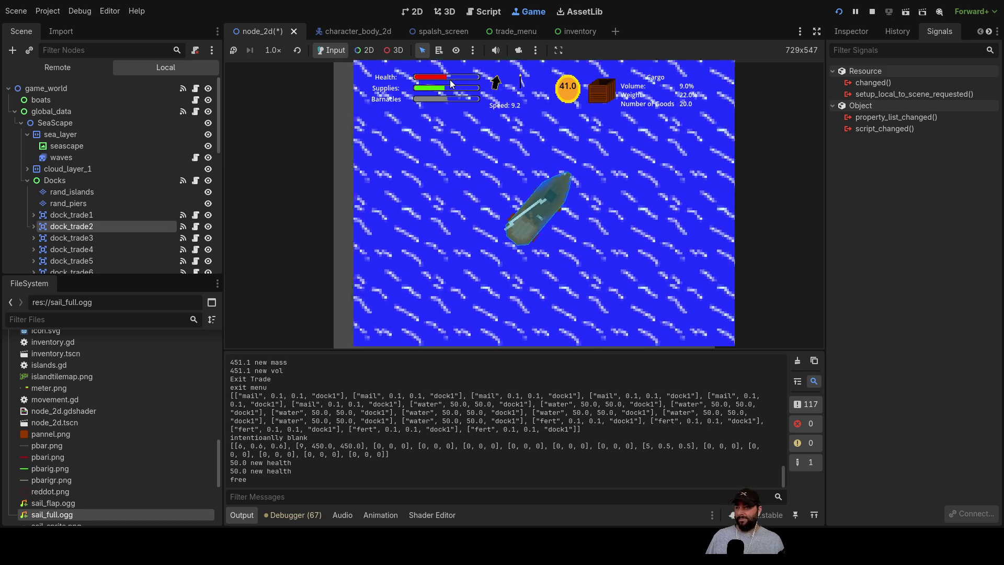
key(a)
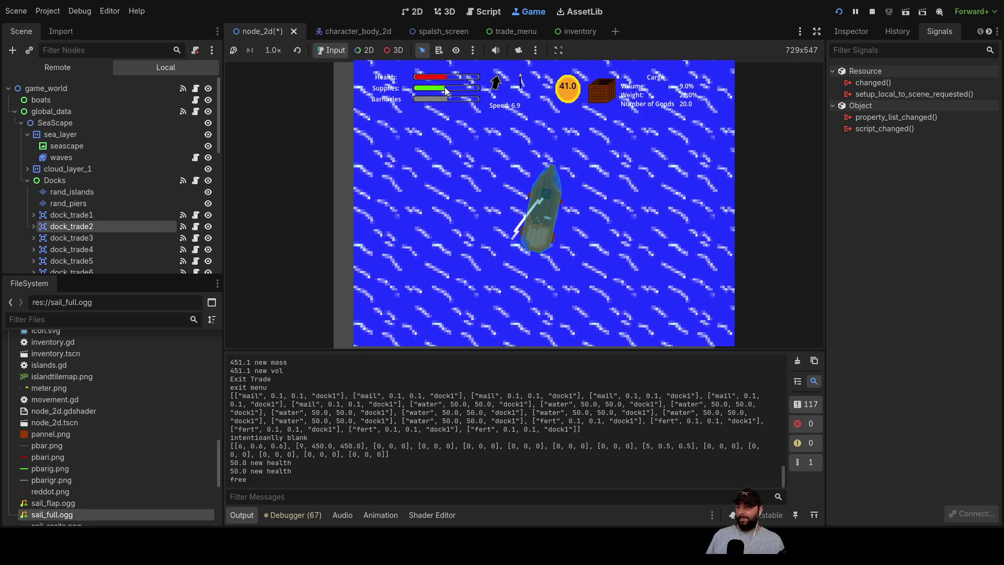
key(w)
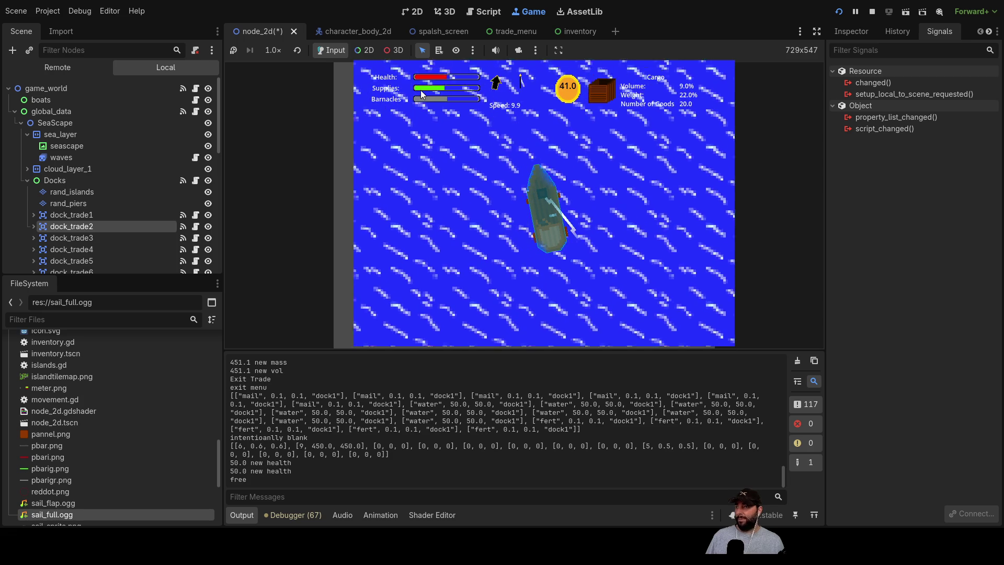
key(a)
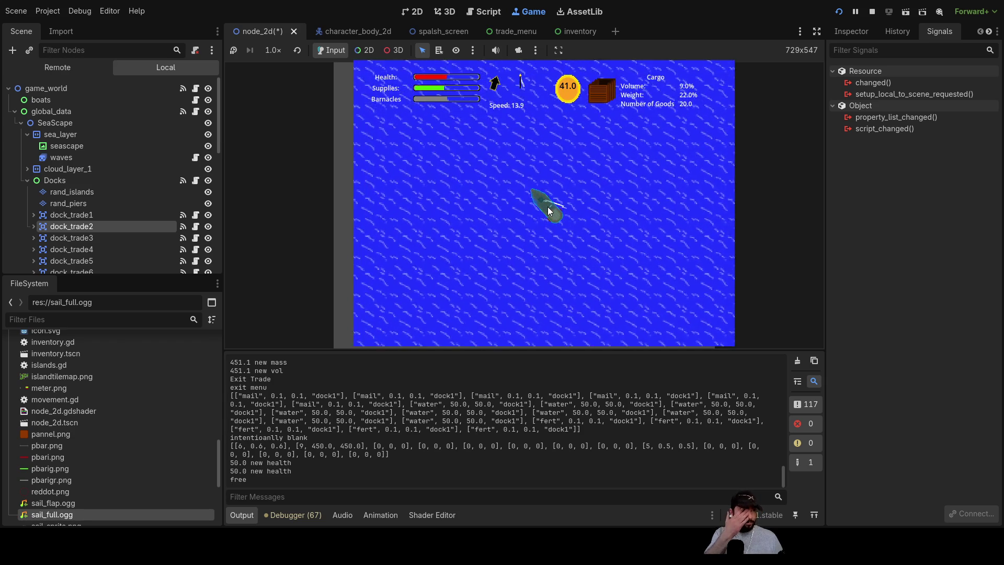
scroll(605, 246, down, 3)
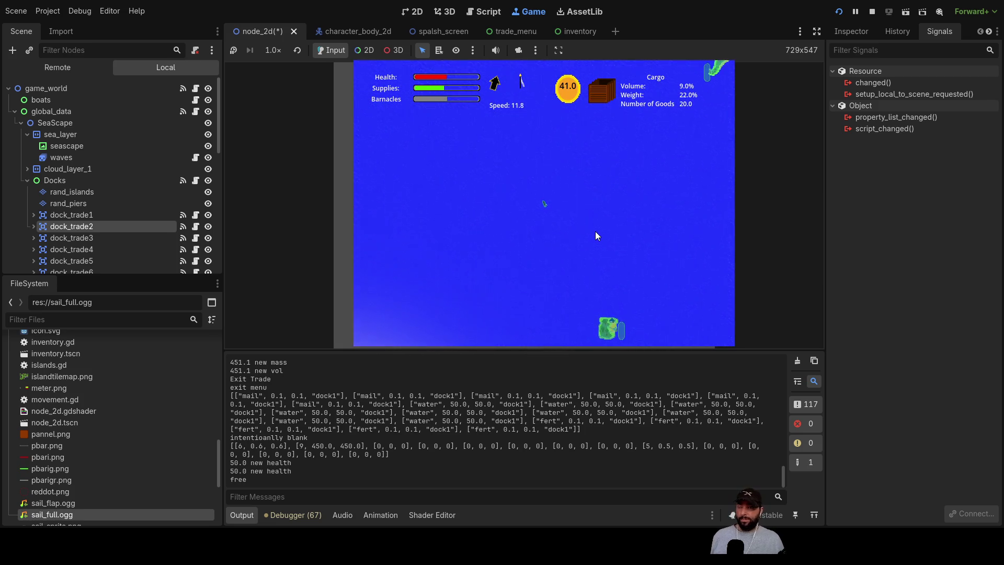
scroll(570, 212, up, 3)
scroll(565, 219, up, 3)
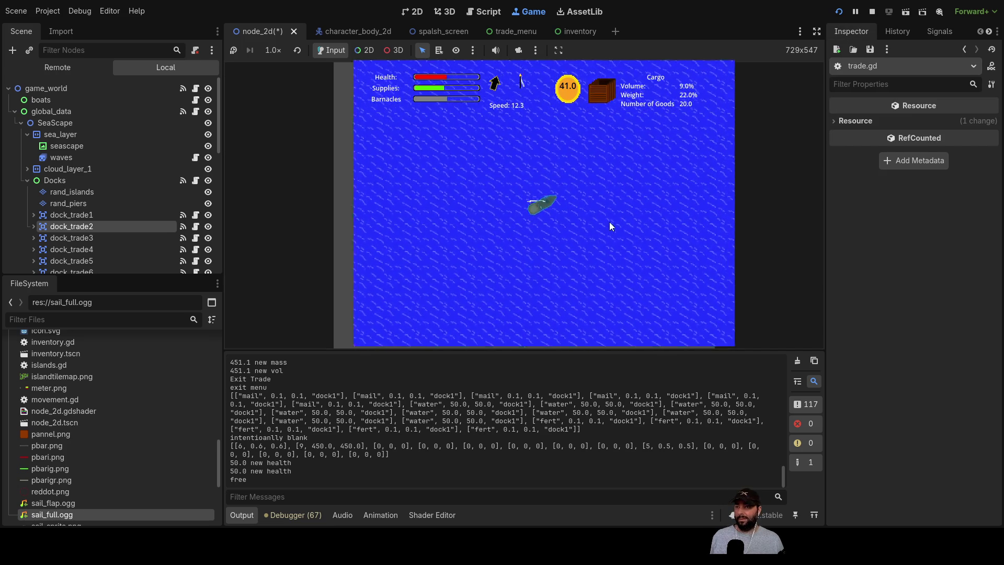
scroll(592, 224, up, 3)
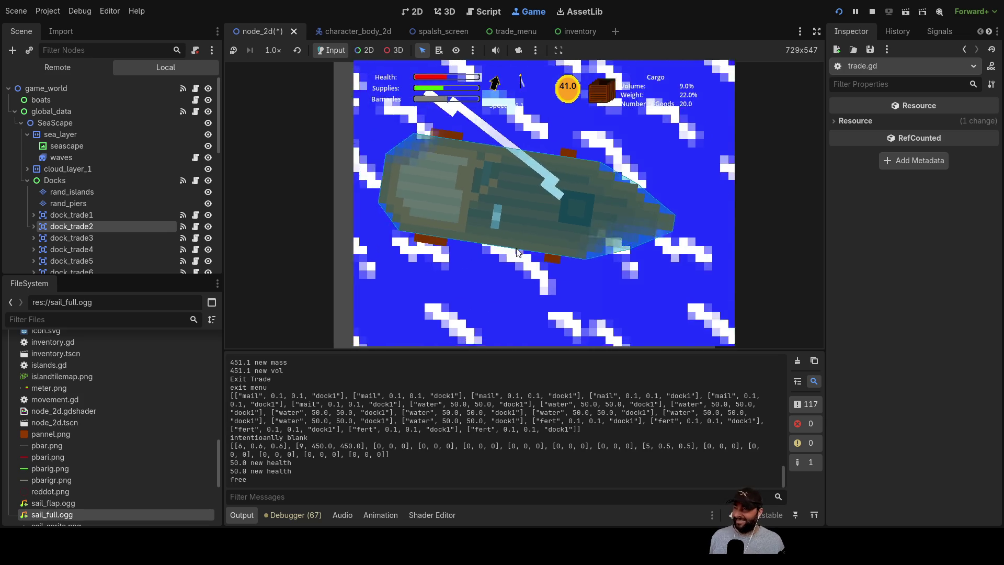
- Steer the ship around toward the island dock, heading east
key(a)
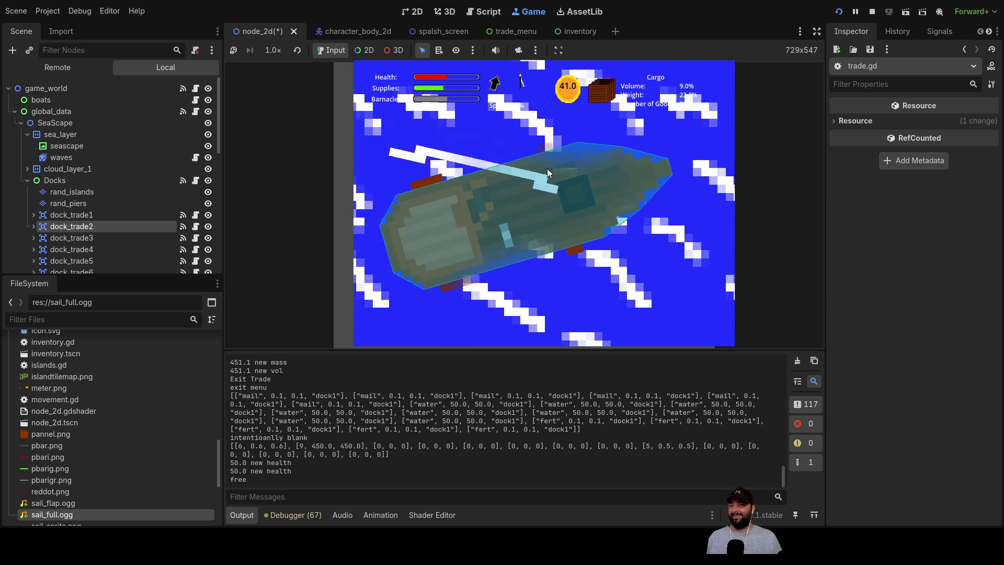
key(a)
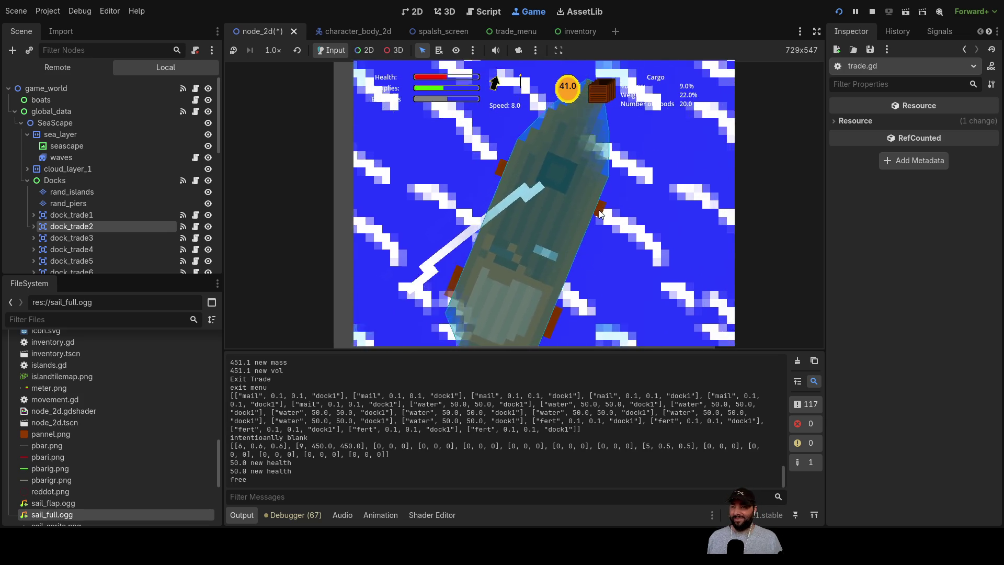
key(a)
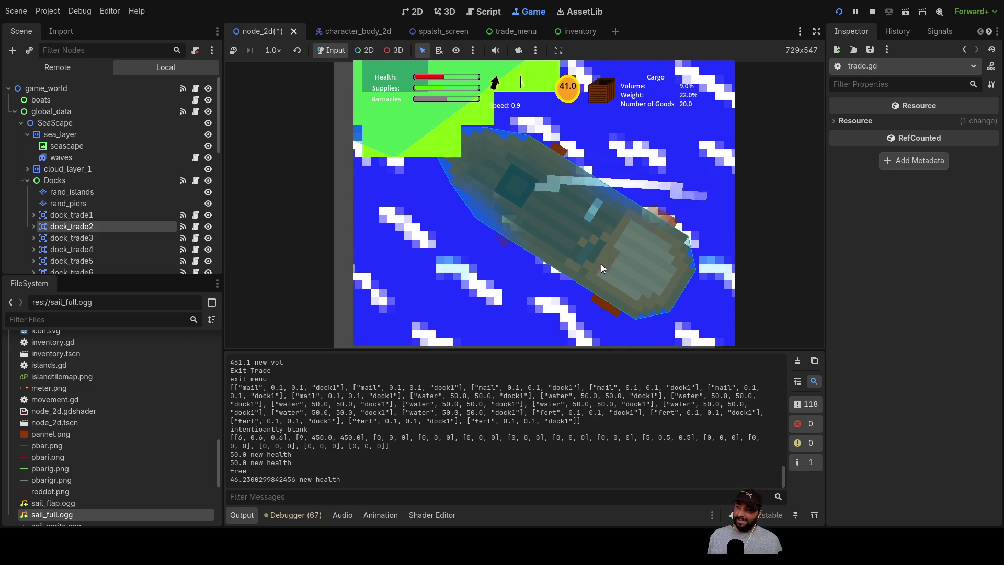
key(a)
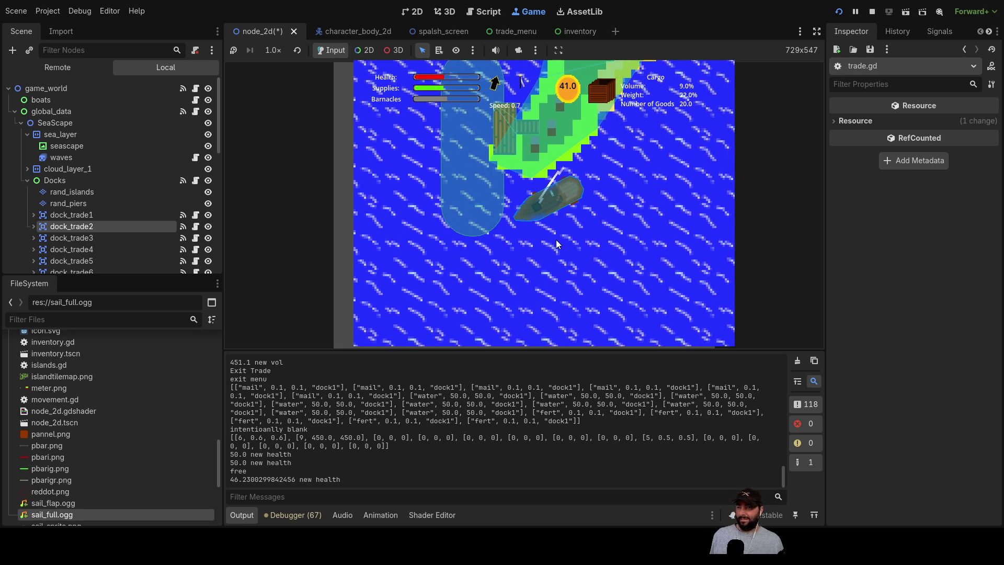
key(d)
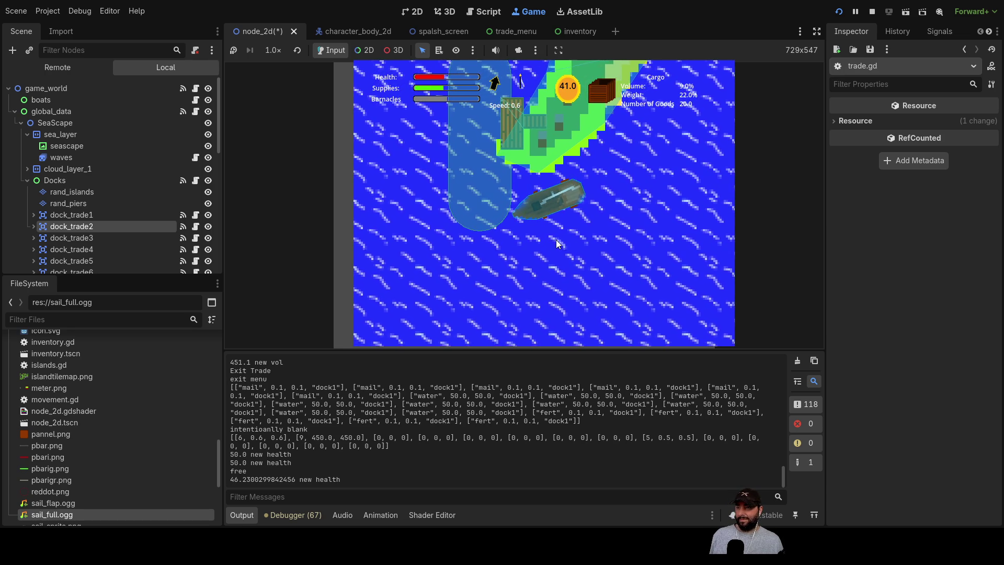
key(w)
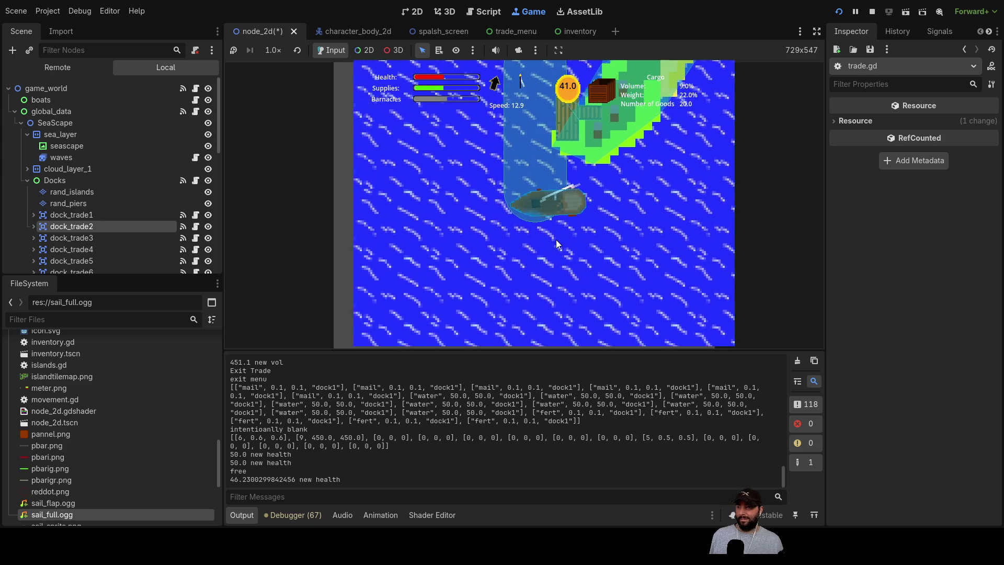
key(d)
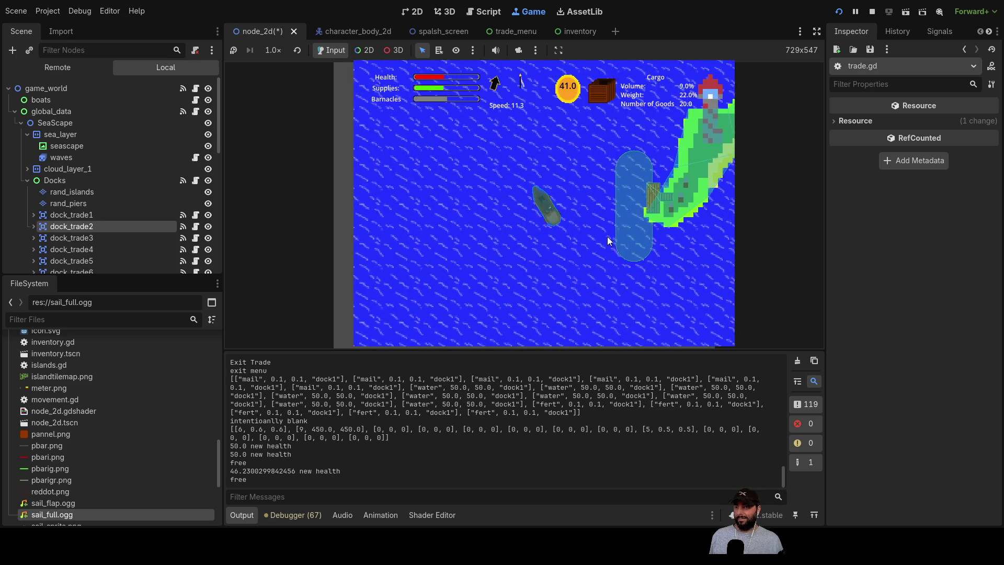
key(d)
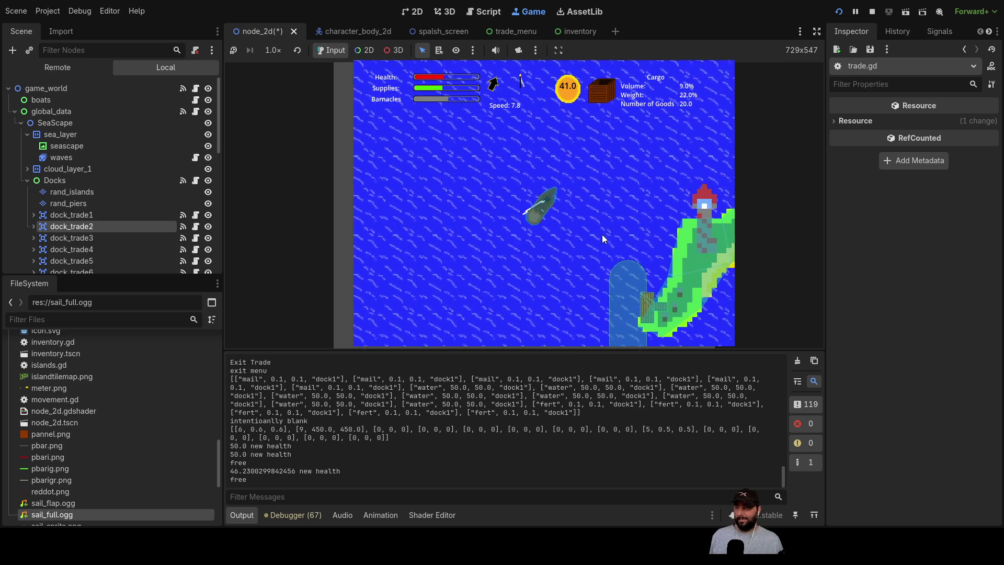
key(d)
key(d)
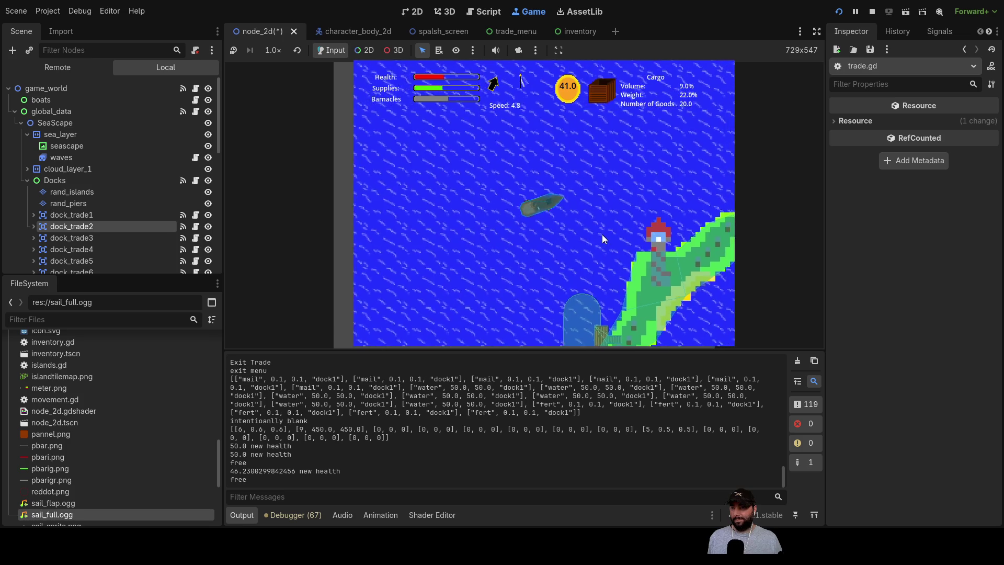
key(d)
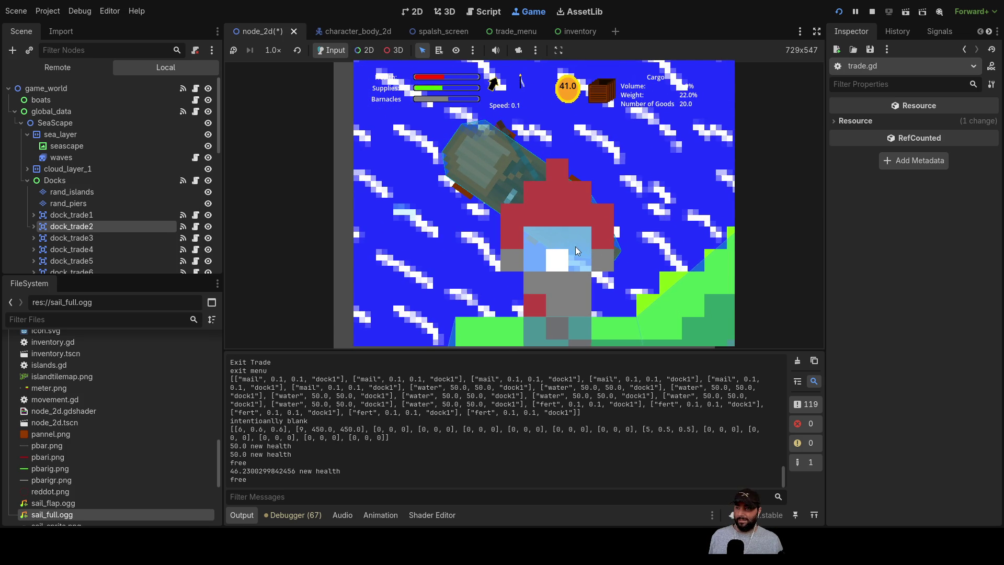
- Ease up to the dock, stop, and reverse the boat back out to sea
key(w)
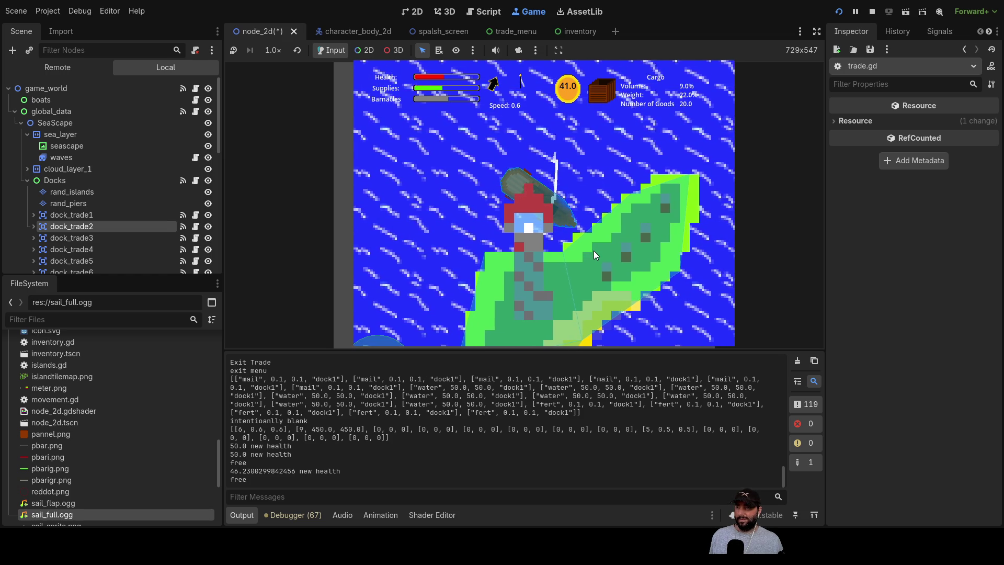
key(s)
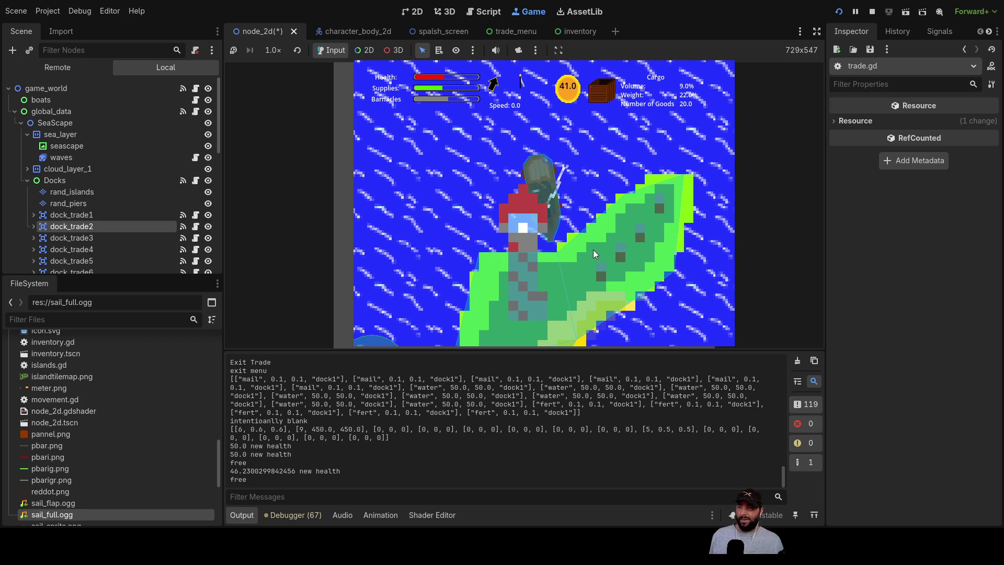
key(s)
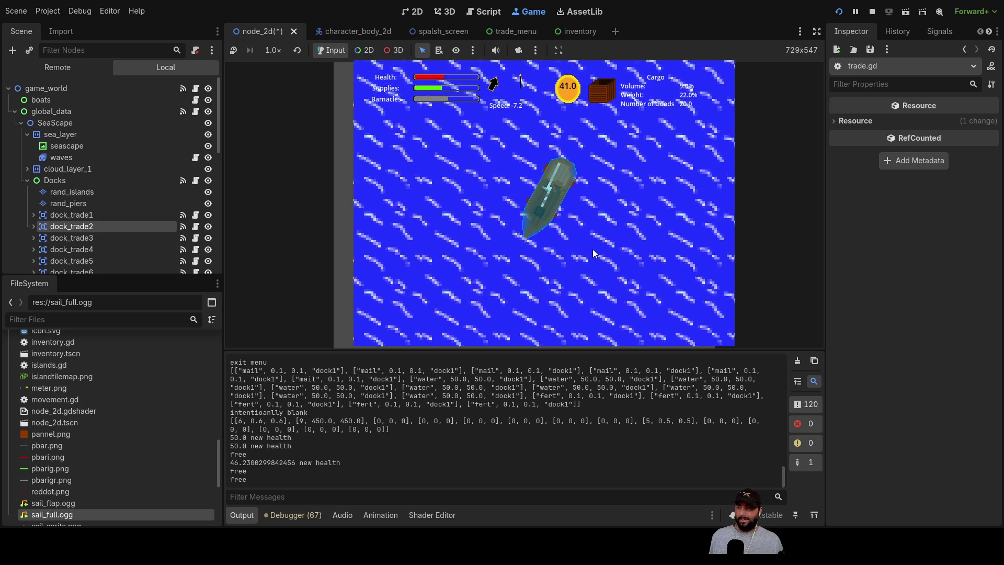
key(w)
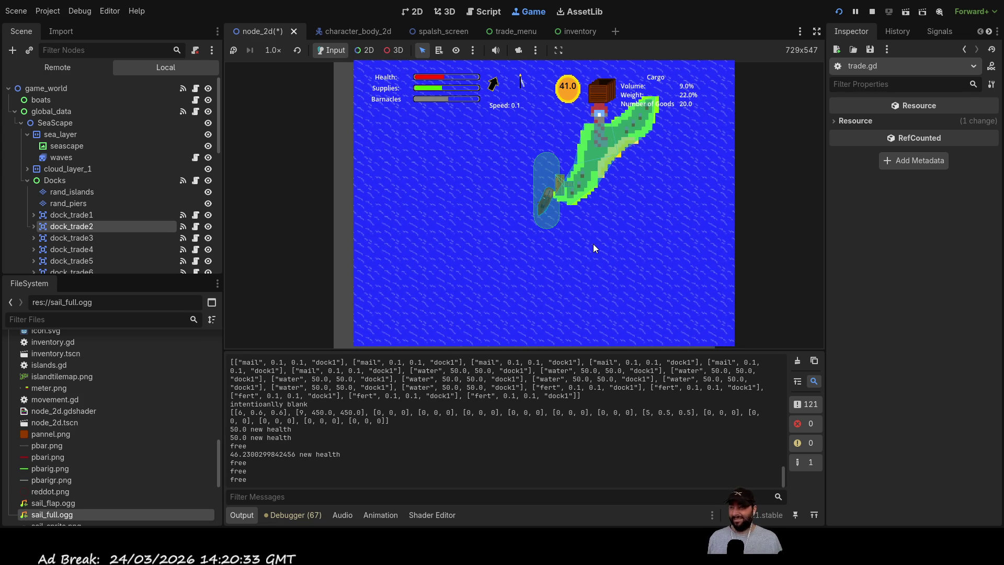
scroll(559, 243, up, 3)
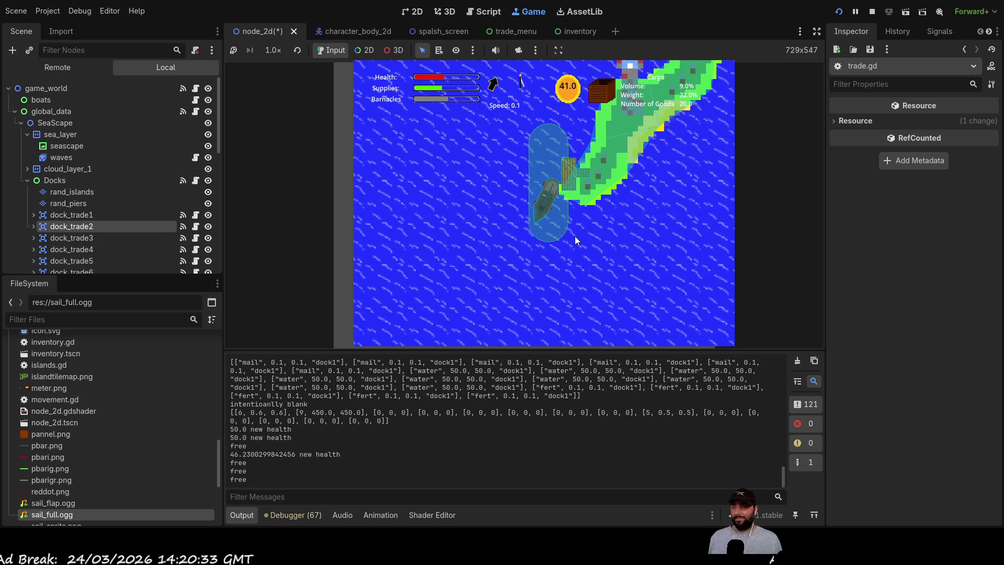
key(Down)
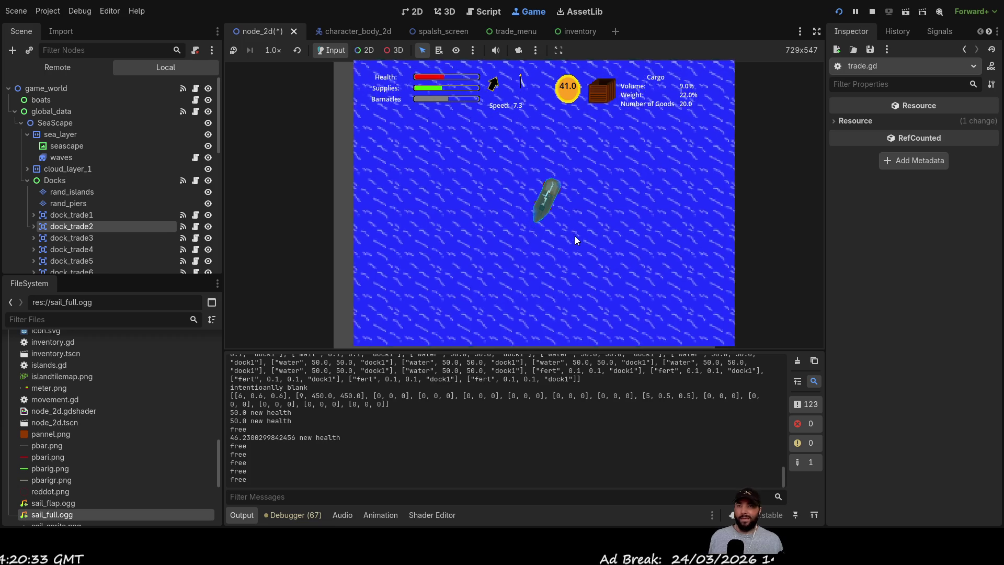
- Stop the running game and open movement.gd from the Scripts list
key(F8)
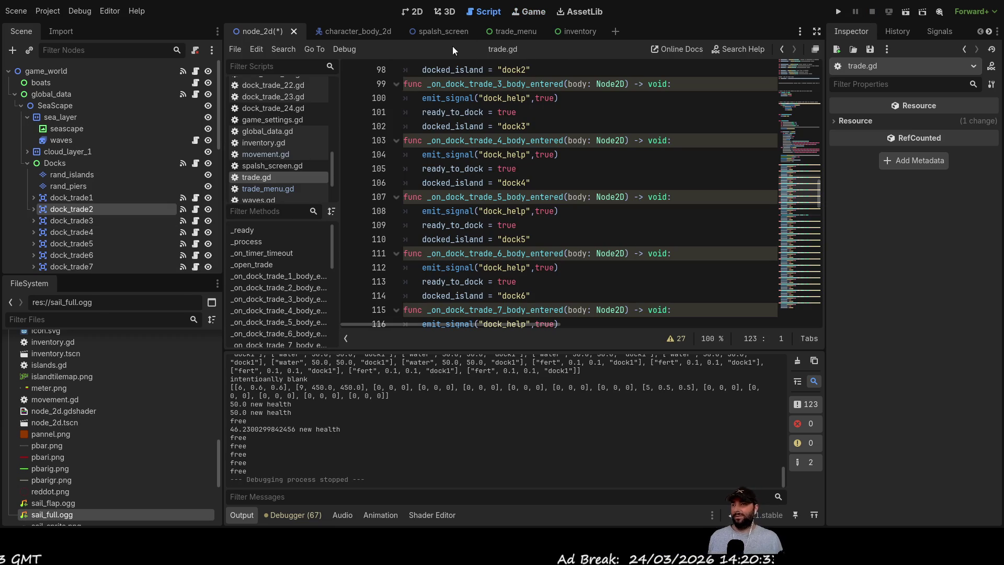
scroll(252, 170, up, 10)
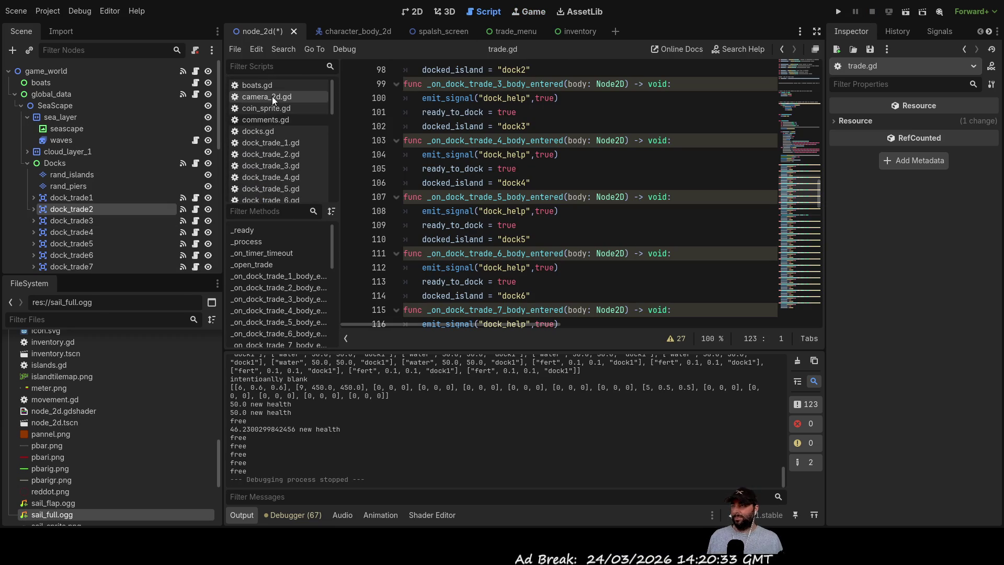
scroll(281, 131, down, 4)
scroll(281, 134, down, 6)
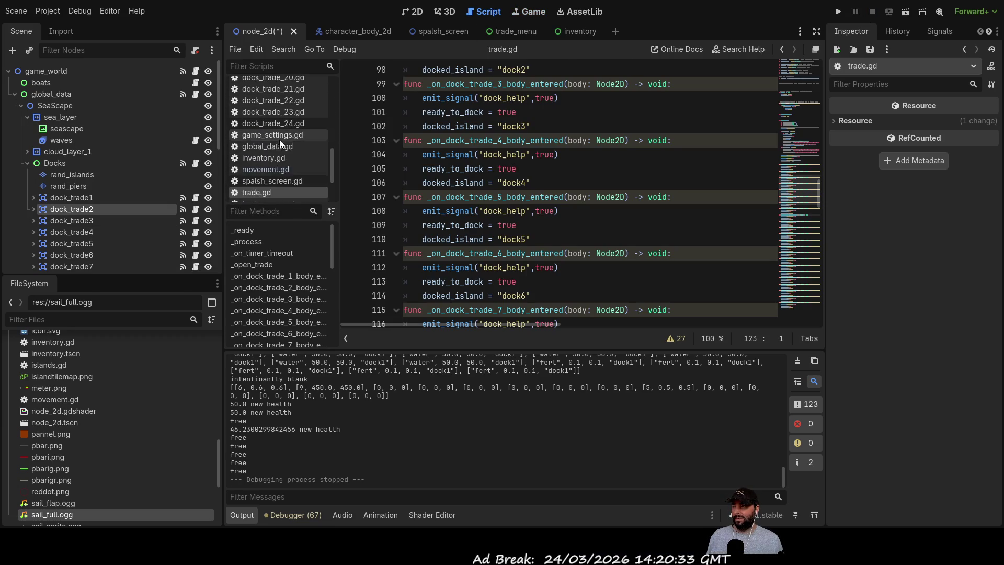
click(278, 125)
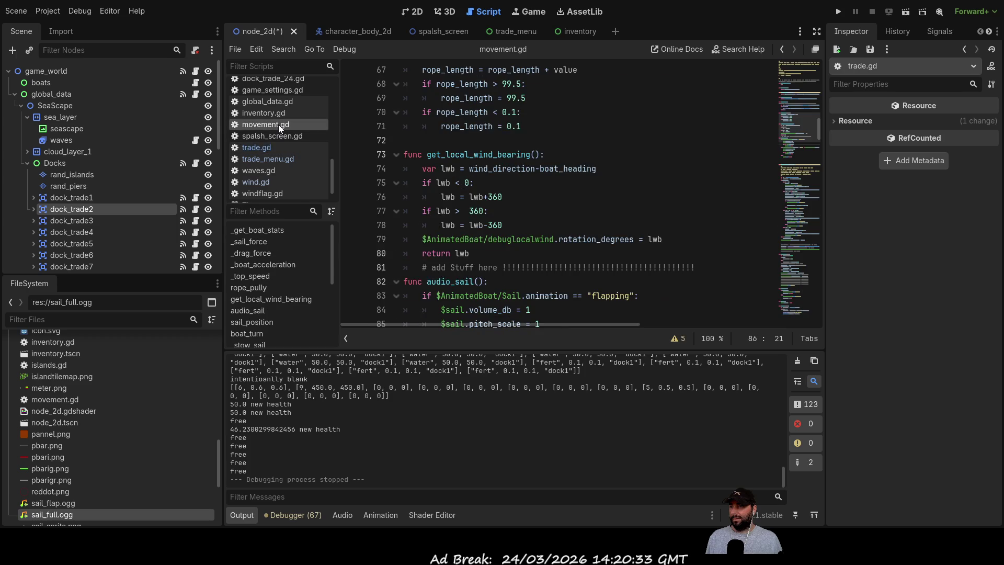
- Review the audio_sail flapping check, stop call and playback lines 83–94
scroll(564, 204, down, 6)
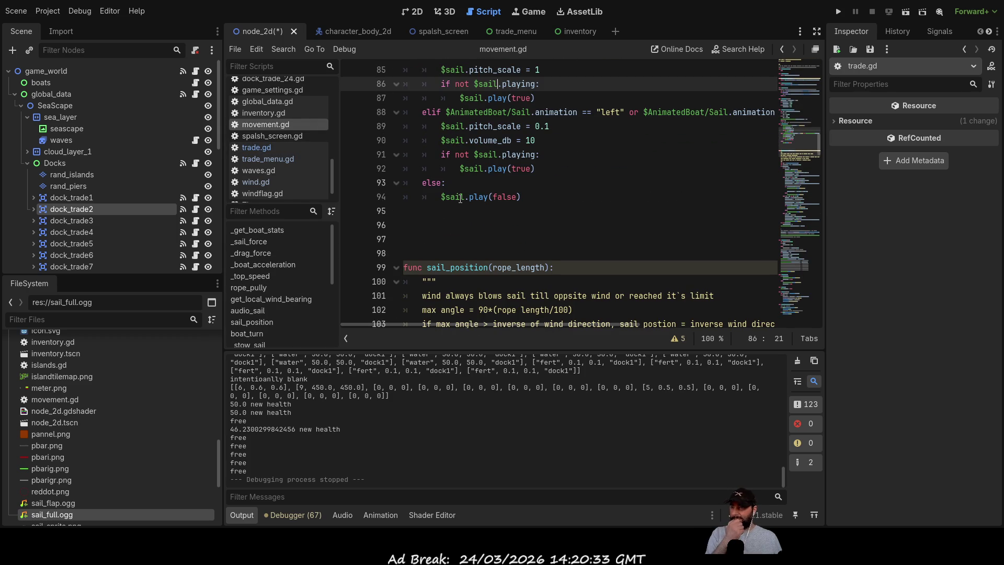
scroll(450, 168, up, 2)
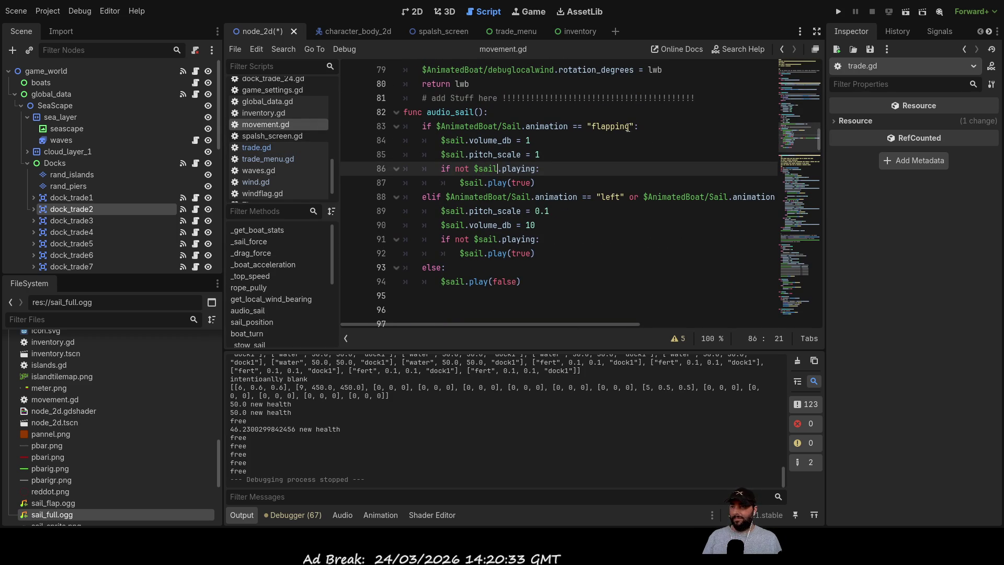
drag(639, 127, 564, 127)
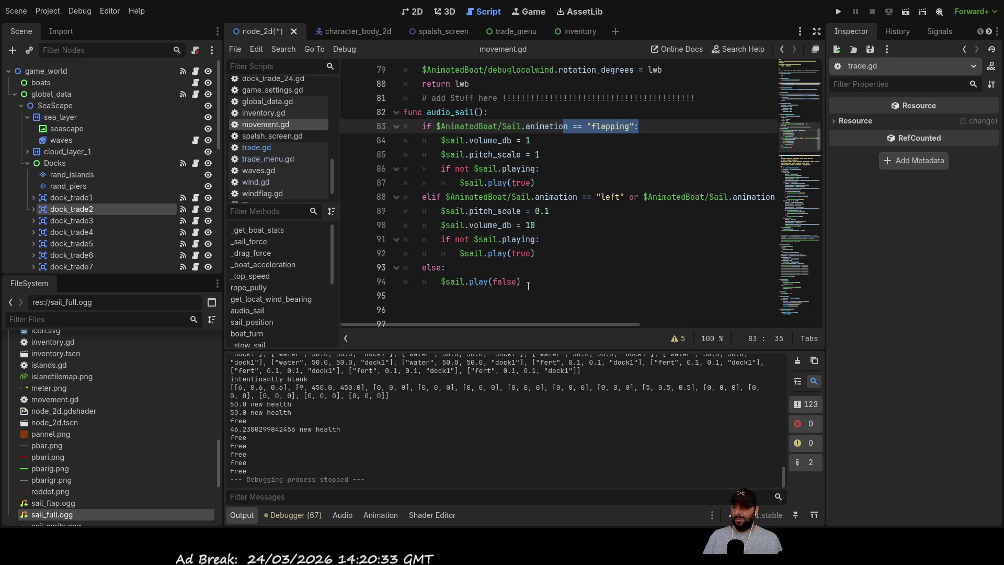
drag(521, 282, 423, 282)
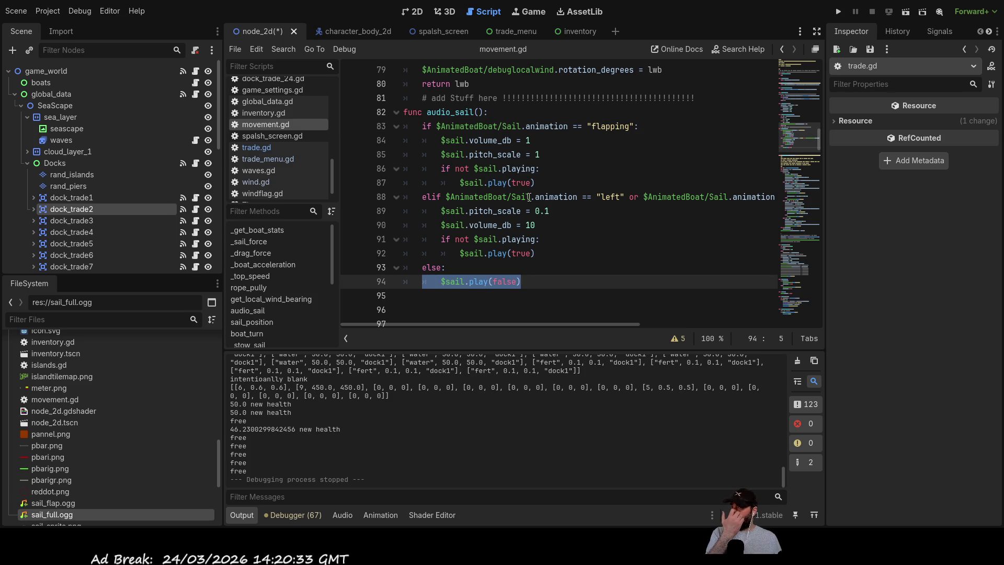
mouse_move(534, 182)
mouse_down()
mouse_move(460, 183)
mouse_move(441, 169)
mouse_up()
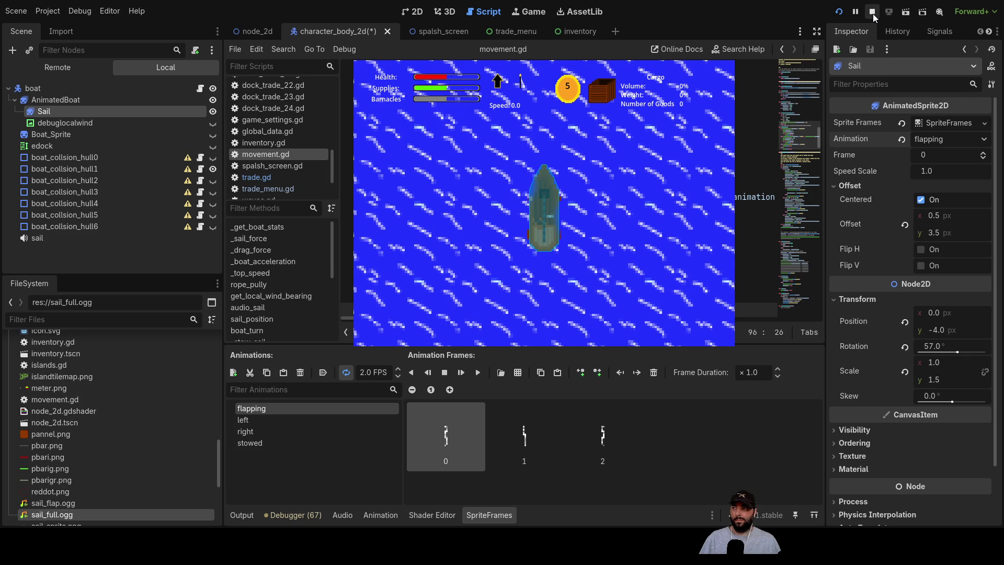
- Test-sail the boat forward, turn it left several times, then stop the run
click(523, 15)
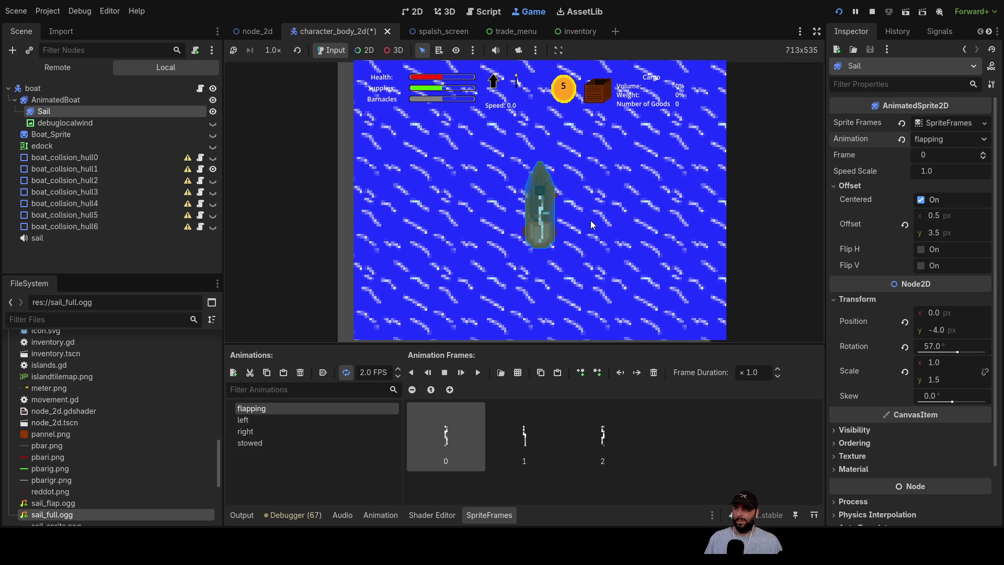
key(w)
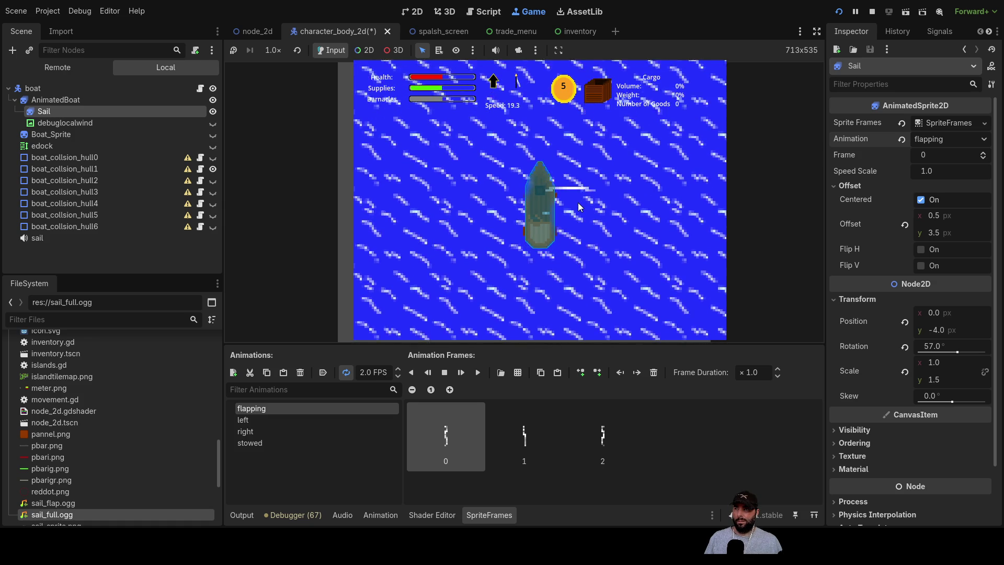
key(a)
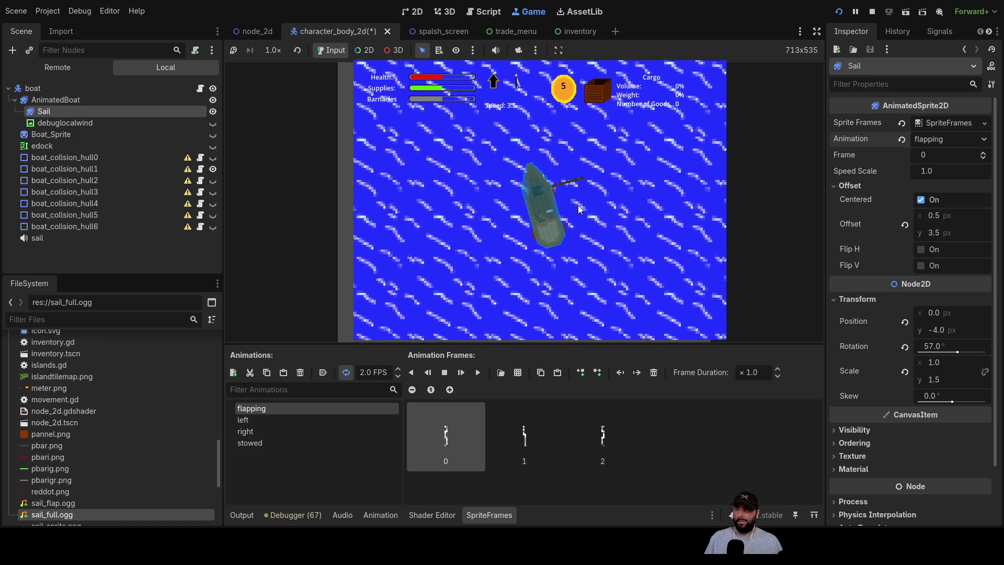
key(a)
key(a)
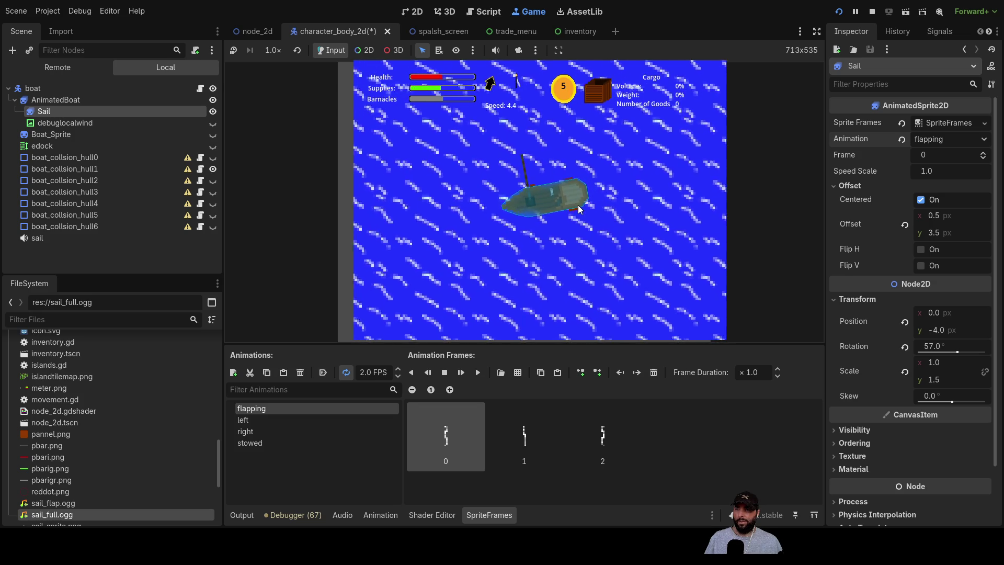
key(a)
key(a)
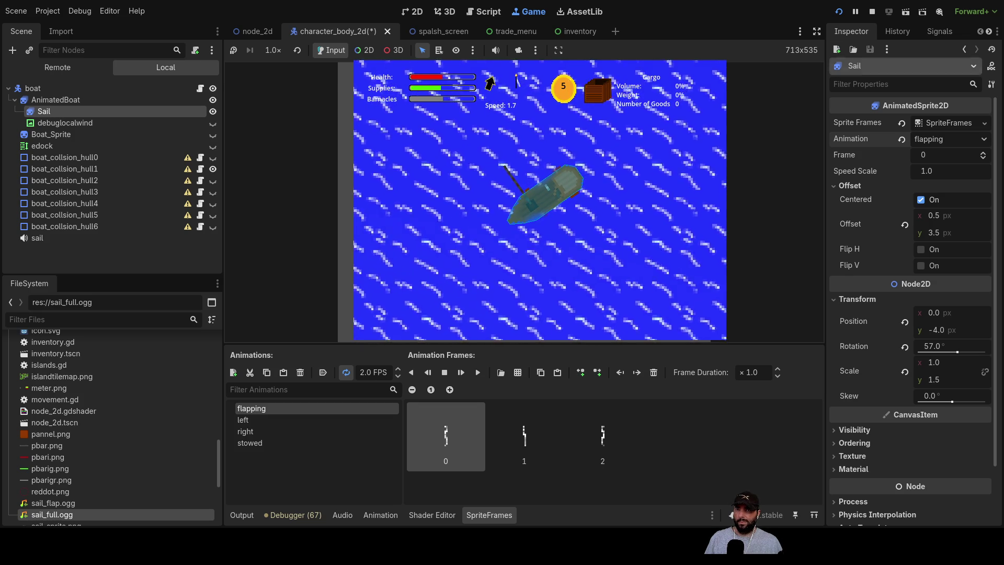
key(F8)
scroll(522, 214, up, 20)
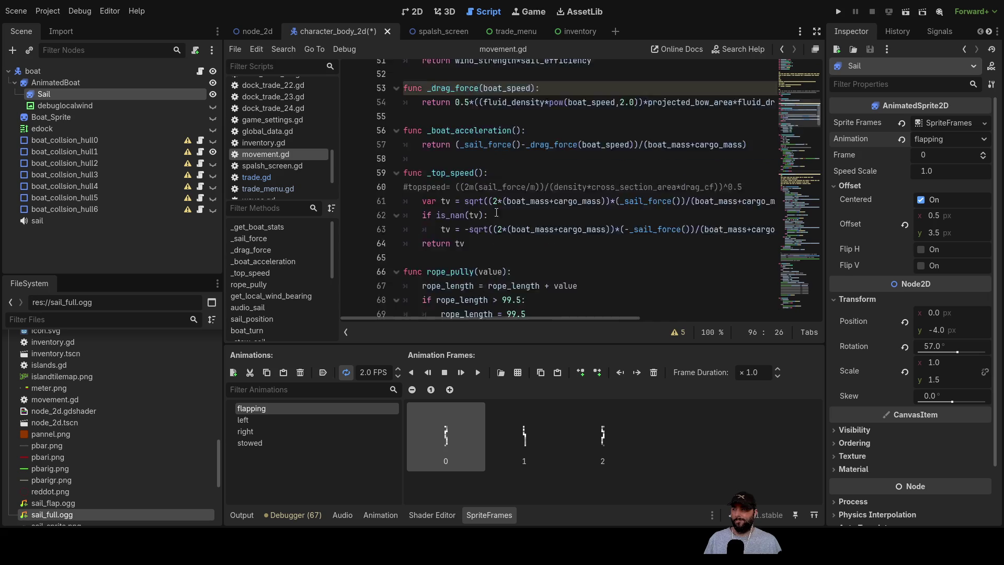
- Change sail_nosail on line 25 from false to true
scroll(514, 204, down, 6)
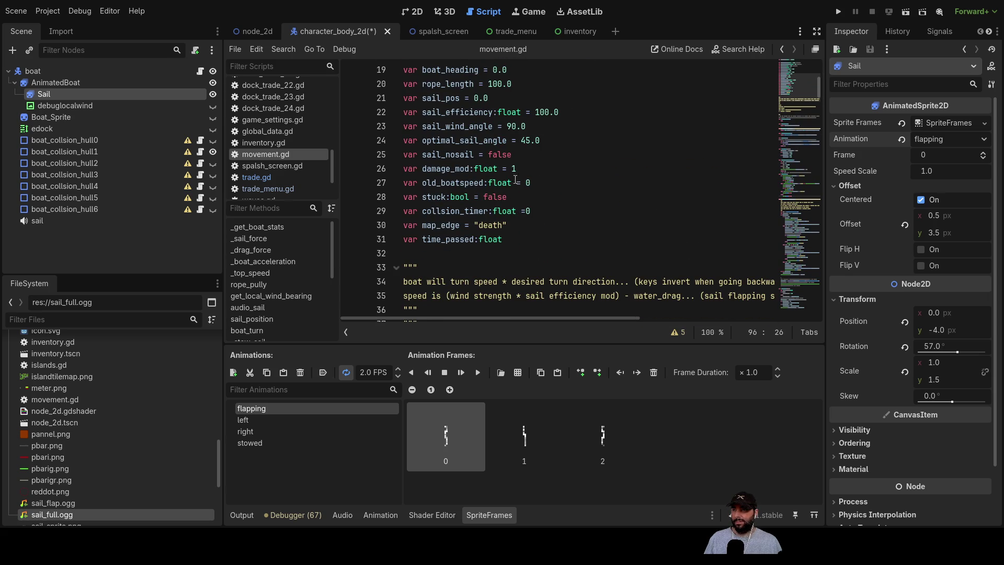
scroll(533, 167, up, 3)
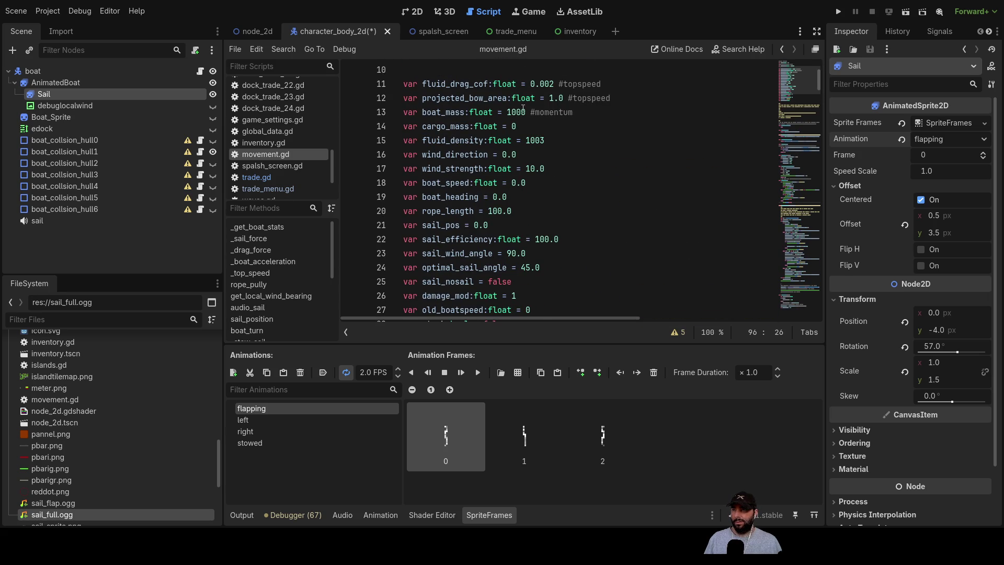
scroll(491, 231, down, 2)
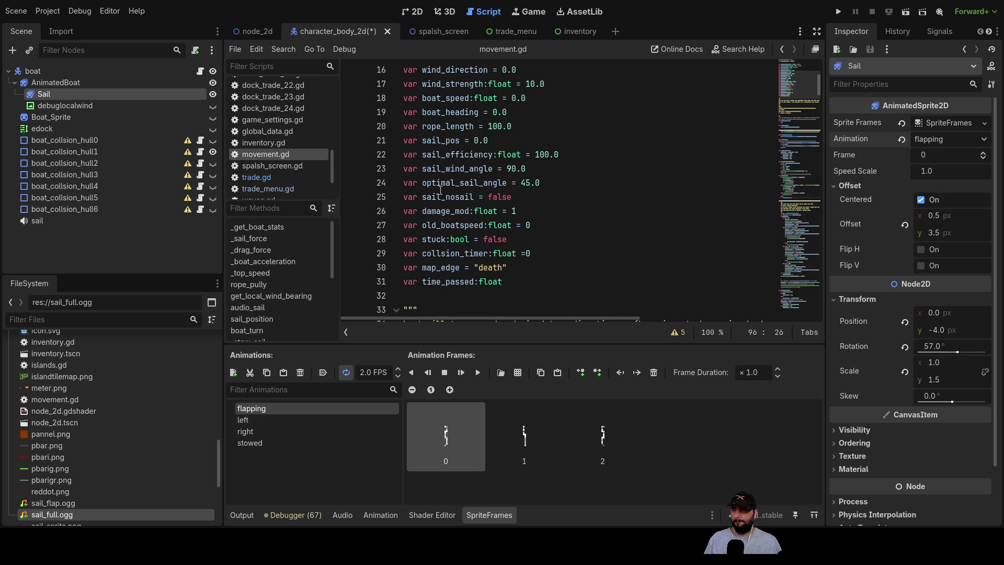
click(501, 196)
text(tru)
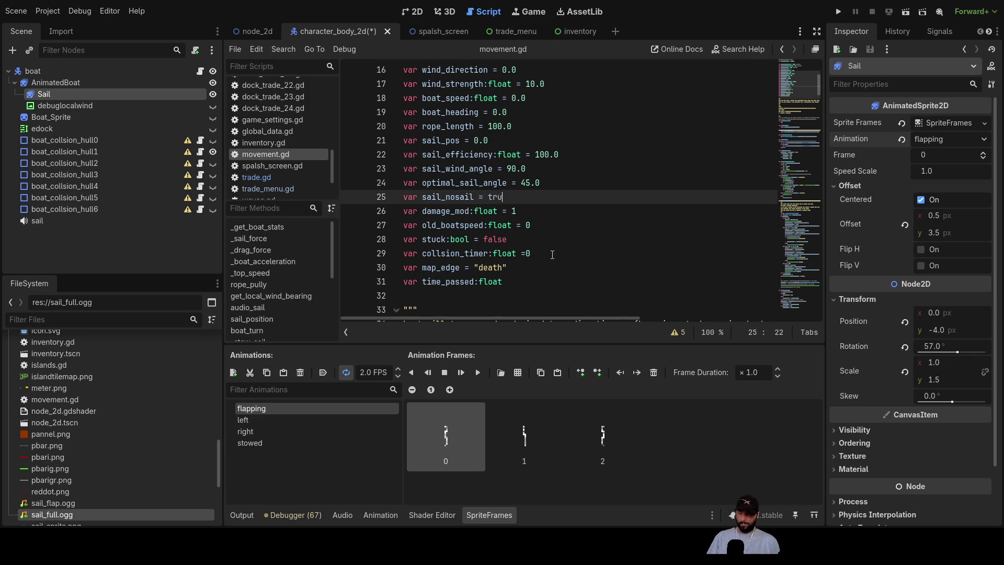
- Change map_edge on line 30 from "death" to "warp"
scroll(546, 241, down, 3)
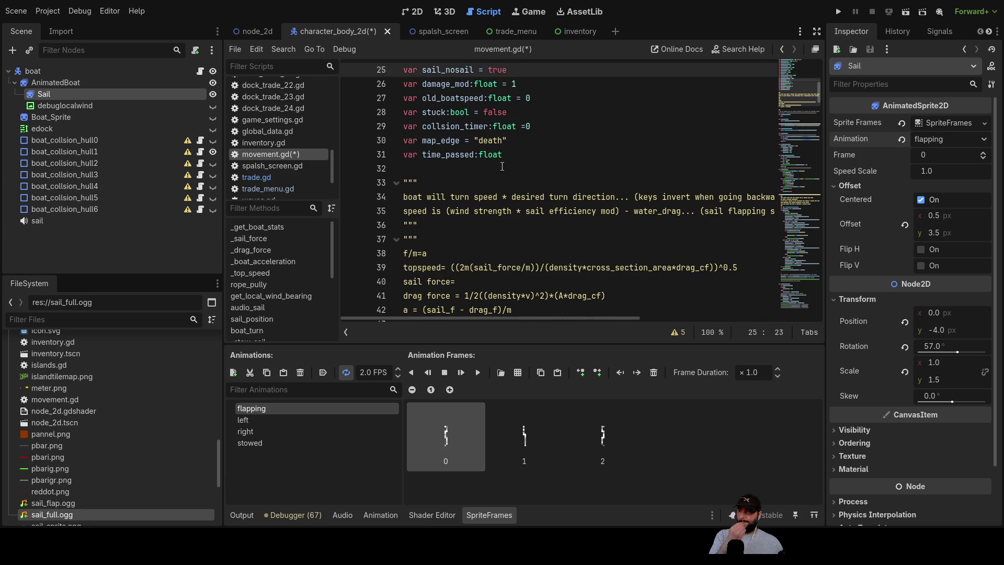
click(494, 141)
text(warp)
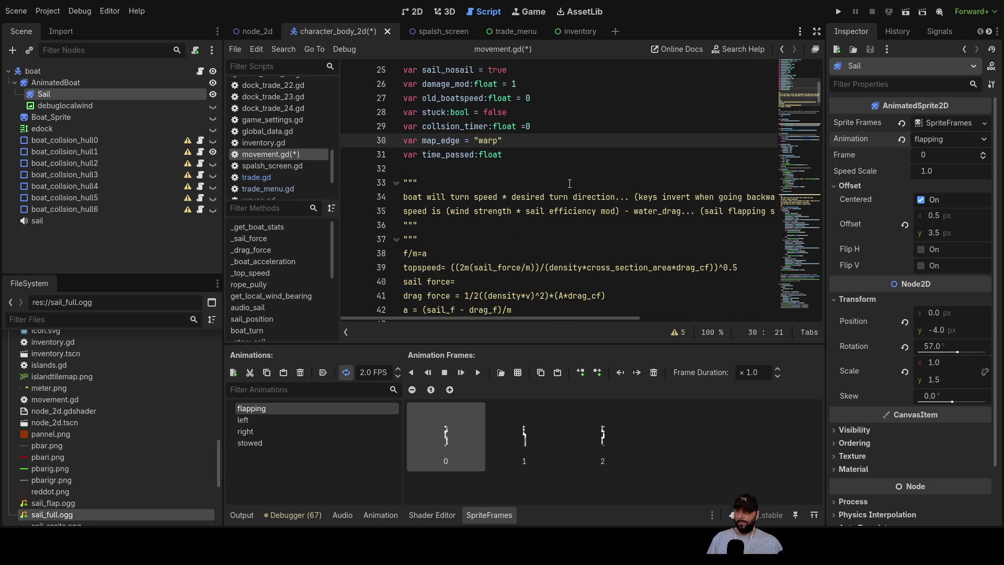
click(530, 178)
scroll(601, 204, up, 1)
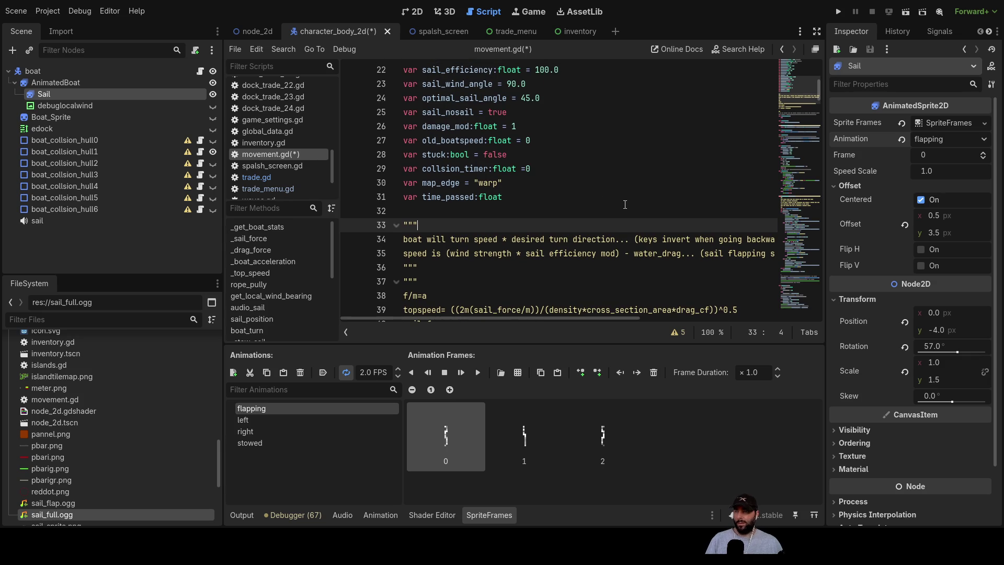
scroll(618, 200, up, 1)
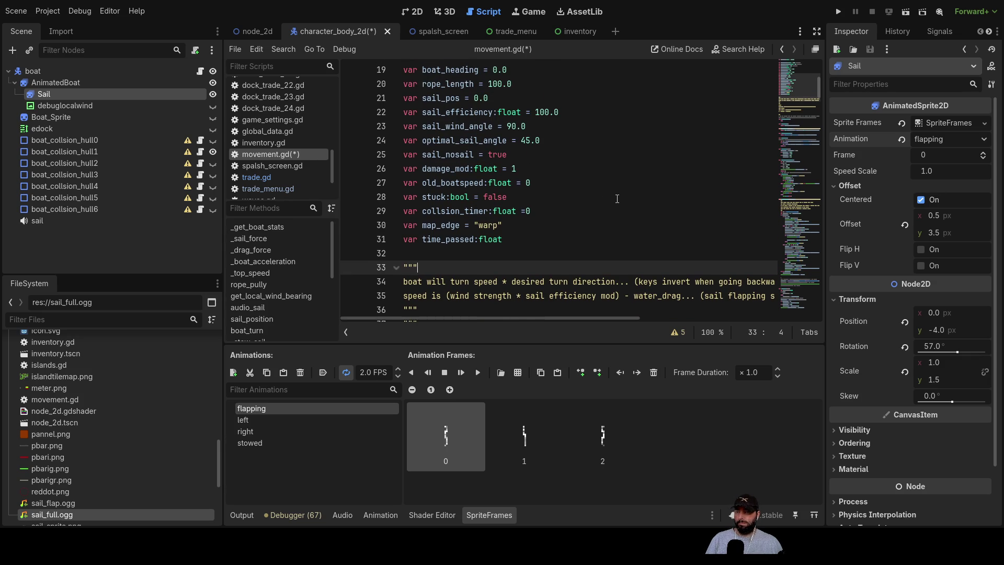
- Run the project, start sailing from the main menu, and turn the boat left
click(837, 11)
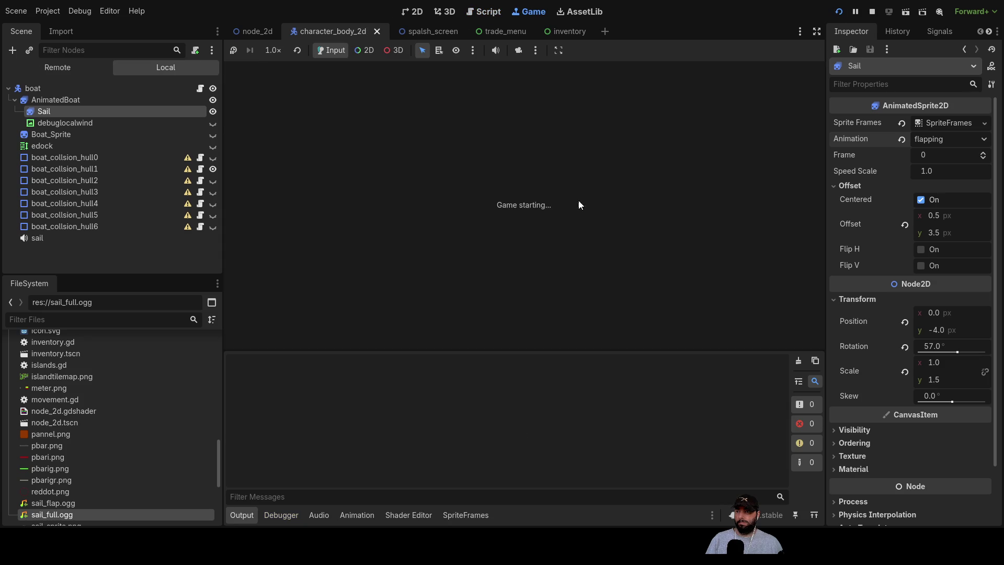
click(452, 76)
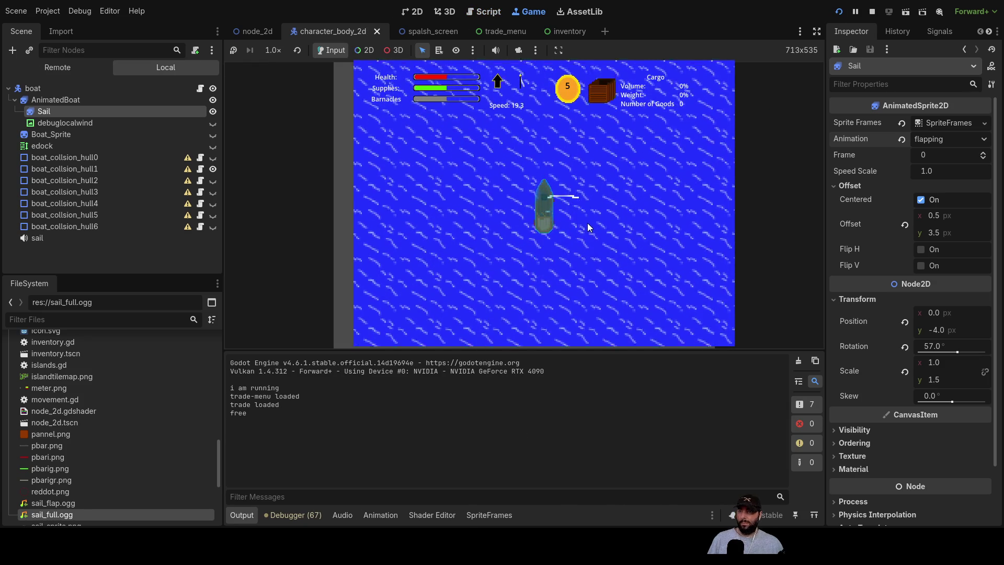
key(Left)
key(Left)
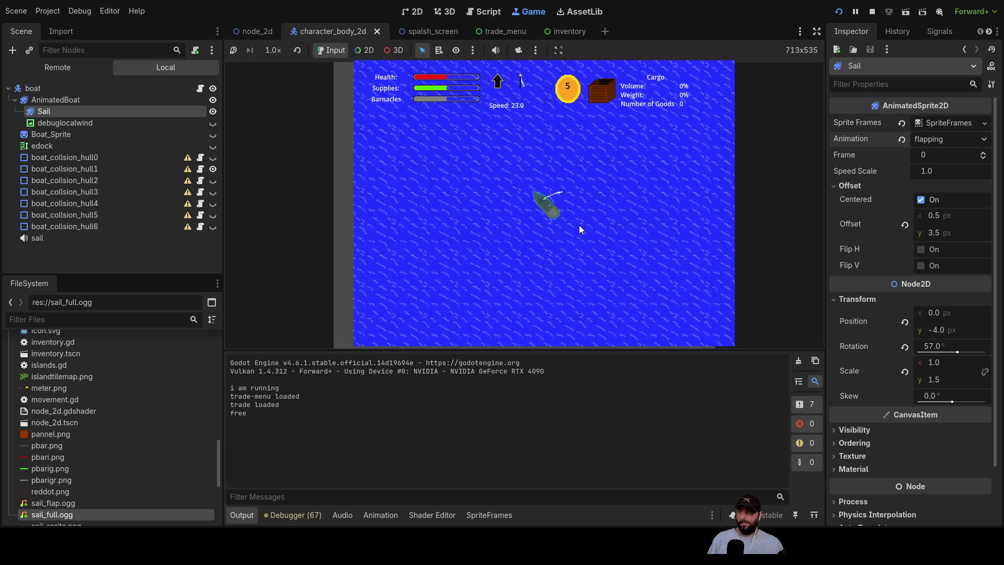
key(Left)
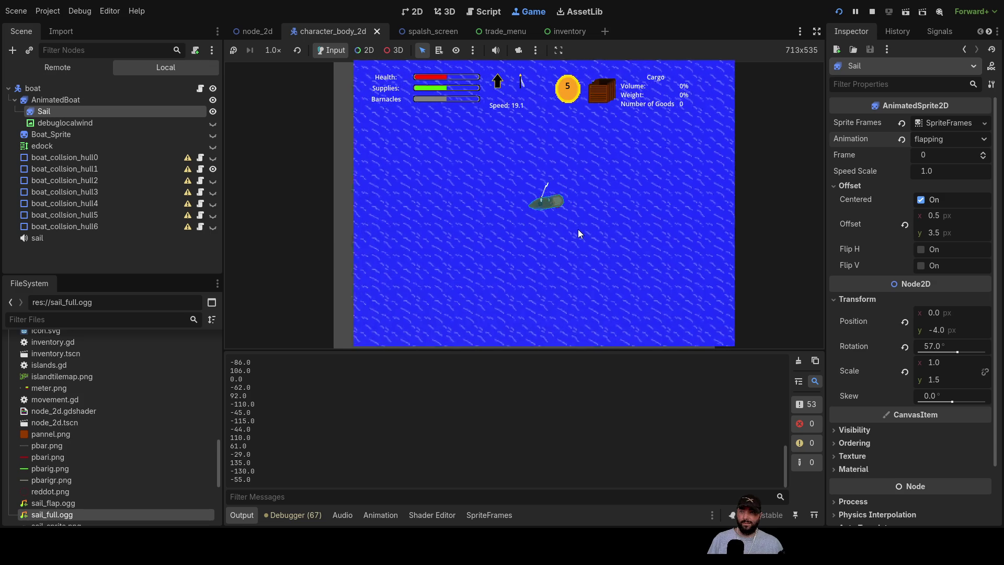
key(Left)
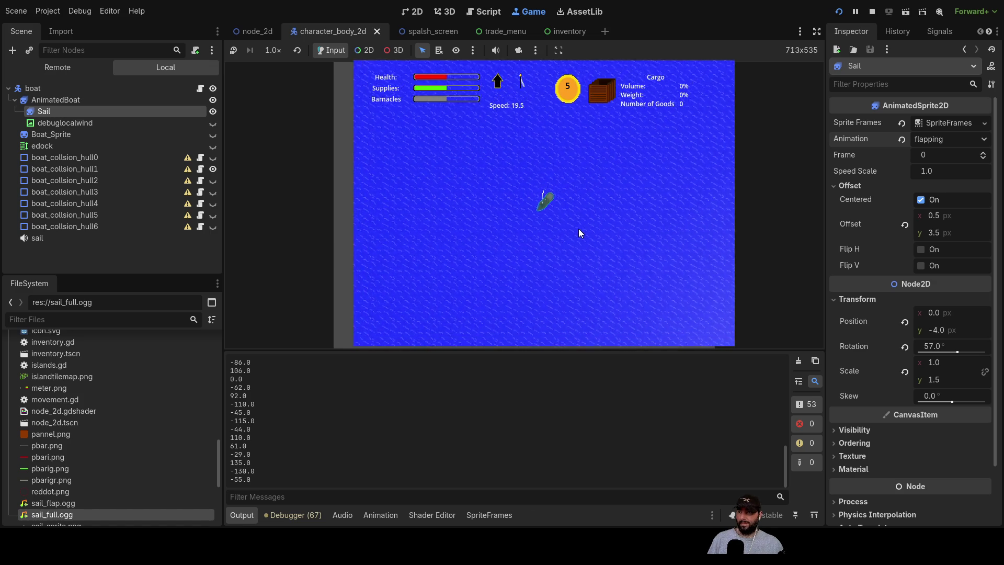
- Sail to the island and dock with E to open the trade menu
scroll(594, 231, up, 2)
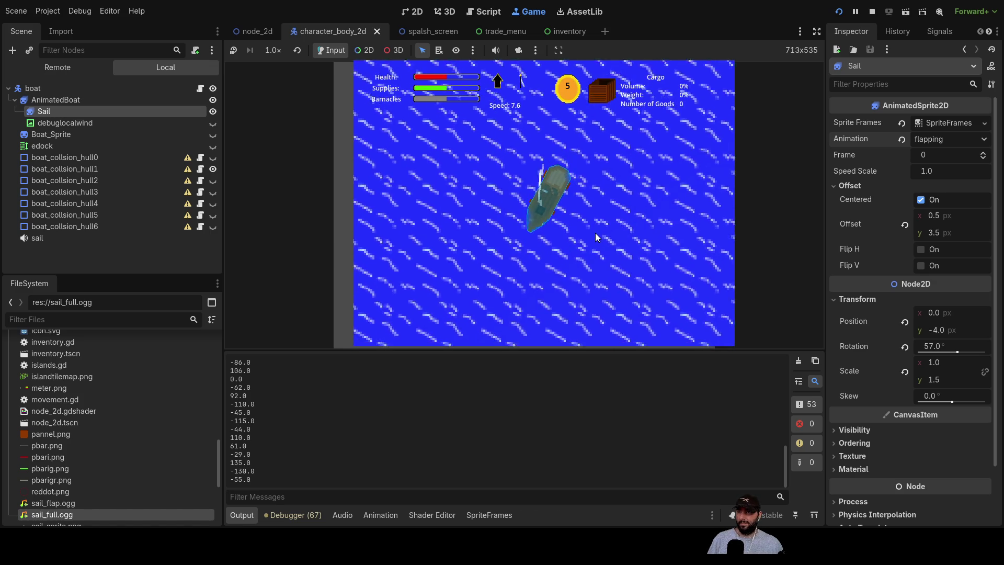
scroll(595, 233, down, 3)
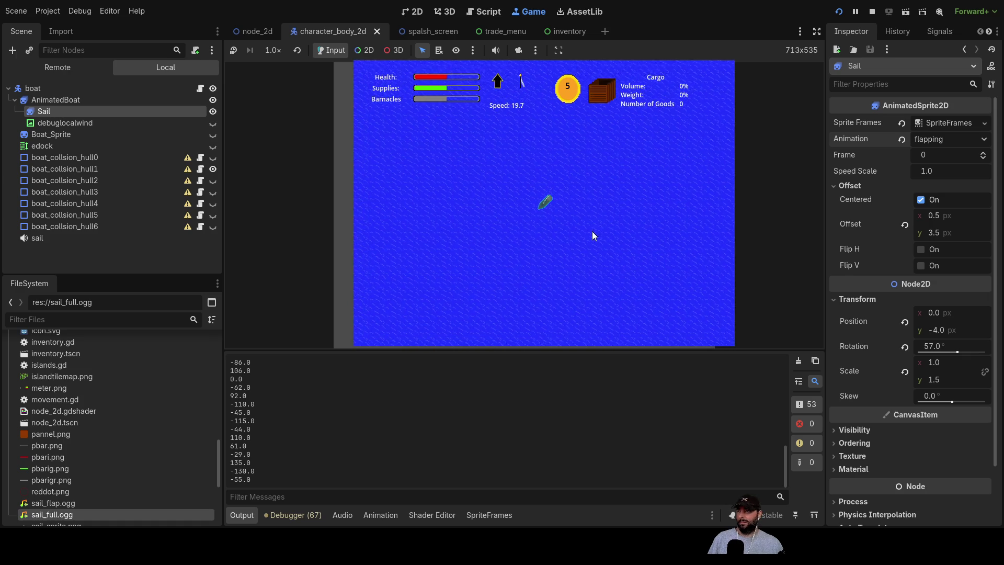
scroll(592, 231, down, 3)
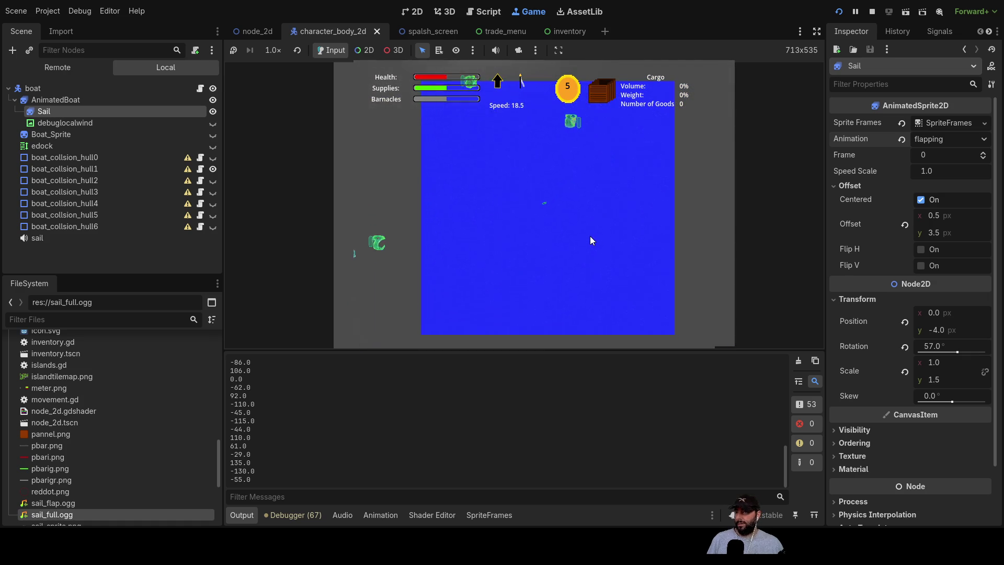
scroll(583, 224, up, 5)
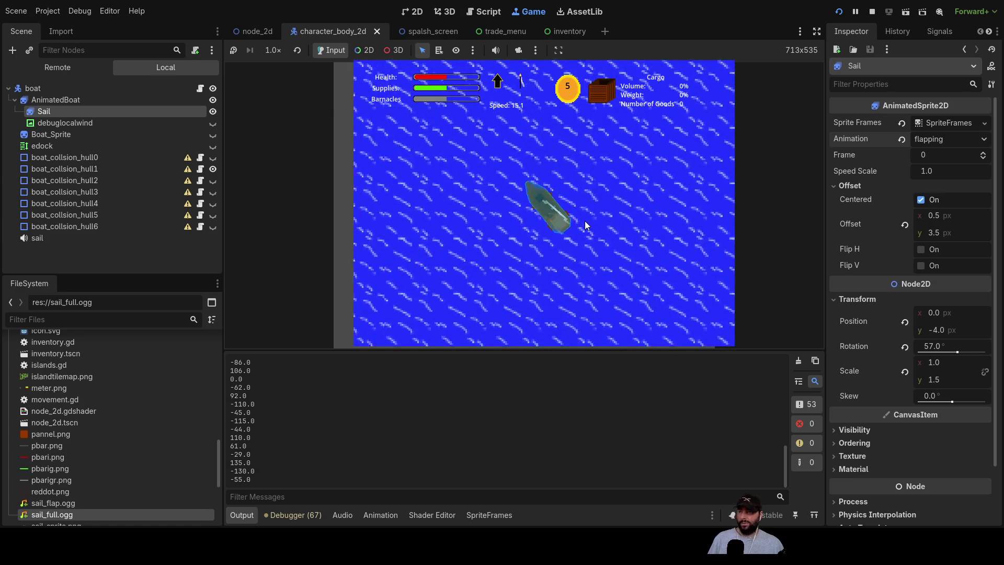
scroll(585, 221, down, 3)
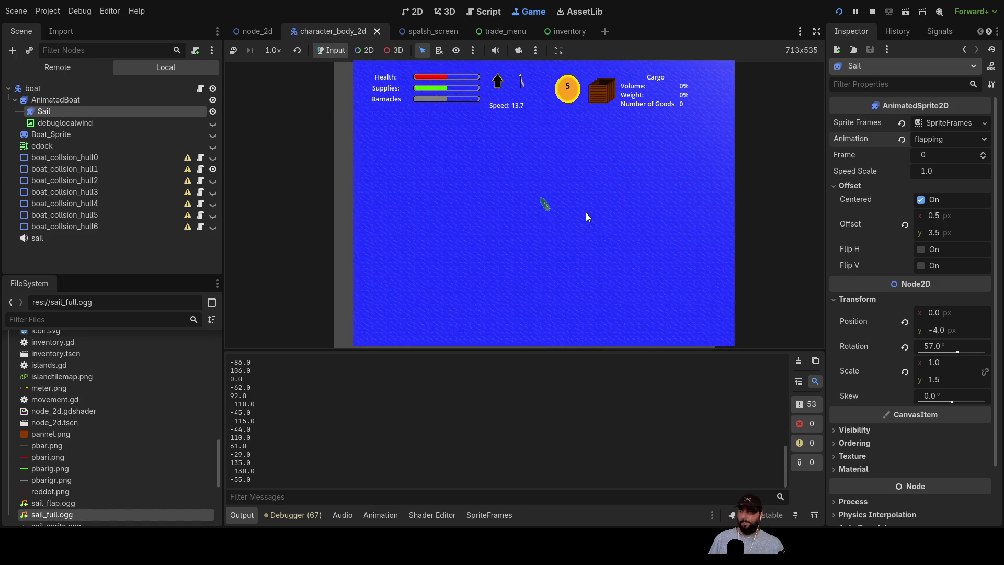
scroll(587, 212, down, 2)
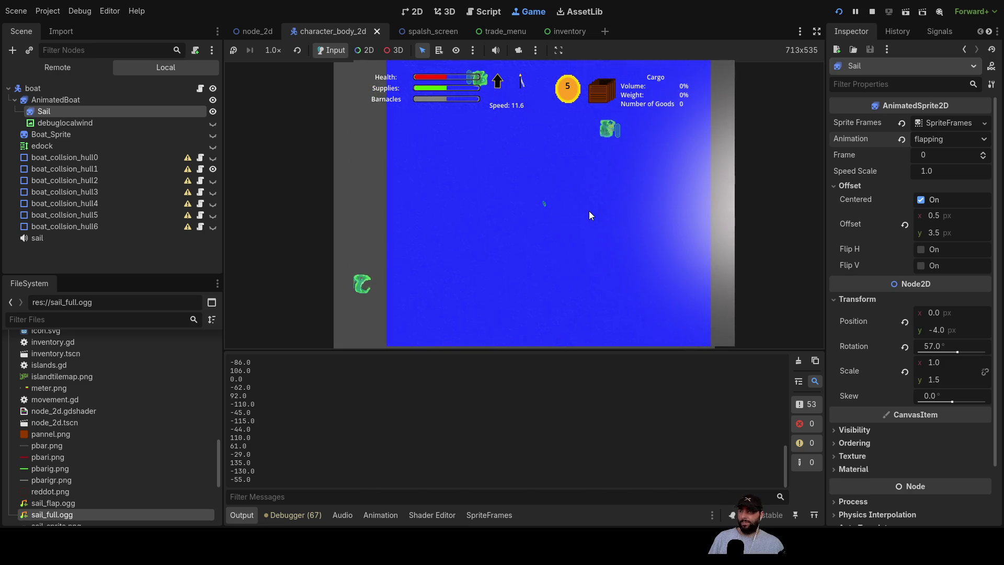
scroll(580, 211, up, 1)
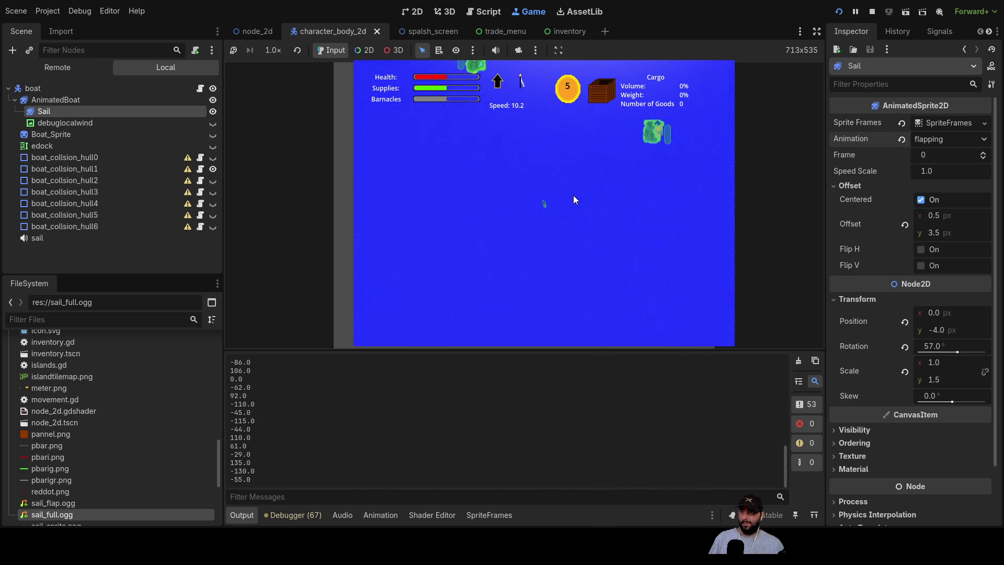
scroll(576, 196, up, 2)
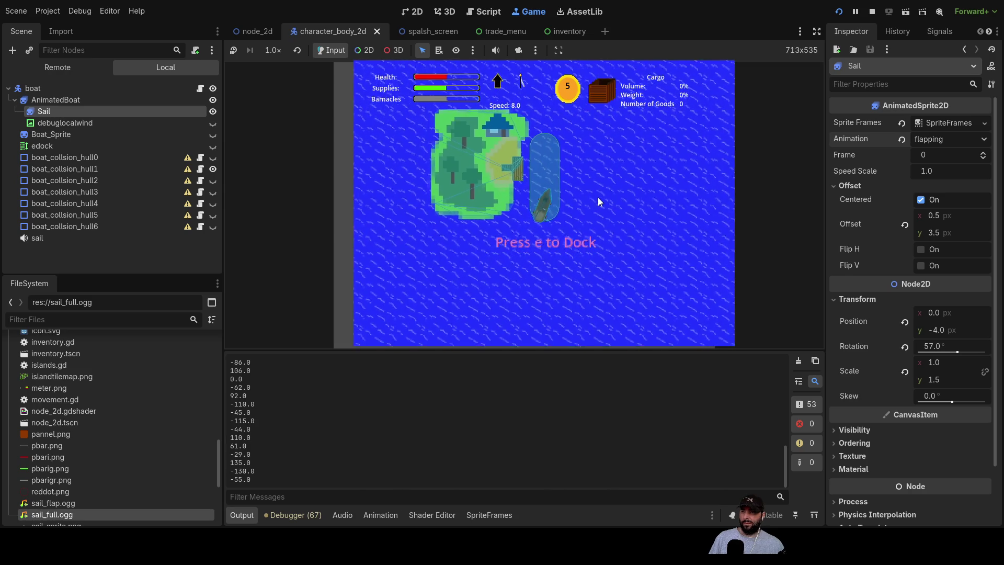
key(e)
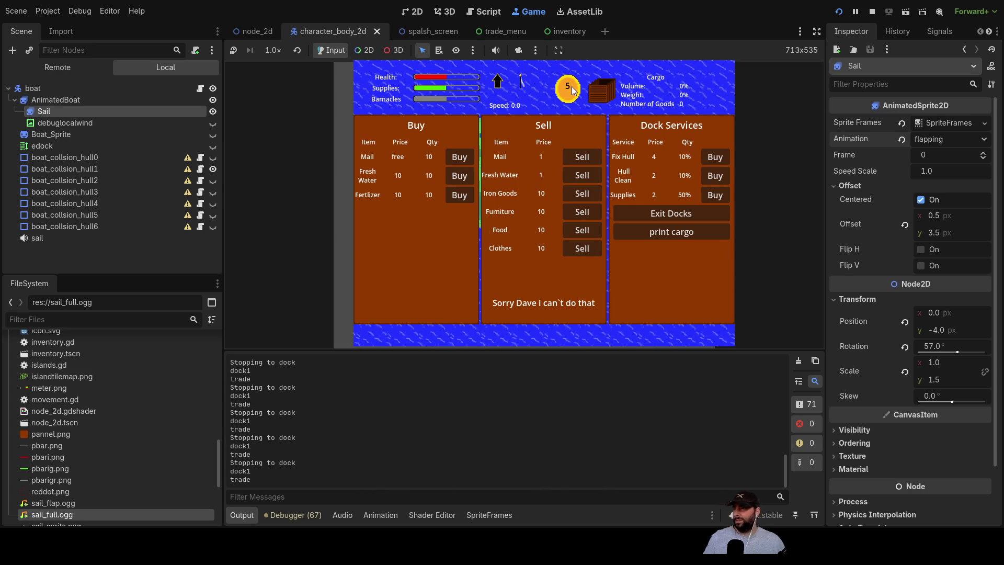
- Stop the game, look through docks.gd, then open trade.gd
key(F8)
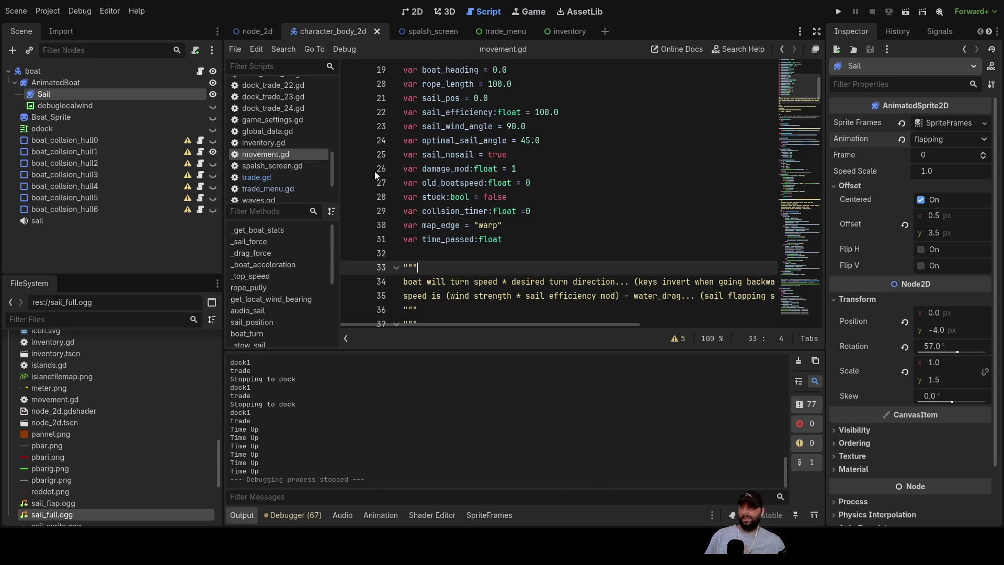
scroll(272, 159, up, 8)
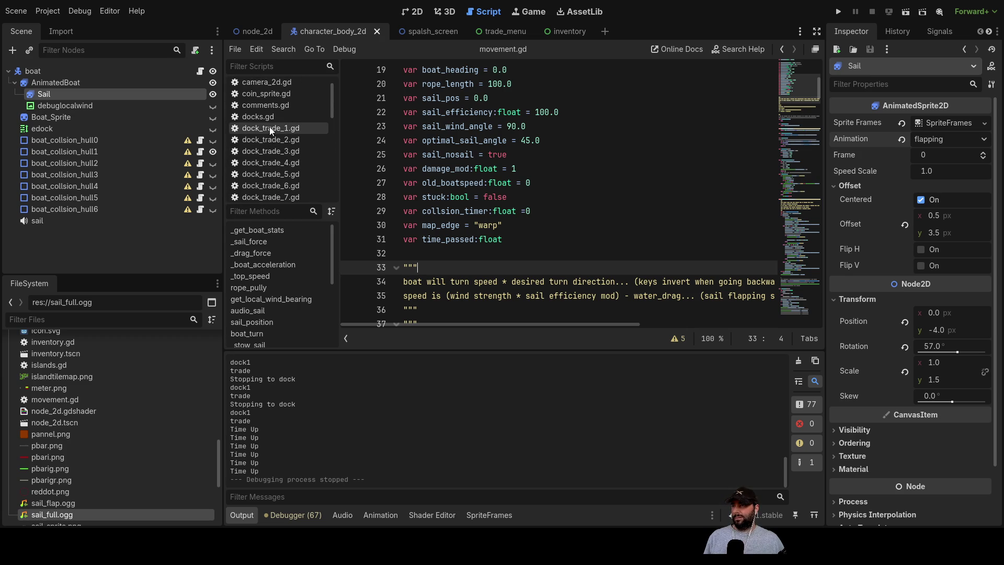
click(271, 119)
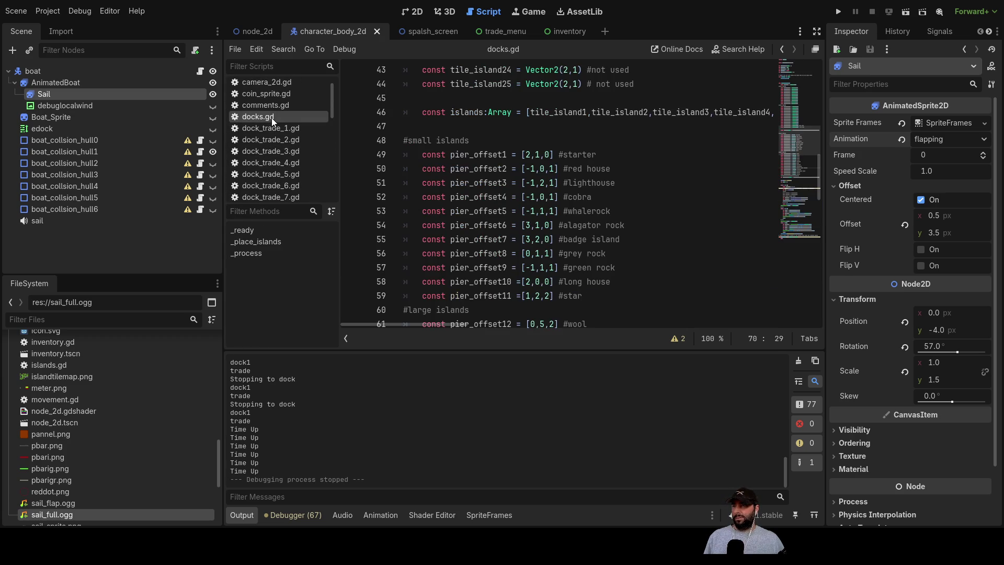
scroll(547, 201, down, 18)
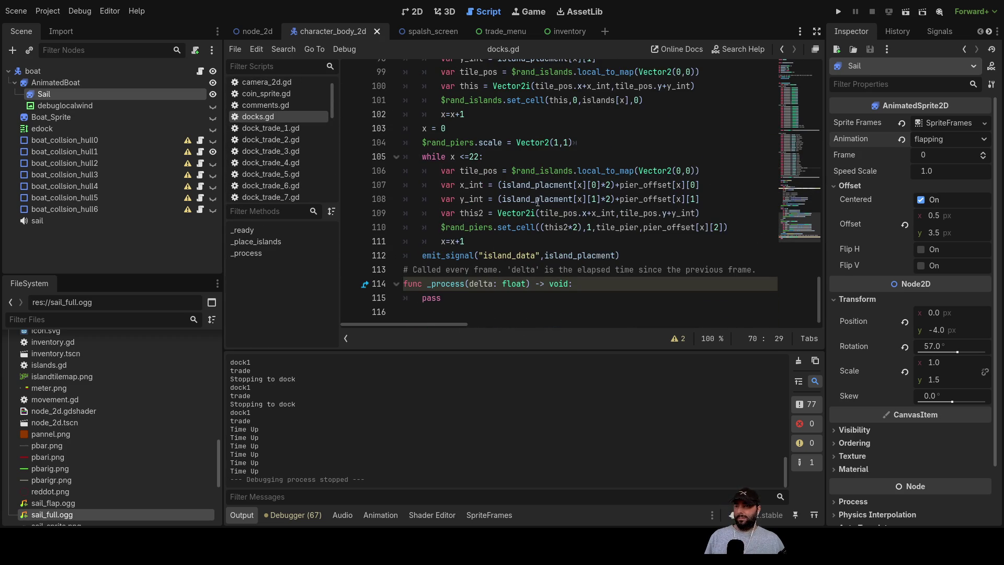
scroll(531, 208, up, 20)
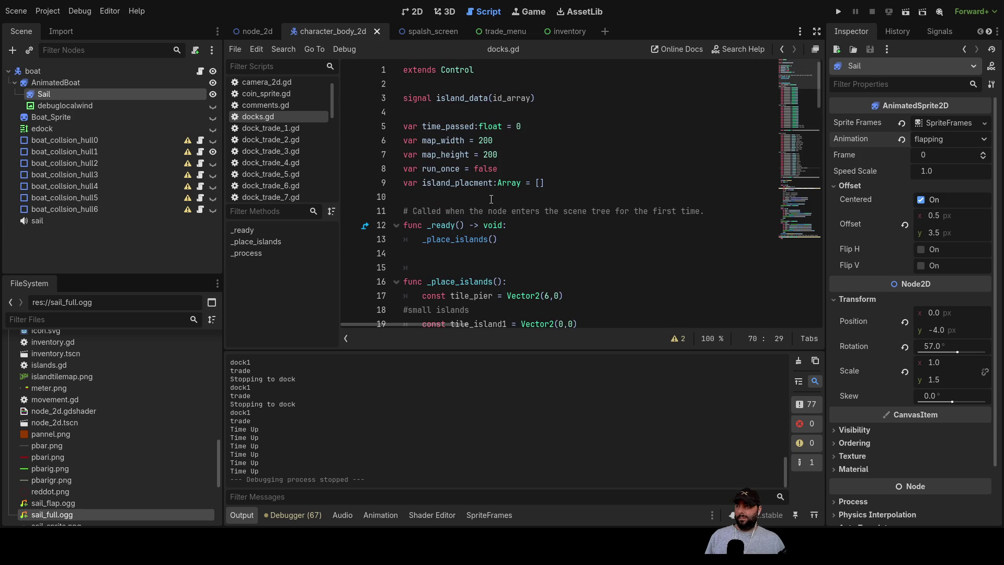
scroll(294, 152, down, 10)
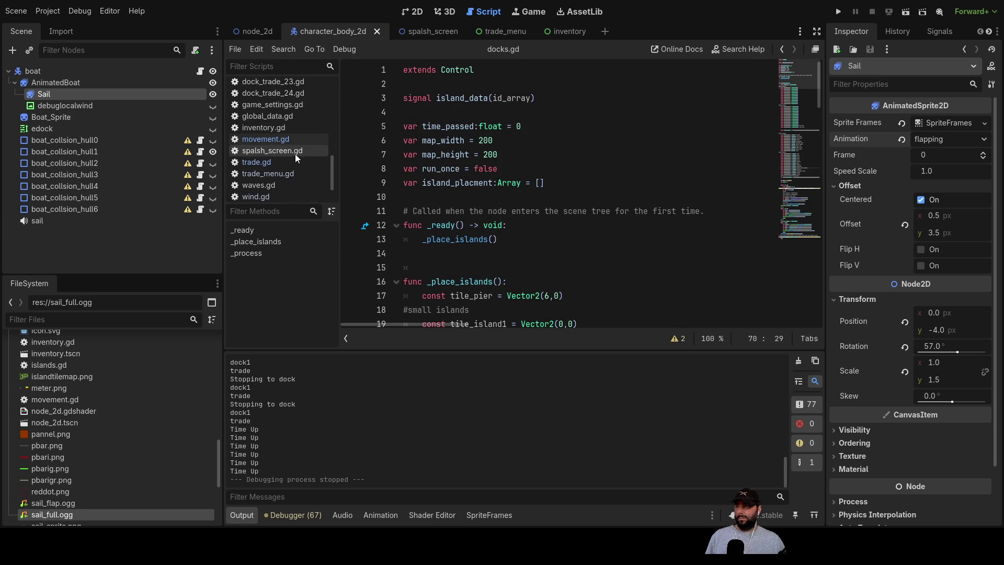
click(269, 162)
- Inspect dock1's buy-price array in trade.gd
scroll(590, 200, down, 5)
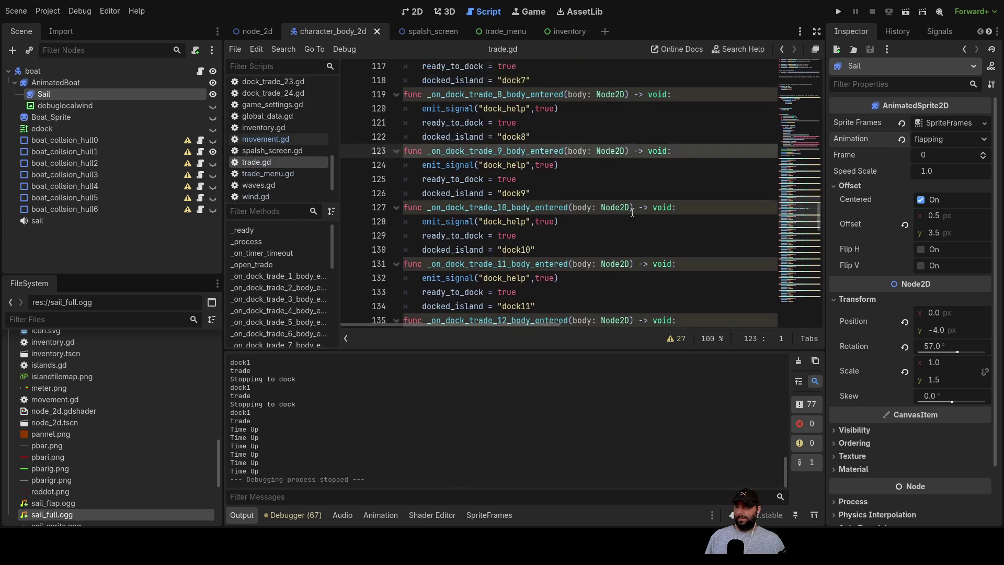
scroll(591, 201, up, 12)
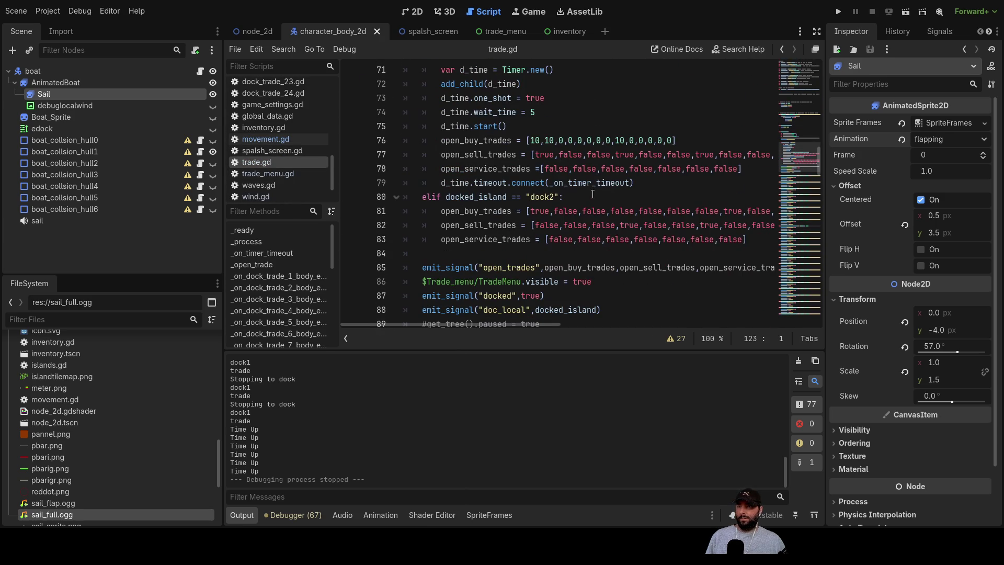
double_click(549, 140)
text(5)
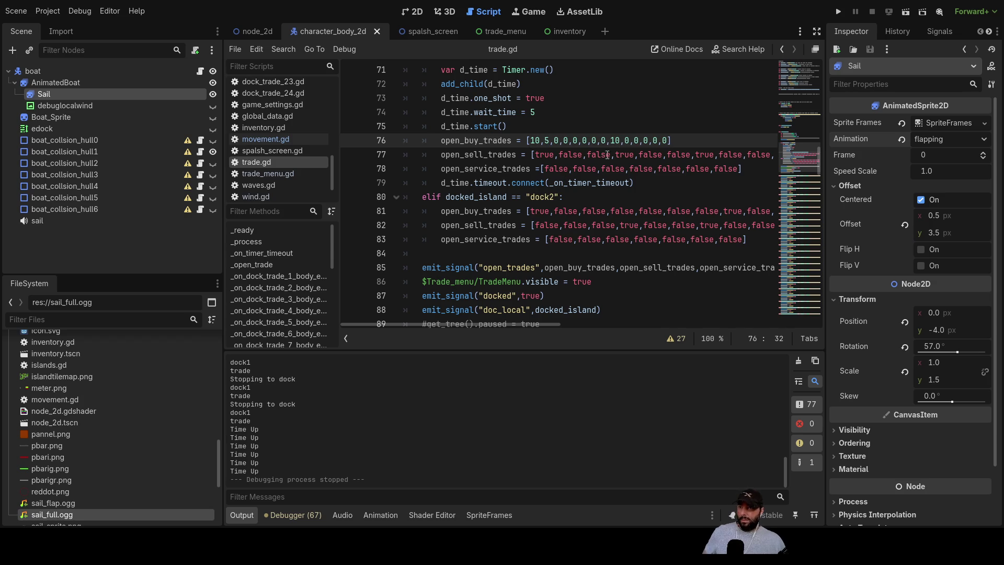
click(577, 113)
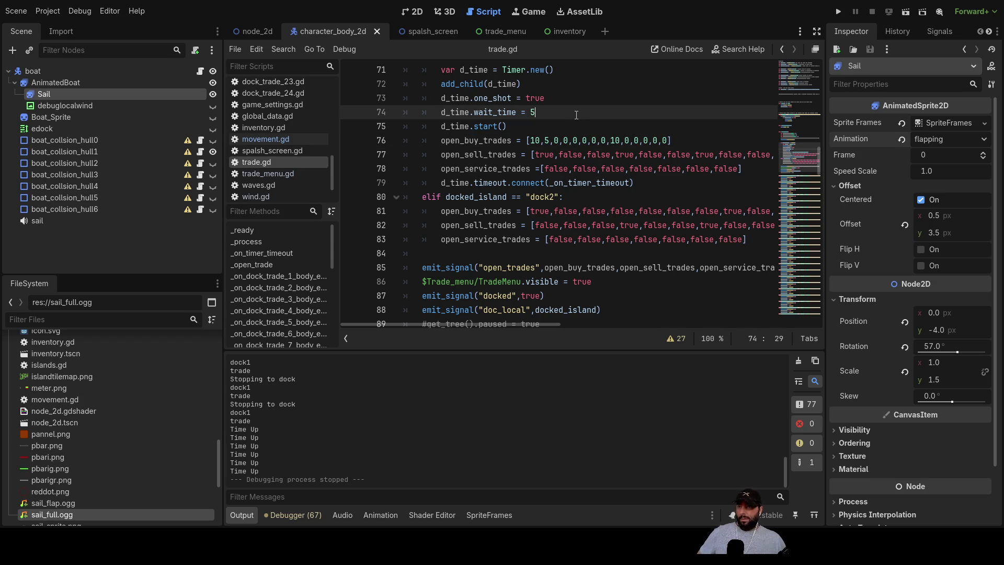
click(528, 138)
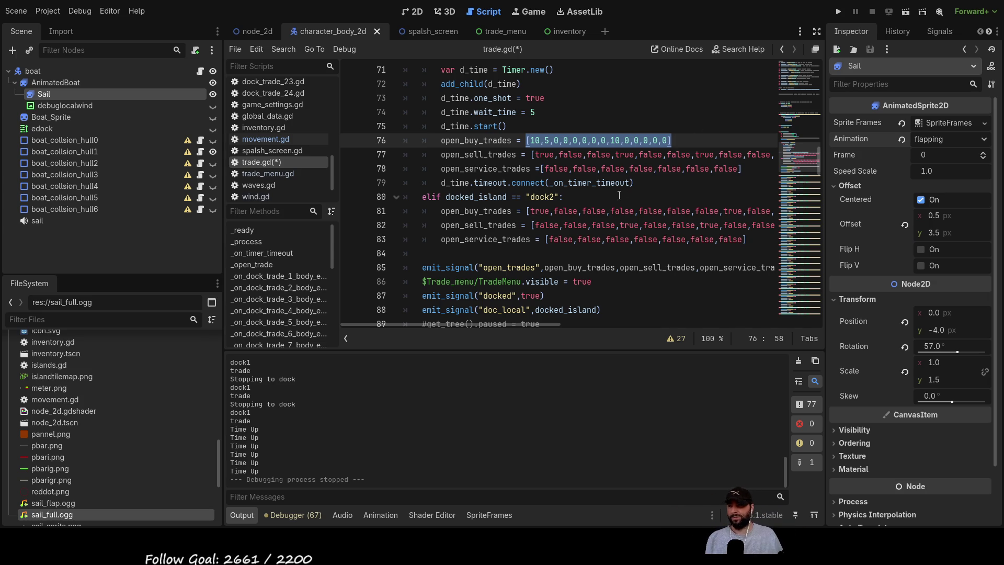
scroll(620, 195, up, 15)
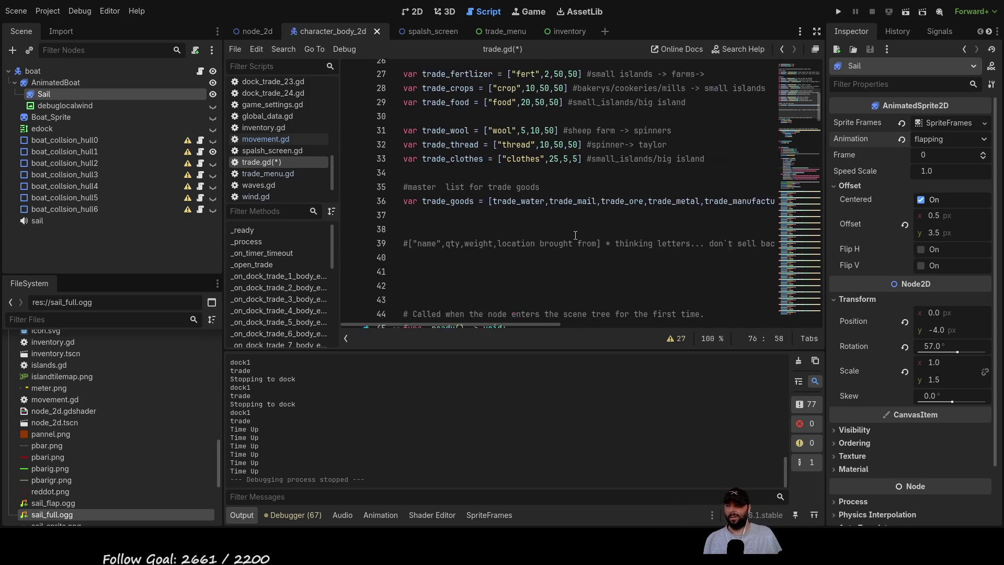
scroll(575, 235, up, 8)
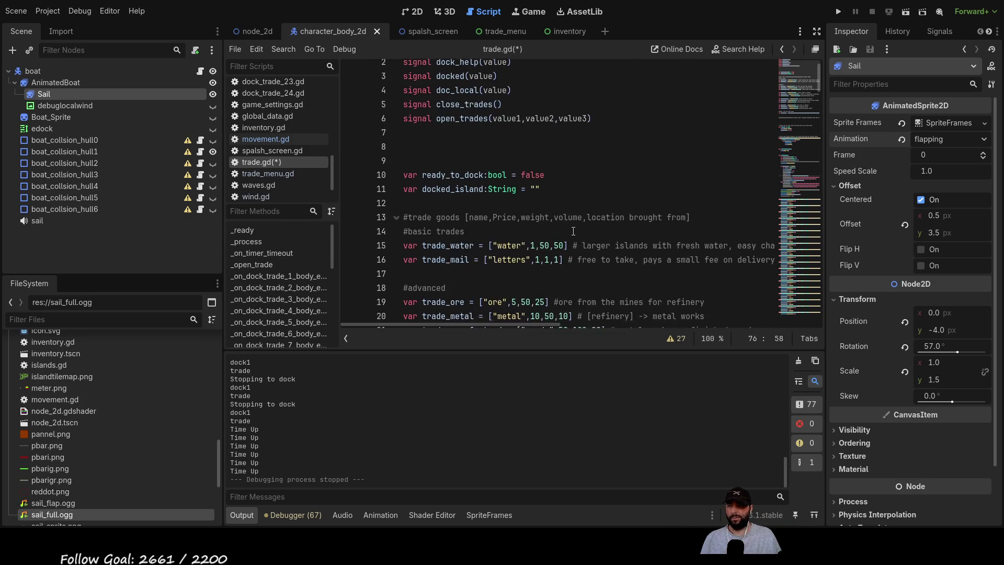
scroll(573, 230, down, 20)
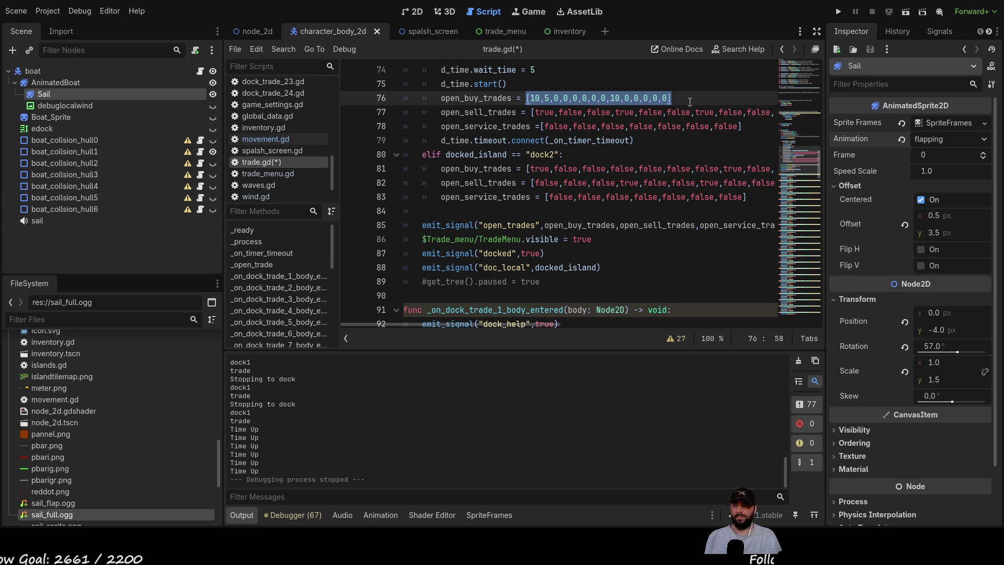
- Paste dock1's starting prices over dock2's buy list on line 81
drag(674, 98, 535, 102)
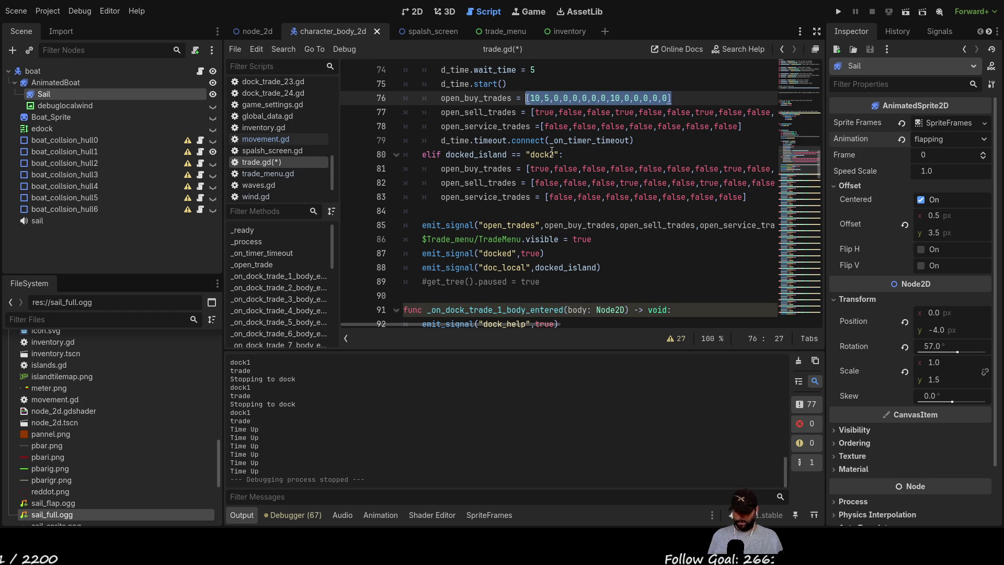
mouse_move(528, 168)
mouse_down()
mouse_move(775, 169)
mouse_move(755, 168)
mouse_up()
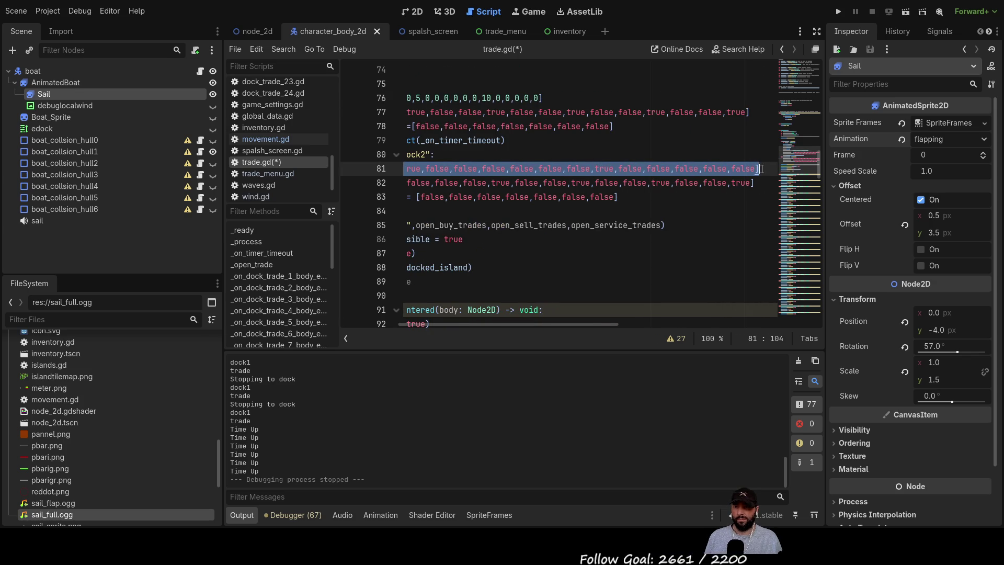
text([10,5,0,0,0,0,0,0,10,0,0,0,0,0])
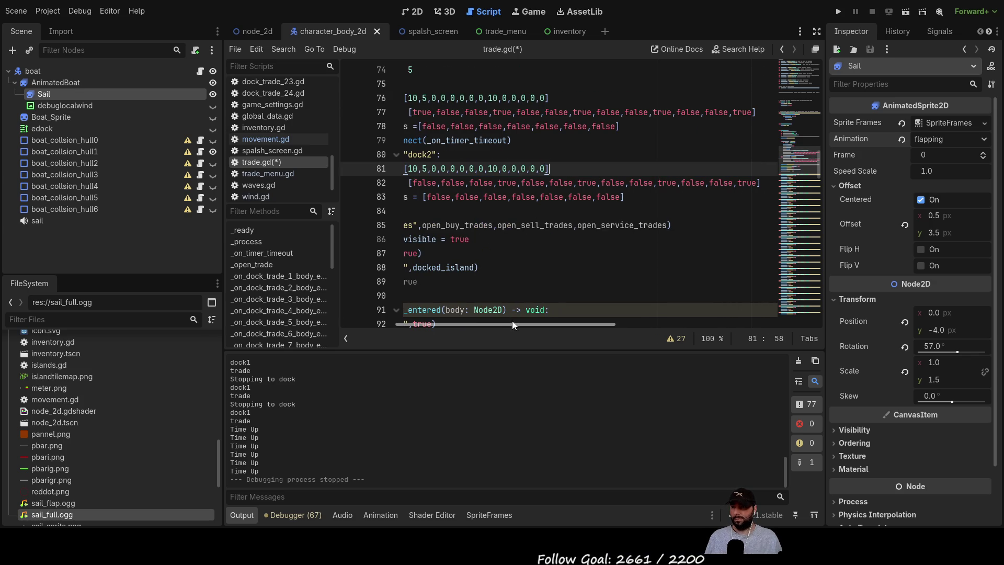
drag(513, 322, 441, 324)
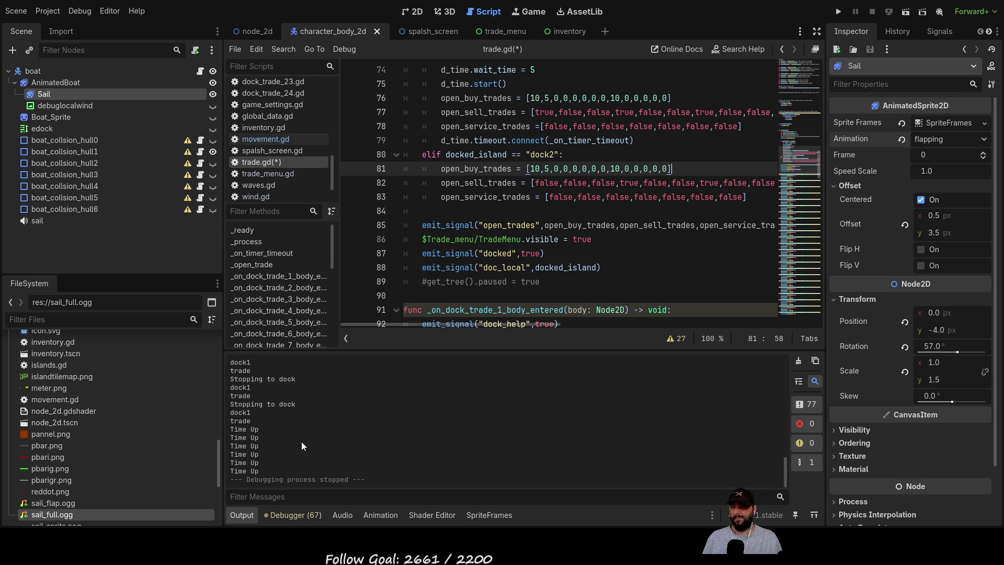
scroll(547, 218, up, 3)
scroll(546, 218, down, 3)
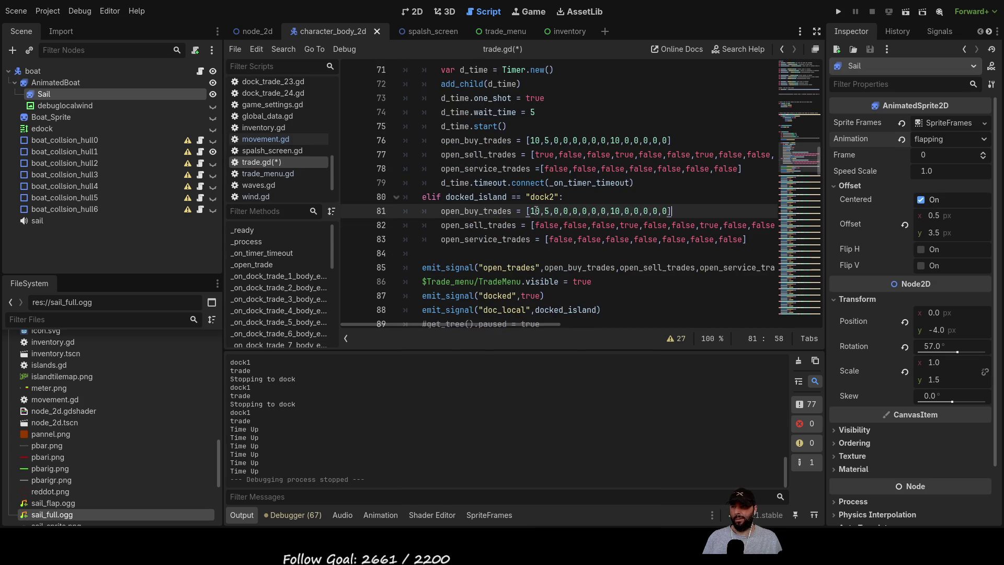
scroll(440, 113, up, 1)
- Copy dock1's timer setup and timeout.connect line into the dock2 branch
drag(440, 113, 553, 167)
key(ctrl+c)
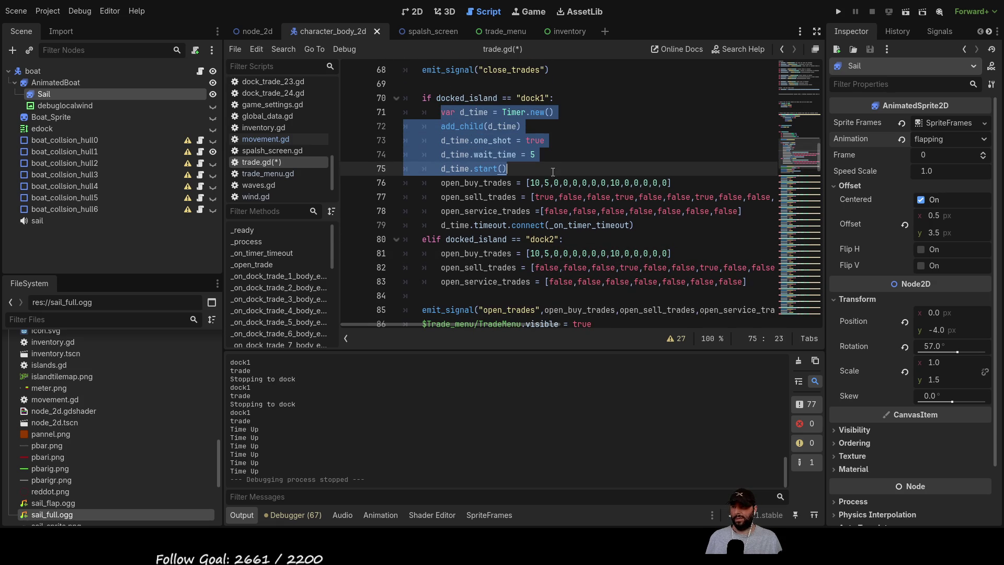
click(442, 254)
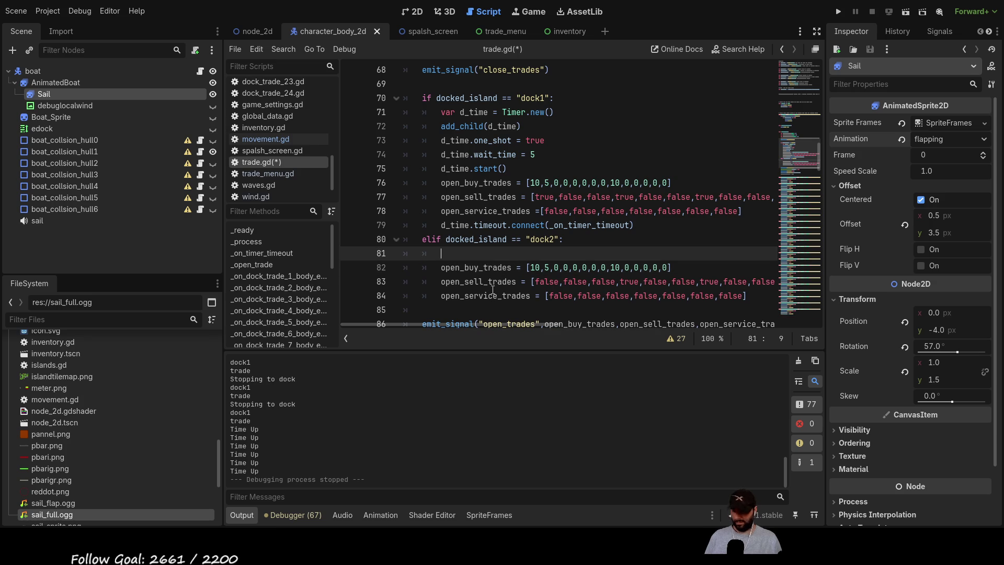
key(ctrl+v)
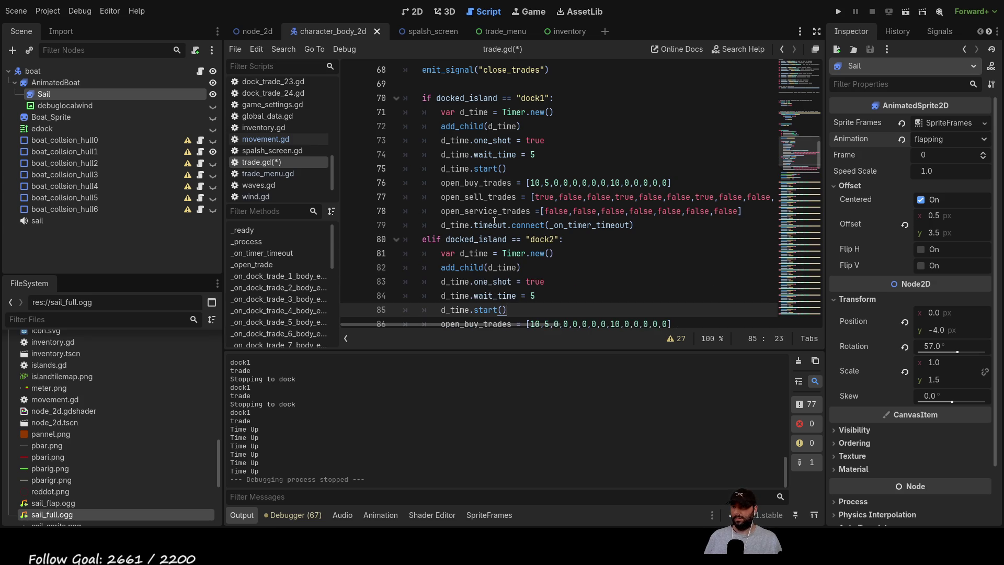
scroll(493, 290, down, 3)
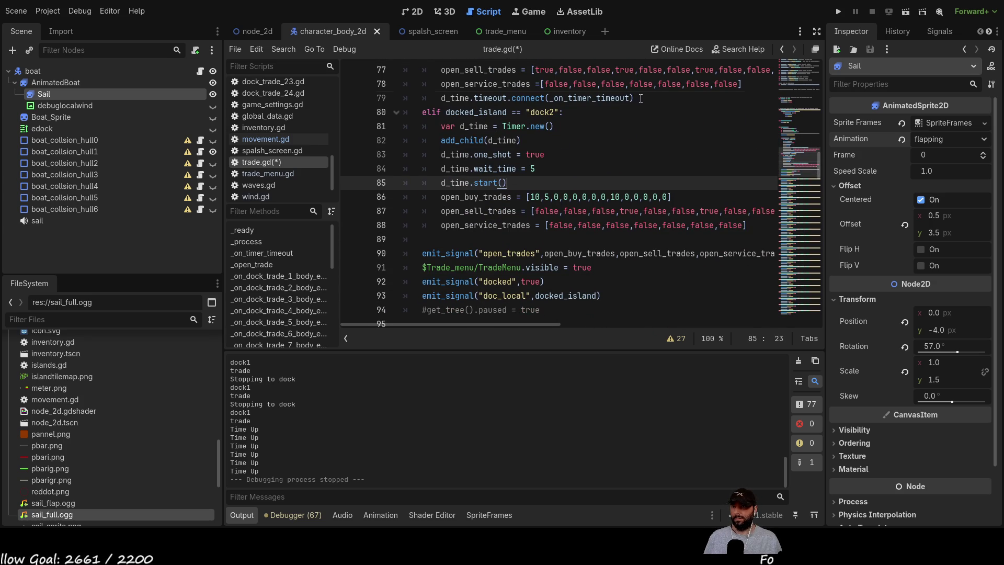
drag(632, 99, 441, 98)
key(ctrl+c)
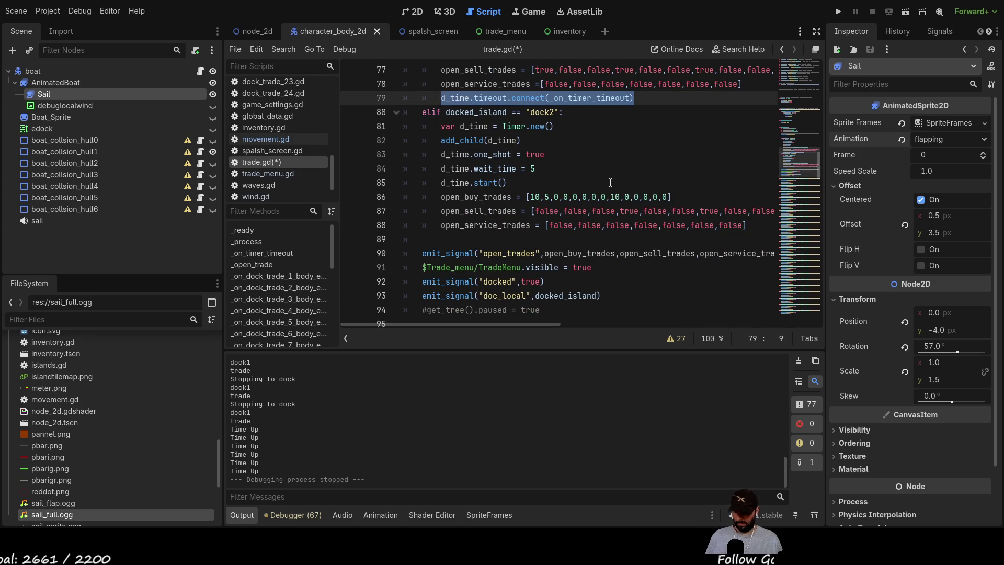
click(502, 240)
key(Tab)
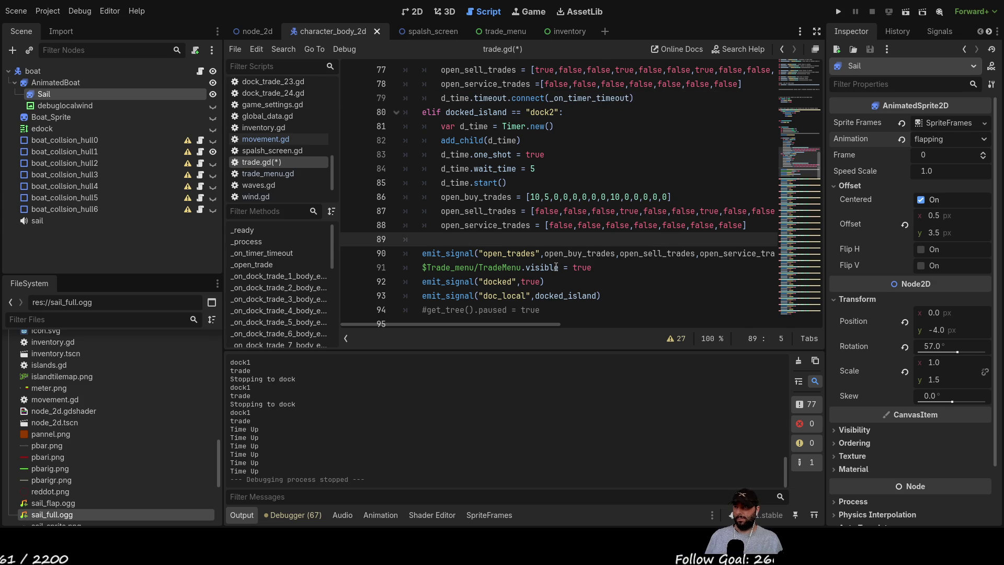
key(ctrl+v)
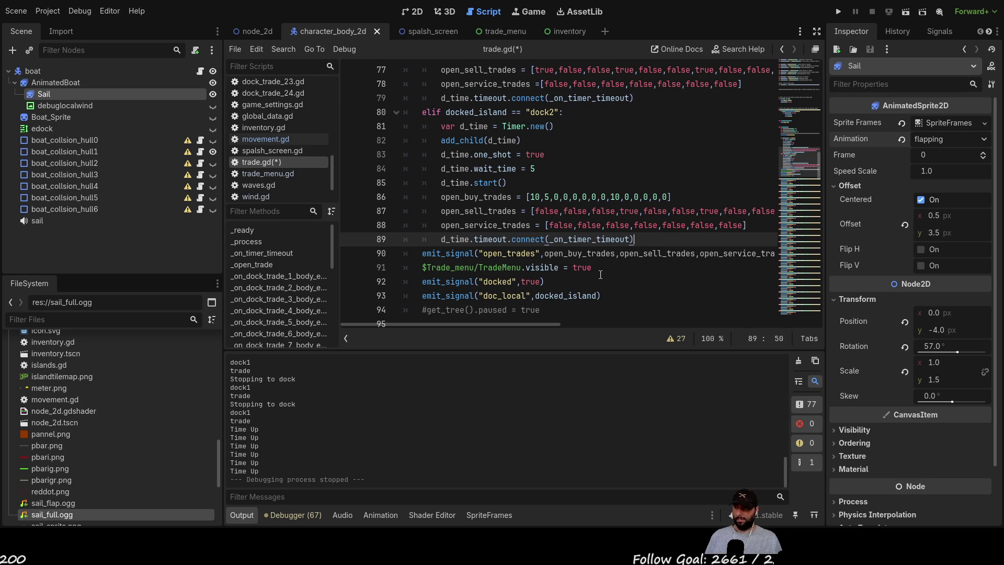
- Add () after _on_timer_timeout in both dock branches' connect lines
click(631, 239)
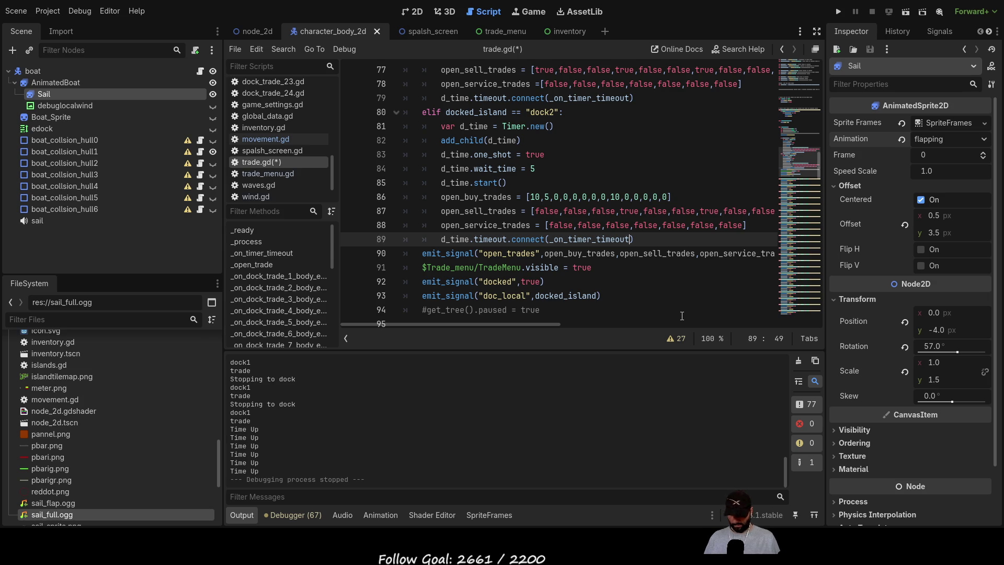
text(())
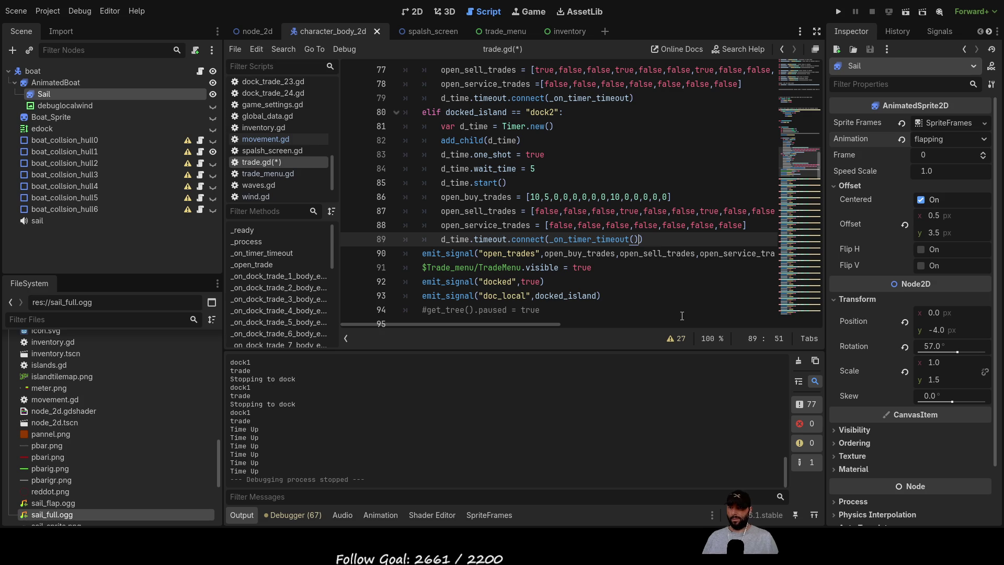
scroll(658, 215, up, 2)
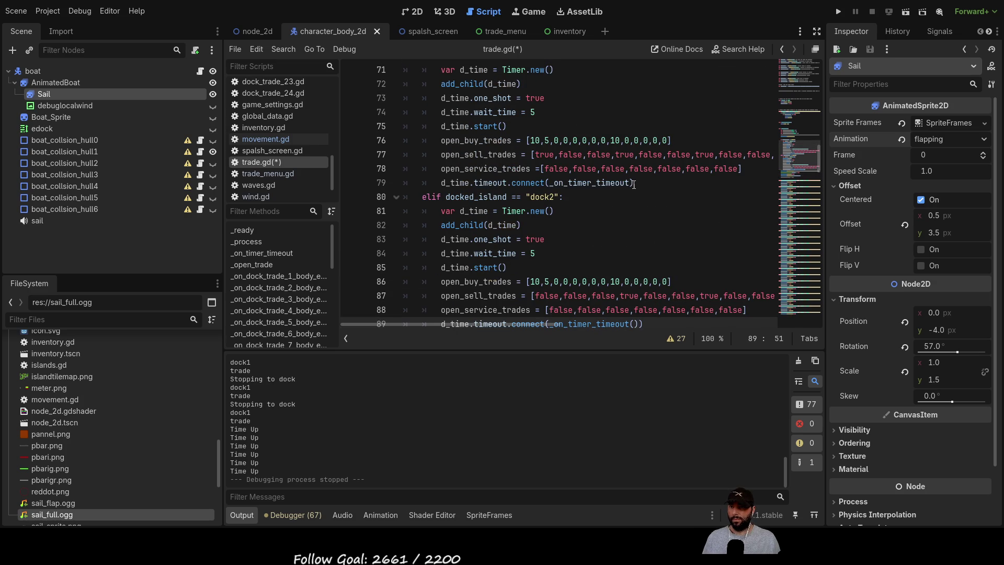
click(635, 183)
text(())
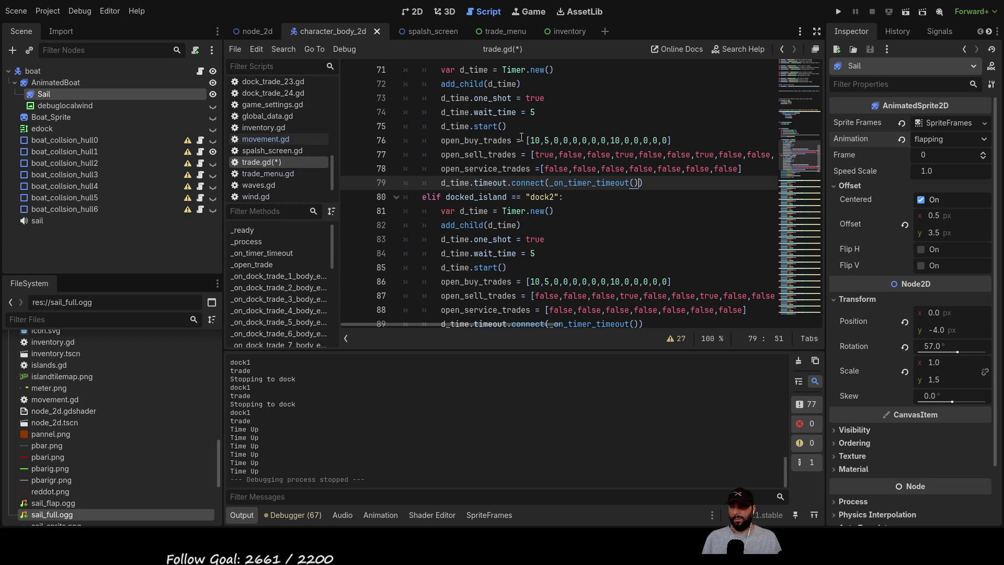
drag(526, 141, 678, 145)
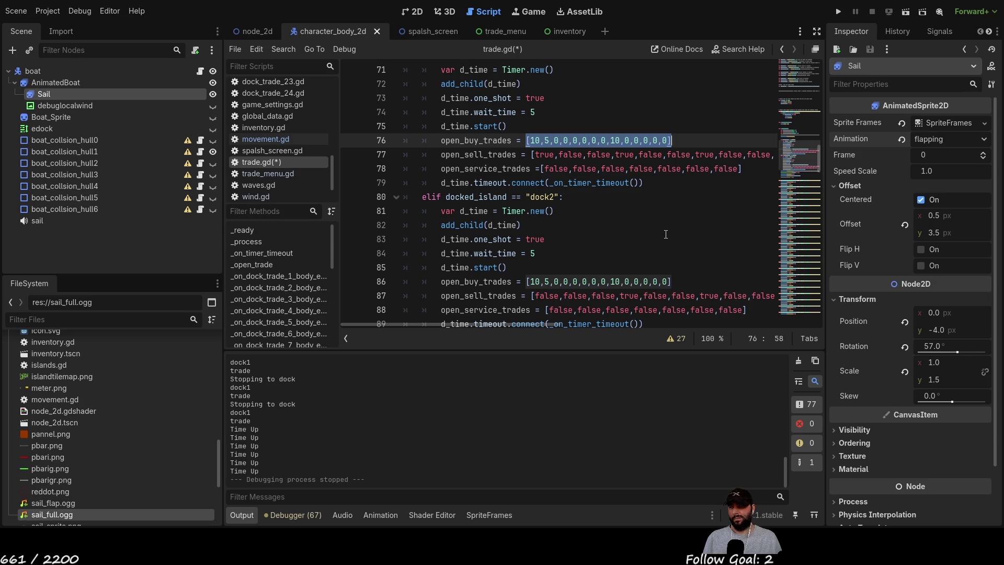
- Start a new declaration 'var dock1_trade: Array =' on blank line 8 of trade.gd
scroll(666, 234, up, 2)
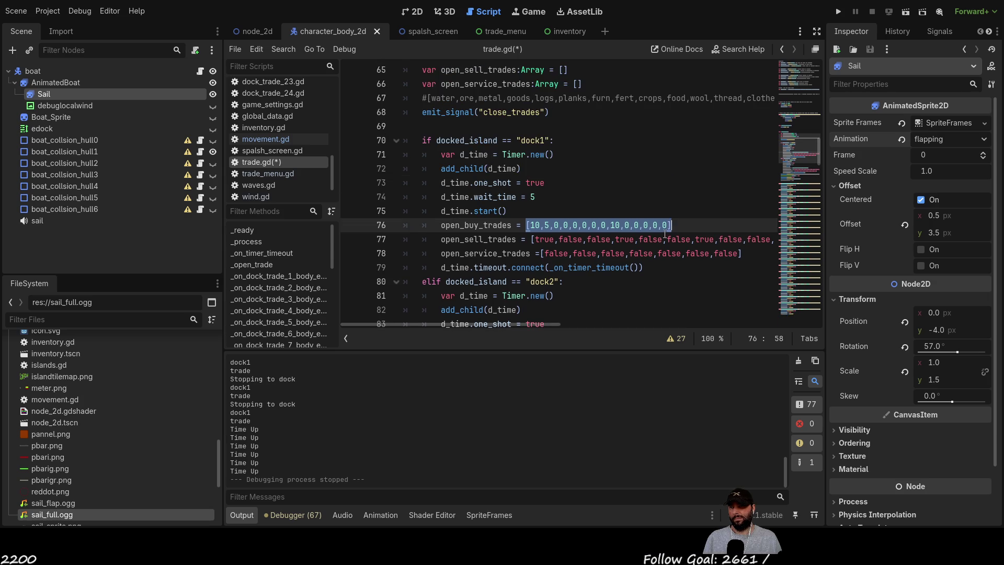
scroll(665, 234, up, 9)
scroll(665, 233, up, 12)
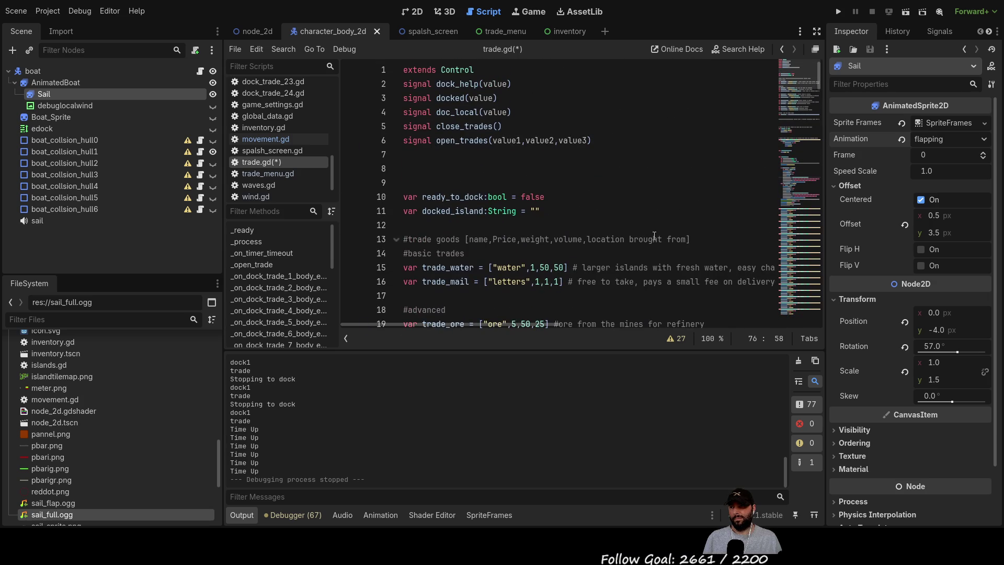
scroll(636, 246, down, 6)
scroll(601, 230, up, 6)
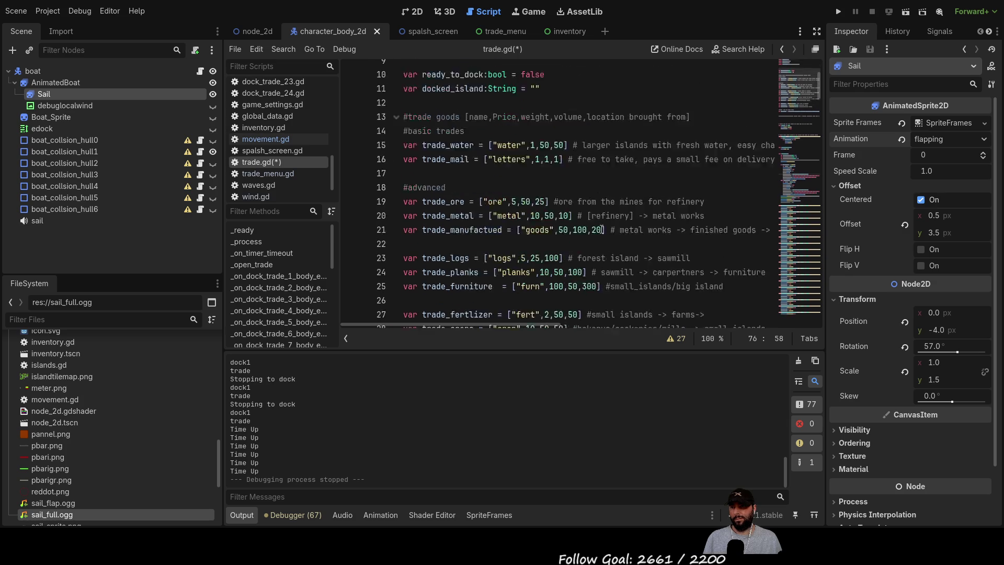
click(427, 156)
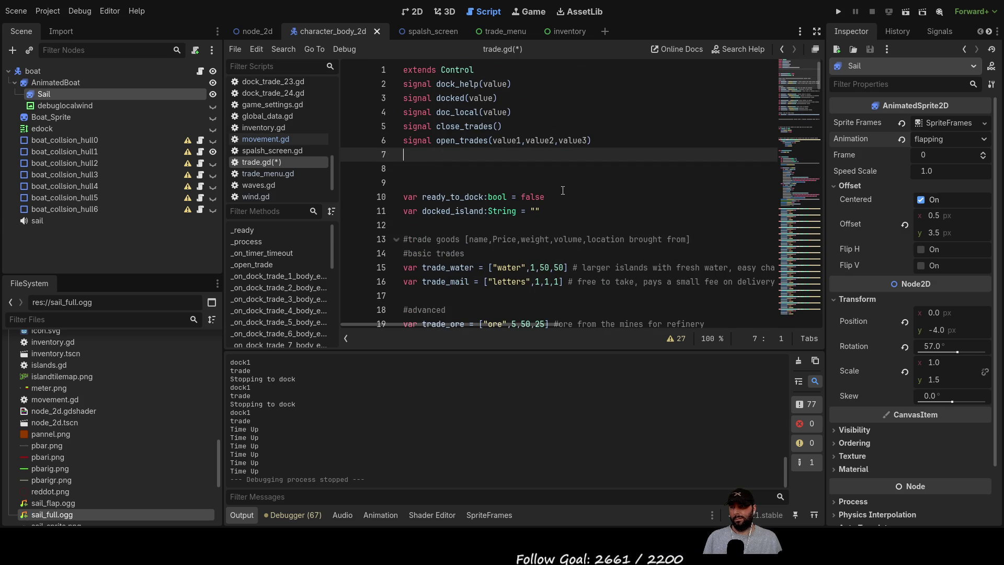
scroll(572, 191, down, 1)
scroll(572, 191, up, 1)
key(Down)
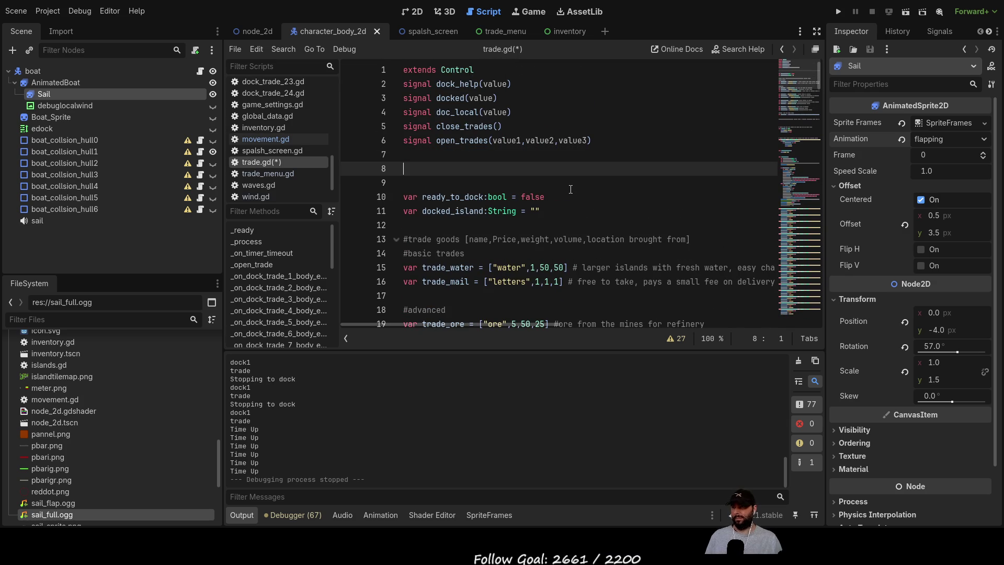
text(var )
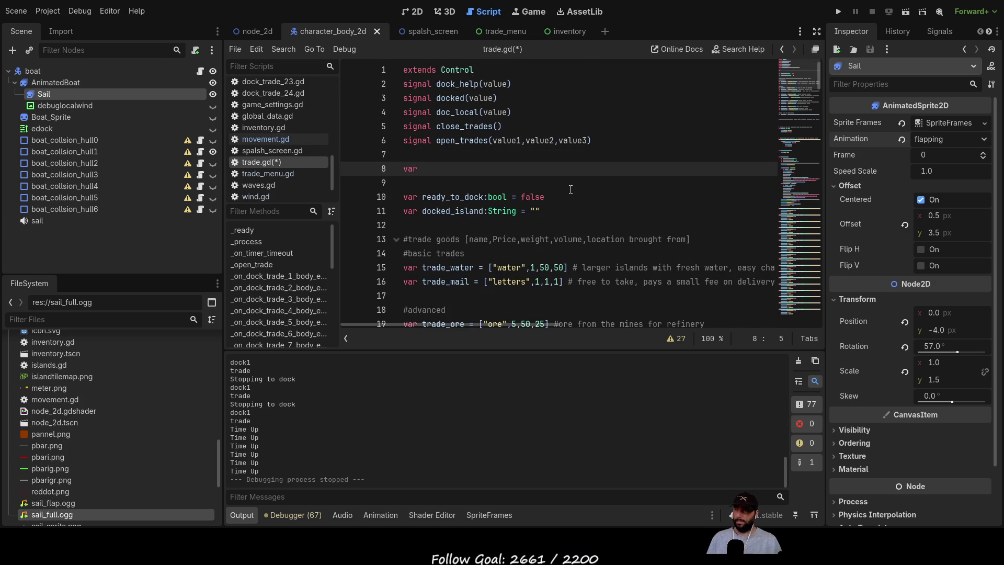
text(dock1)
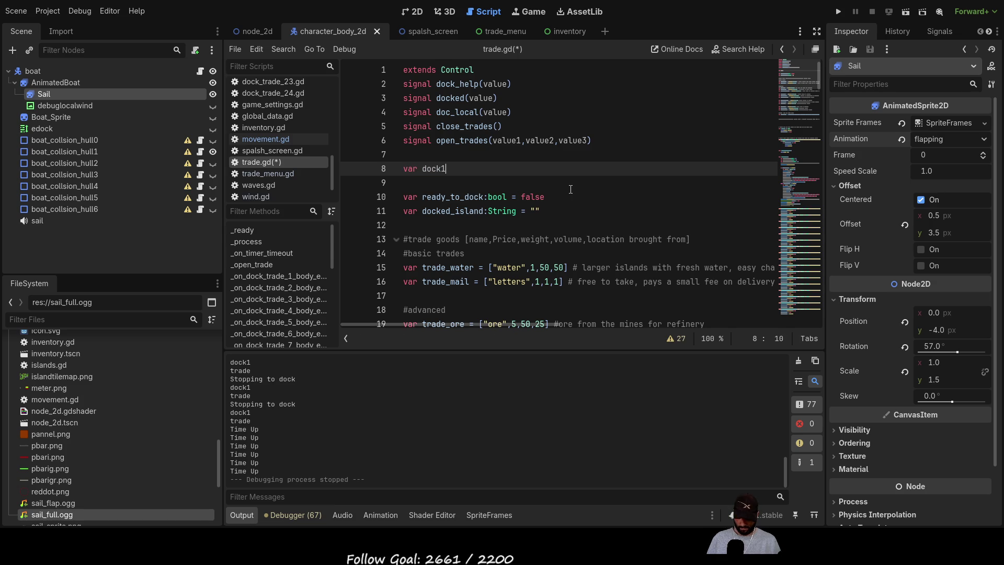
text(_trade)
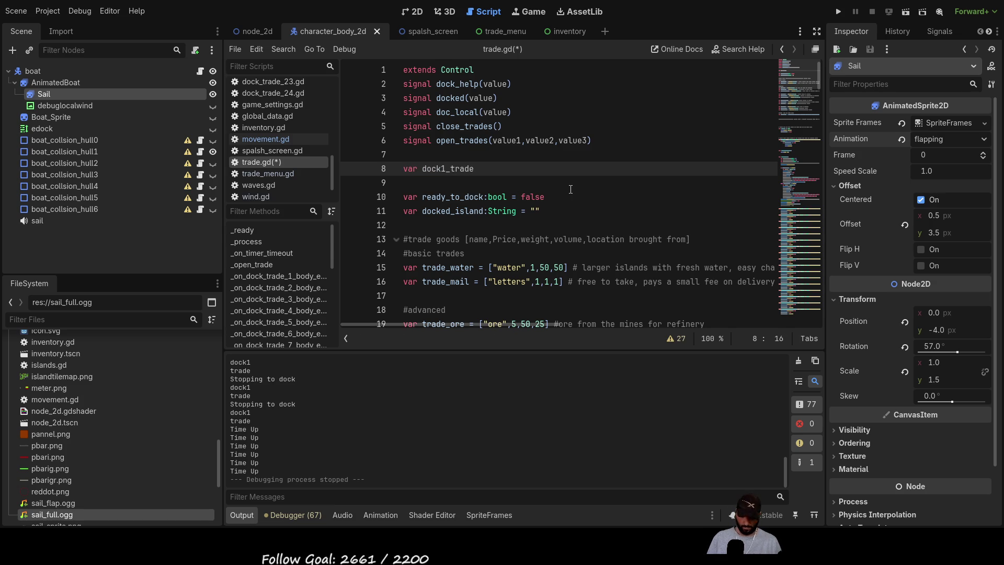
text(:arr)
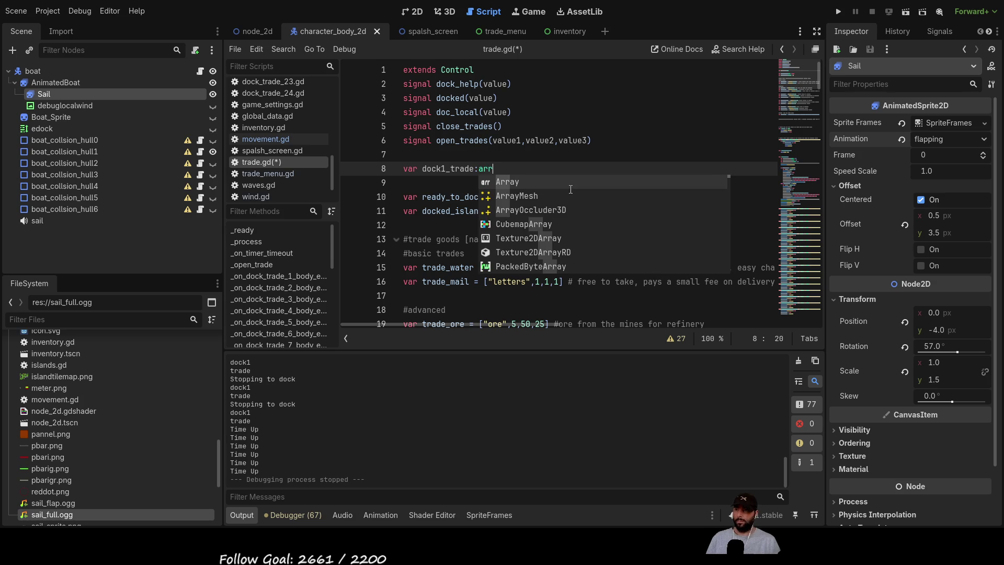
key(Return)
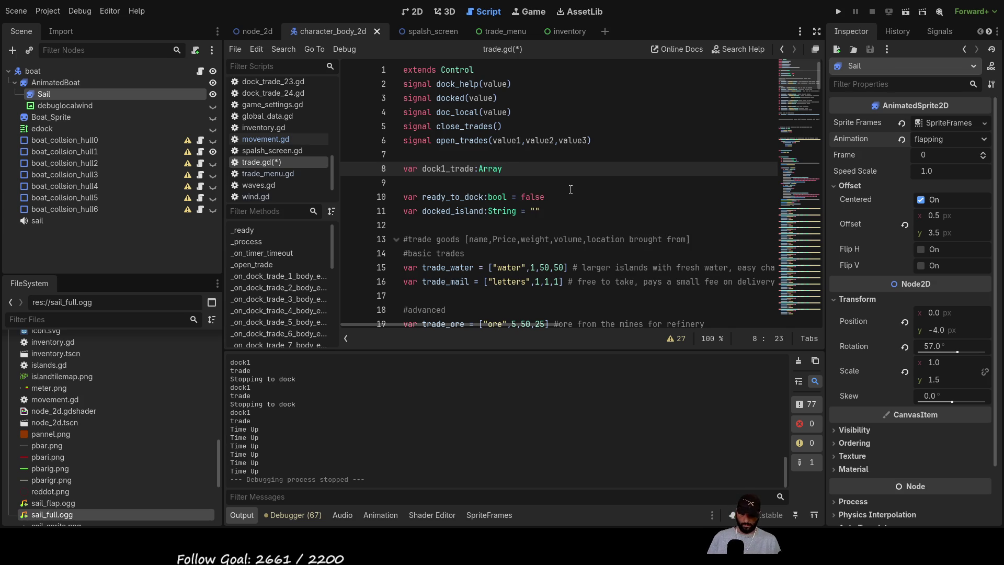
text(=)
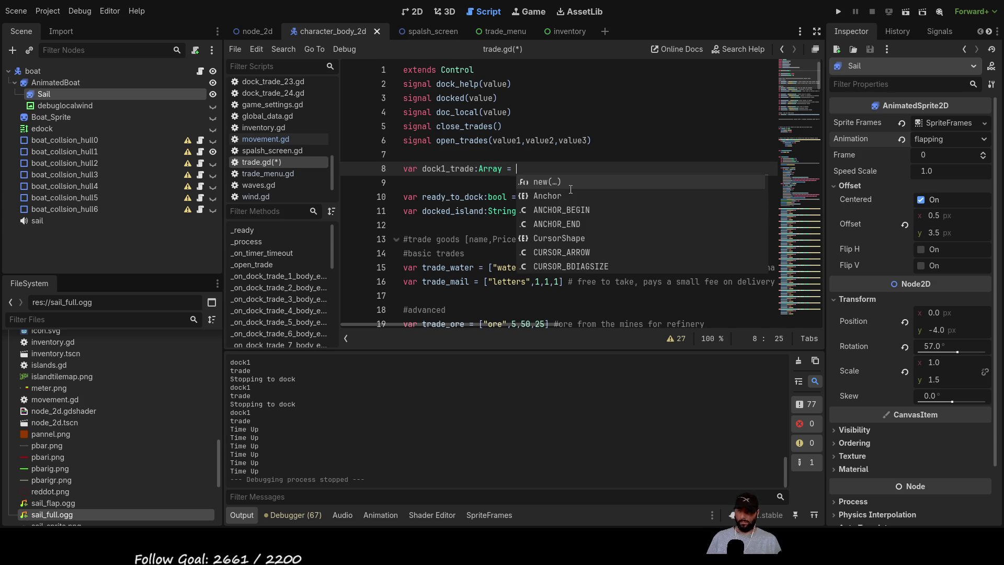
- Move dock1's buy price array from line 76 into the dock1_trade declaration on line 8
scroll(575, 189, down, 20)
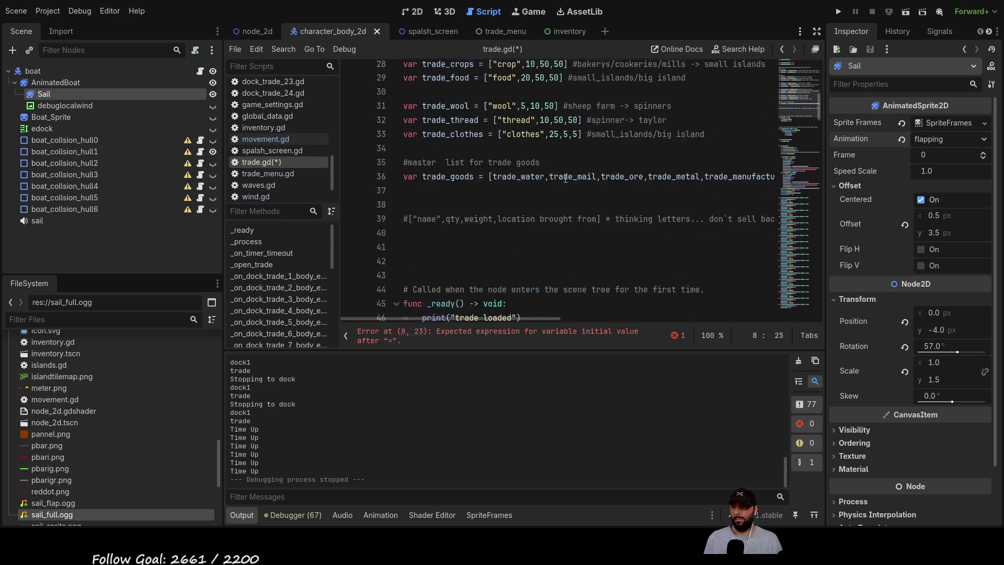
scroll(598, 185, down, 3)
scroll(598, 185, up, 2)
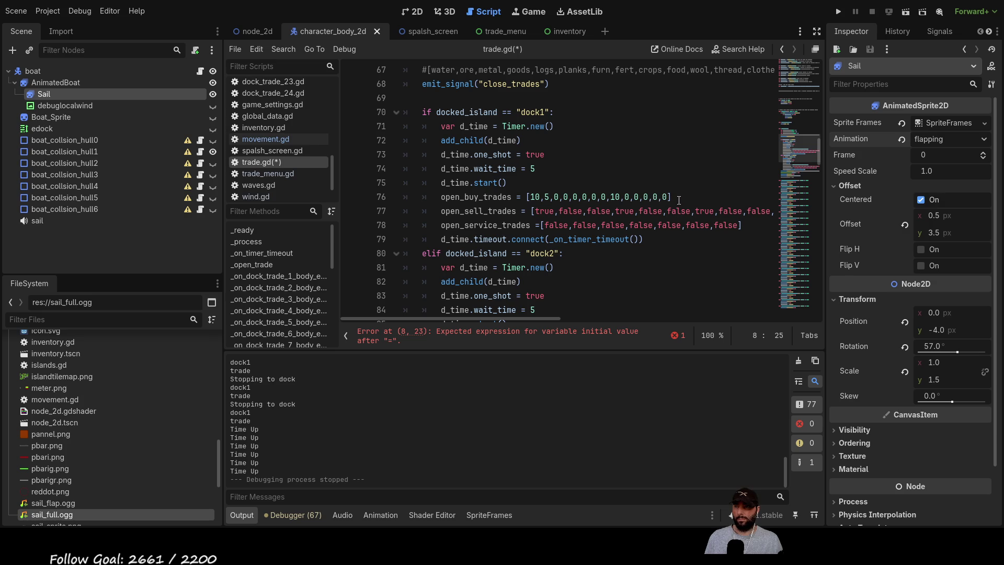
drag(678, 199, 527, 197)
key(ctrl+x)
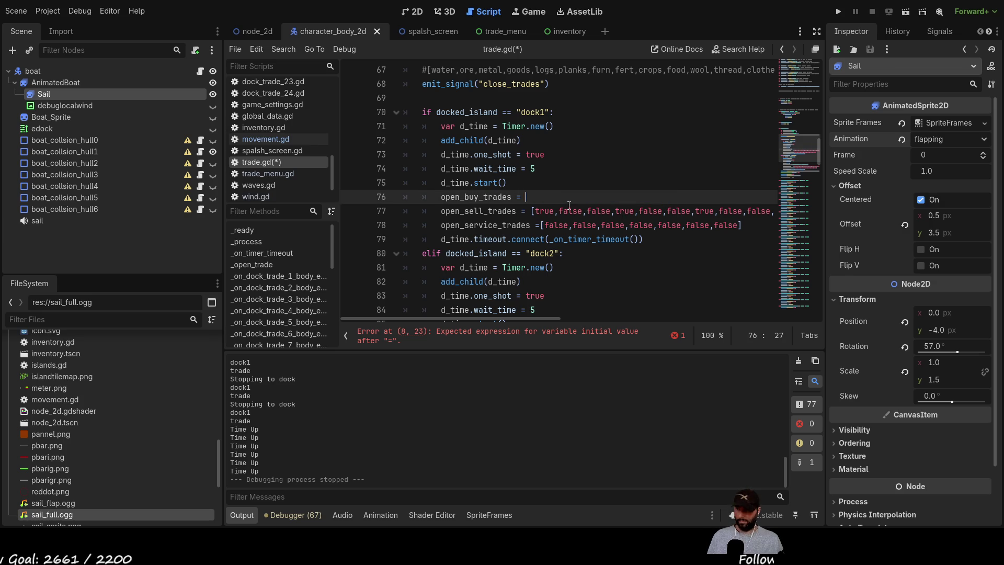
scroll(533, 162, up, 20)
click(526, 173)
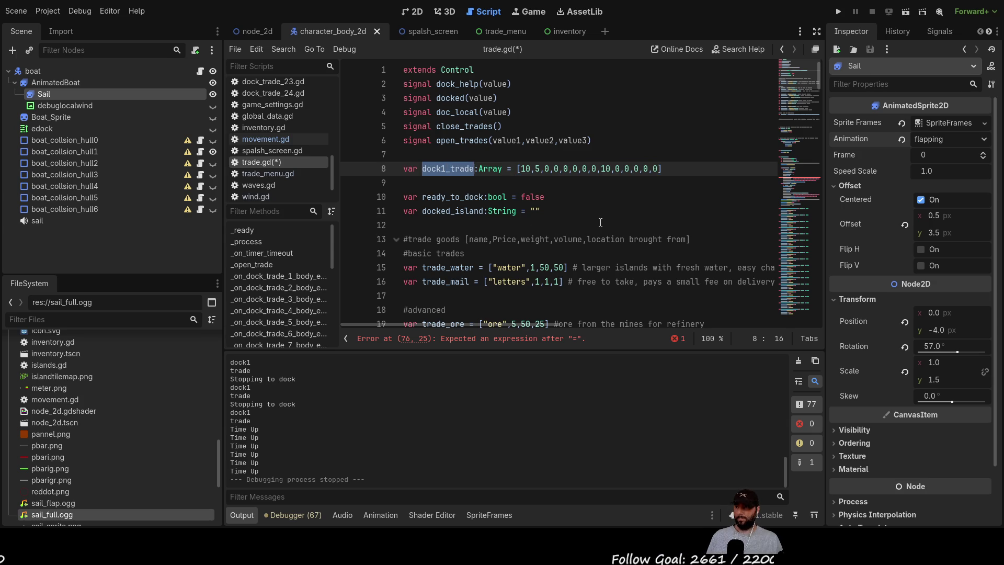
- Assign dock1_trade to open_buy_trades on line 76, then select line 86's hard-coded price array
scroll(577, 228, down, 9)
scroll(602, 223, down, 12)
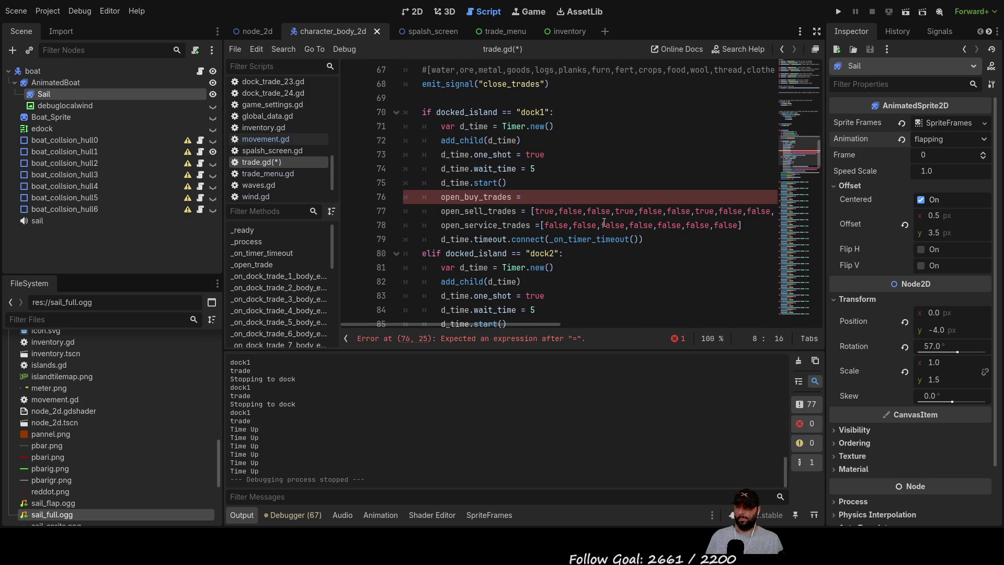
click(551, 202)
text(dock1_trade)
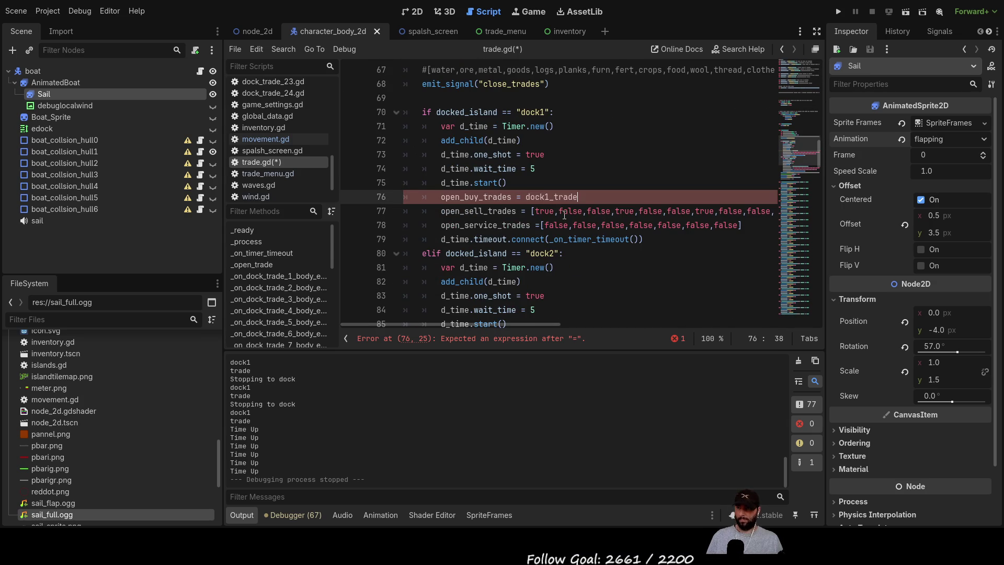
scroll(676, 210, down, 3)
drag(672, 211, 528, 211)
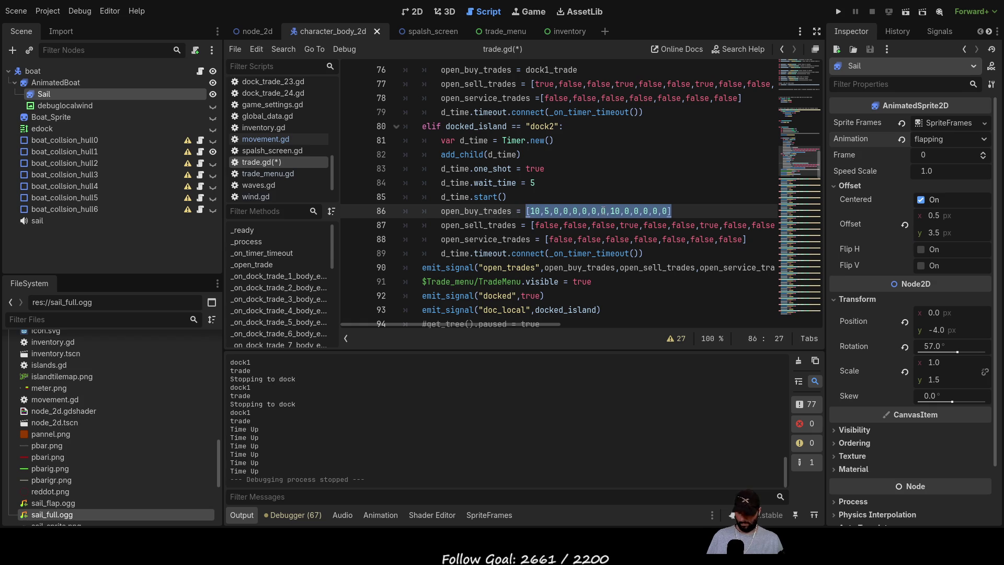
- Replace line 86's hard-coded price array with dock2_trade
key(ctrl+v)
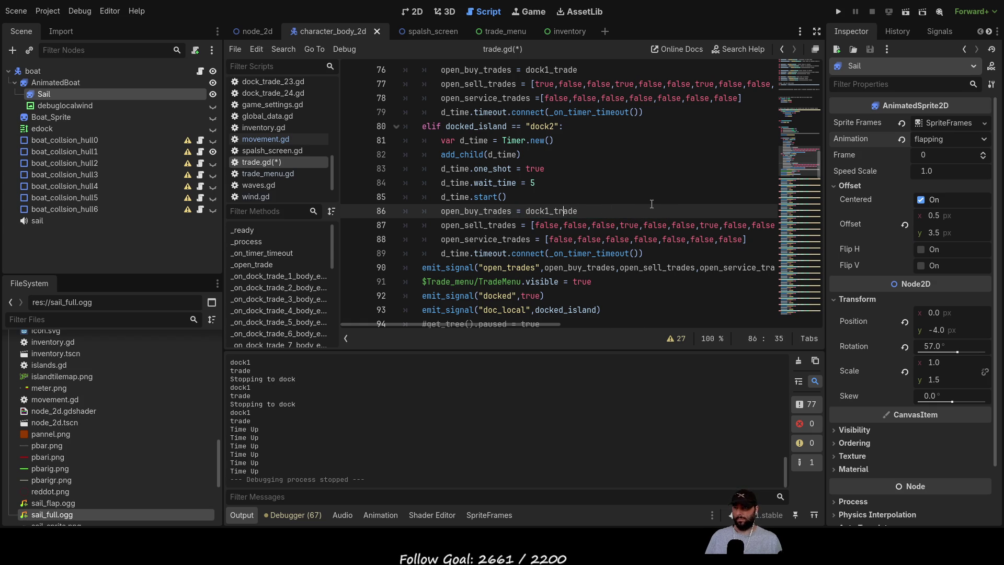
key(Delete)
text(2)
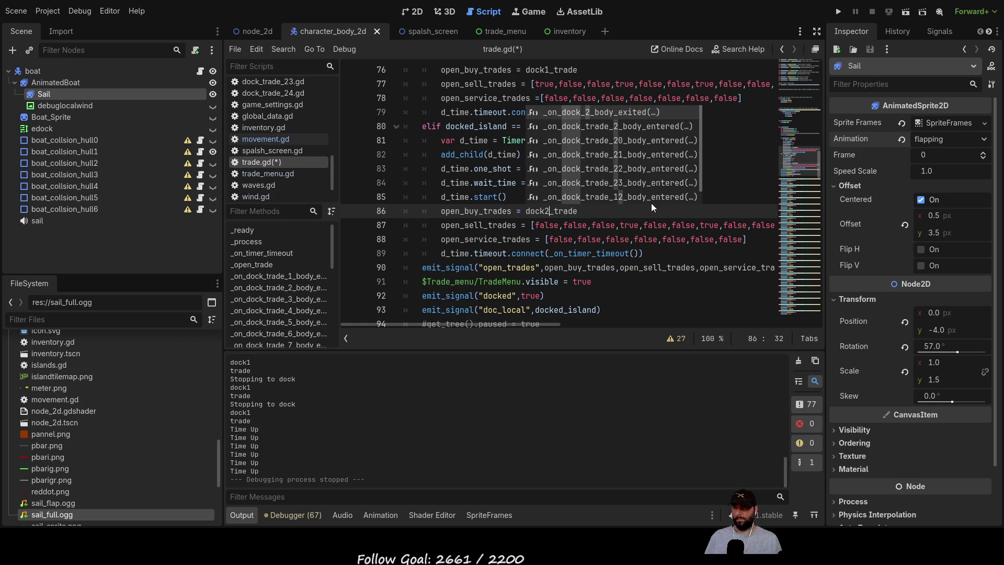
key(Escape)
key(Up)
key(Up)
key(Up)
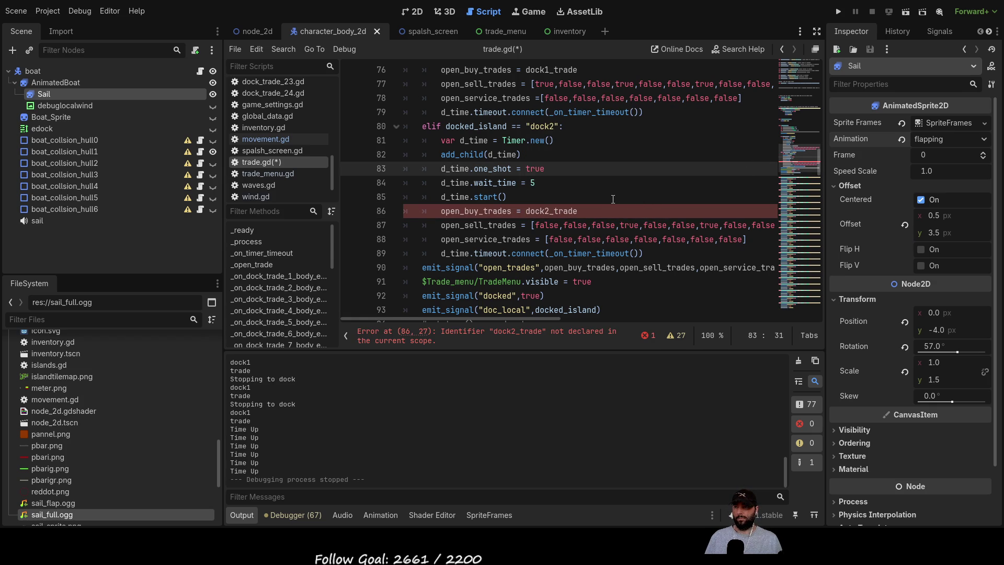
click(589, 211)
- Duplicate the dock1_trade declaration onto line 9 as dock2_trade with the same prices
scroll(515, 179, up, 20)
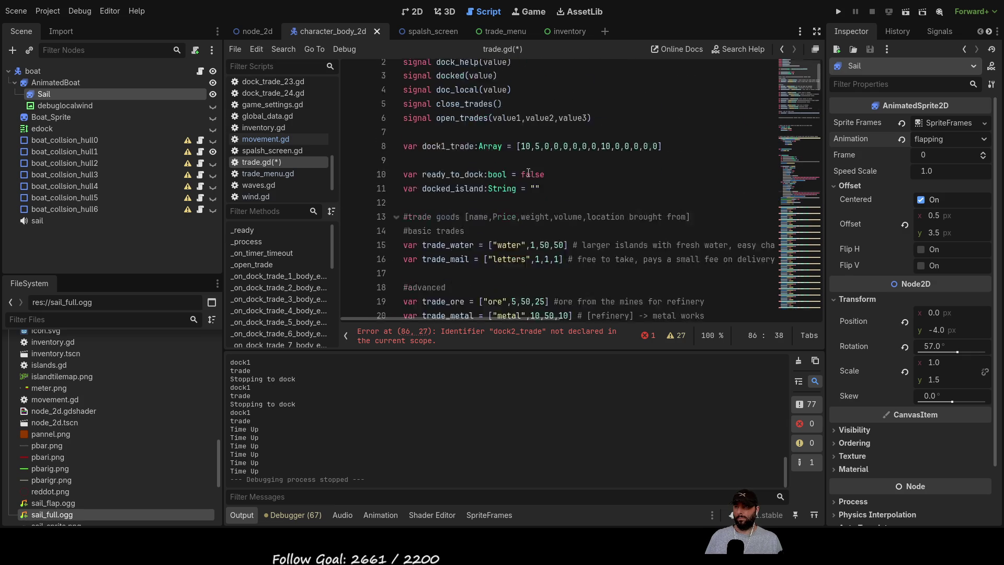
drag(662, 169, 404, 168)
click(424, 182)
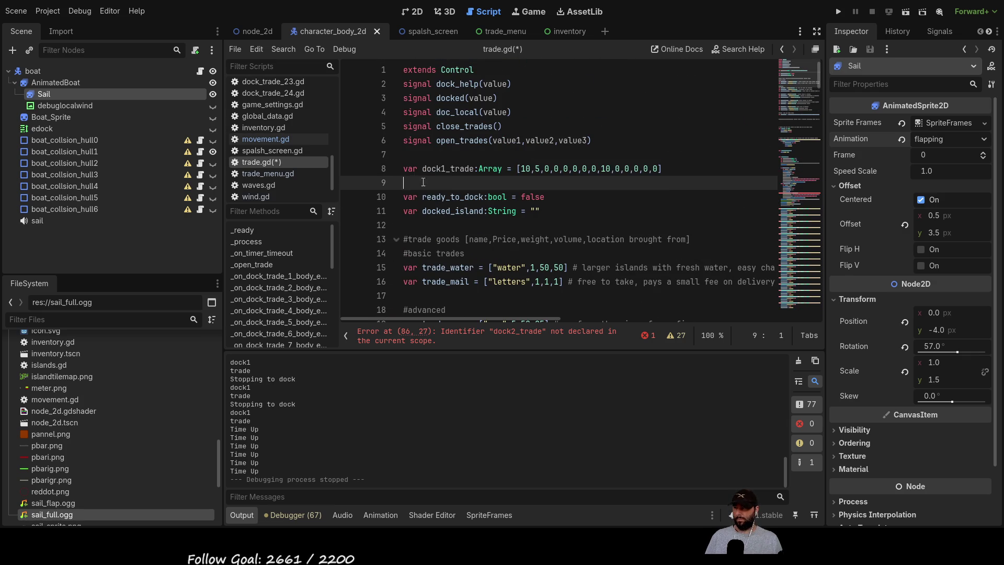
key(Return)
key(Return)
key(Up)
key(Up)
key(ctrl+v)
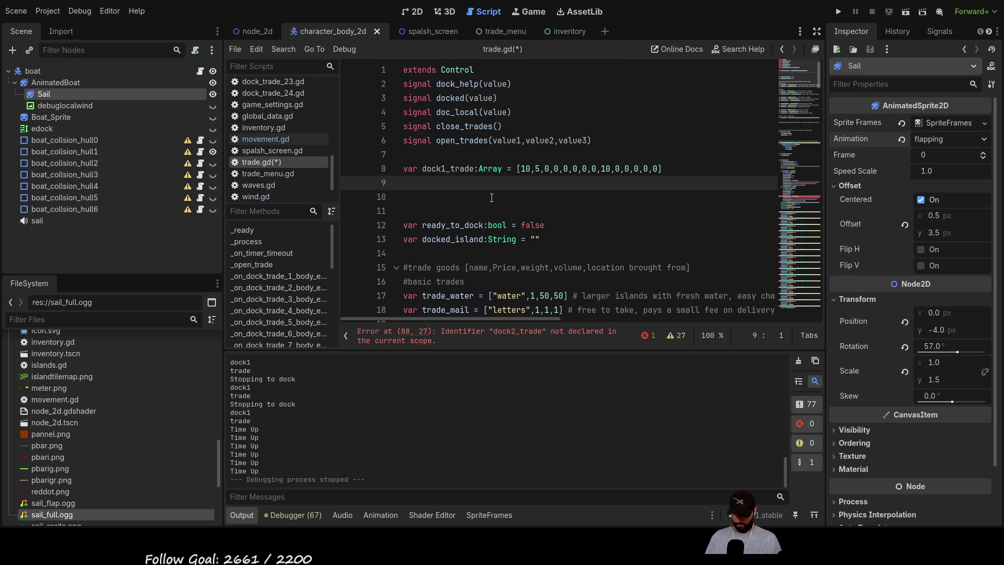
key(Left)
key(Left)
key(Left)
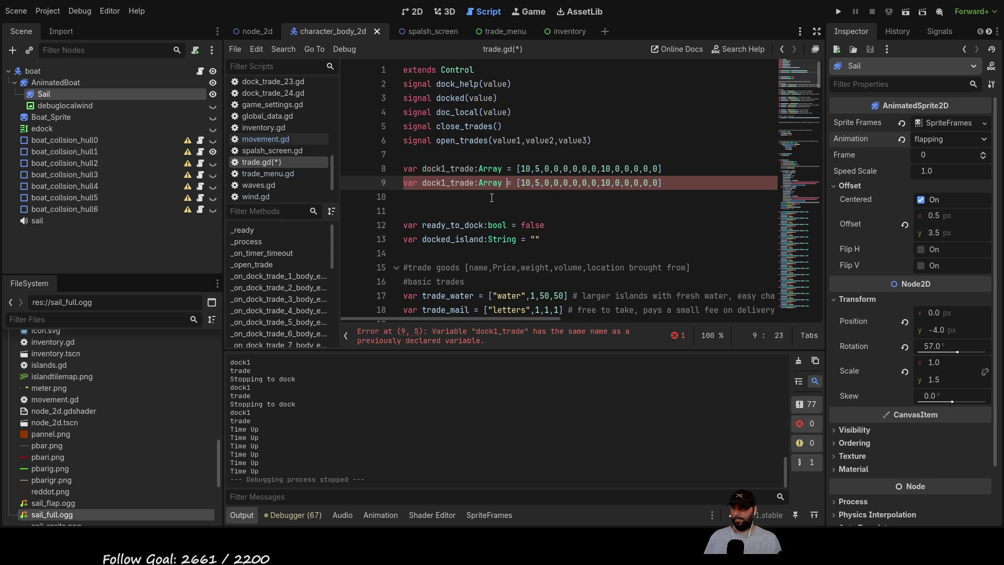
key(Left)
key(BackSpace)
text(2)
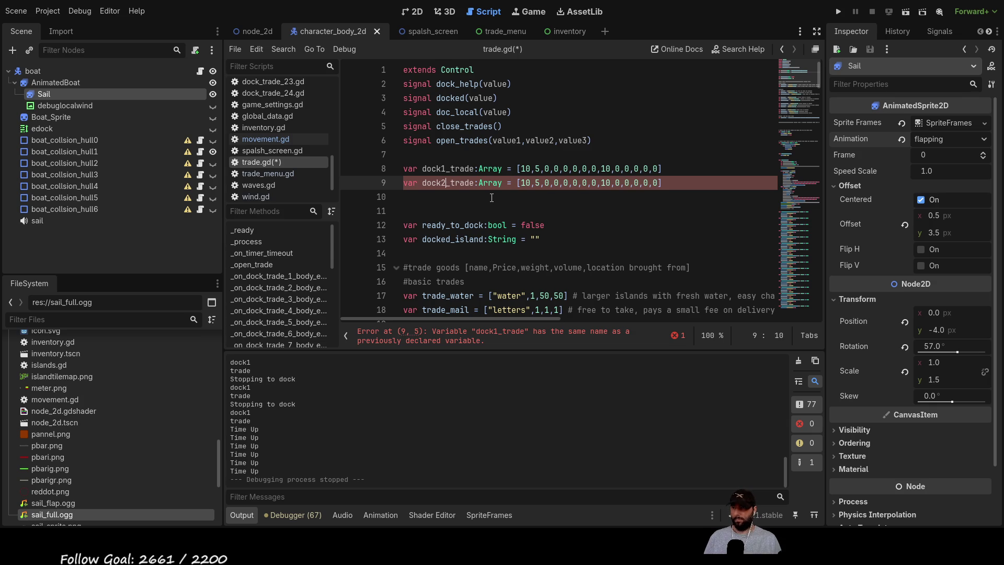
drag(664, 183, 389, 188)
key(ctrl+c)
- Paste a run of copies of the dock trade declaration, each on its own line
click(471, 194)
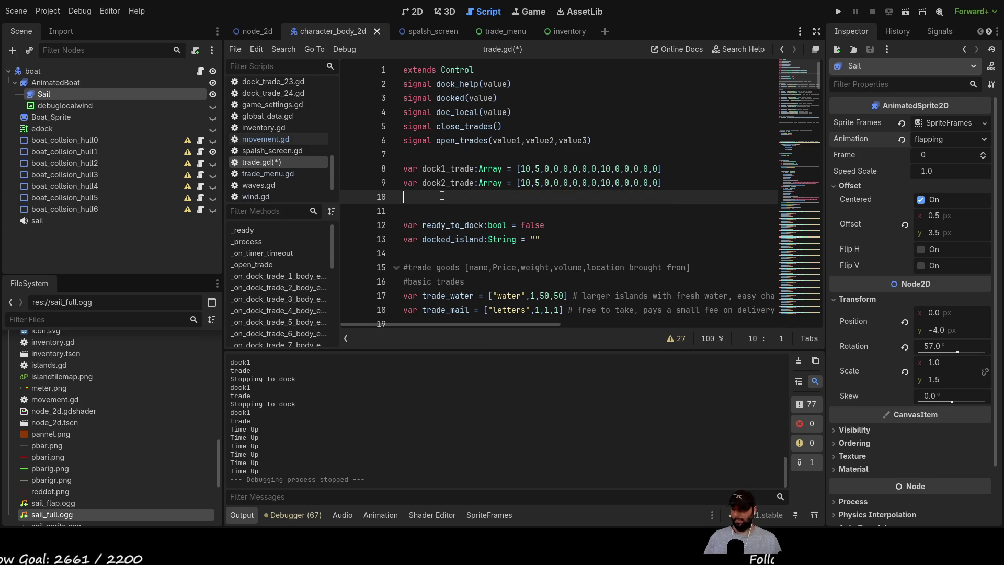
key(ctrl+v)
key(Return)
key(ctrl+v)
key(Return)
key(ctrl+v)
key(Return)
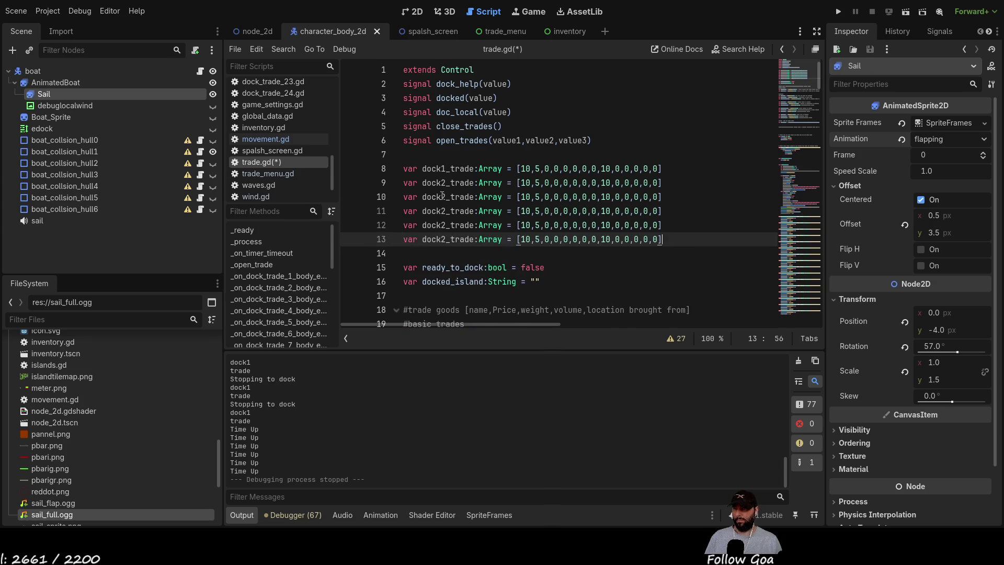
key(ctrl+v)
key(Return)
key(ctrl+v)
key(Return)
key(ctrl+v)
key(Return)
key(ctrl+v)
key(Return)
key(ctrl+v)
key(Return)
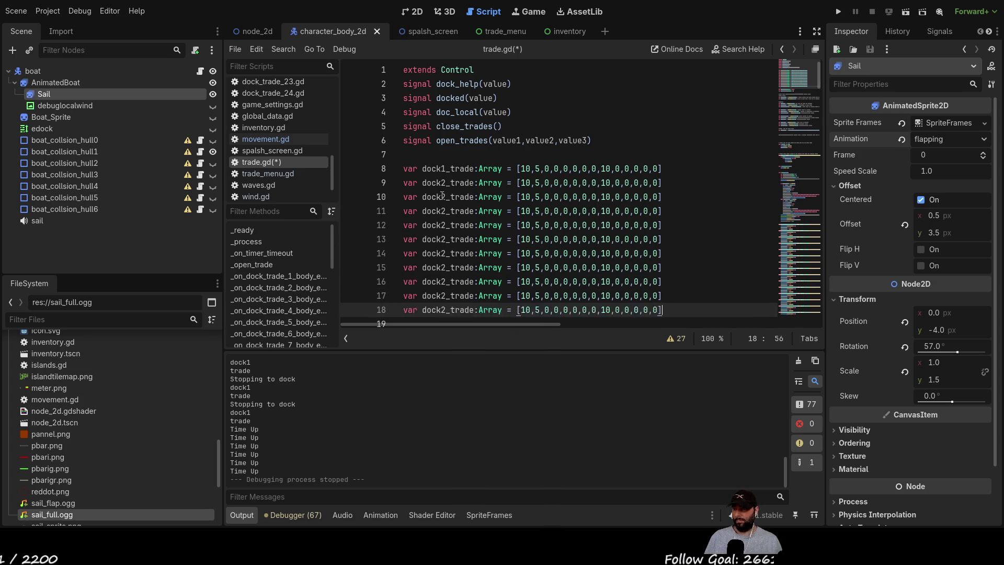
key(ctrl+v)
key(Return)
key(ctrl+v)
key(Return)
key(ctrl+v)
key(Return)
key(ctrl+v)
key(Return)
key(ctrl+v)
key(Return)
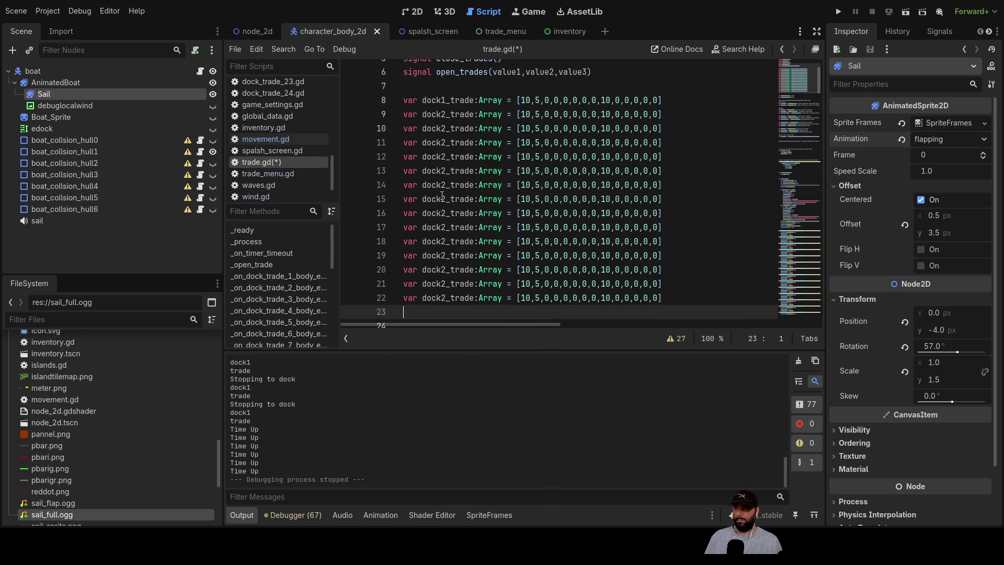
key(ctrl+v)
key(Return)
key(ctrl+v)
key(Return)
key(ctrl+v)
key(Return)
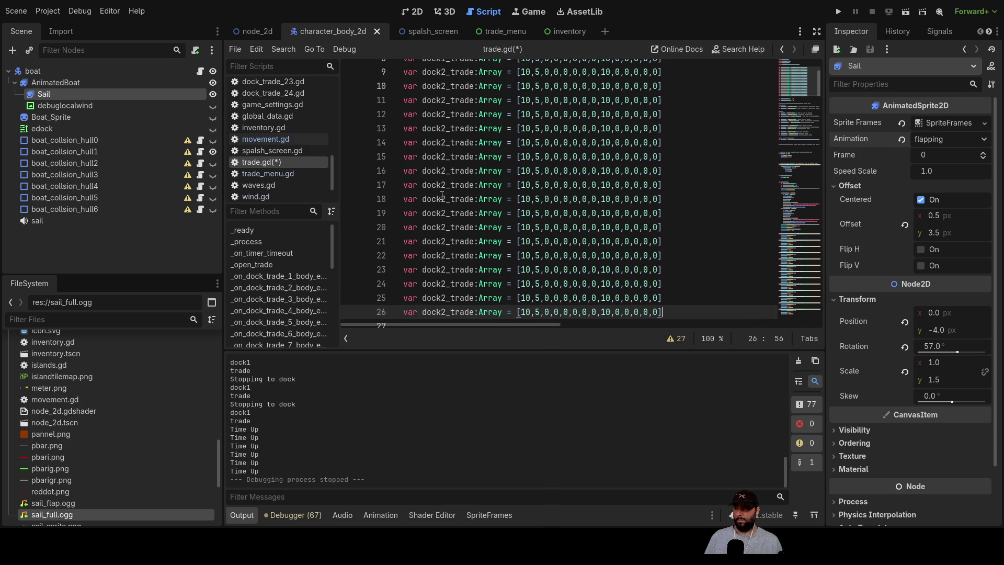
- Renumber the first pasted copies as dock4 through dock9
scroll(442, 196, up, 3)
click(442, 198)
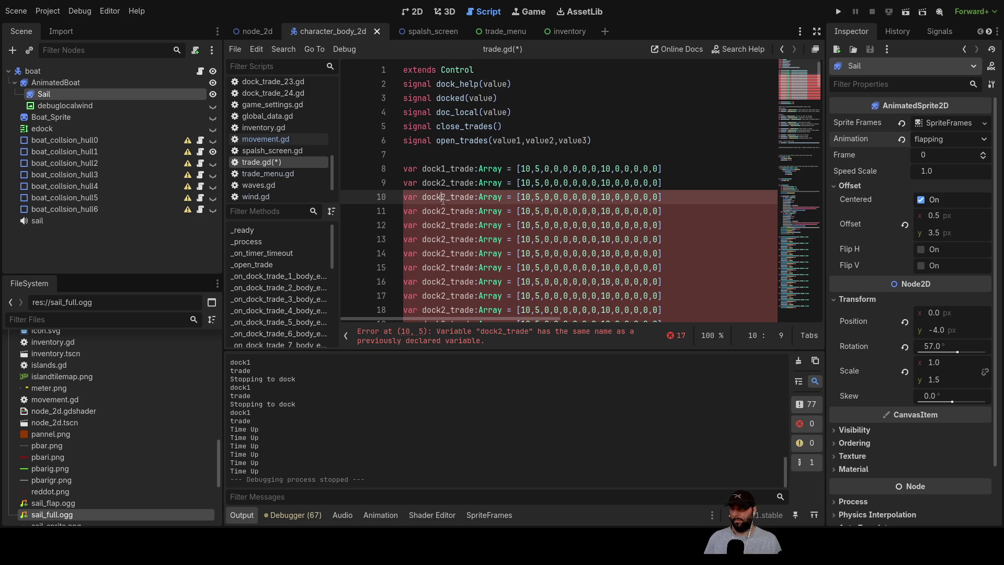
text(3)
key(Down)
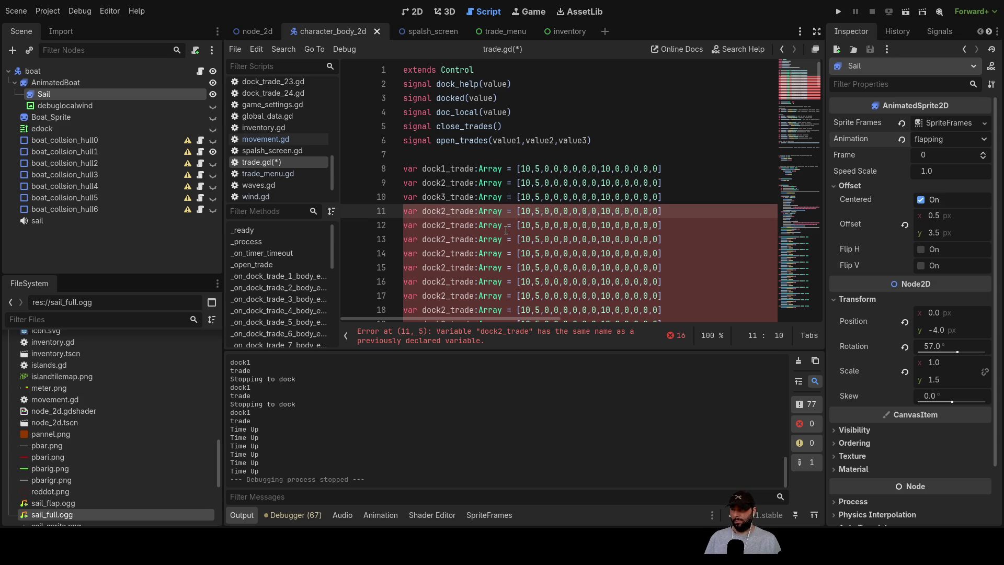
key(BackSpace)
text(4)
key(Down)
key(BackSpace)
text(5)
key(Down)
key(BackSpace)
text(6)
key(Down)
key(BackSpace)
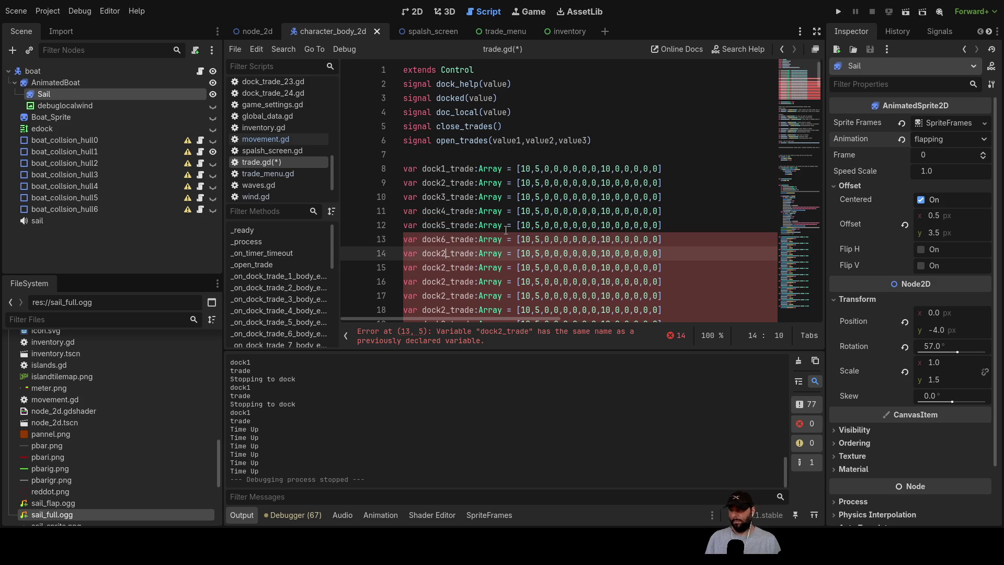
text(7)
key(Down)
key(BackSpace)
text(8)
key(Down)
key(BackSpace)
text(9)
key(Down)
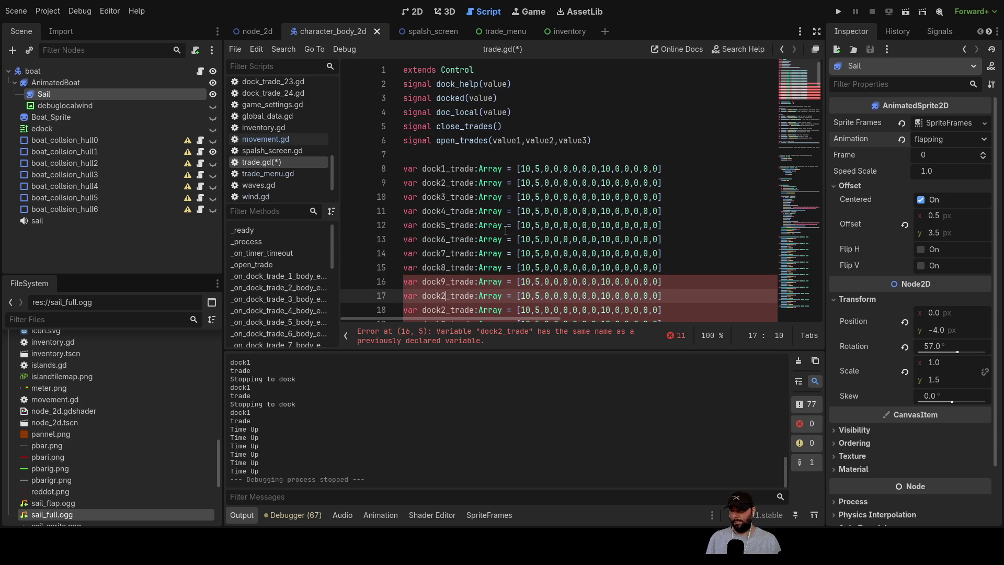
key(BackSpace)
- Renumber the remaining copies up to dock16, dock17, dock18 and dock19
key(Down)
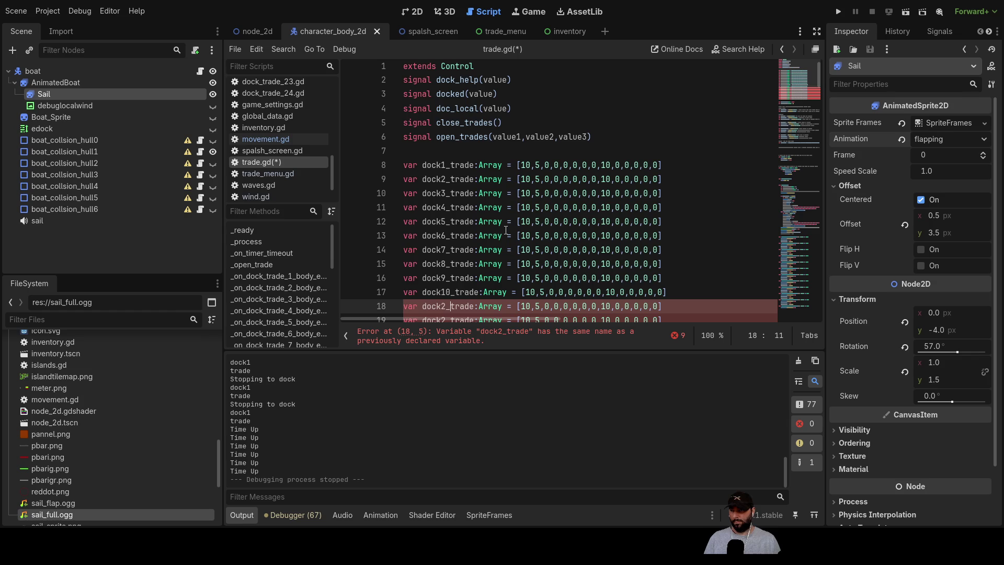
key(Down)
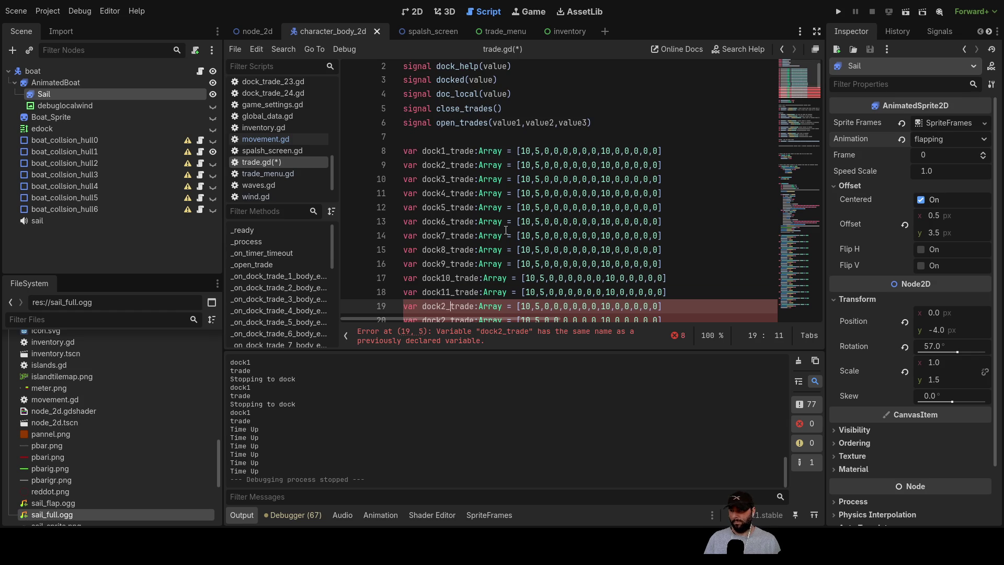
text(1)
key(Down)
key(Left)
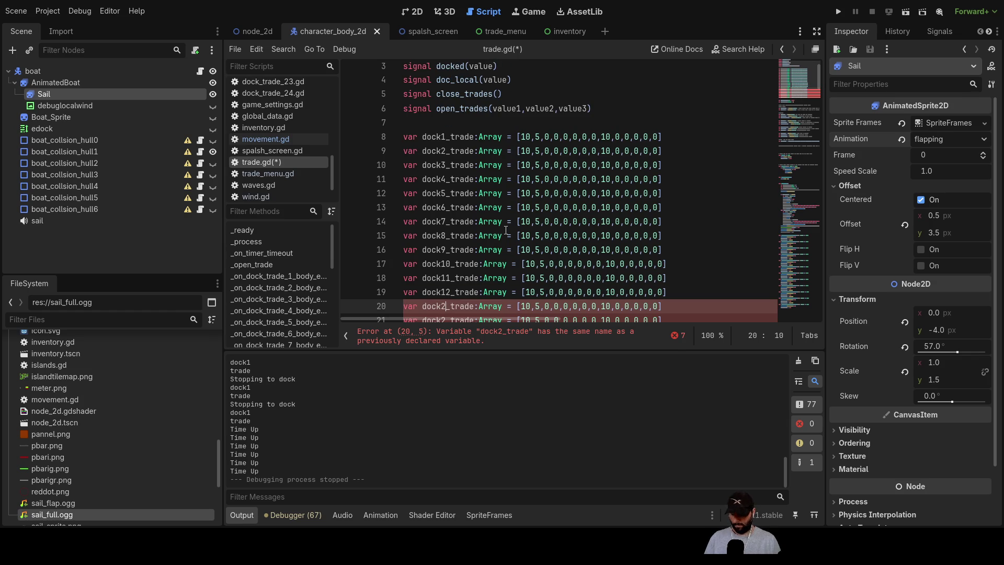
key(Down)
key(Left)
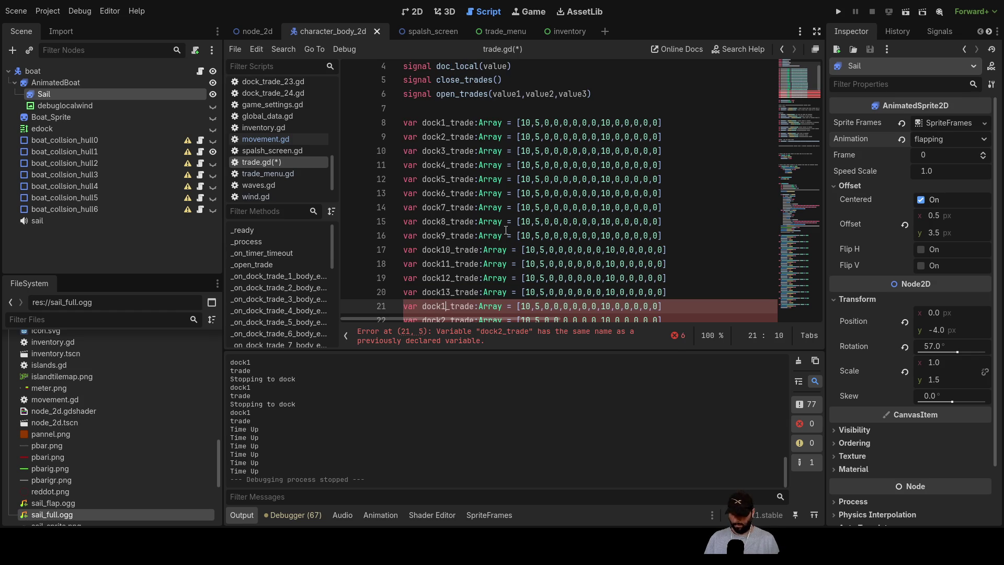
key(Down)
key(Left)
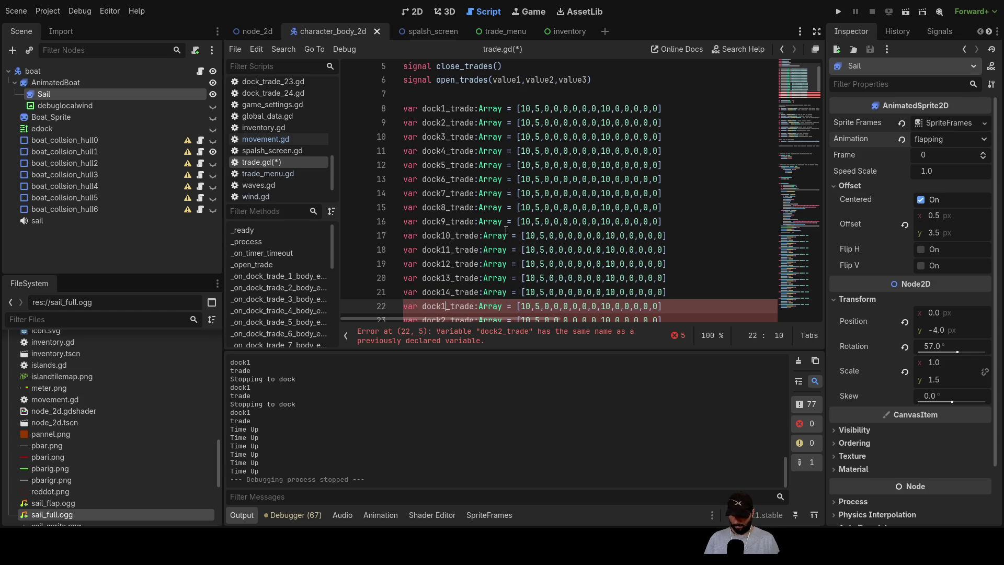
key(Down)
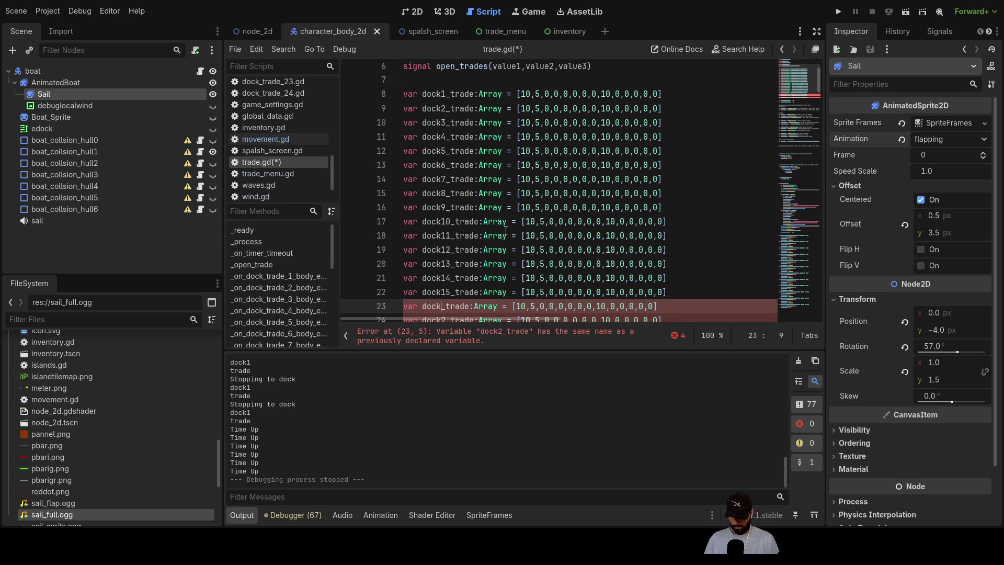
text(16)
key(Down)
key(BackSpace)
text(17)
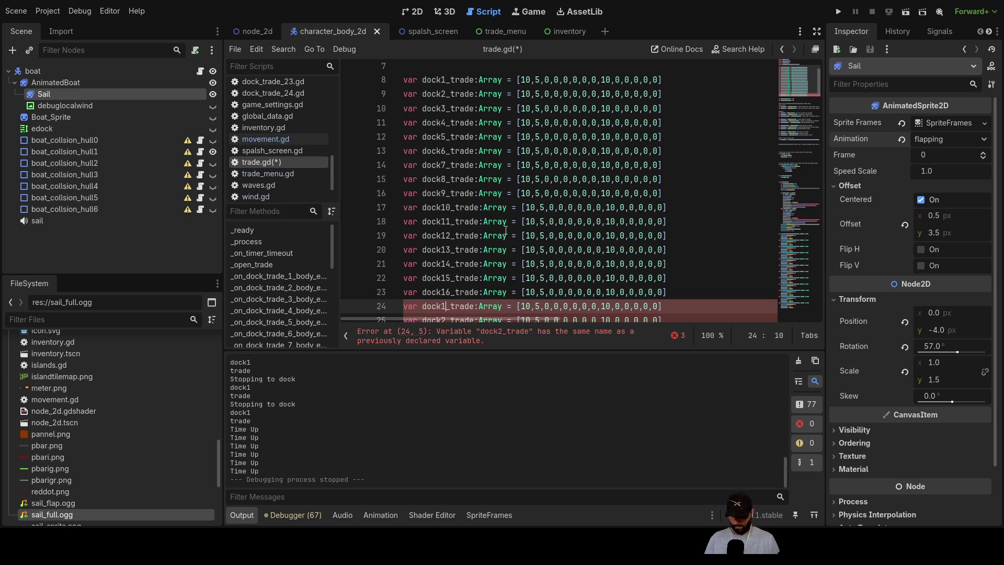
key(Down)
key(Left)
key(Left)
key(BackSpace)
text(18)
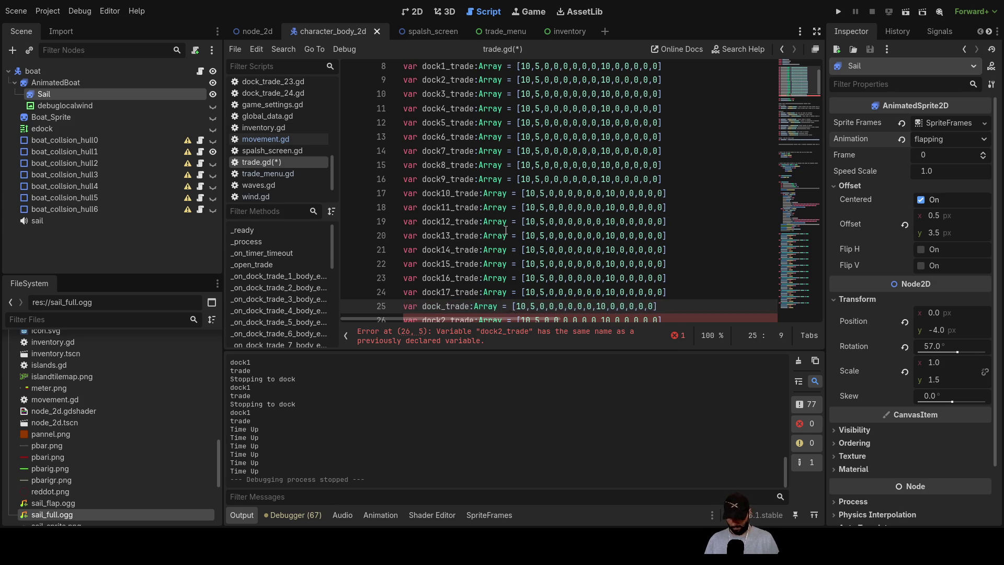
key(Down)
key(Left)
key(Left)
key(BackSpace)
text(19)
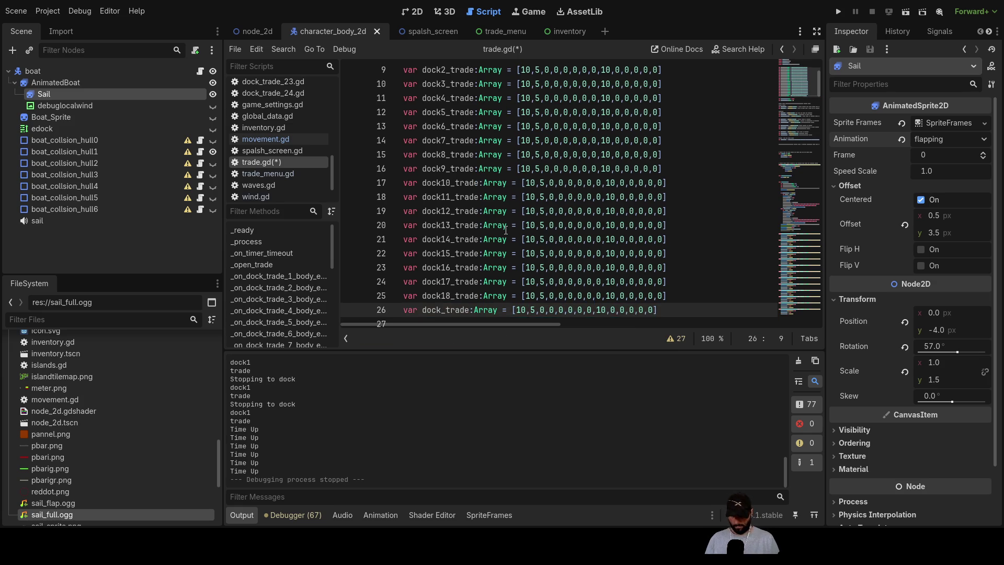
- Add four more copies of the dock2_trade line after the last declaration
key(Down)
key(ctrl+v)
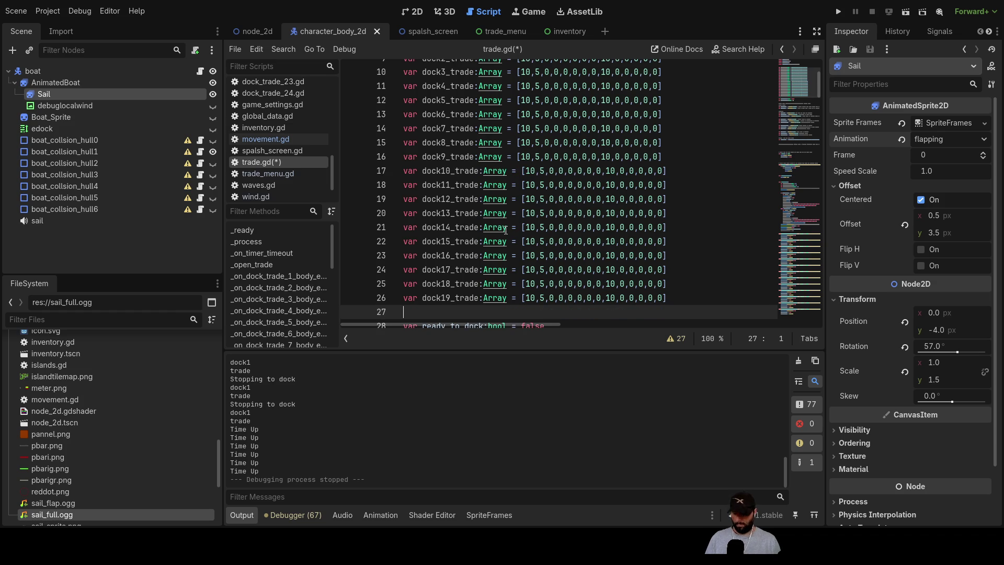
key(ctrl+v)
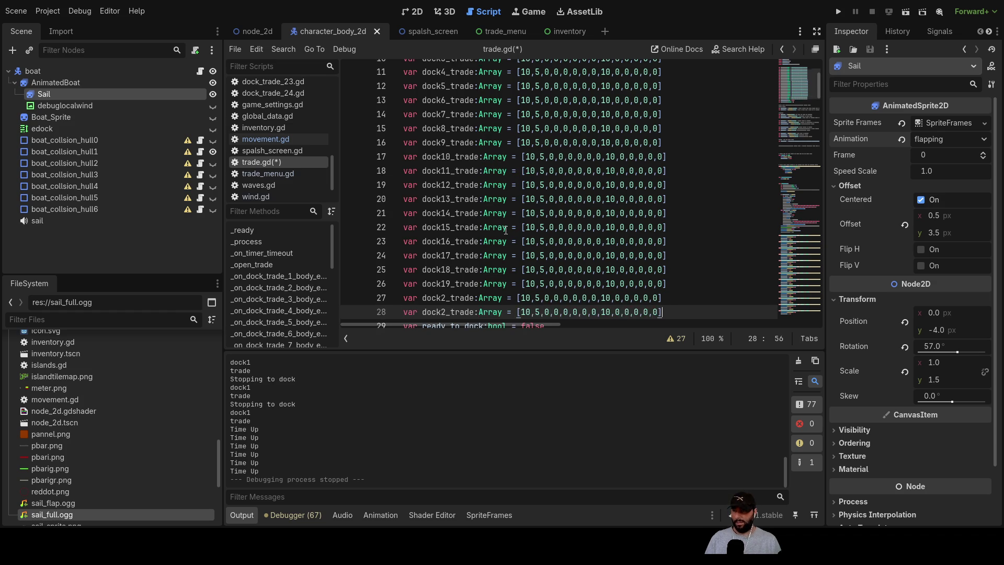
key(Return)
text(var dock2_trade:Array = [10,5,0,0,0,0,0,0,10,0,0,0,0,0])
key(Return)
text(var dock2_trade:Array = [10,5,0,0,0,0,0,0,10,0,0,0,0,0])
key(Return)
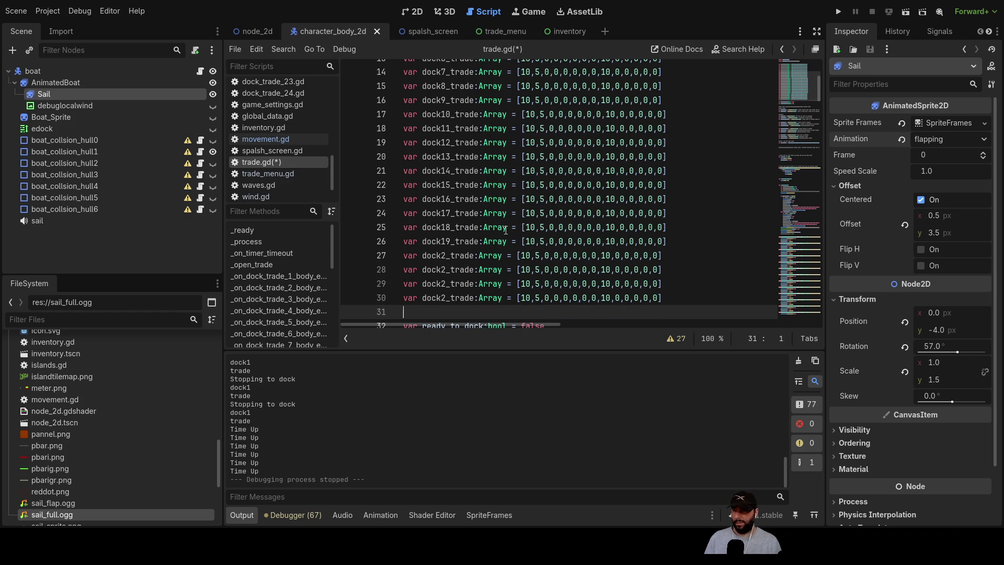
- Rename the four new copies to dock21, dock22, dock20 and dock23
scroll(392, 218, up, 1)
click(450, 267)
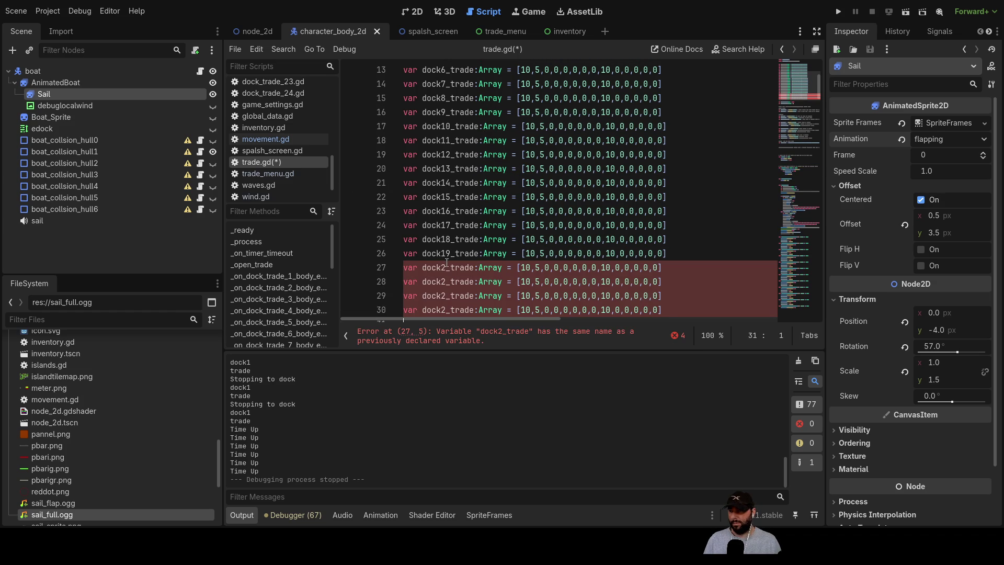
text(1)
key(Down)
key(Left)
text(2)
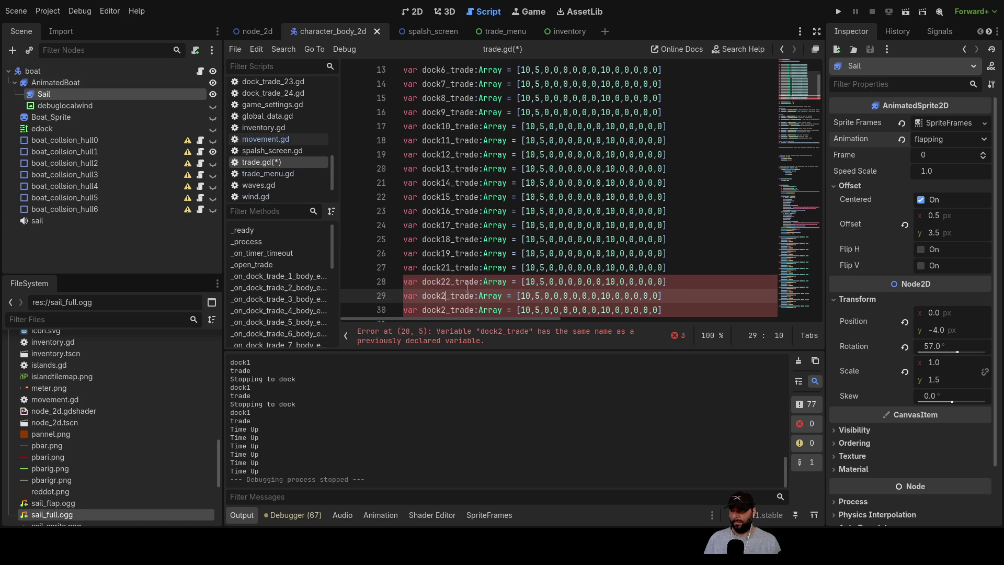
key(Down)
key(Left)
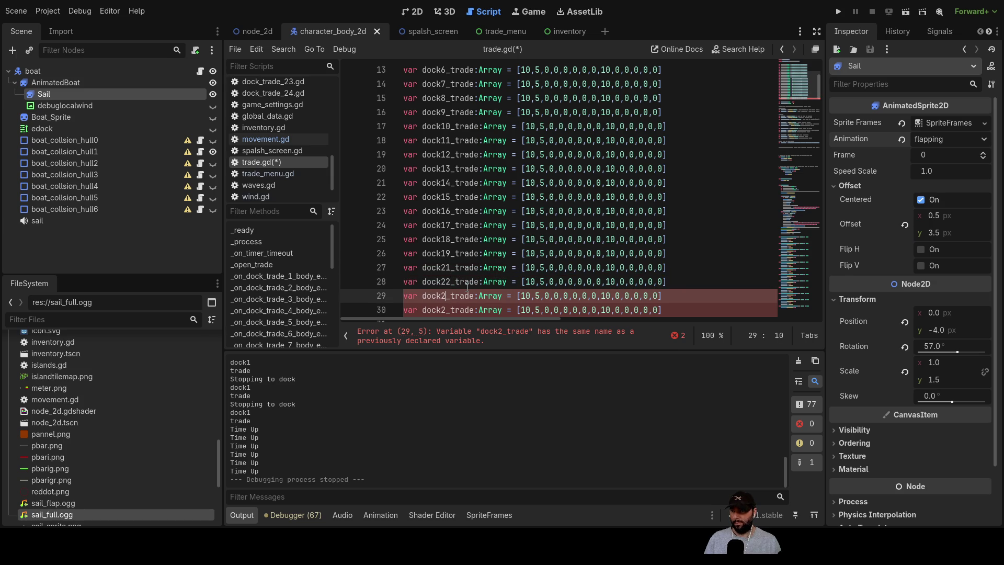
text(0)
key(Down)
key(Left)
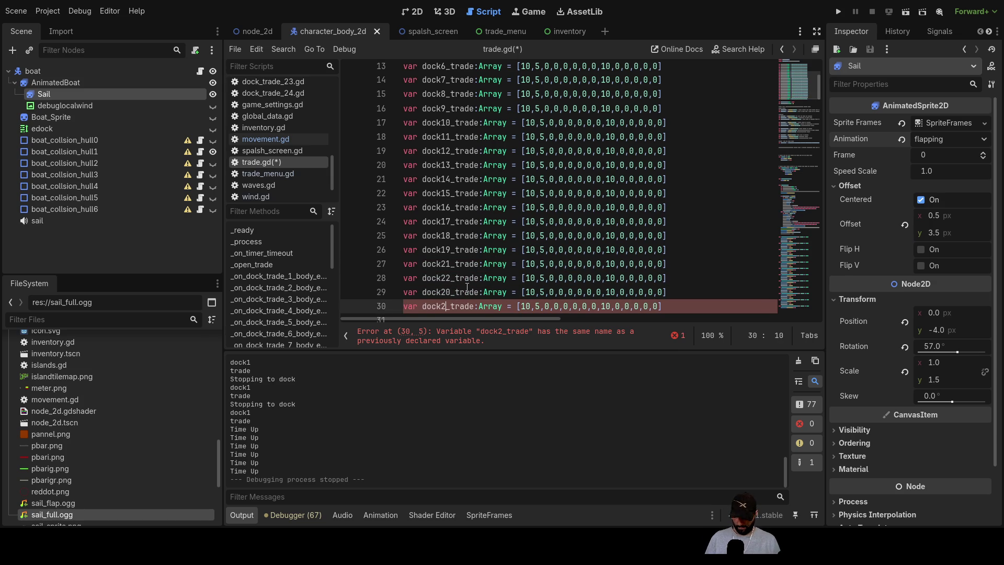
text(3)
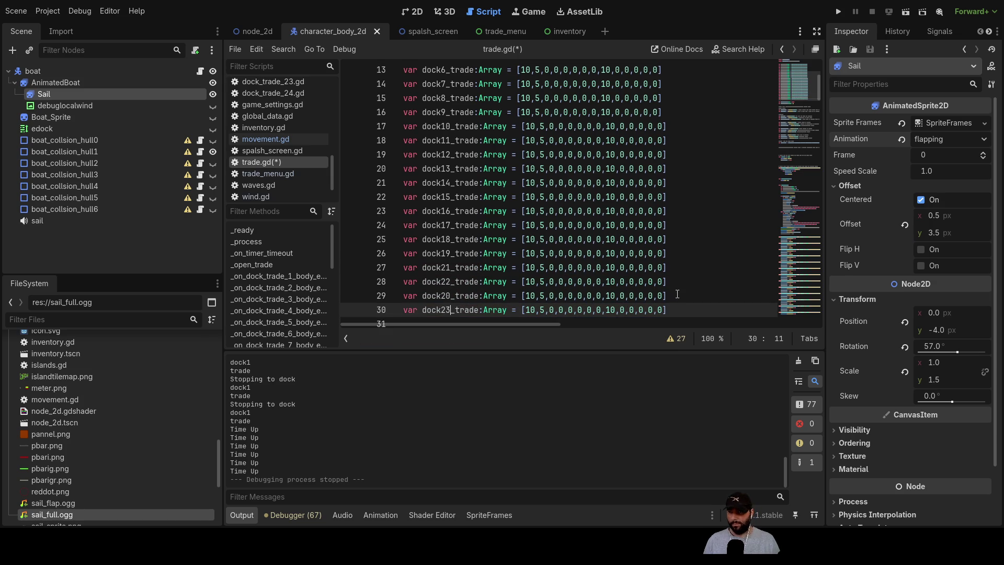
- Move the dock20_trade line above dock21_trade and delete the leftover blank line
drag(674, 296, 374, 298)
key(ctrl+x)
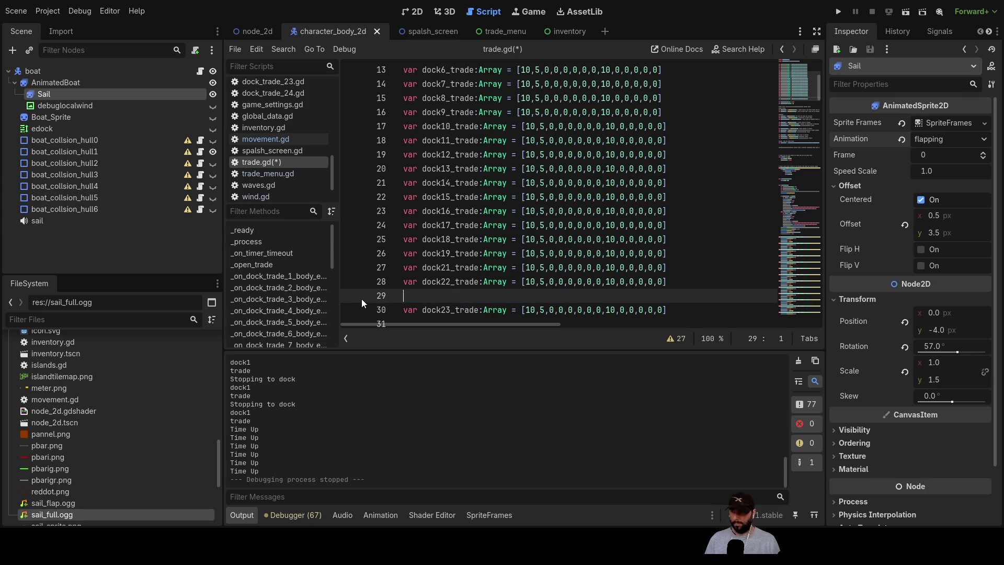
key(Up)
key(Up)
key(Return)
key(Up)
key(ctrl+v)
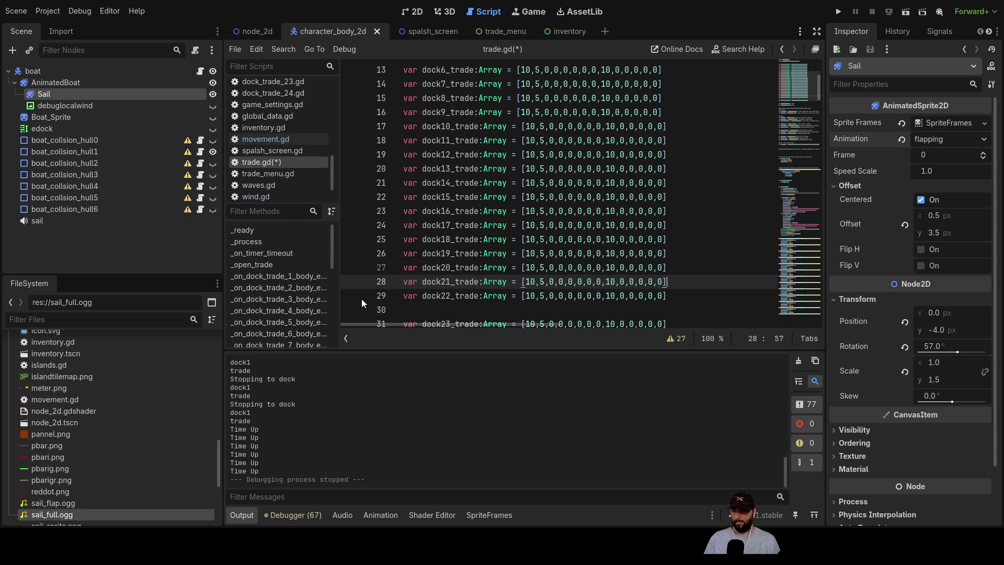
key(Down)
key(Down)
key(Delete)
- Add the comment '#[mail,water,]' on a new line above dock1_trade
scroll(361, 299, up, 4)
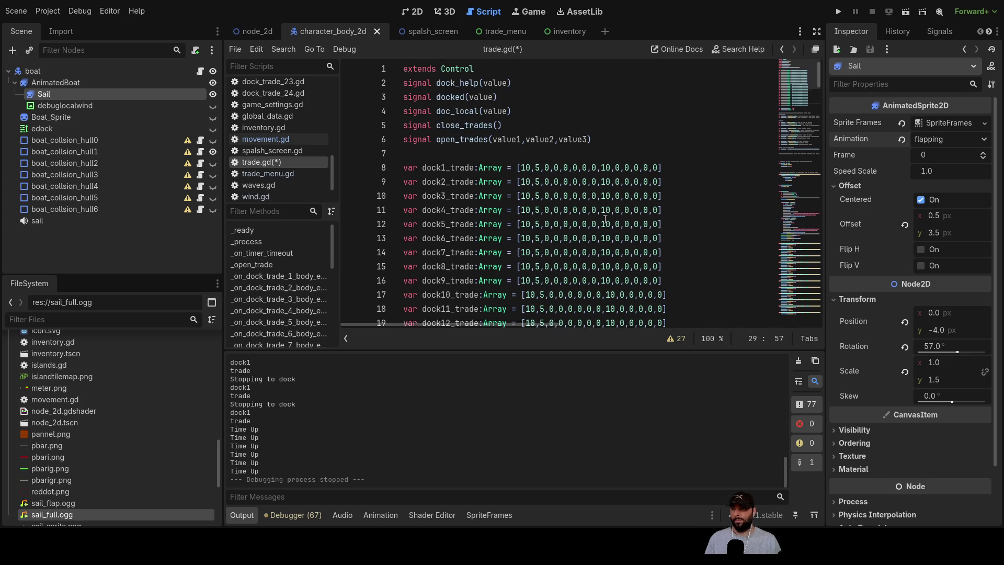
click(528, 156)
key(Return)
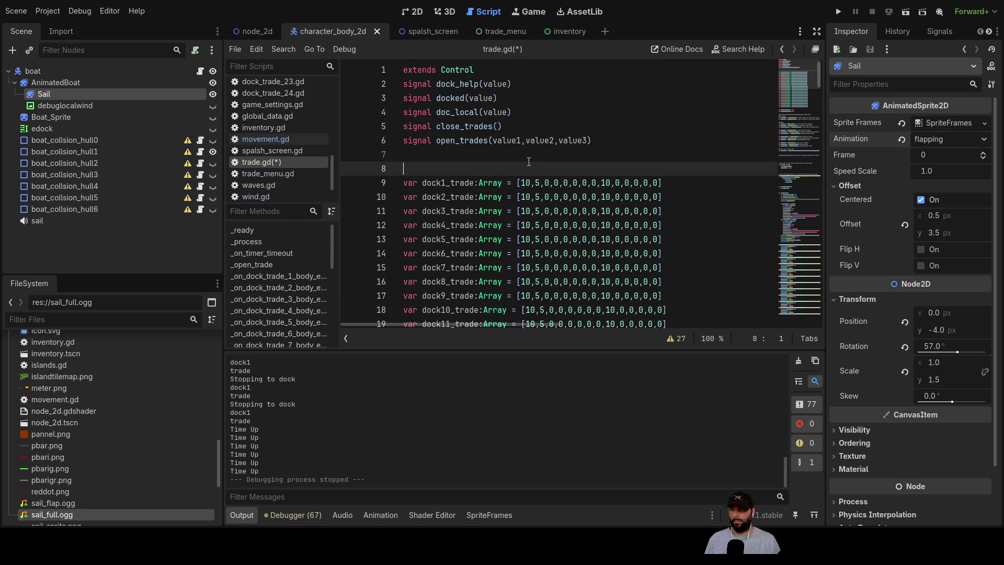
text([)
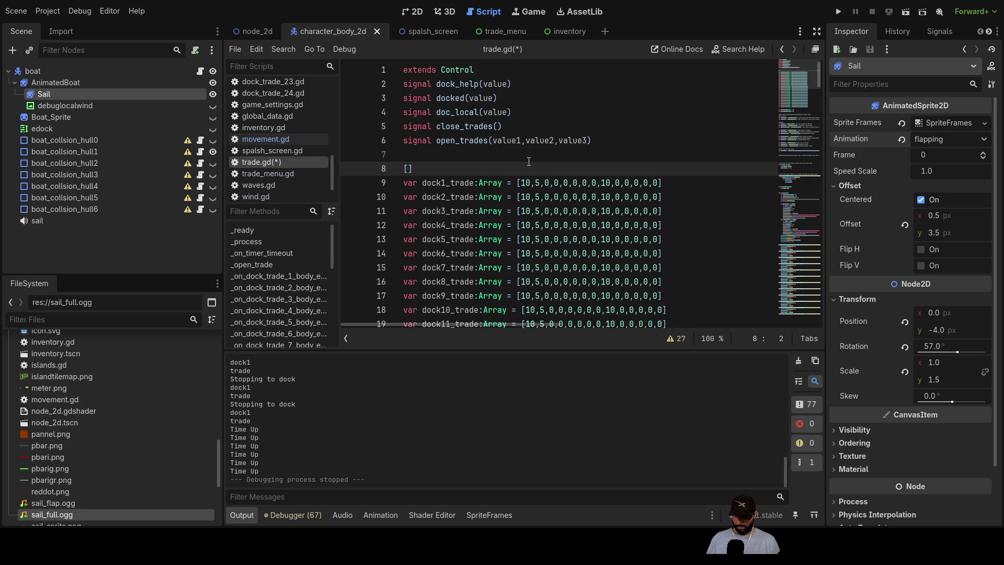
key(Left)
text(#)
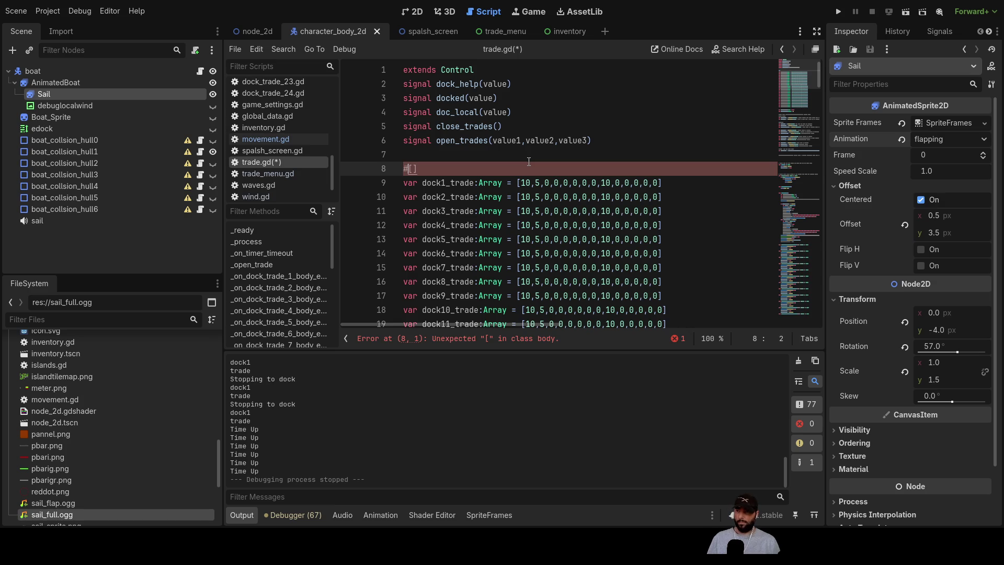
key(Right)
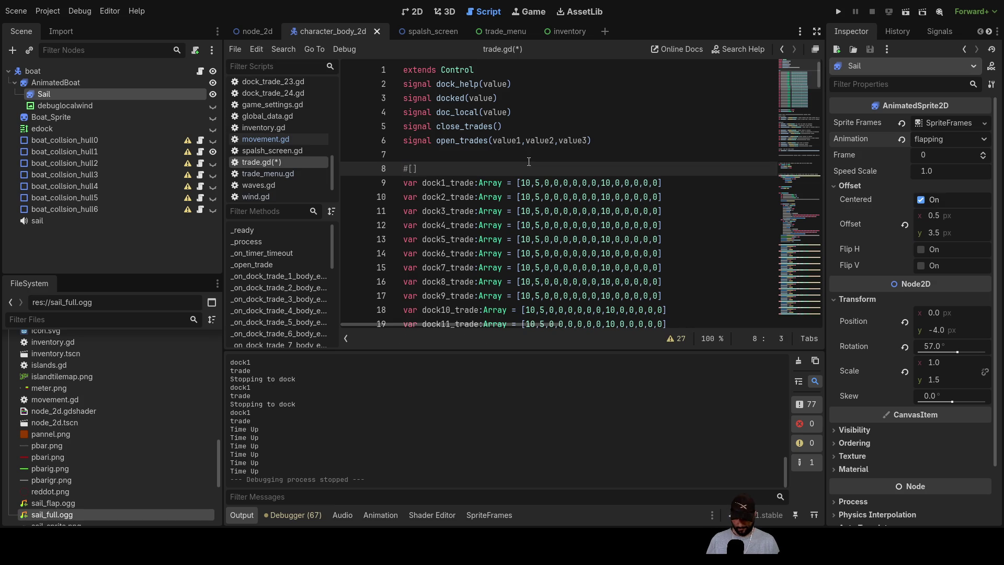
text(mail,water)
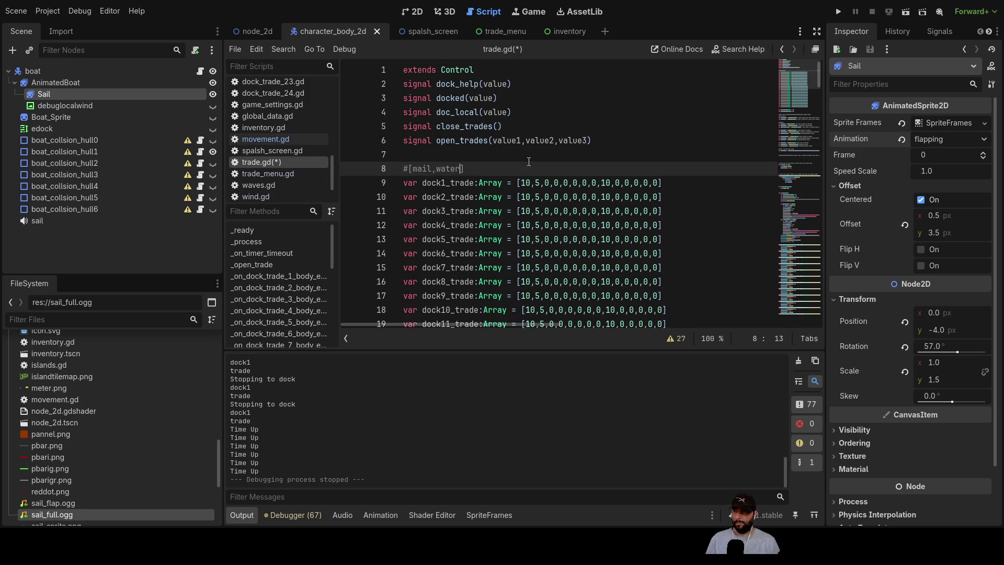
text(,)
key(Down)
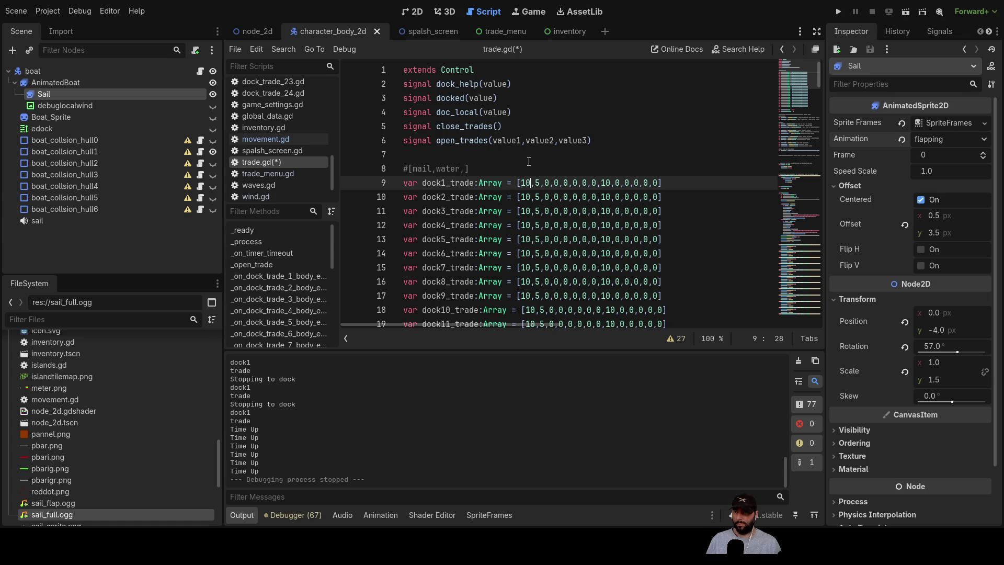
- Change the starting prices of dock2 through dock5 to 8, 5, 3 and 11
key(Down)
key(shift+Left)
key(shift+Left)
text(8)
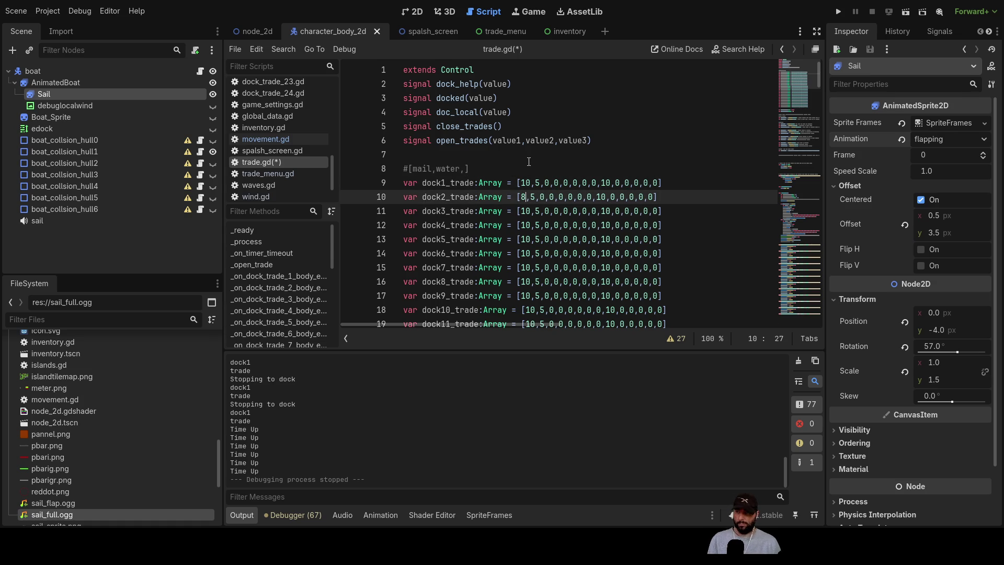
key(Down)
key(BackSpace)
key(BackSpace)
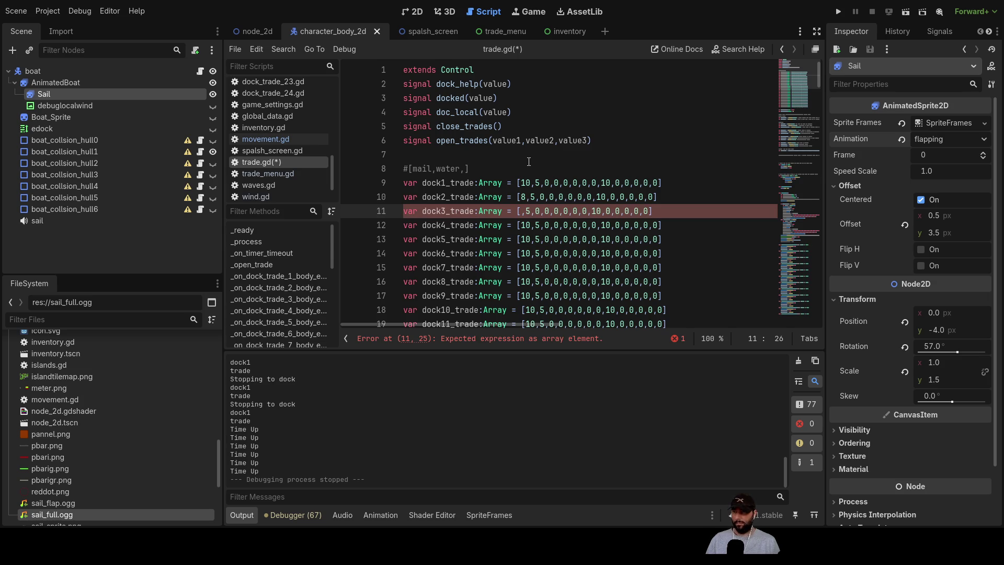
key(Up)
key(Up)
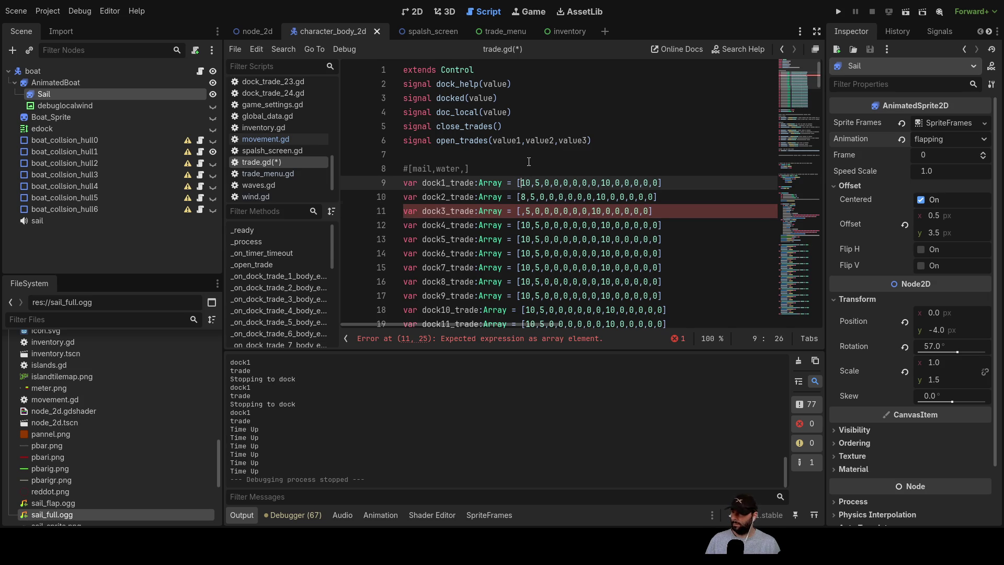
key(Down)
key(Down)
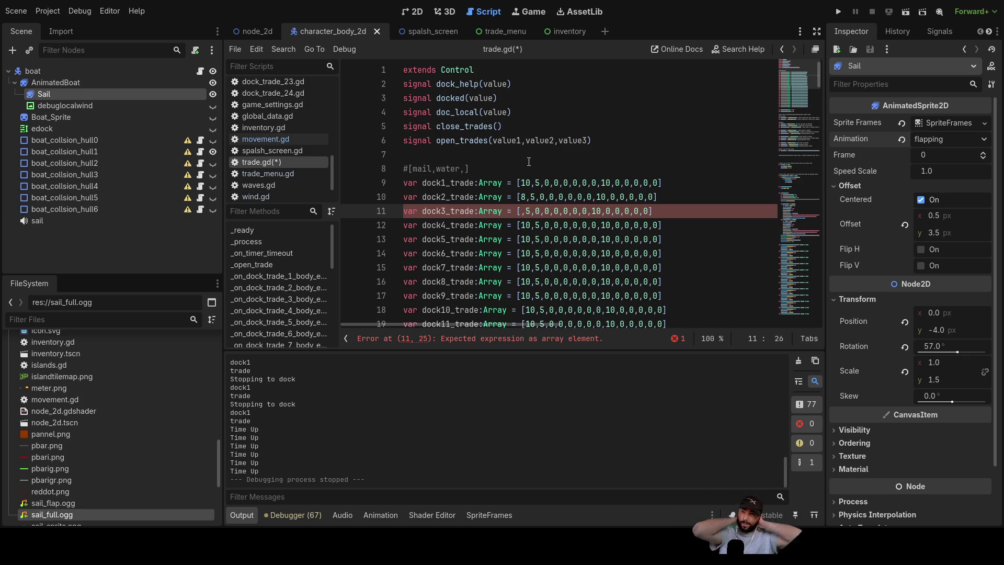
text(5)
key(Down)
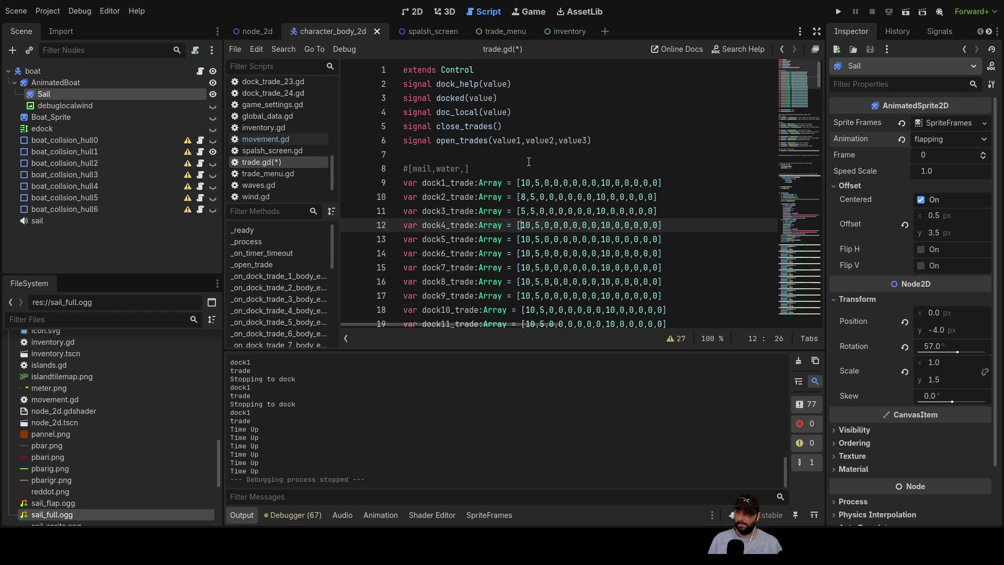
key(BackSpace)
key(BackSpace)
text(3)
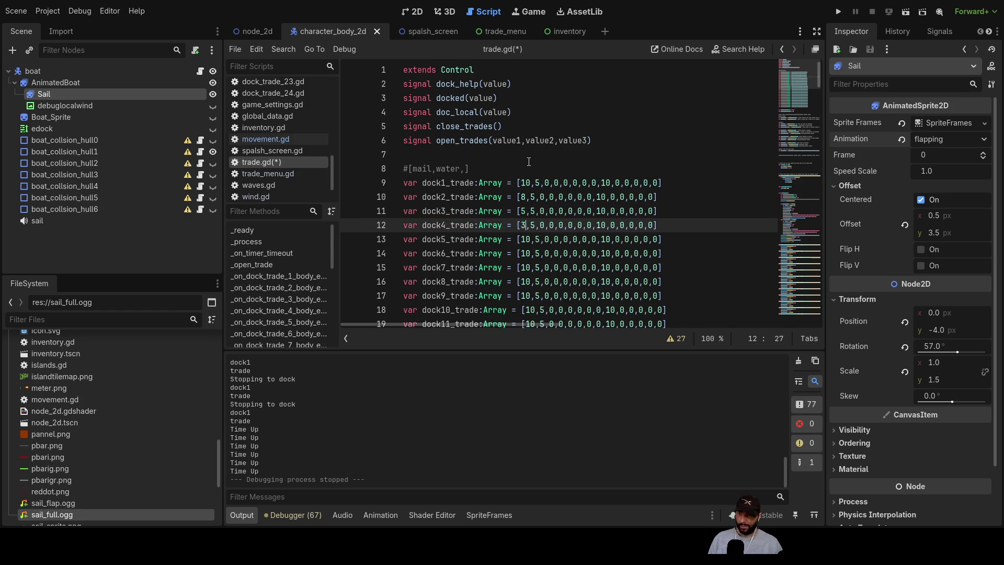
key(Down)
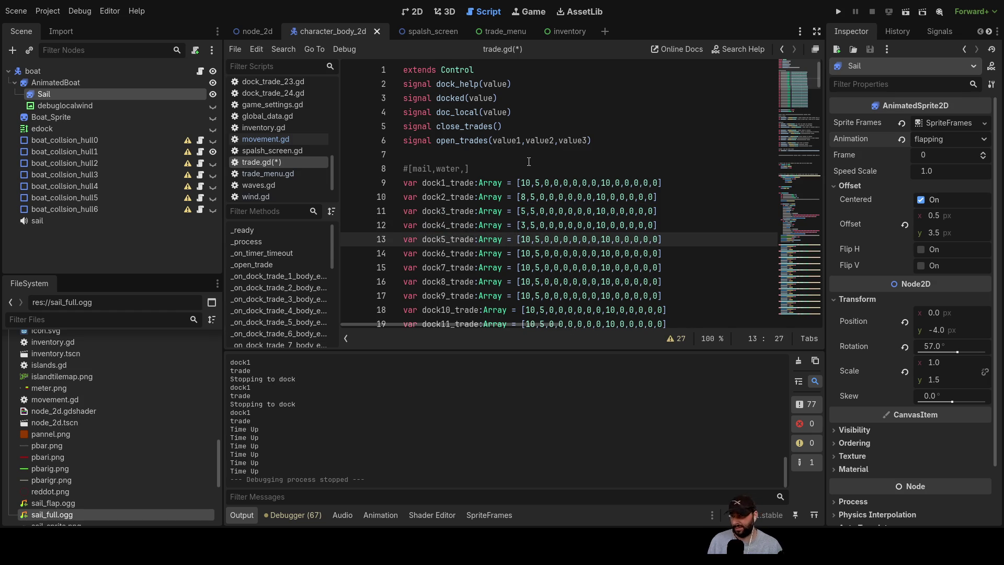
key(BackSpace)
text(1)
key(Down)
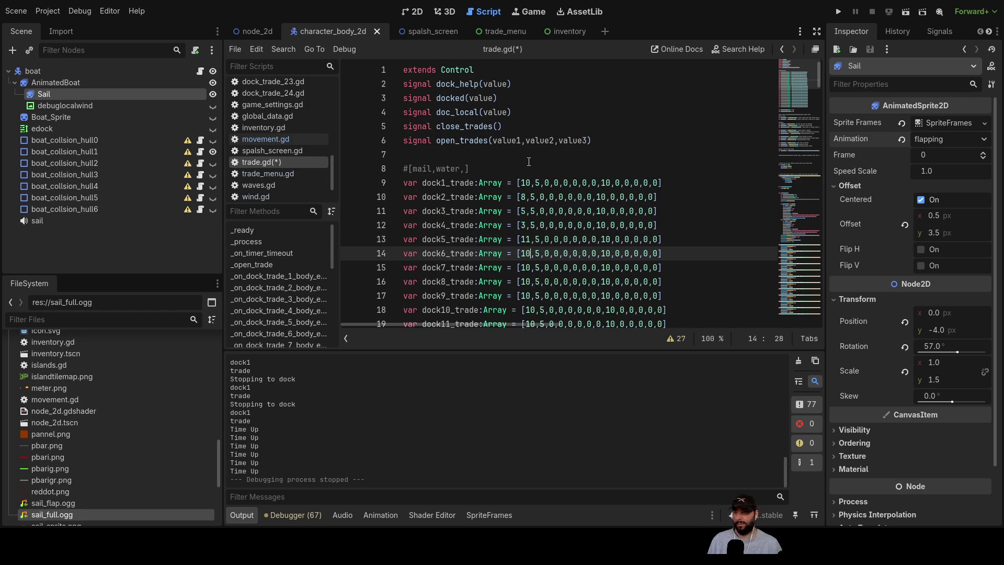
- Set dock6 through dock10 starting prices to 7, 5, 7, 8 and 9
key(BackSpace)
key(BackSpace)
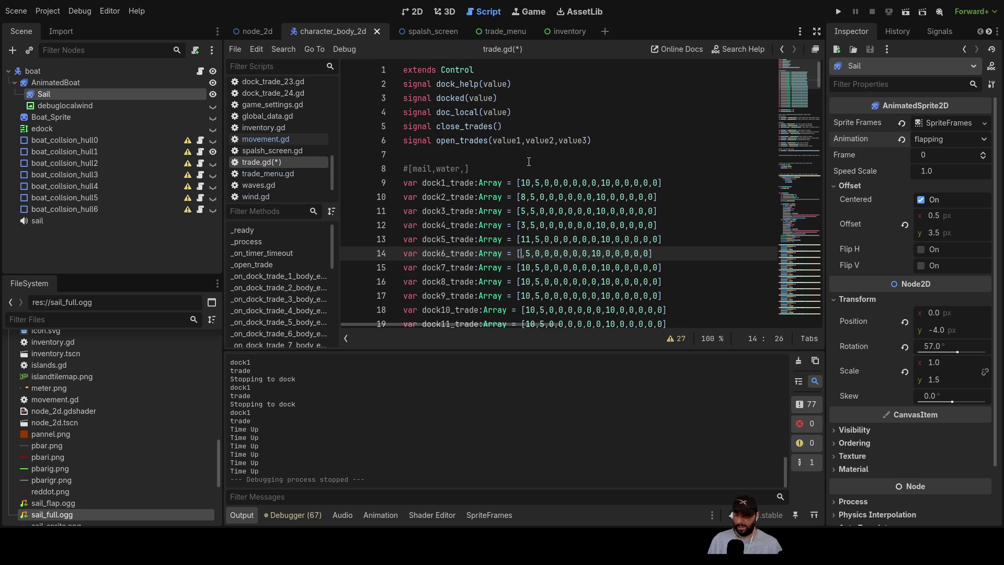
text(7)
key(Down)
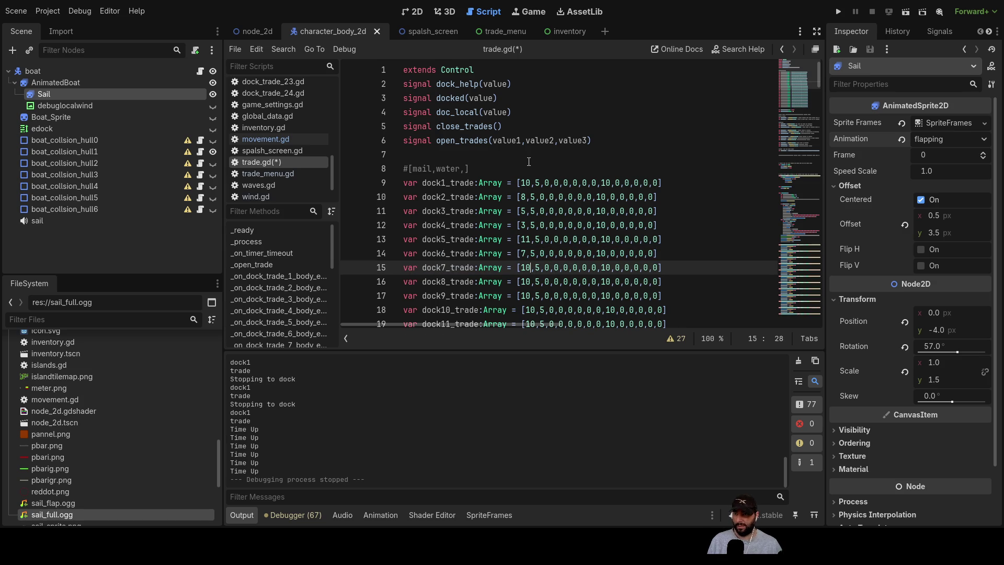
key(BackSpace)
key(BackSpace)
text(5)
key(Down)
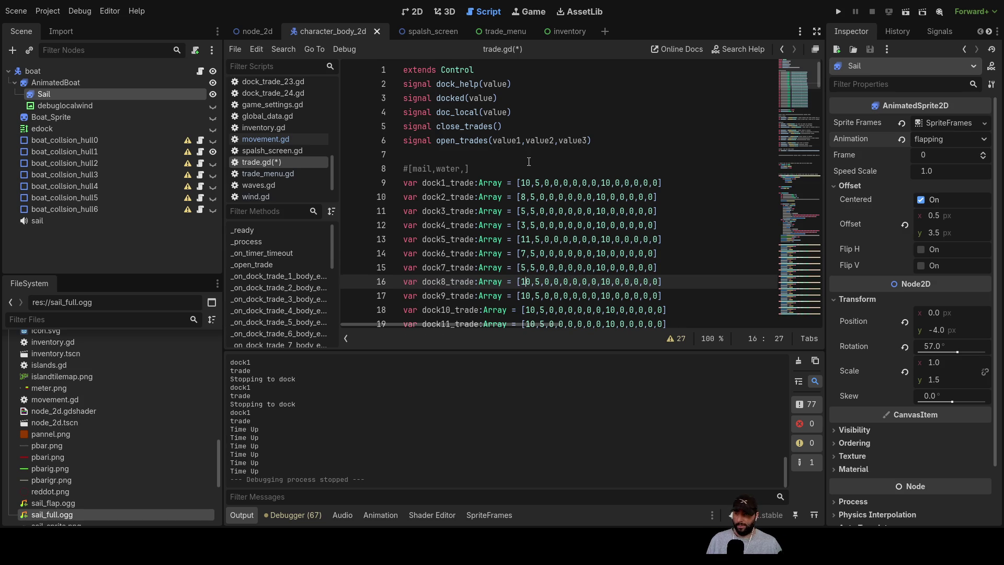
key(BackSpace)
key(BackSpace)
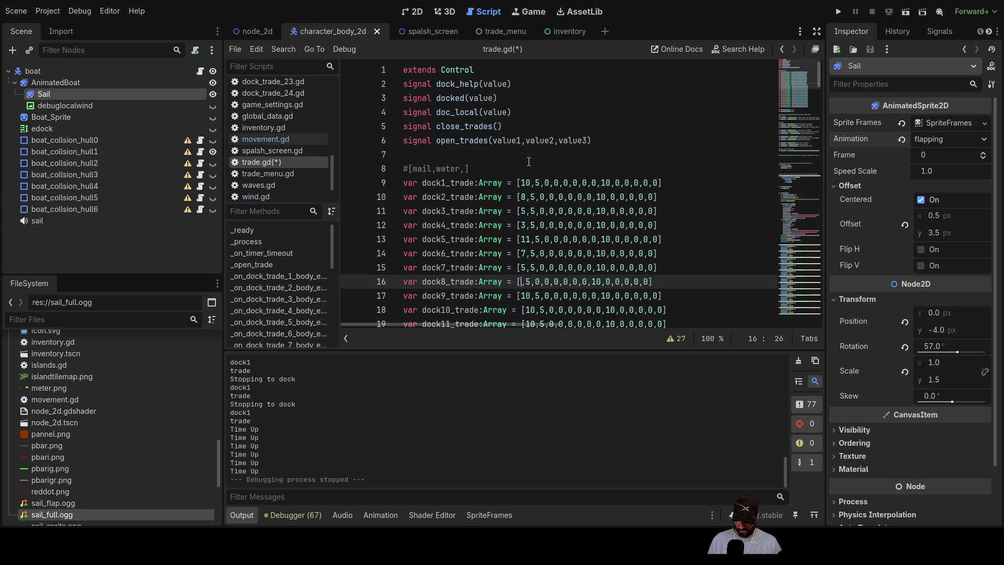
text(7)
key(Down)
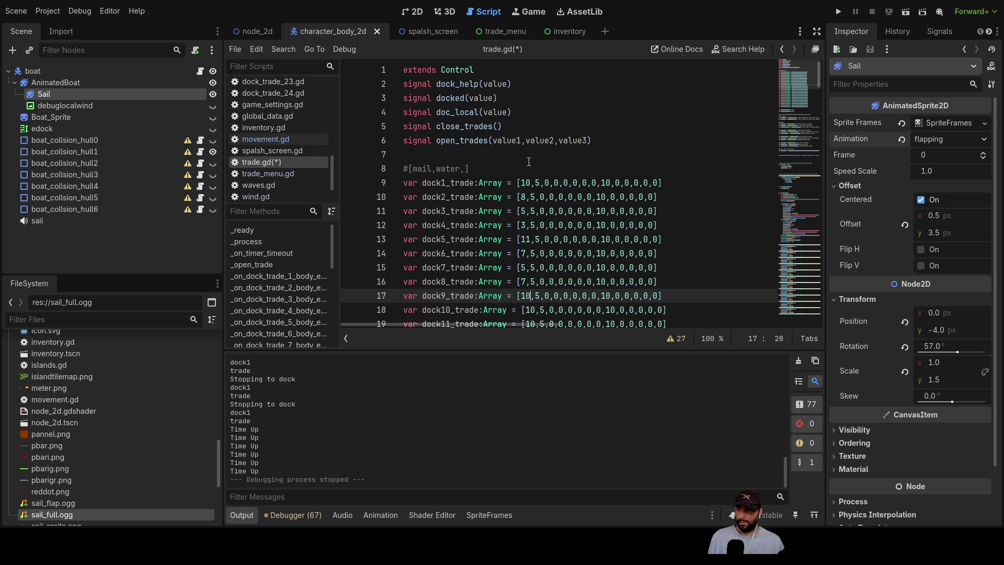
key(BackSpace)
key(BackSpace)
text(8)
key(Down)
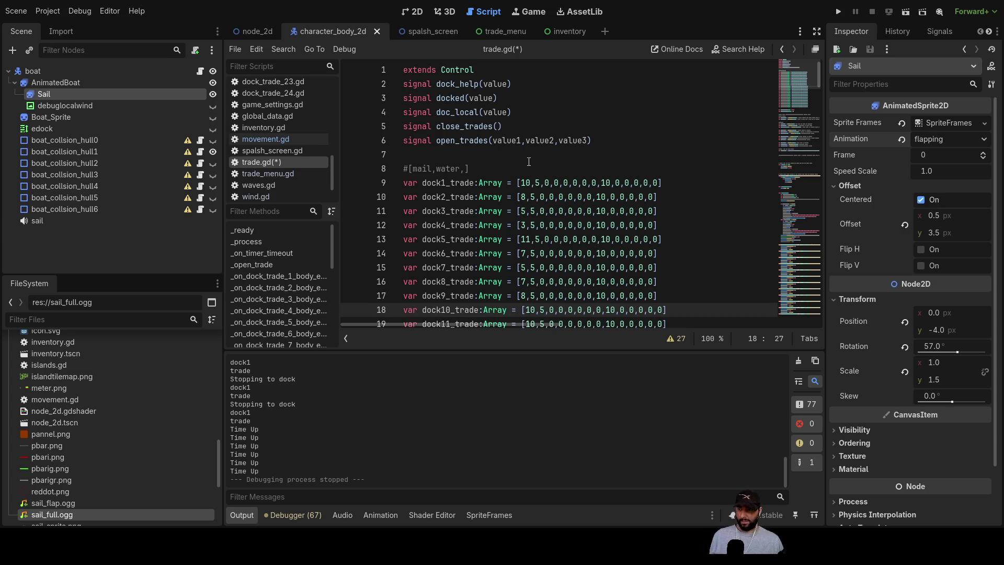
key(BackSpace)
key(BackSpace)
text(9)
- Set dock11 through dock14 starting prices to 2, 4, 8 and 3
key(Down)
key(Down)
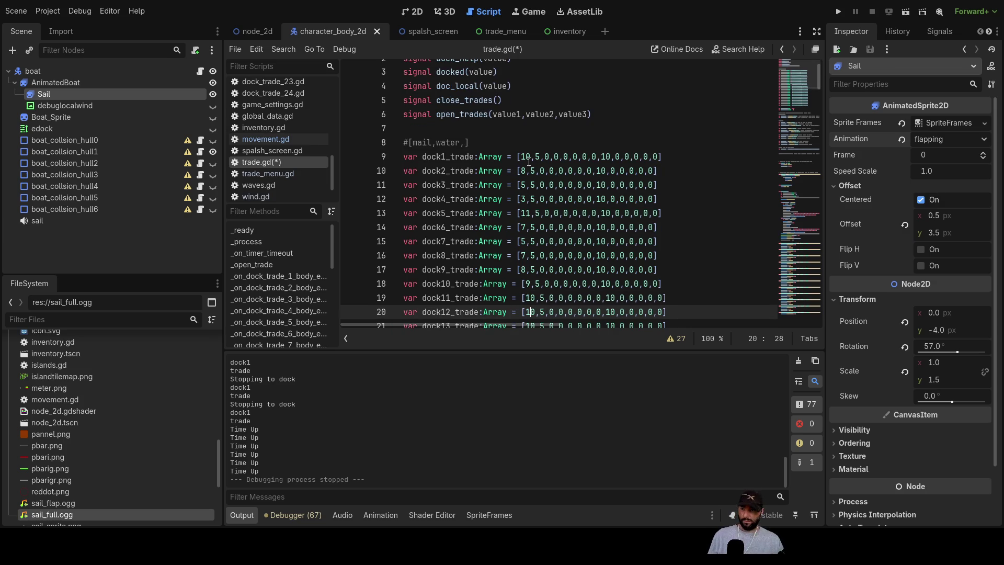
key(Up)
key(Delete)
key(BackSpace)
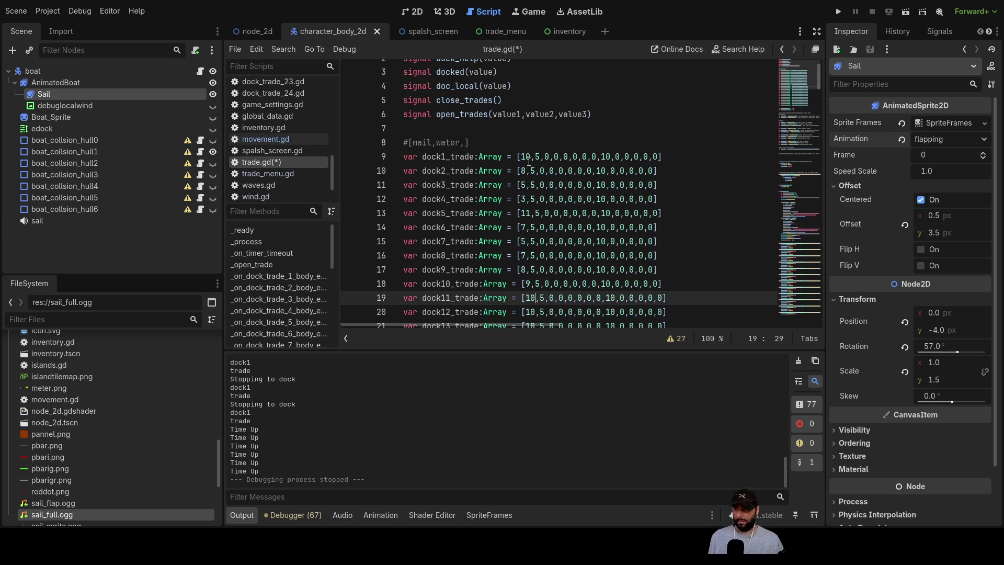
text(11)
key(Down)
key(Up)
key(BackSpace)
key(BackSpace)
text(2)
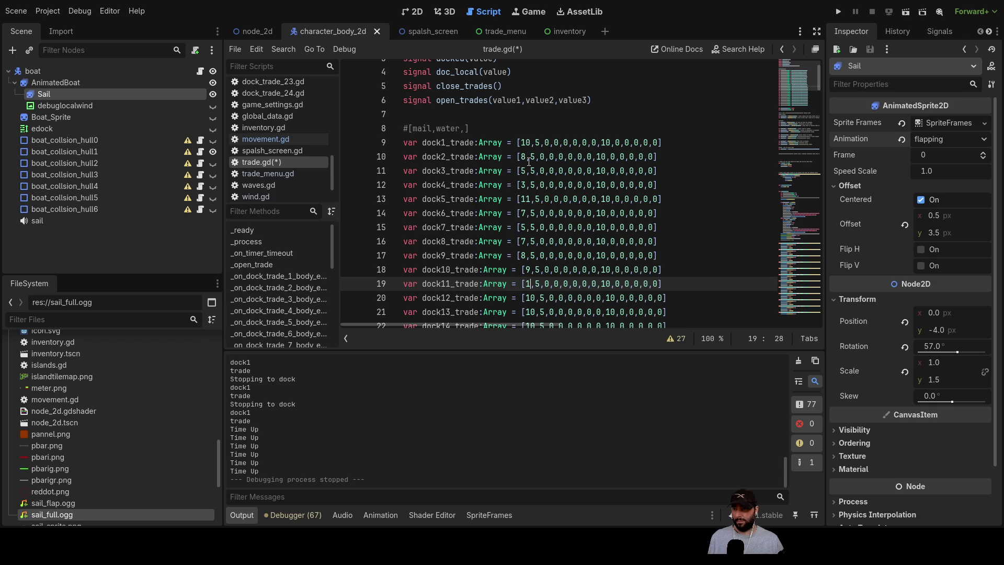
key(Down)
key(Delete)
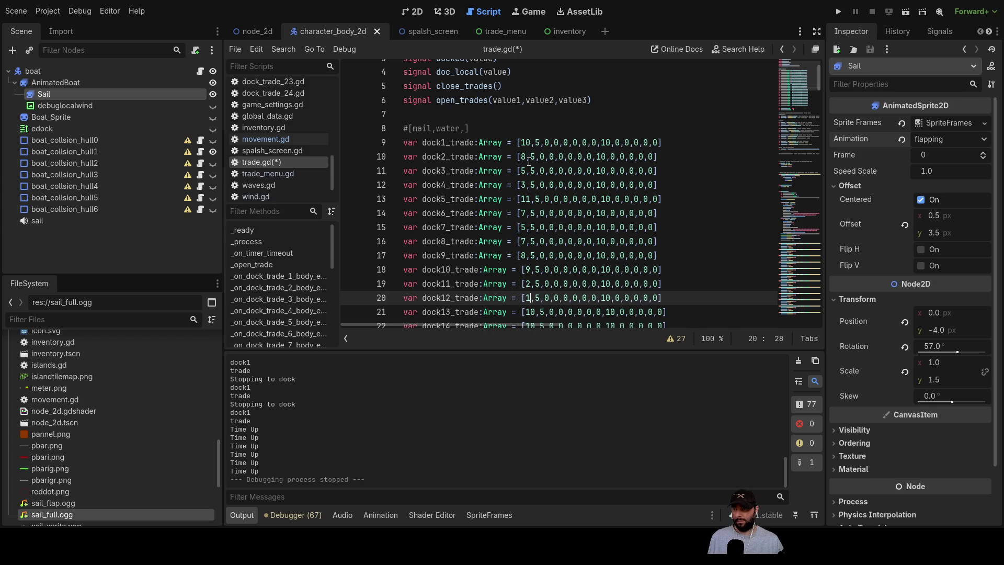
key(BackSpace)
text(4)
key(Down)
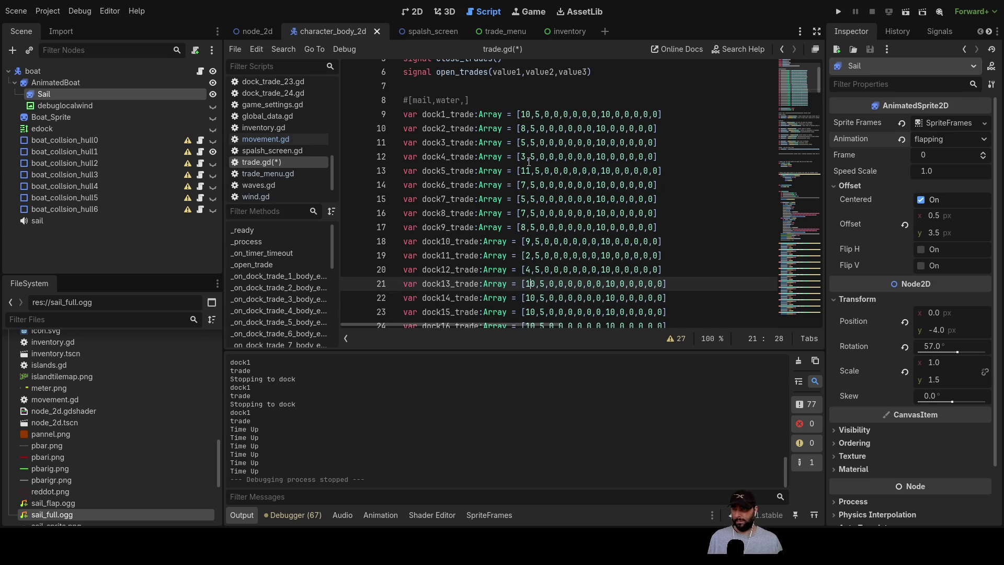
key(Delete)
key(BackSpace)
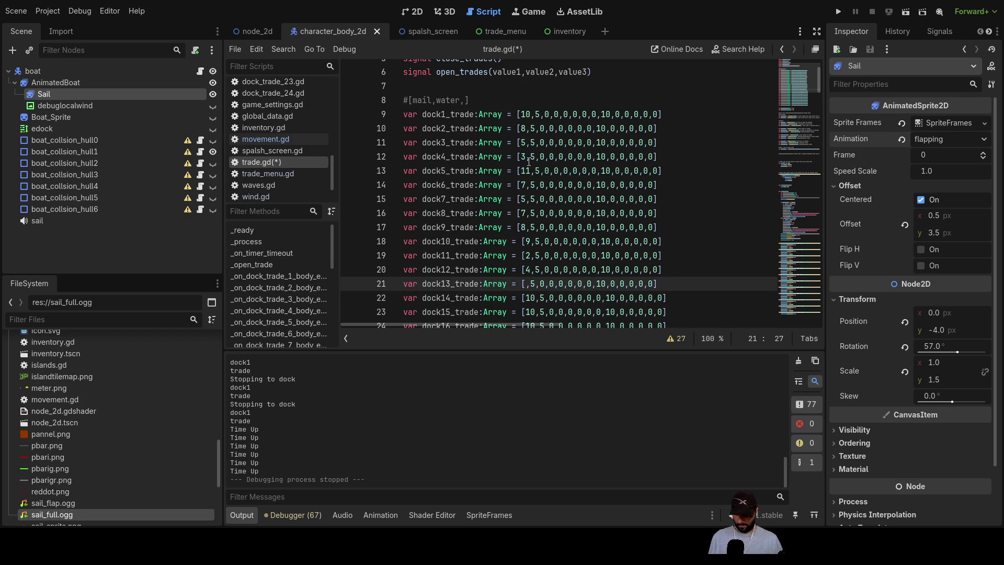
text(8)
key(Down)
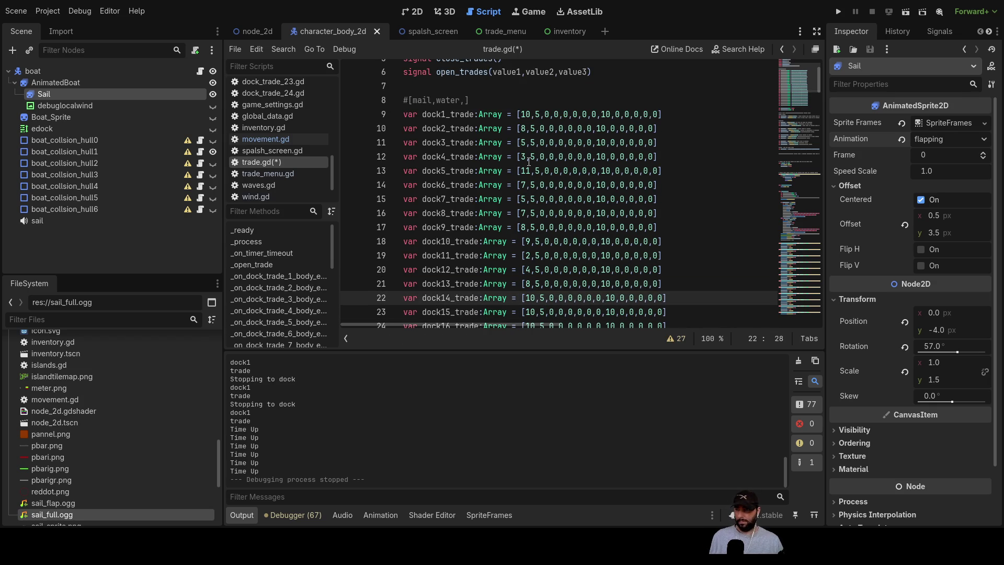
key(Delete)
key(BackSpace)
text(3)
- Set the dock15 to dock18 and dock20 starting prices to 2, 6, 7, 10 and 6
key(Down)
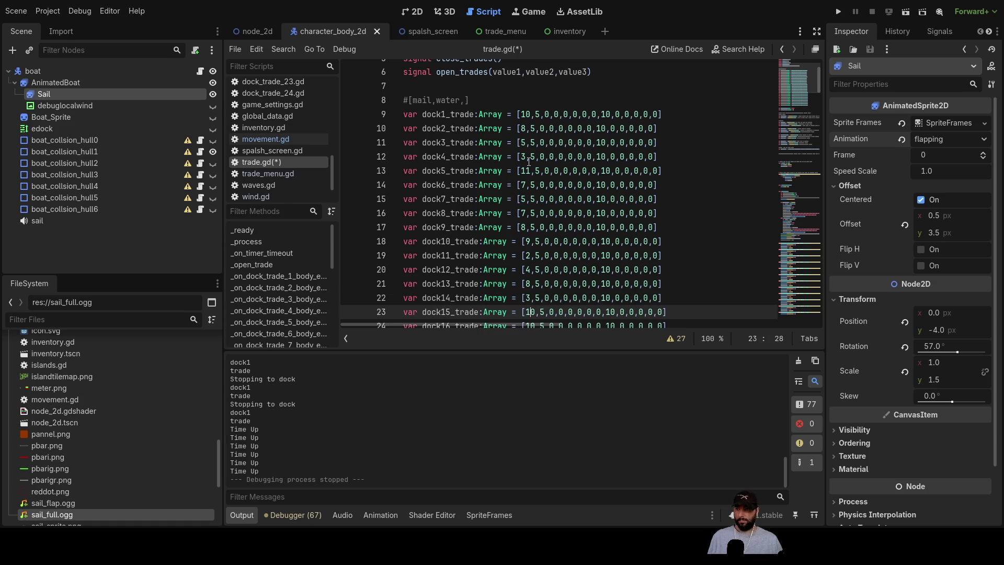
key(BackSpace)
key(BackSpace)
text(2)
key(Down)
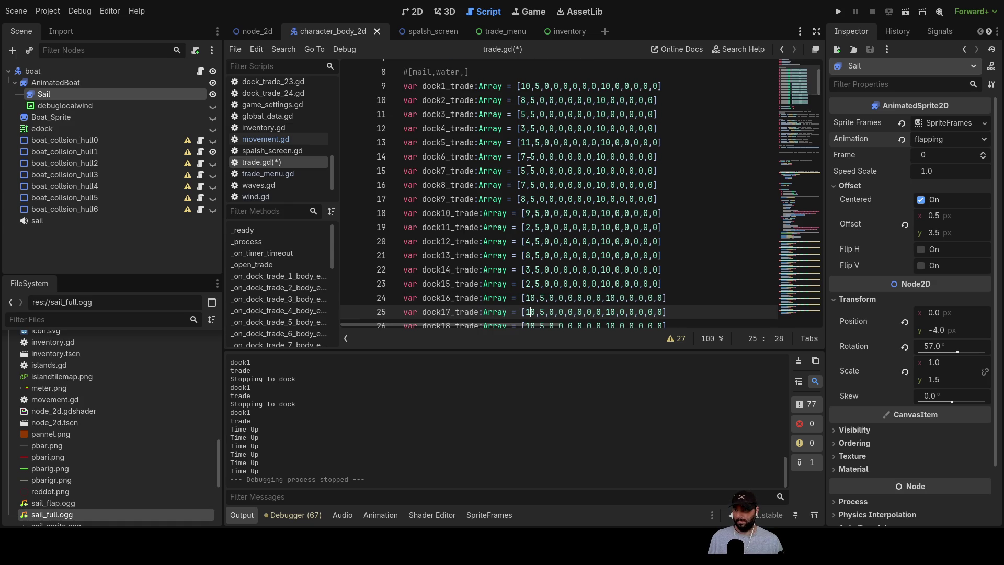
key(BackSpace)
key(BackSpace)
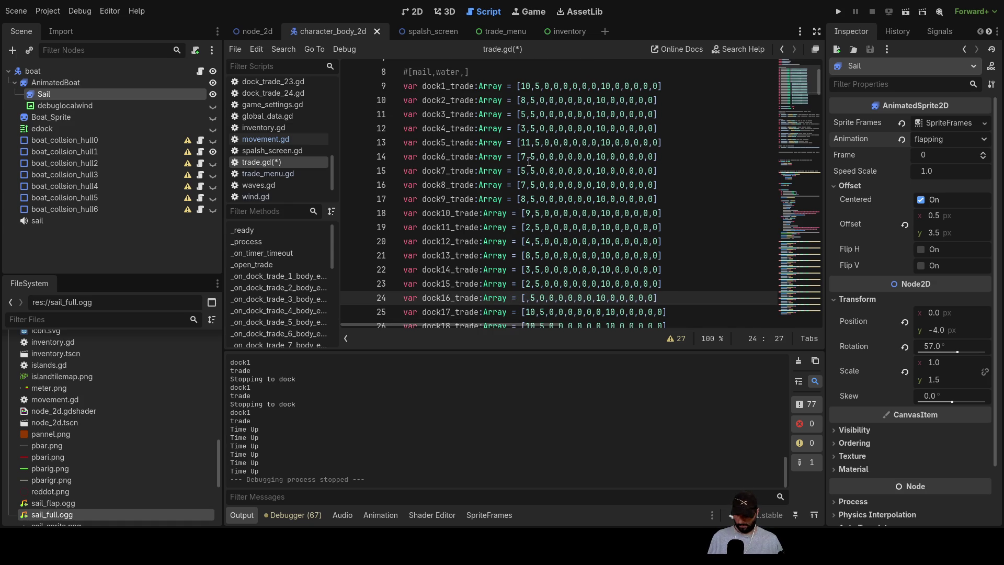
text(6)
key(Down)
key(BackSpace)
key(BackSpace)
text(7)
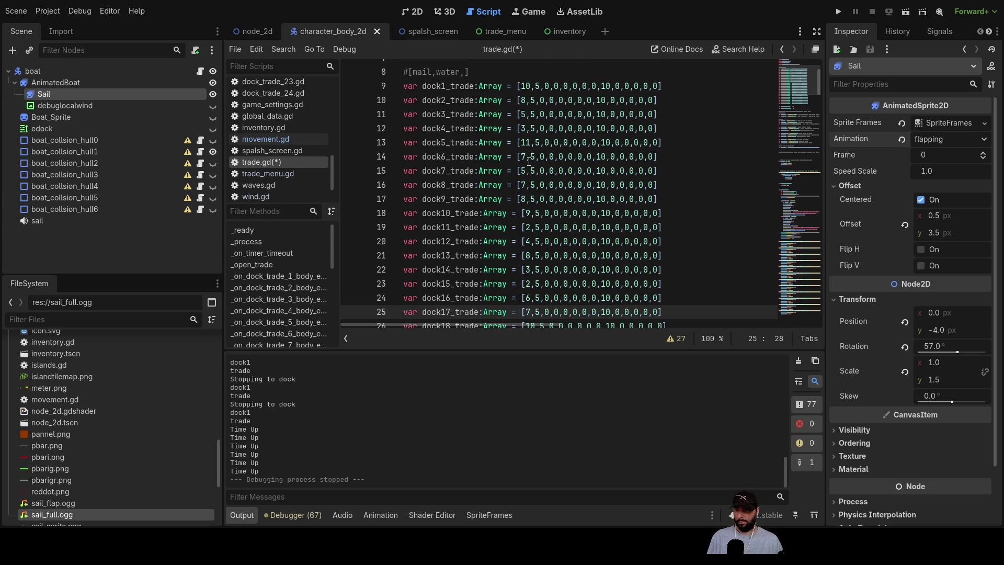
key(Down)
key(BackSpace)
key(BackSpace)
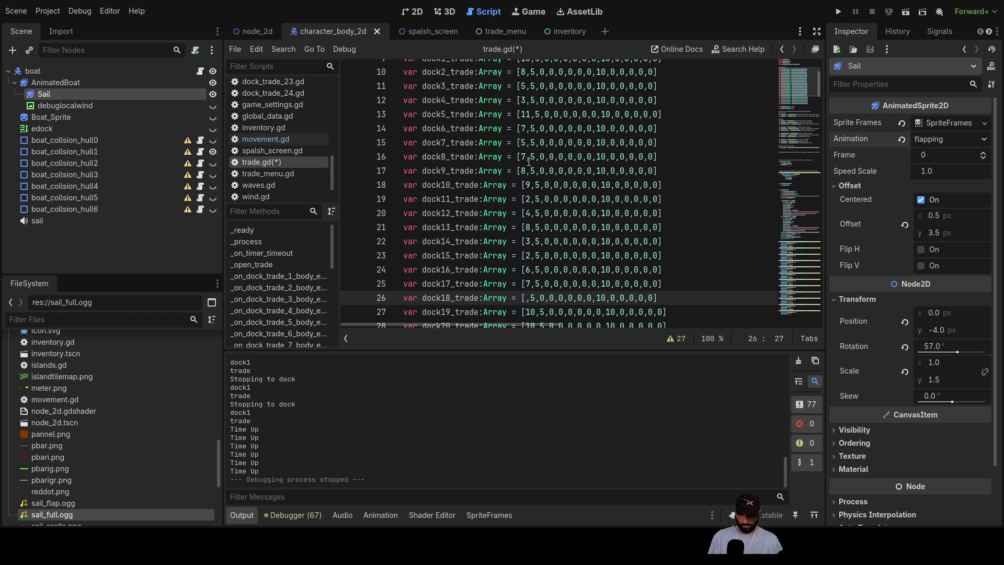
text(10)
key(Down)
key(Down)
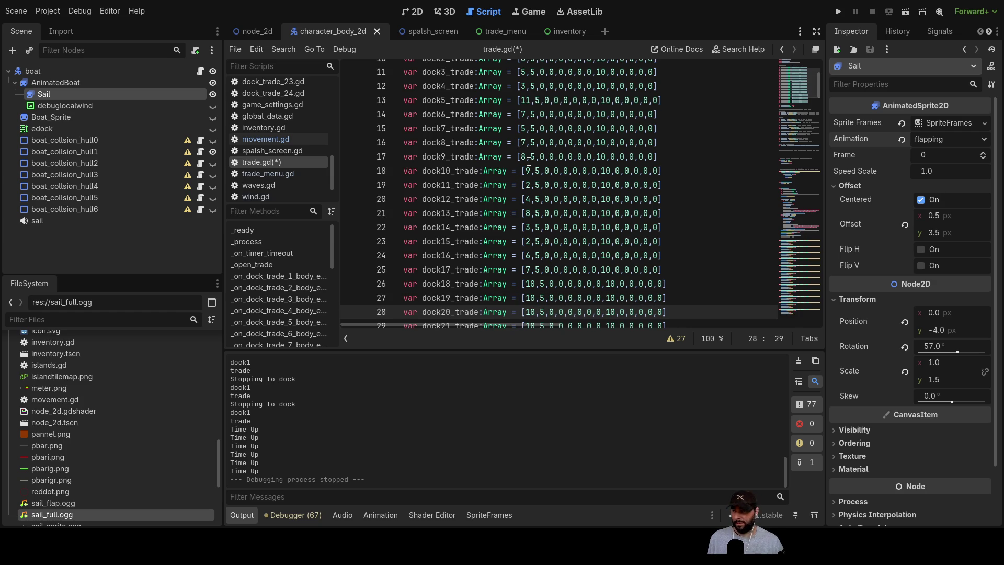
key(BackSpace)
key(BackSpace)
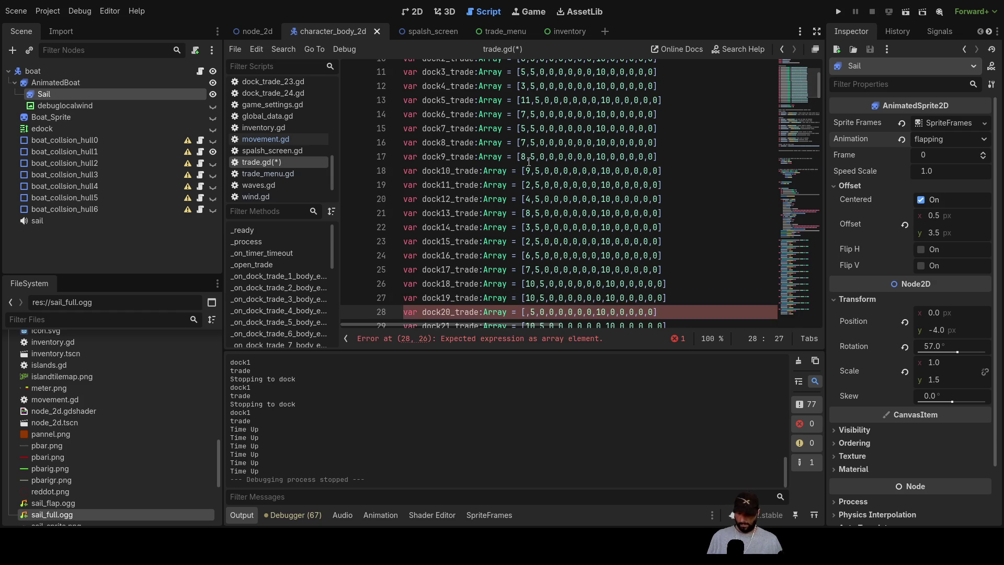
text(6)
- Set dock21 and dock22 to 2 and 4, clear dock23's price, and return to the top
key(Down)
key(BackSpace)
key(BackSpace)
text(2)
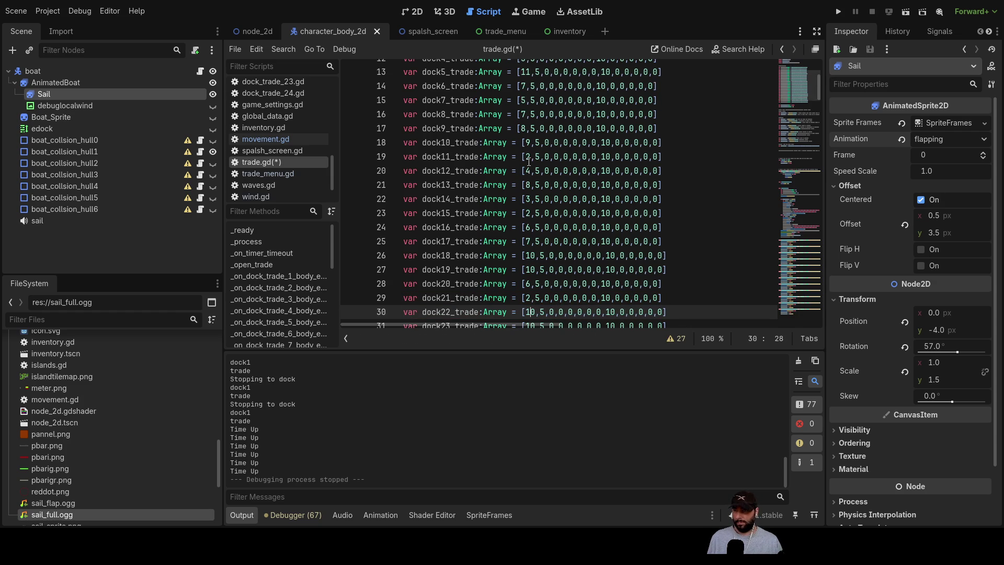
key(Down)
key(Left)
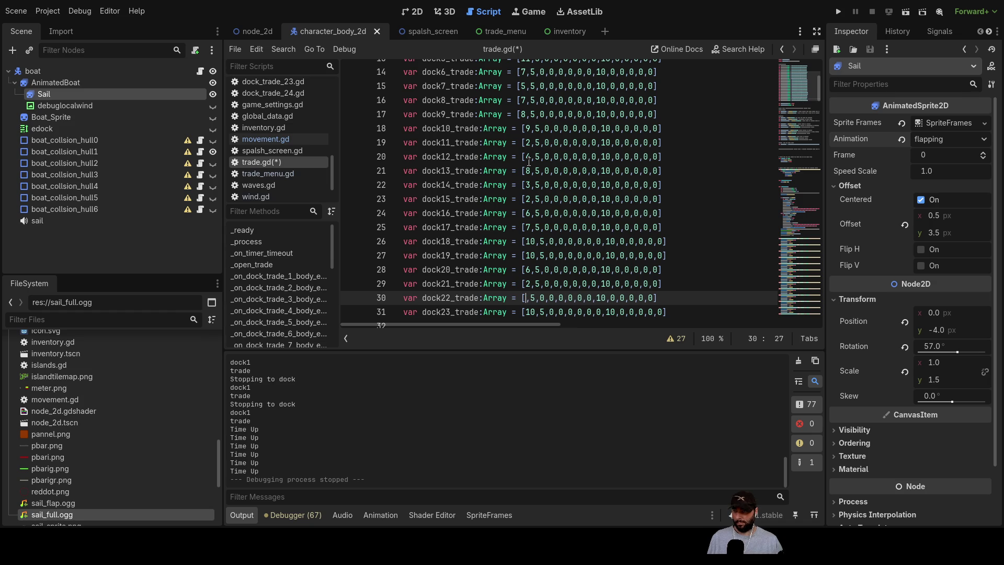
key(BackSpace)
key(BackSpace)
text(4)
key(Down)
key(BackSpace)
key(BackSpace)
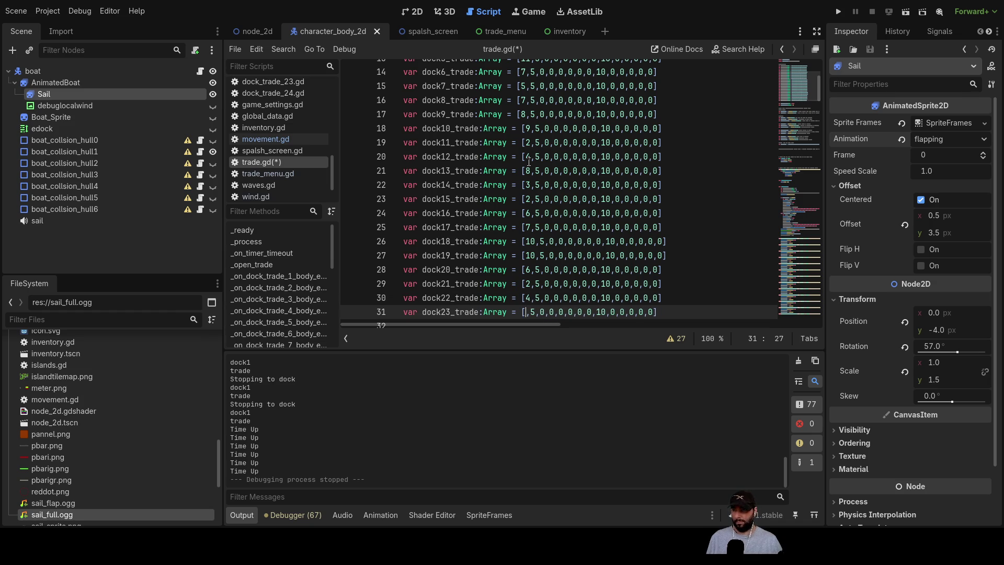
key(Up)
key(Up)
key(Up)
scroll(503, 163, up, 5)
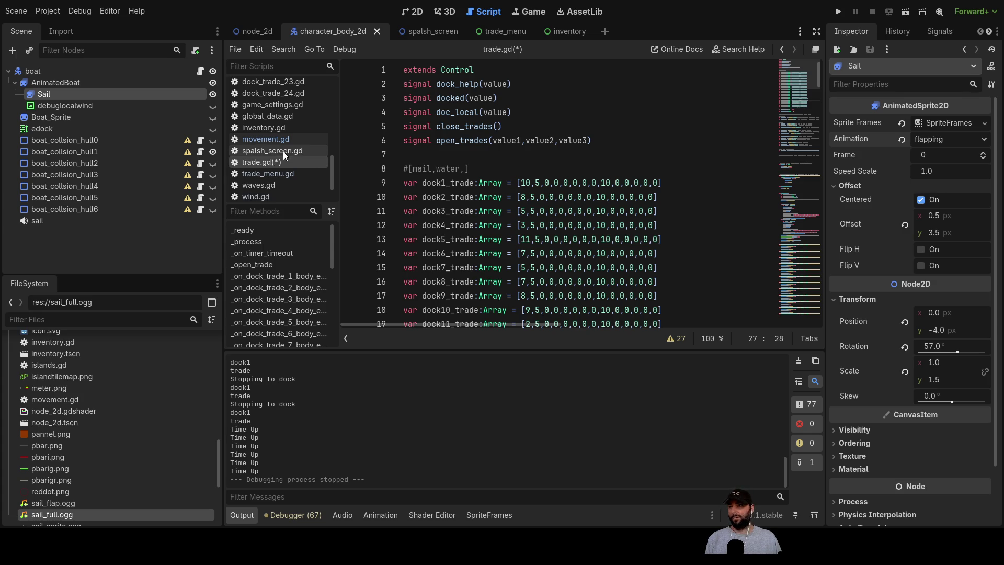
- Check the mail, water, ore, metal order in trade_menu.gd's _open_trades, then return to trade.gd
click(281, 173)
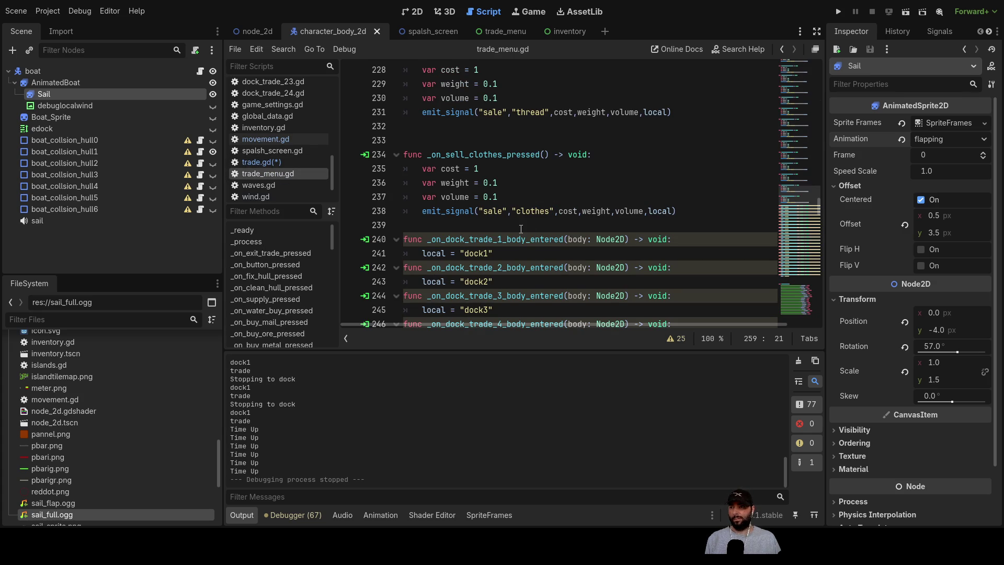
scroll(521, 229, down, 20)
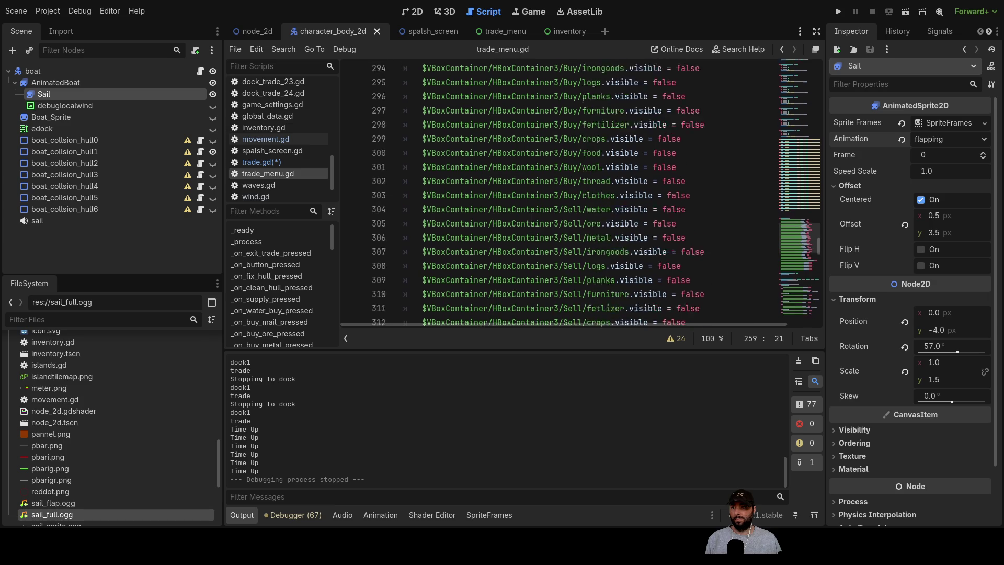
scroll(531, 216, up, 2)
scroll(550, 204, down, 6)
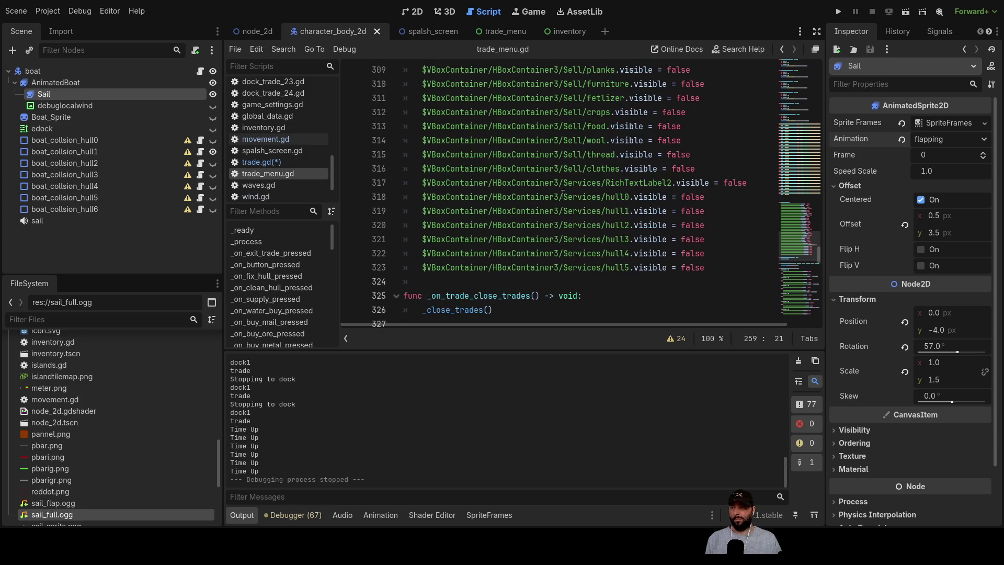
scroll(562, 196, down, 7)
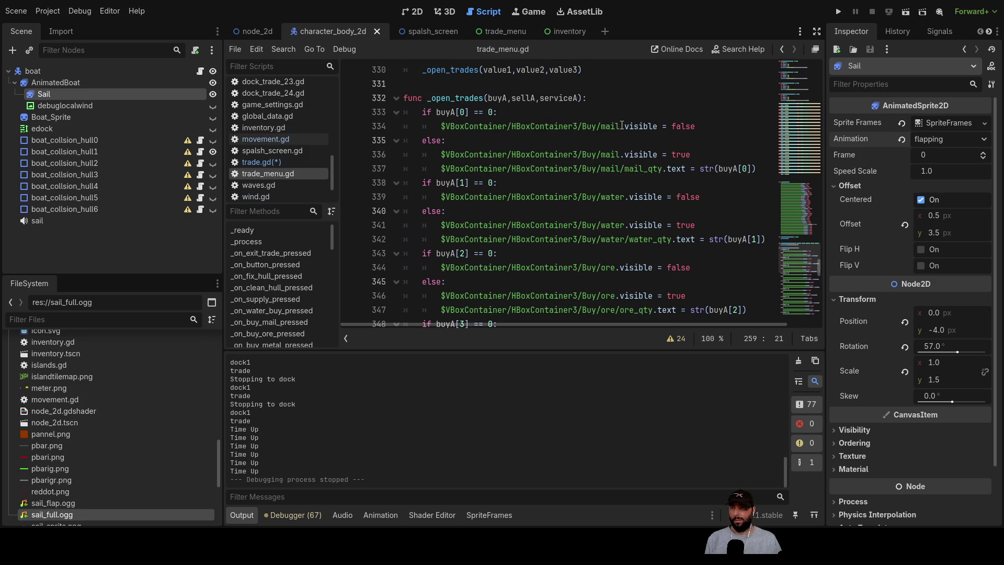
scroll(612, 260, down, 3)
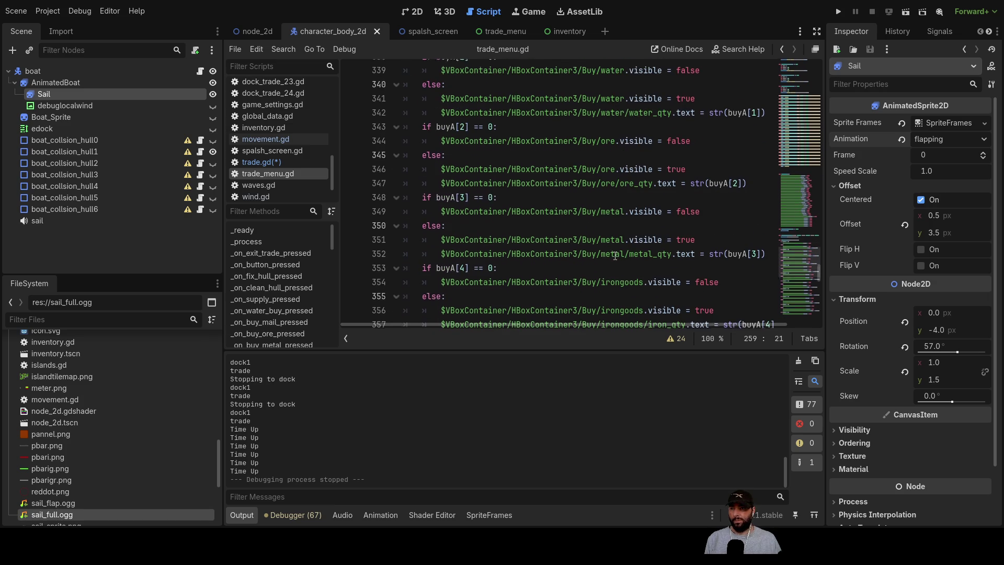
scroll(620, 223, down, 2)
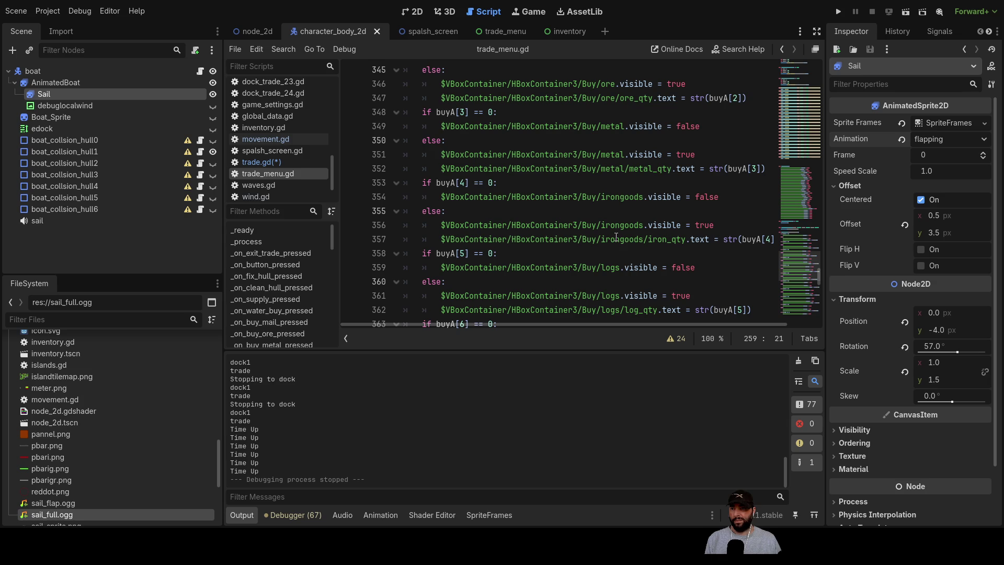
scroll(616, 236, up, 5)
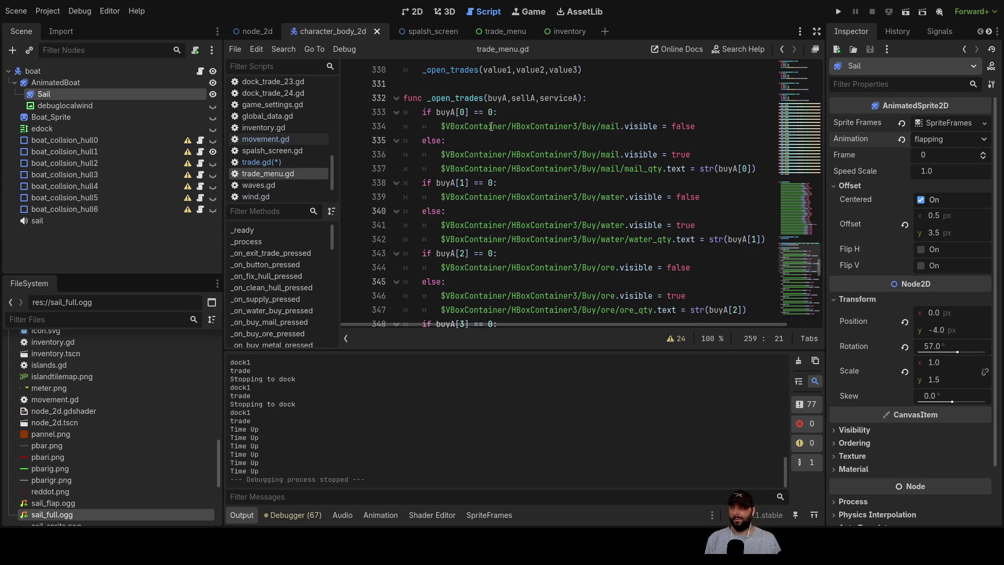
click(262, 164)
- Extend the line 8 goods comment with ore, metal and igoods
click(465, 168)
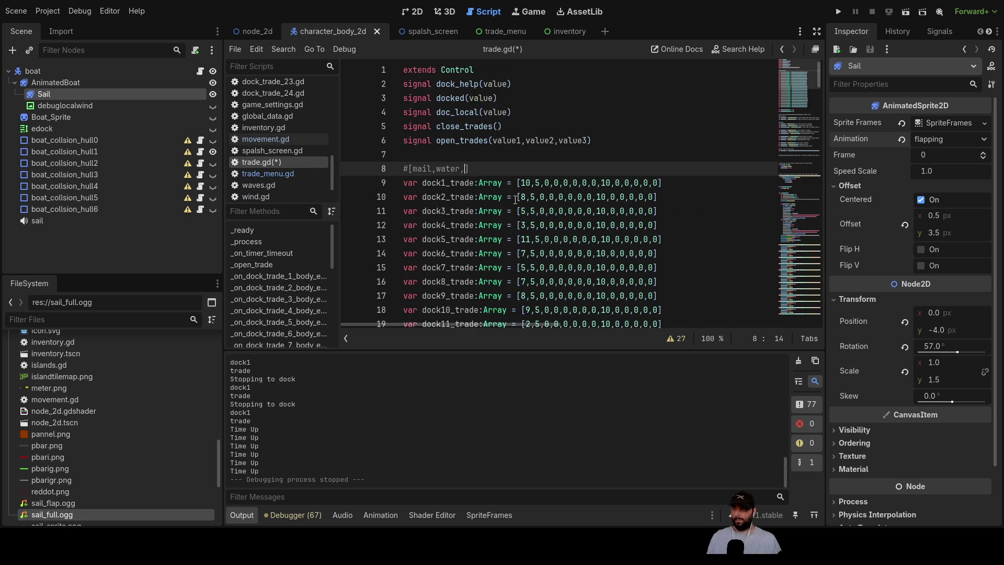
text(ore,me)
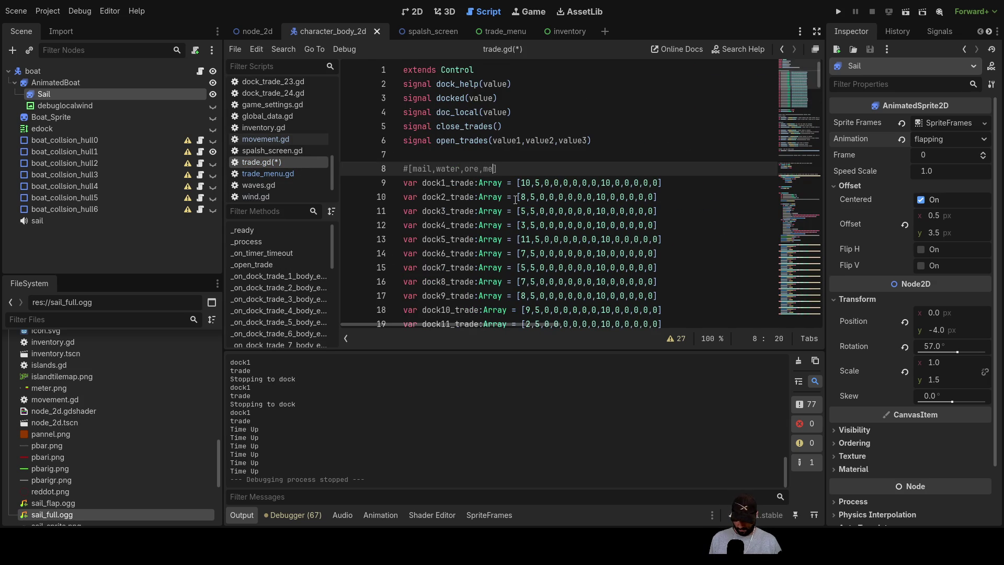
text(tal,goods)
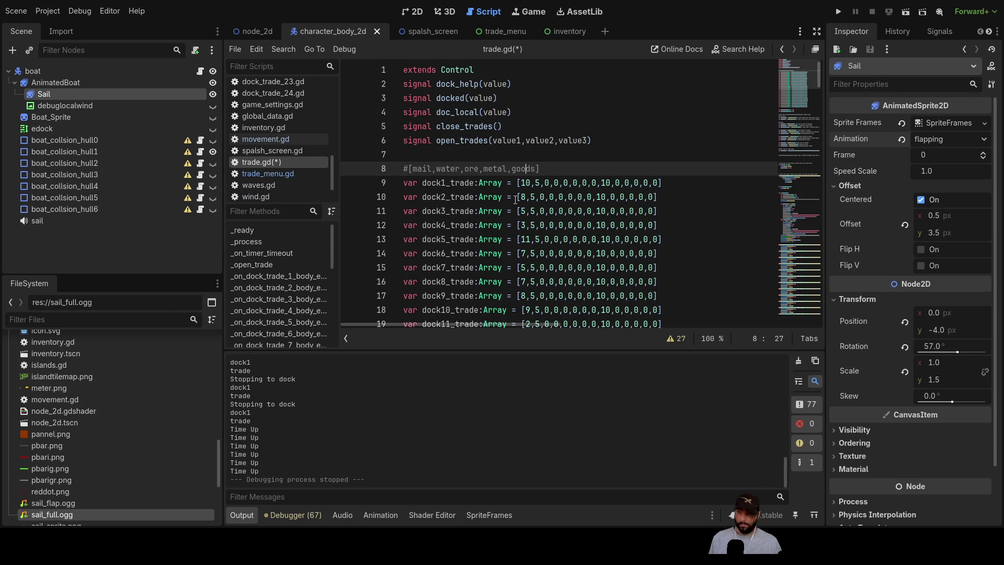
text(i)
key(Right)
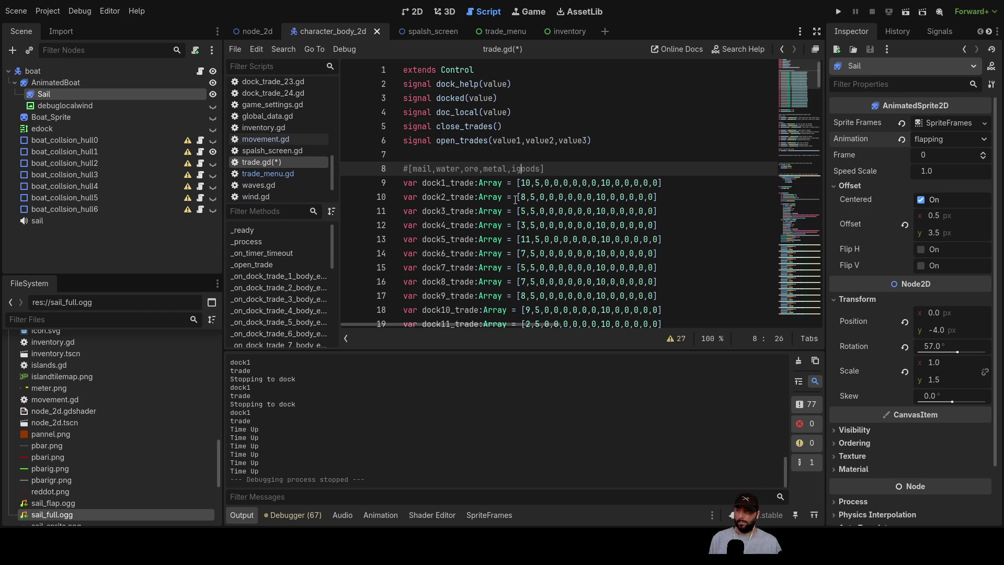
key(Right)
text(,)
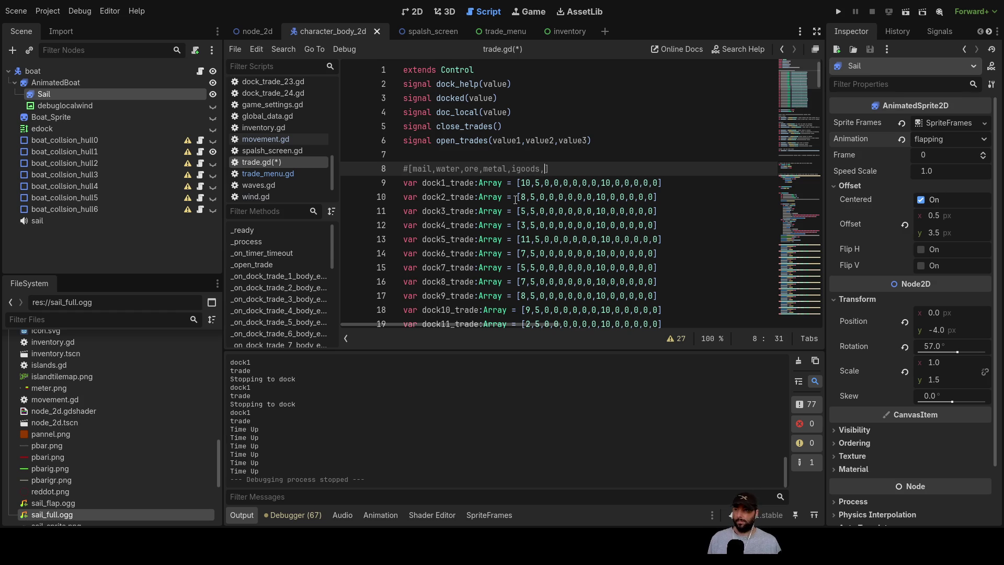
mouse_move(485, 29)
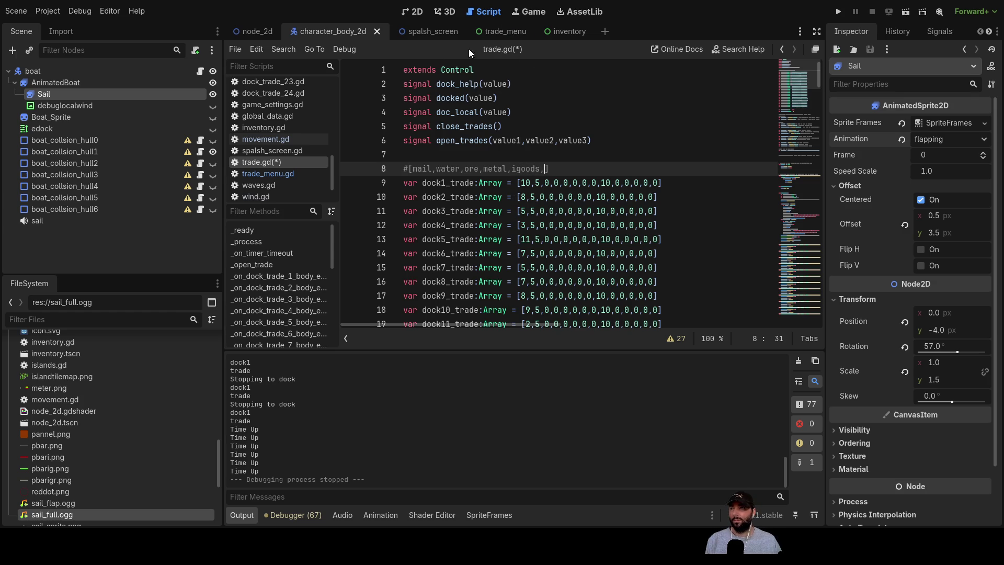
click(270, 173)
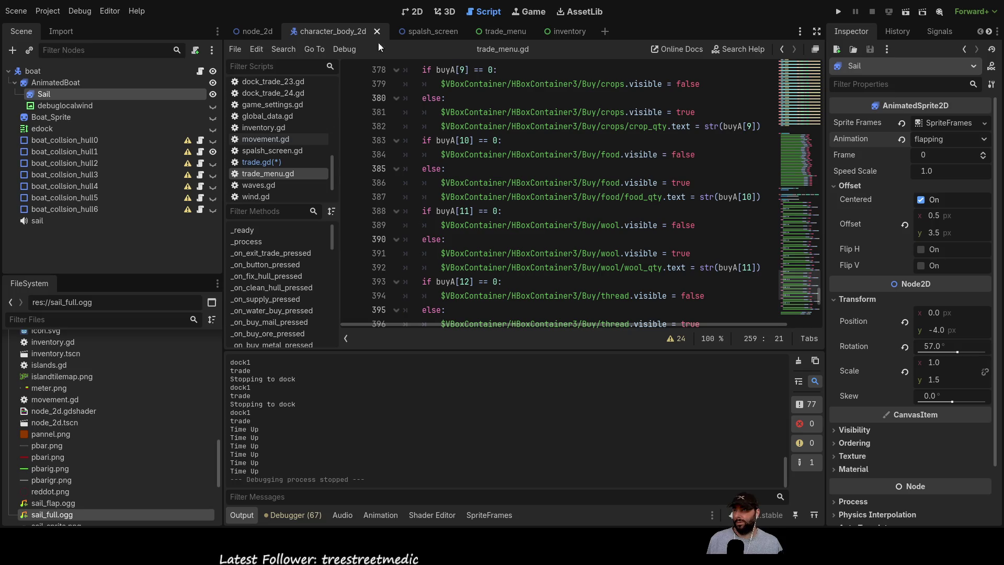
click(251, 163)
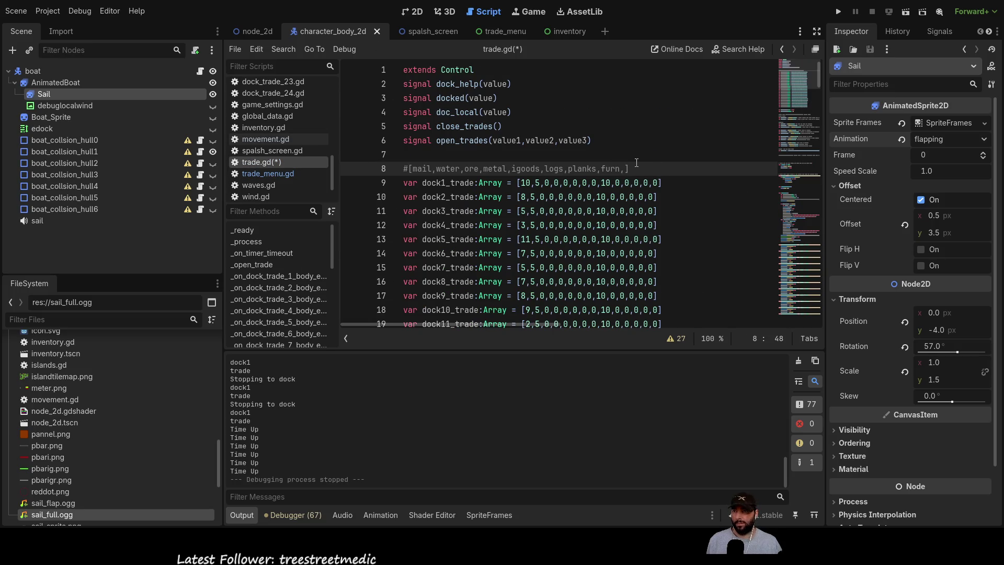
- Finish the goods comment with fert, crop, food, woo, thread and cloth, checking trade_menu.gd
text(fert,crop,)
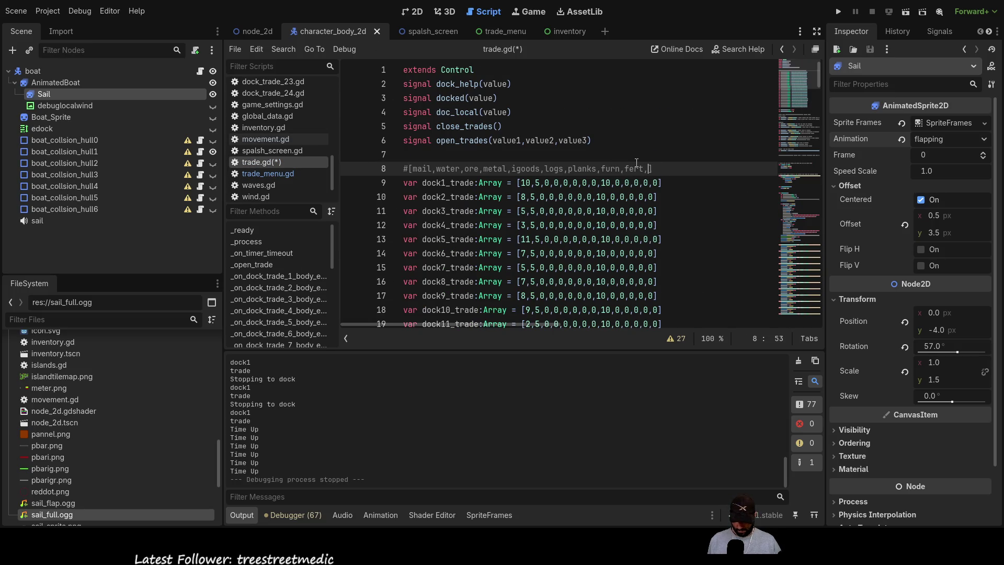
text(food)
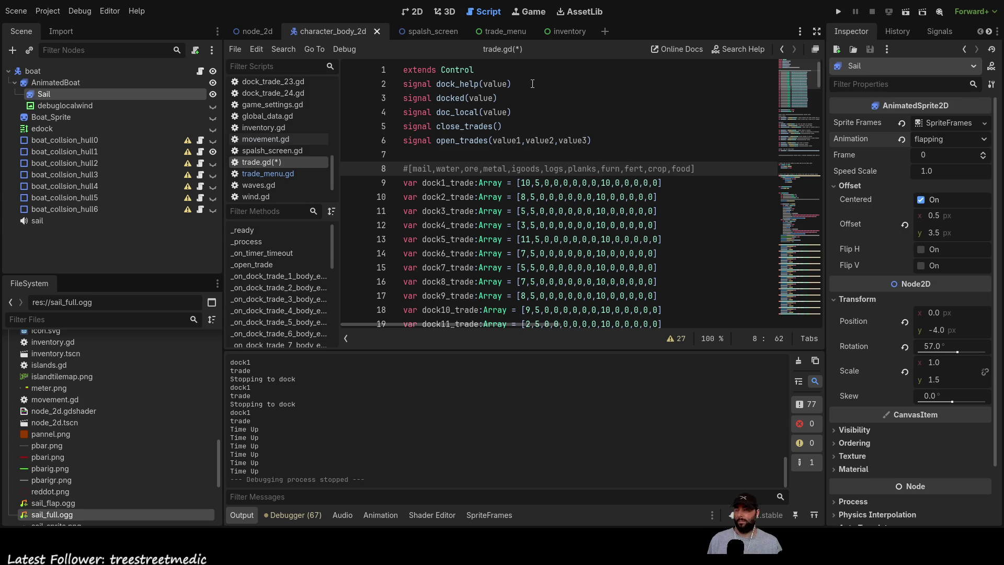
click(274, 173)
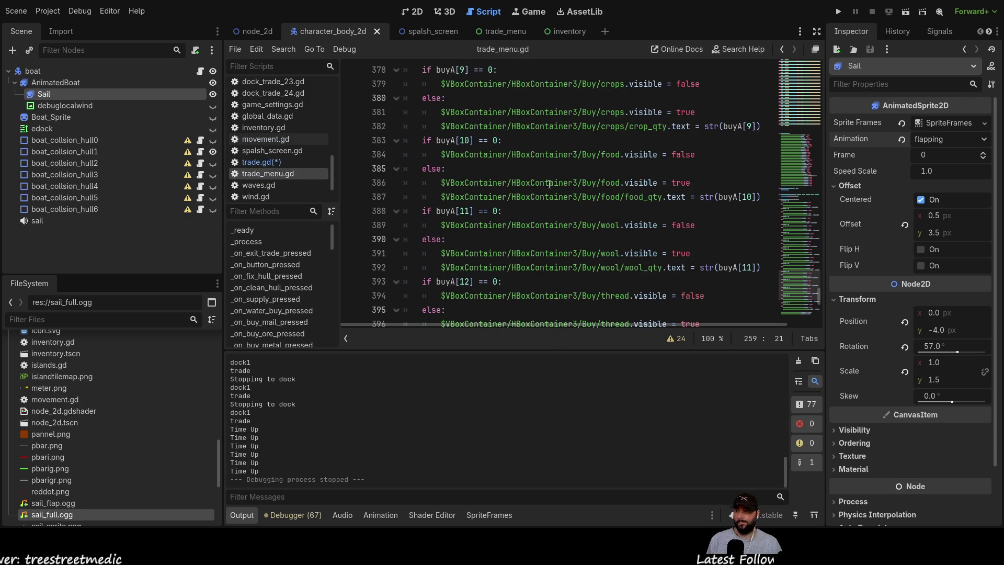
scroll(547, 186, down, 3)
scroll(542, 188, down, 1)
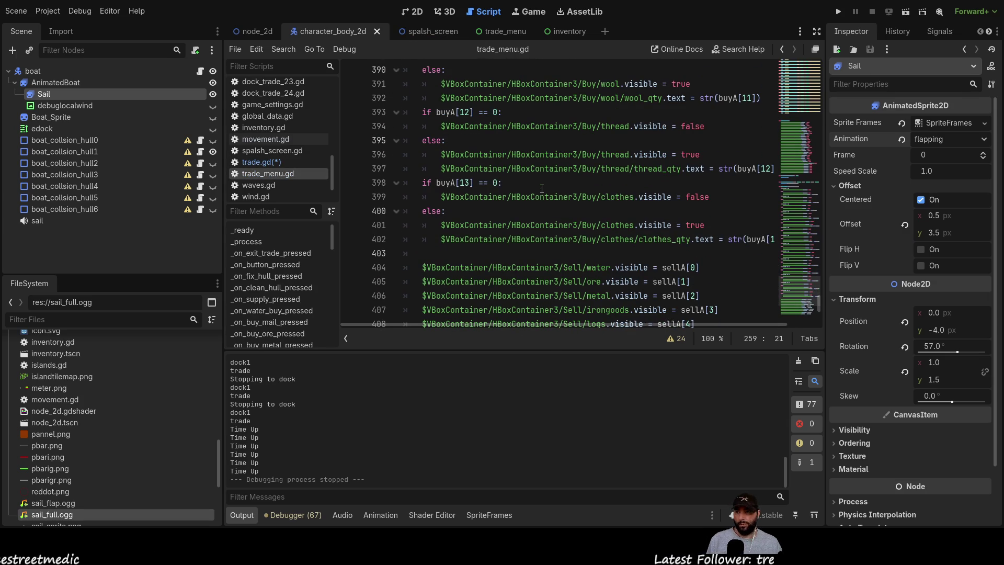
click(259, 162)
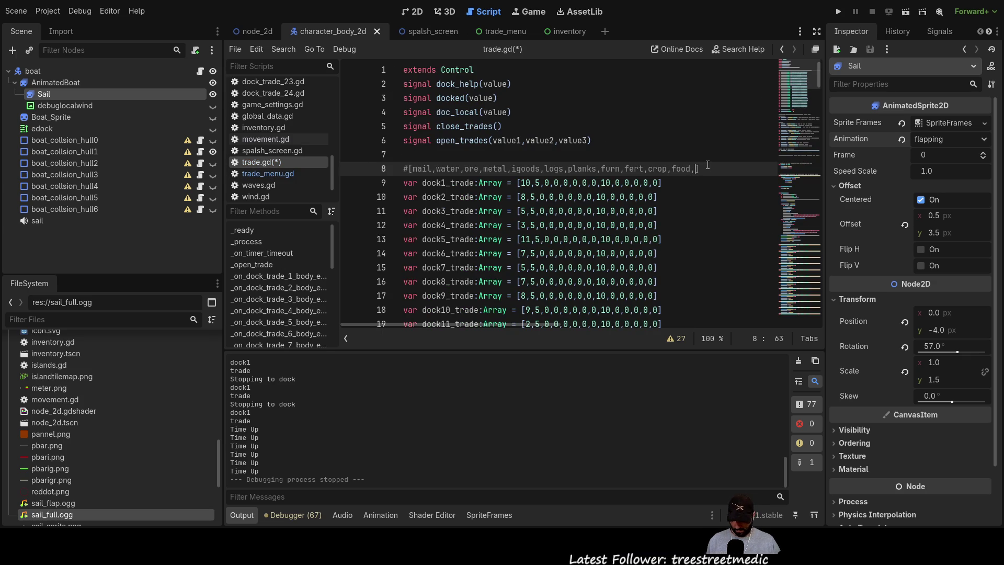
text(,woo,)
text(thread,c)
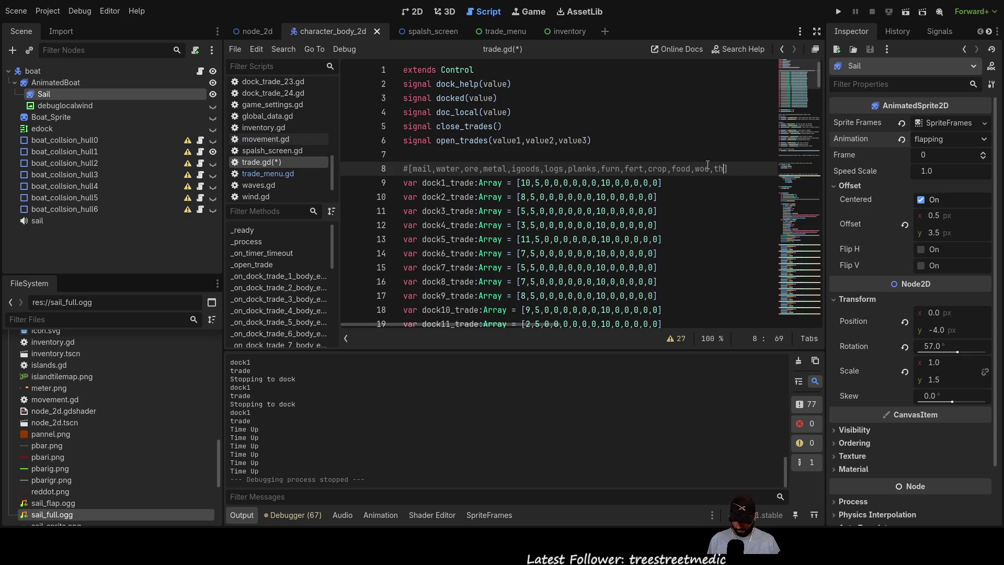
text(loth)
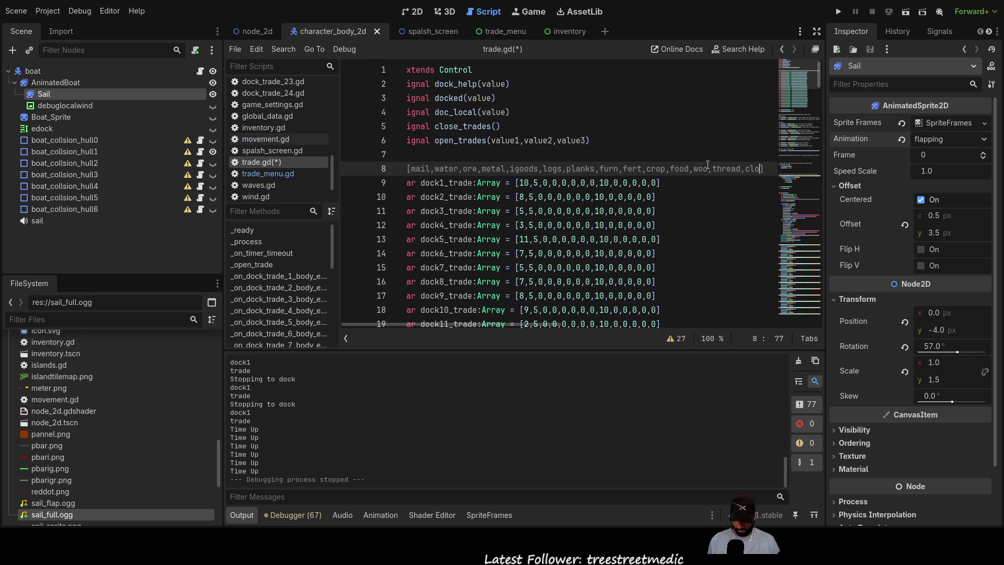
key(Down)
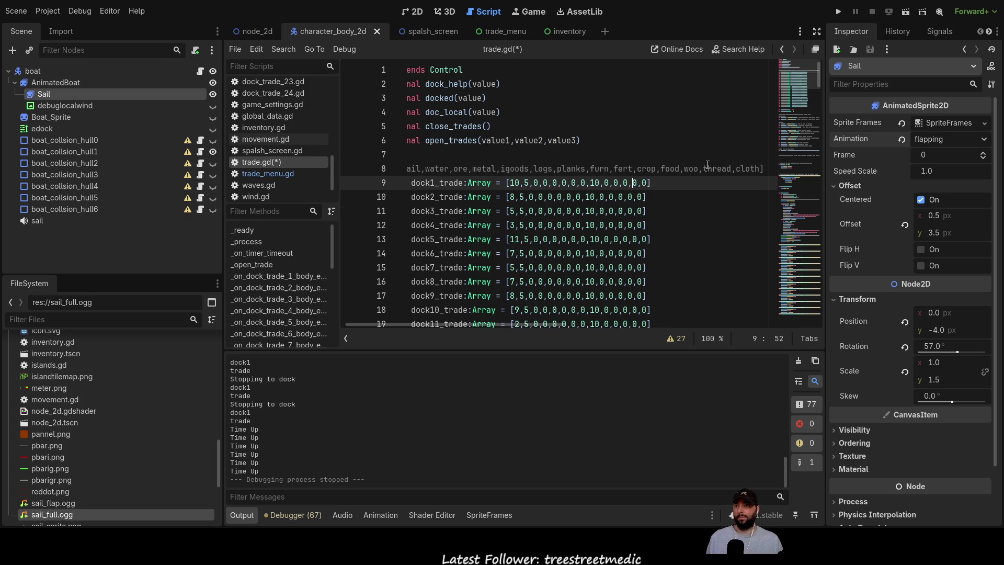
key(Left)
key(Left)
key(Left)
key(Down)
key(Down)
key(Down)
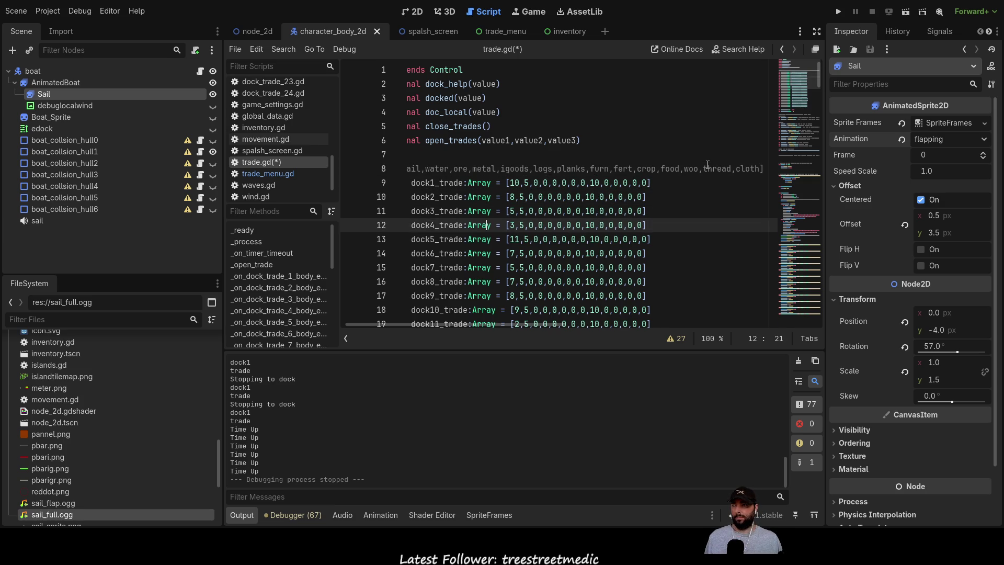
- Review the dock arrays in trade.gd, then show trade_menu.gd scrolled to its top
scroll(667, 142, down, 1)
scroll(667, 142, down, 5)
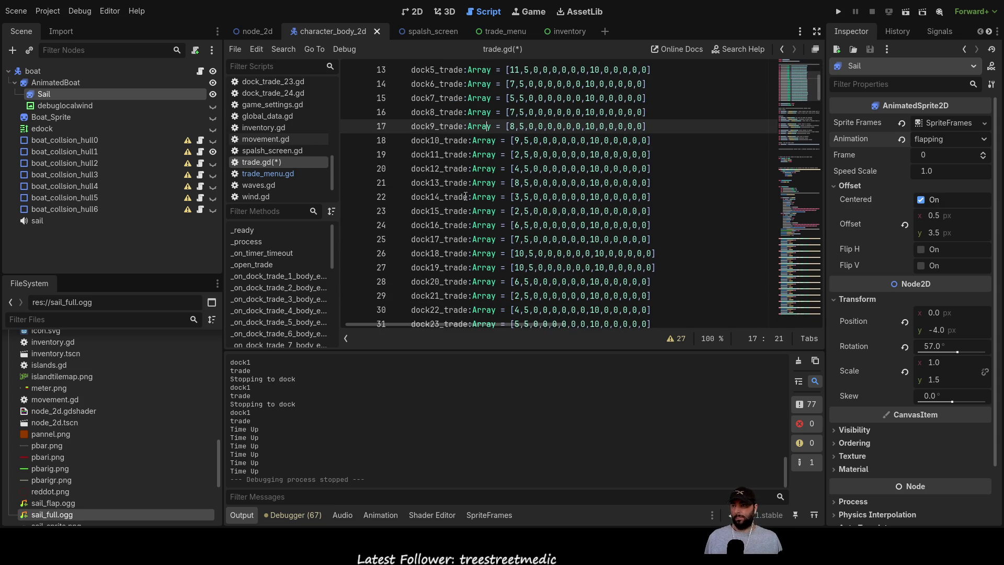
scroll(378, 189, up, 3)
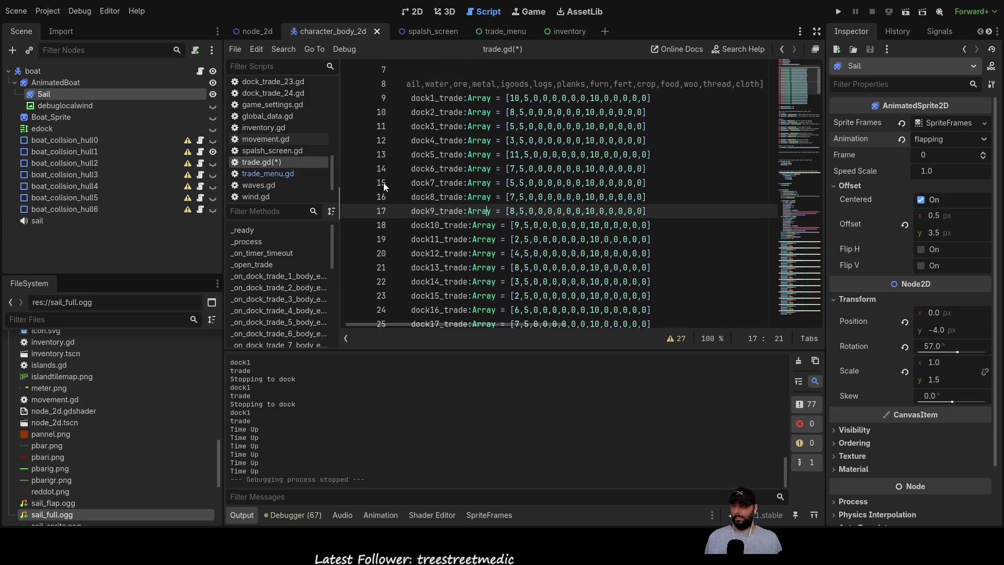
scroll(383, 184, down, 6)
scroll(509, 204, down, 2)
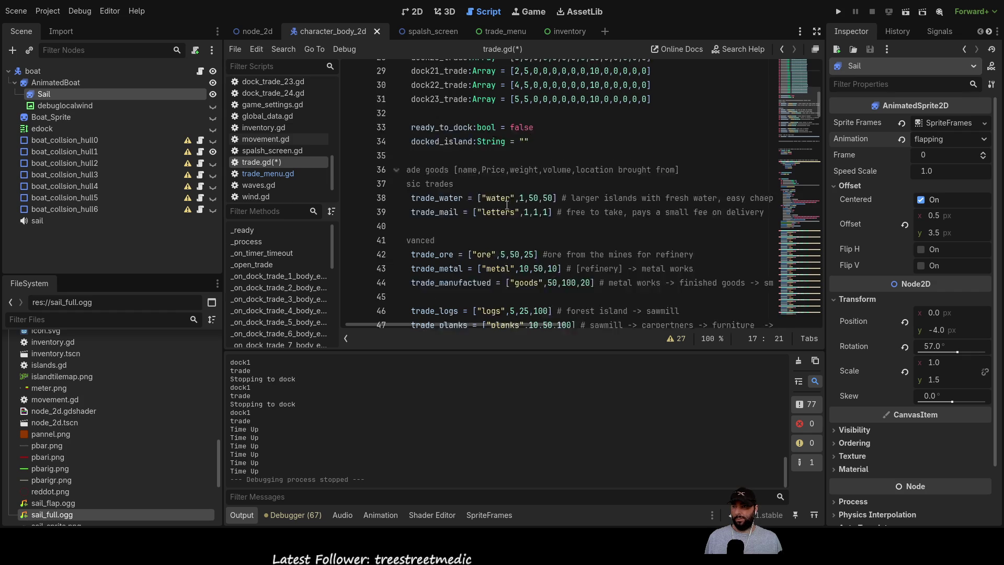
scroll(508, 203, up, 10)
scroll(507, 203, down, 20)
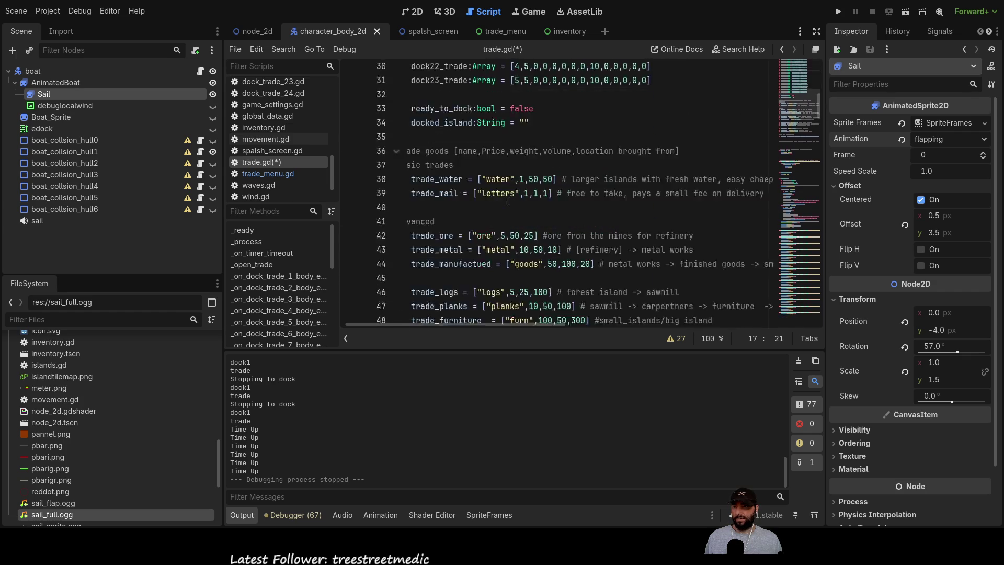
scroll(508, 201, down, 12)
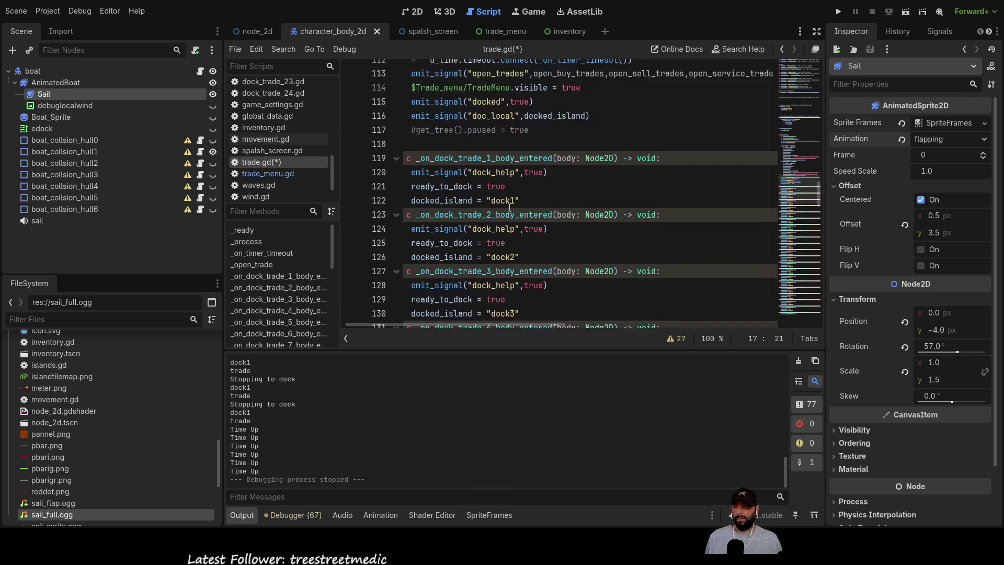
scroll(400, 199, up, 12)
scroll(400, 199, up, 3)
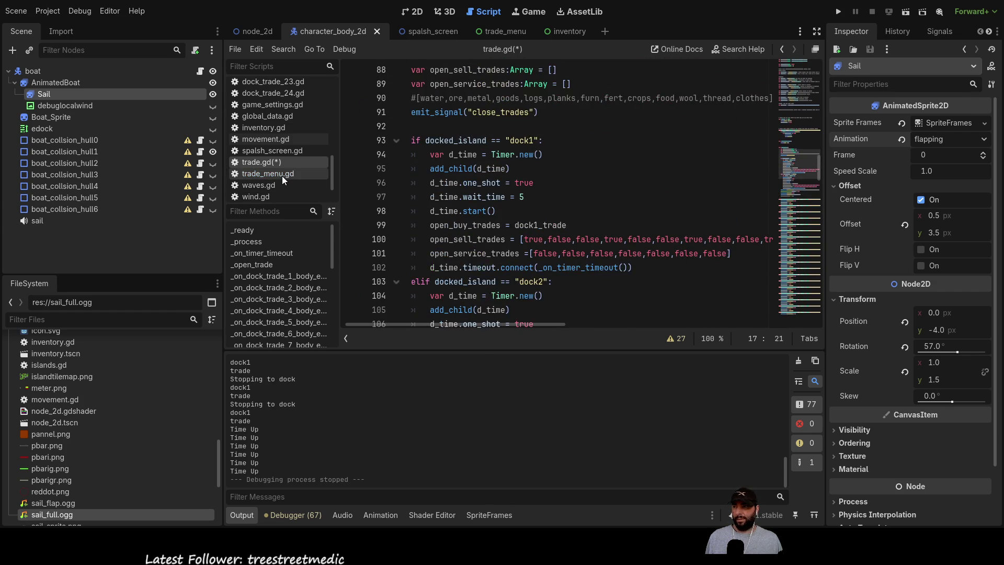
click(282, 175)
scroll(574, 223, down, 10)
scroll(575, 224, up, 20)
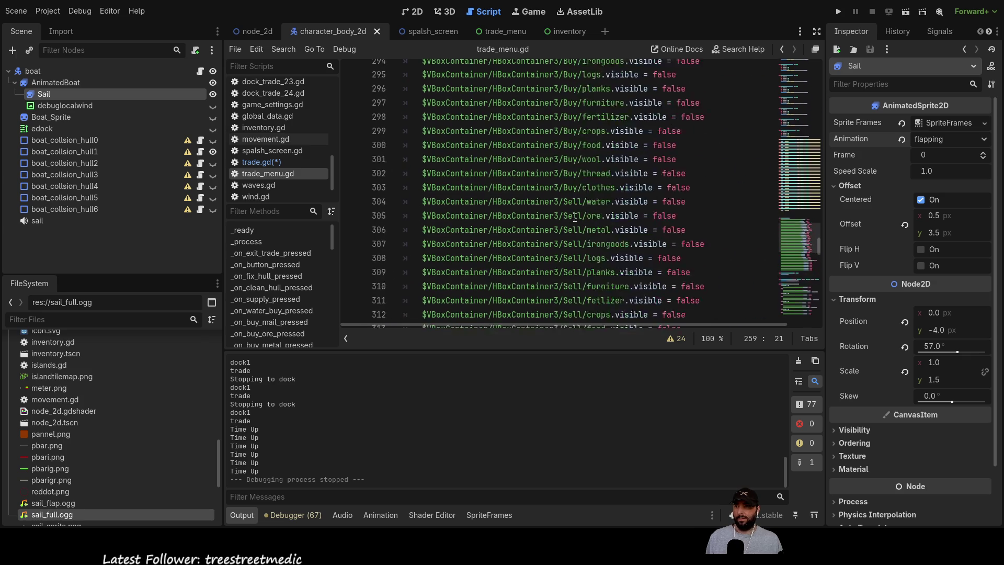
scroll(578, 209, up, 20)
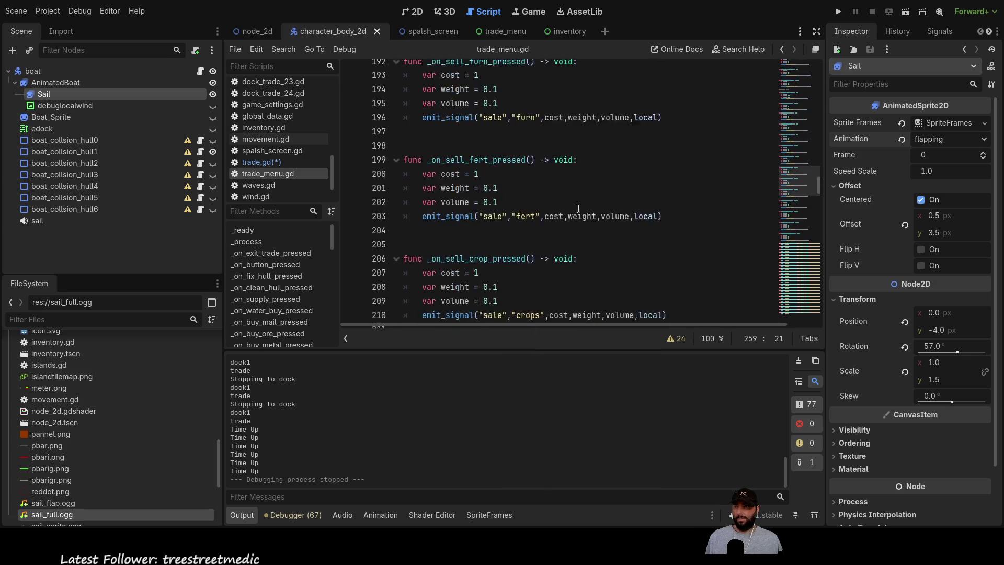
scroll(577, 209, up, 20)
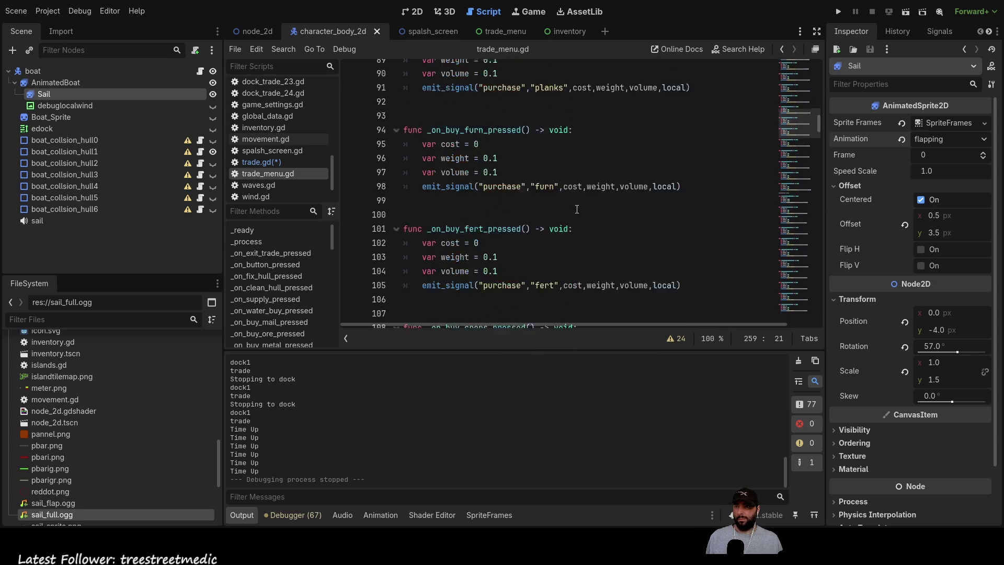
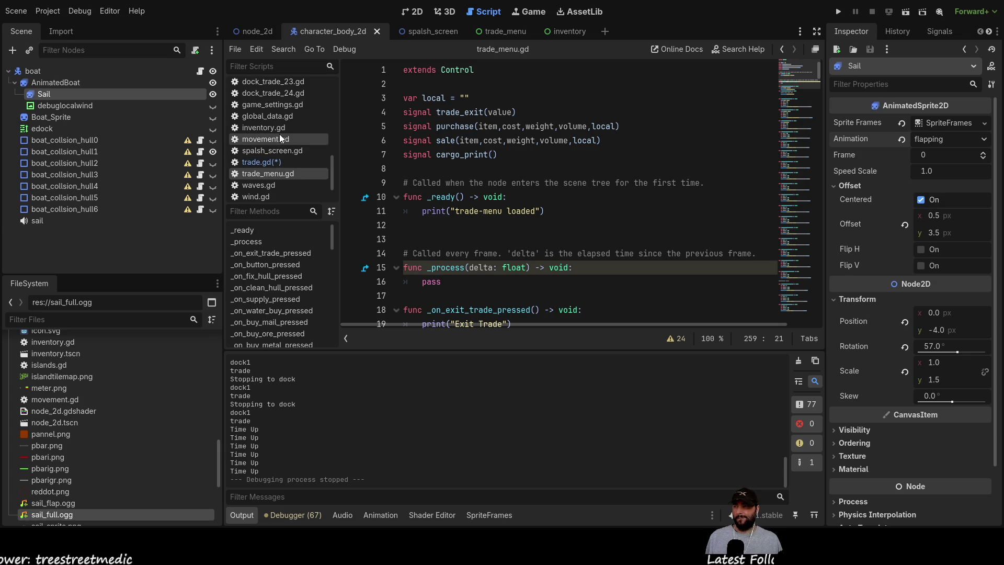
- Open docks.gd from the Scripts list and scroll to the pier_offset constants
scroll(285, 153, up, 3)
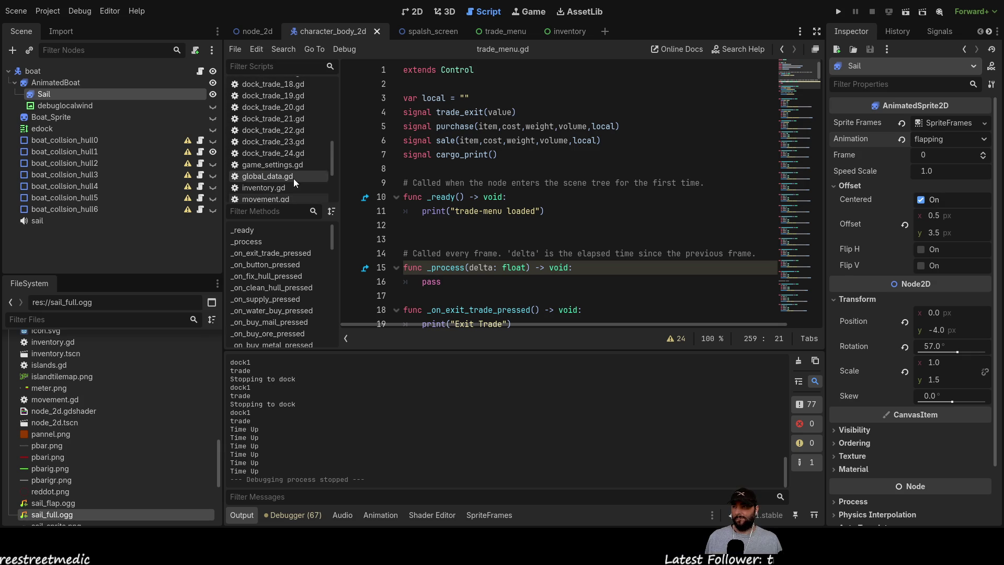
scroll(282, 181, up, 2)
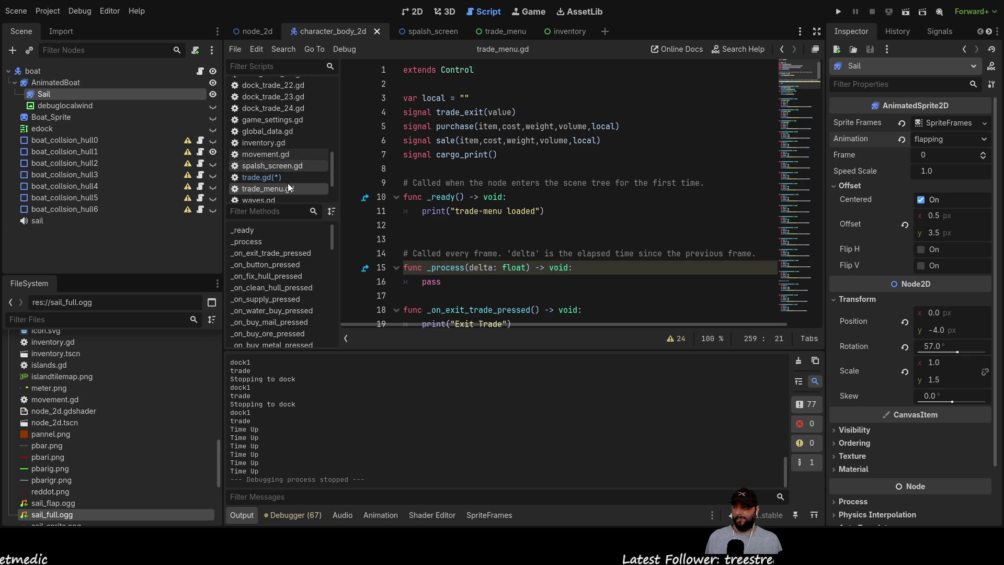
scroll(281, 165, up, 8)
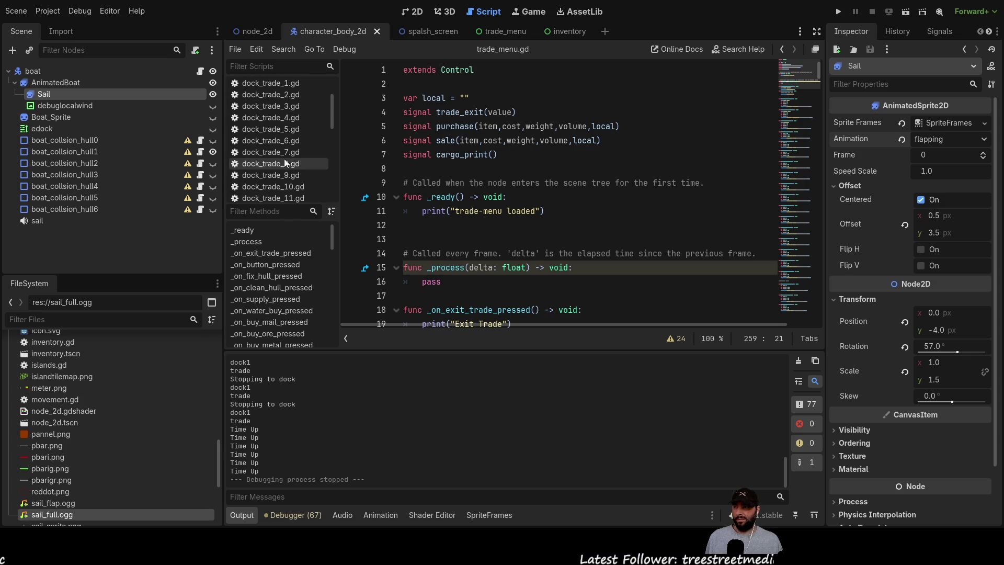
click(266, 131)
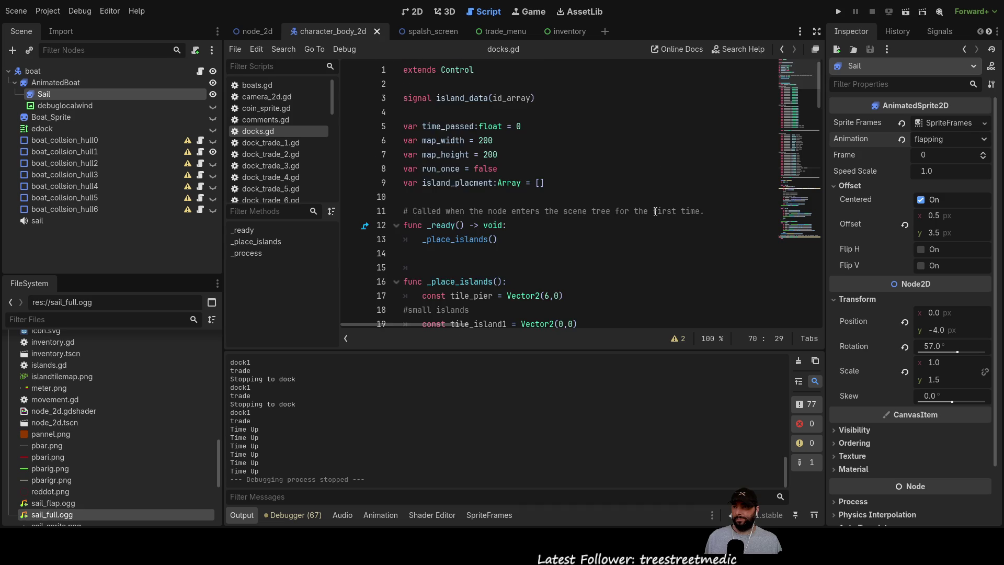
scroll(645, 217, down, 10)
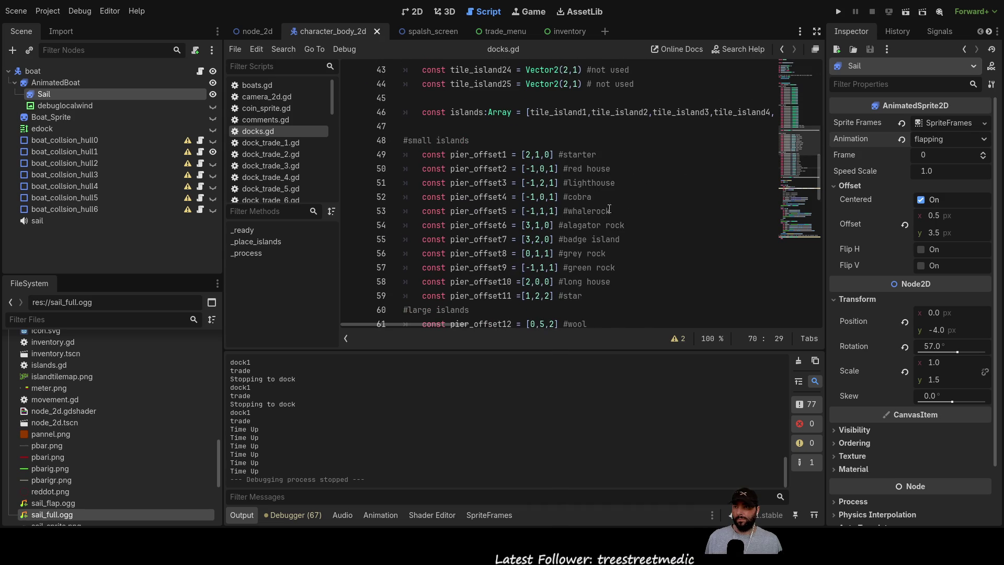
- Select the block of pier_offset constants in docks.gd and review the island labels
double_click(595, 155)
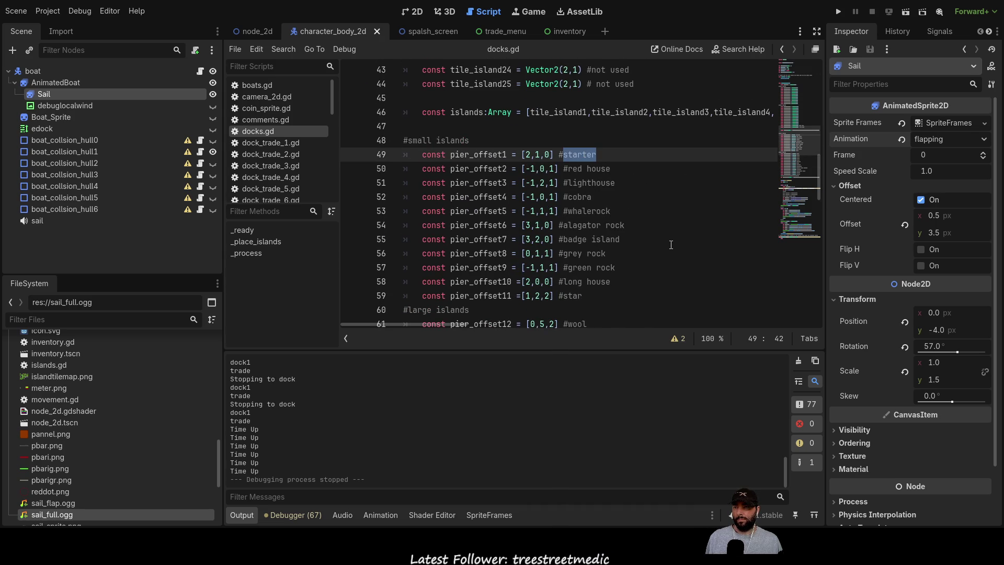
drag(610, 294, 598, 282)
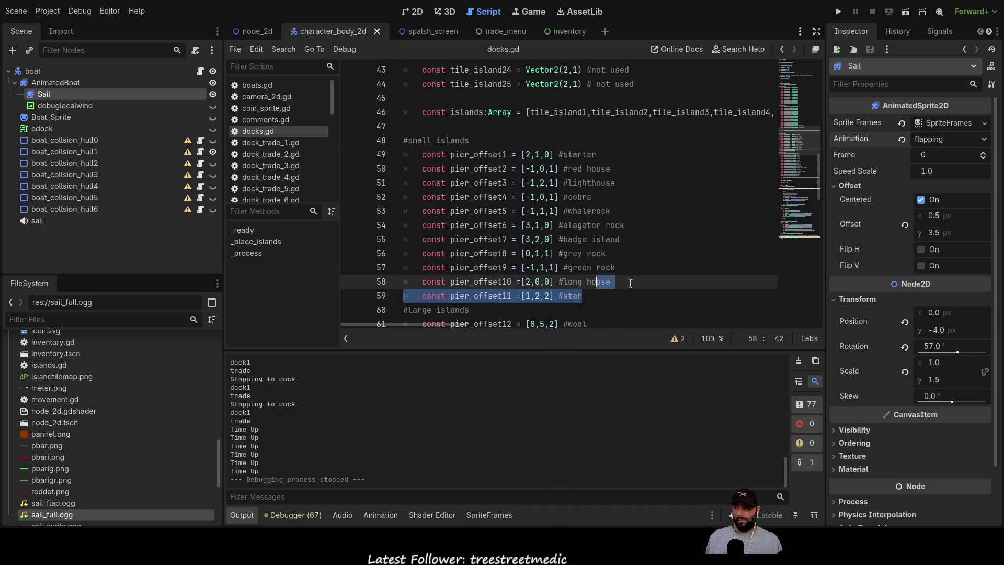
scroll(606, 261, down, 6)
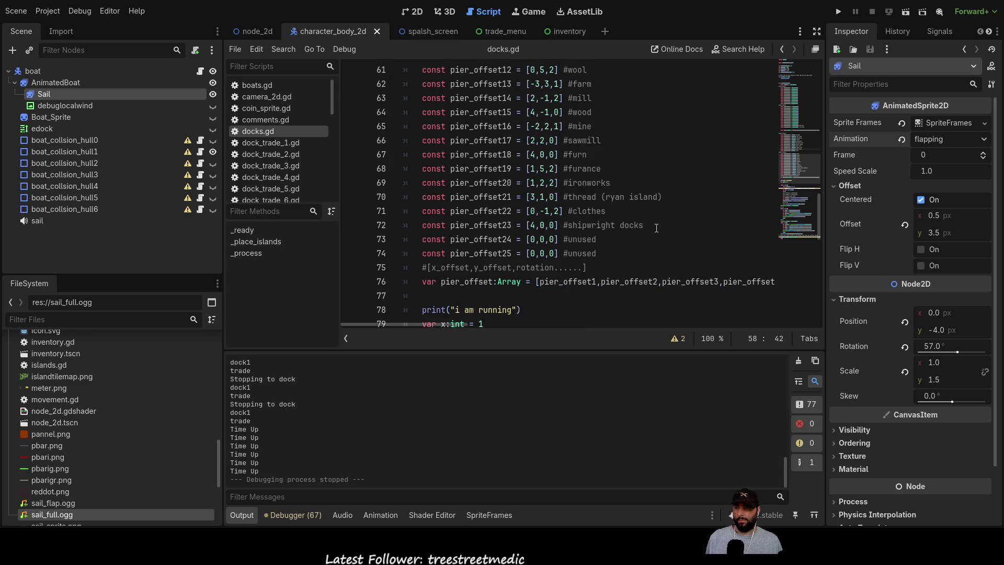
mouse_move(644, 225)
mouse_down()
mouse_move(463, 183)
mouse_move(450, 157)
mouse_move(419, 155)
mouse_move(397, 201)
mouse_up()
scroll(459, 160, up, 1)
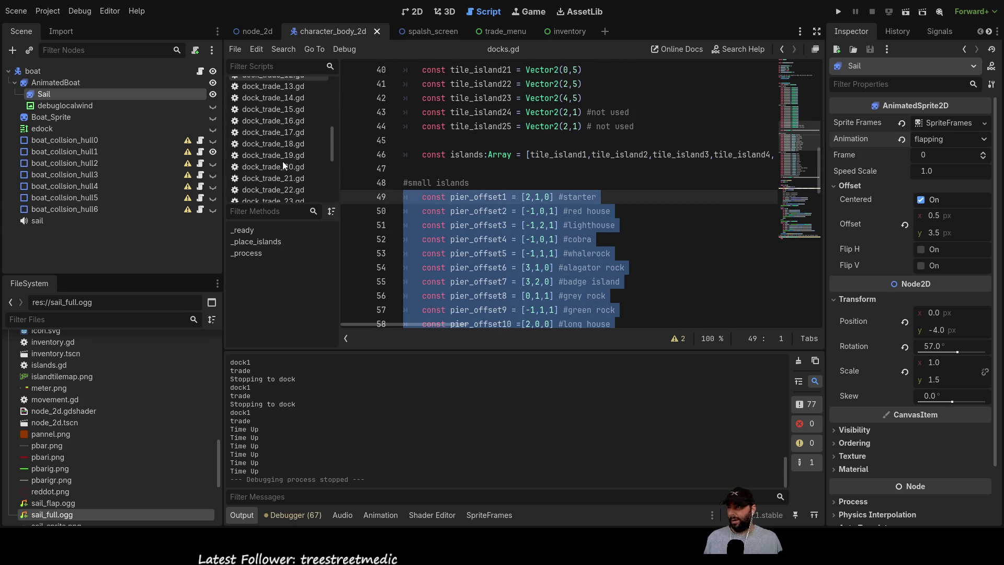
scroll(282, 161, down, 5)
scroll(284, 196, down, 2)
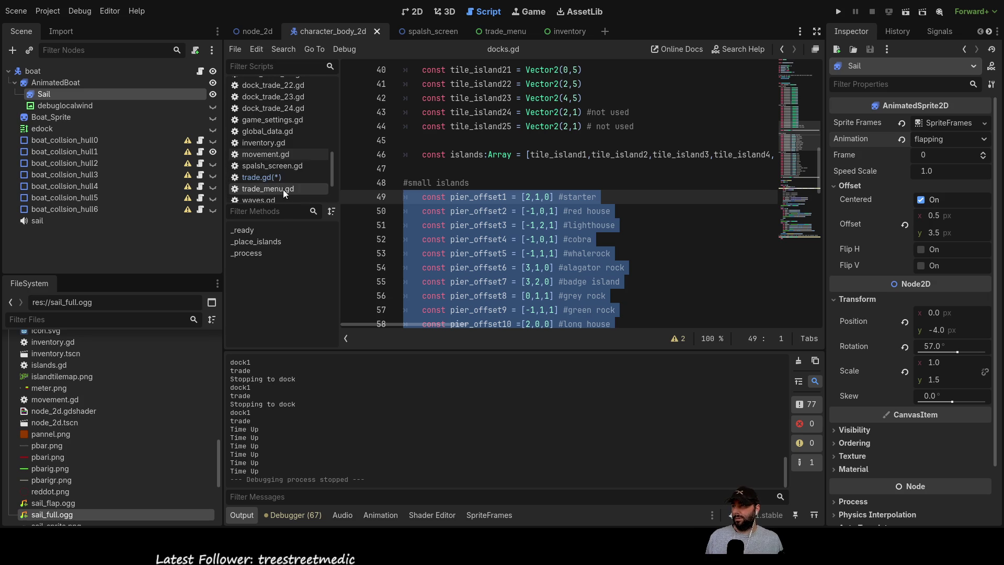
- Compare trade.gd with trade_menu.gd, ending back in trade.gd
click(274, 175)
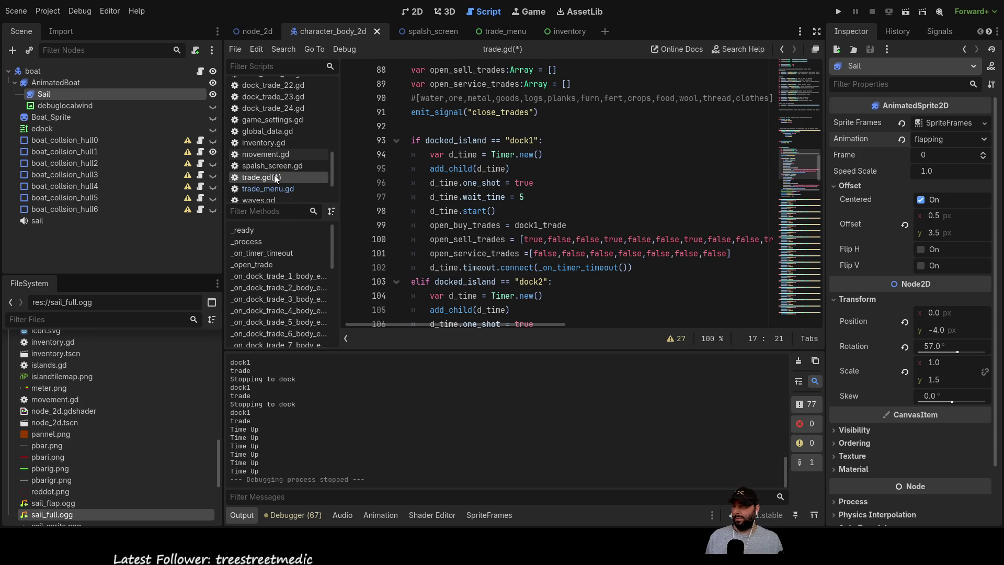
scroll(529, 173, down, 4)
scroll(528, 172, up, 5)
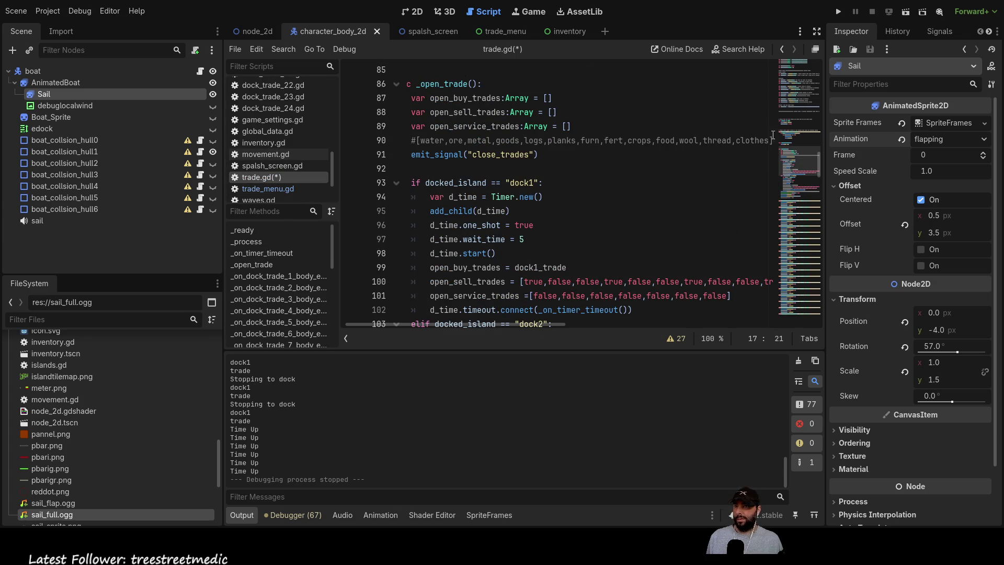
click(264, 188)
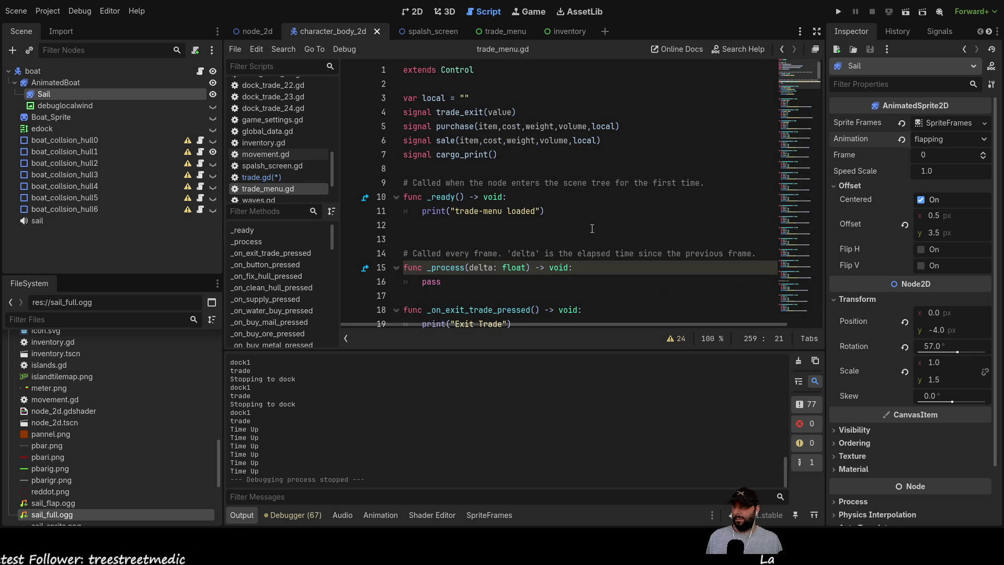
scroll(586, 225, down, 5)
scroll(576, 220, up, 5)
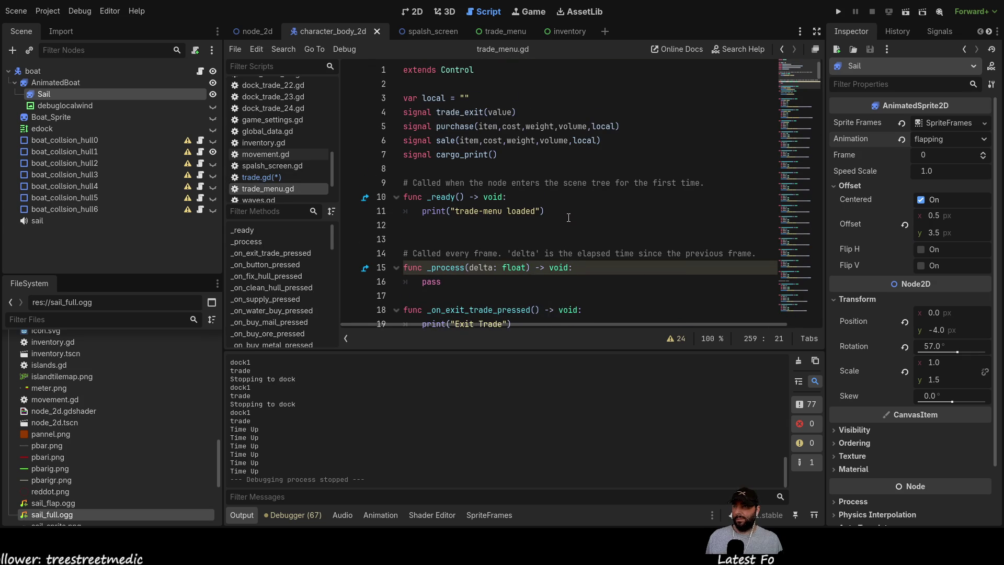
scroll(569, 216, down, 20)
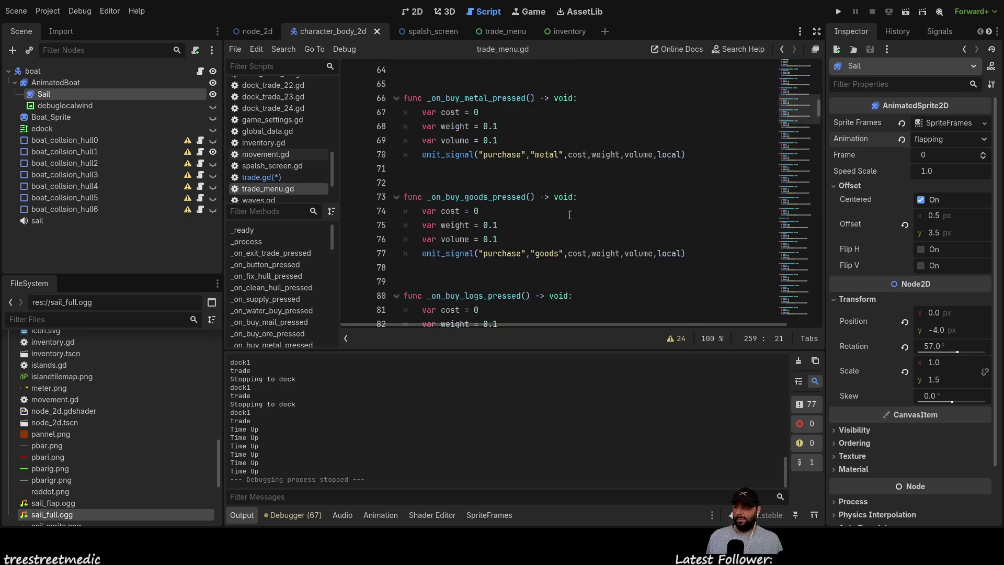
scroll(570, 215, down, 10)
scroll(569, 217, up, 7)
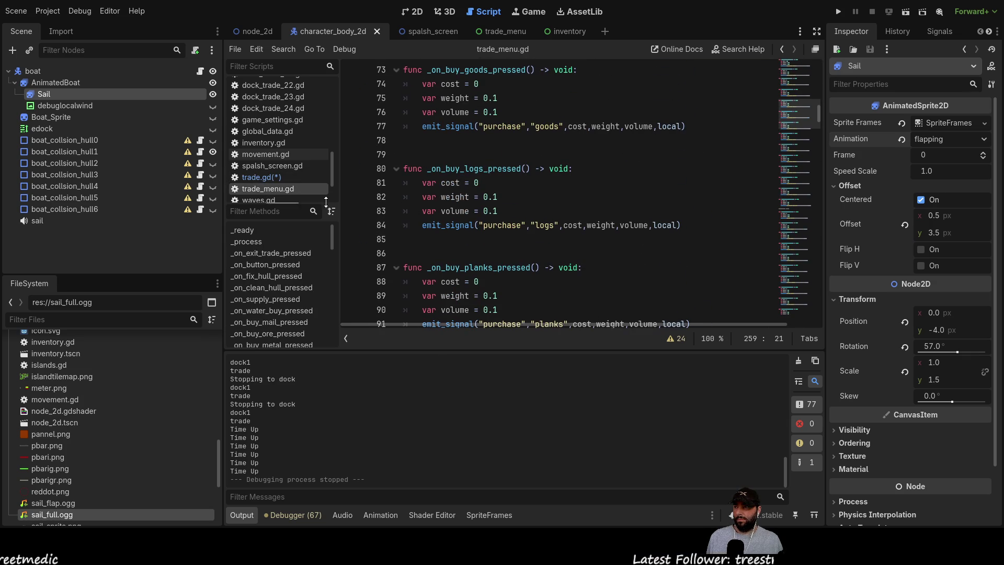
click(278, 180)
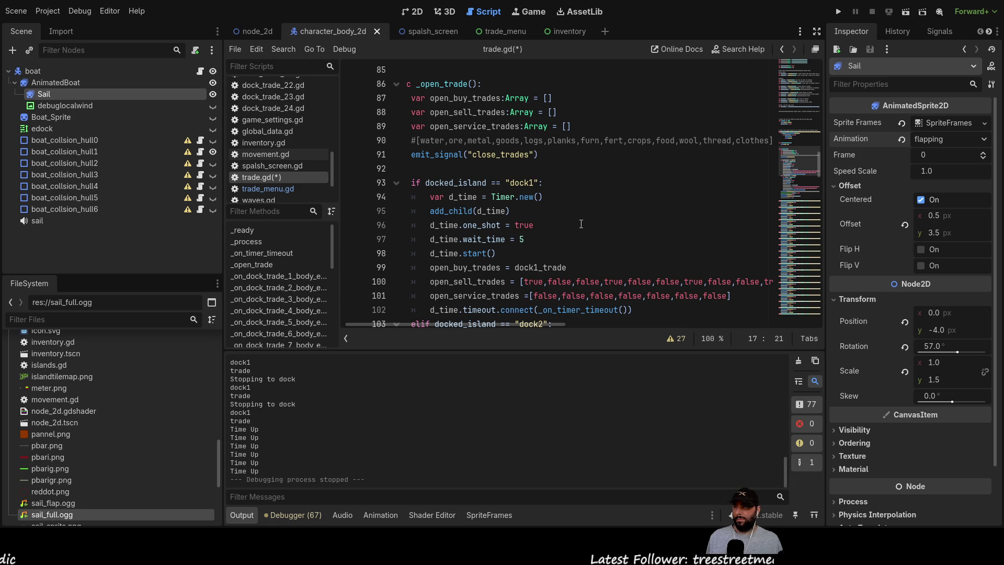
scroll(582, 224, up, 5)
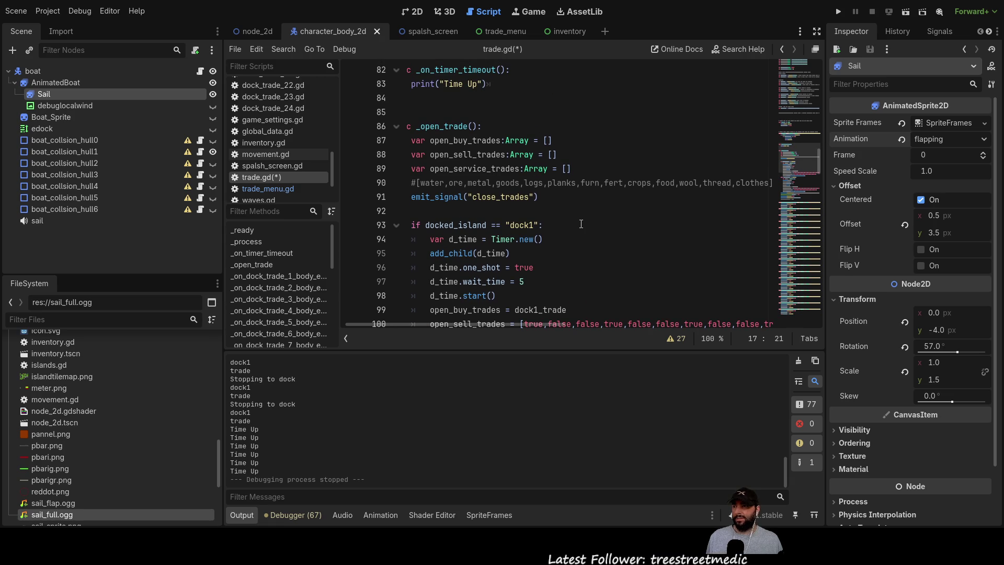
scroll(582, 223, down, 6)
scroll(584, 224, up, 20)
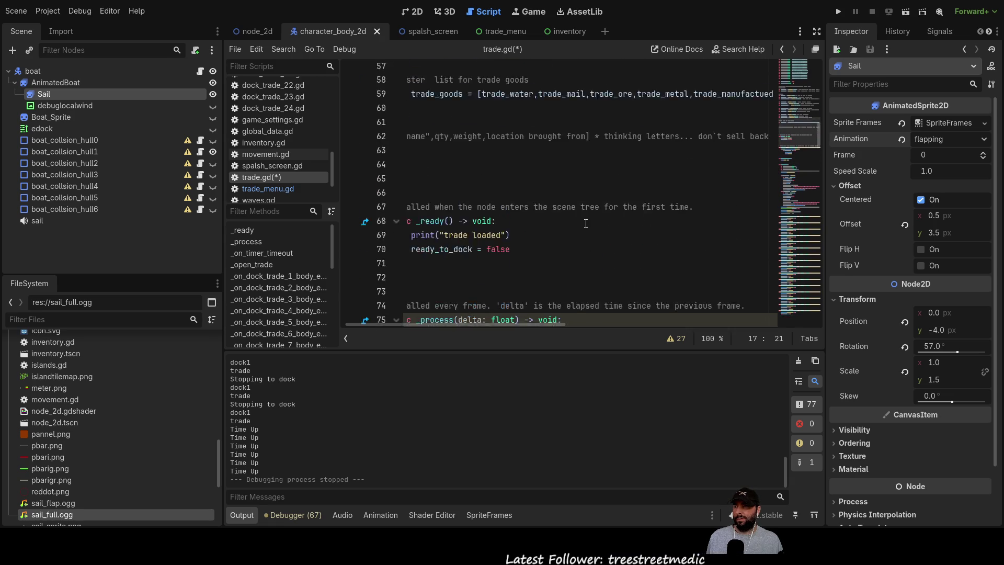
scroll(588, 221, up, 2)
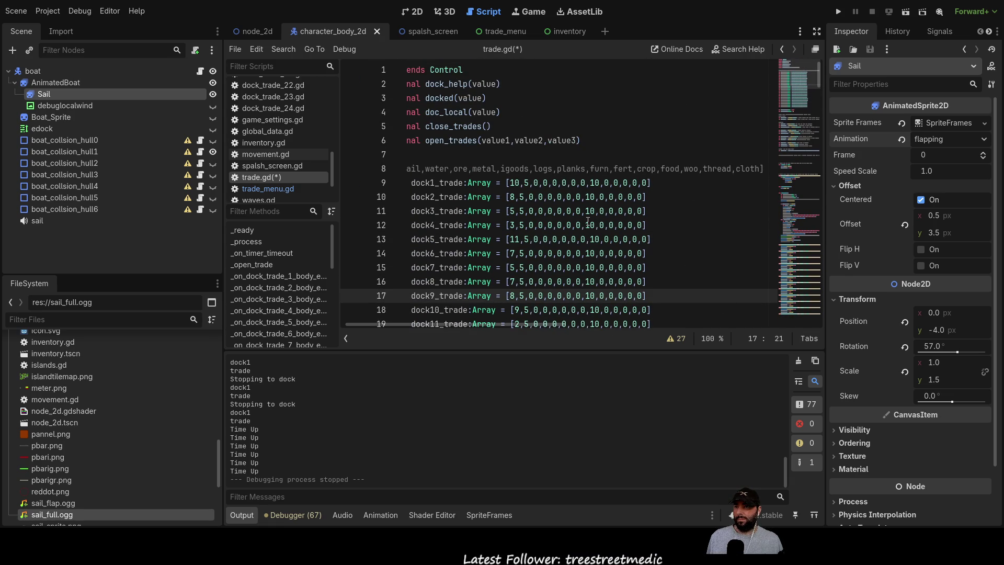
scroll(588, 222, down, 2)
scroll(588, 222, up, 2)
- Insert marker lines '--del VV' and '--del ^^' above the dock trade arrays
click(433, 158)
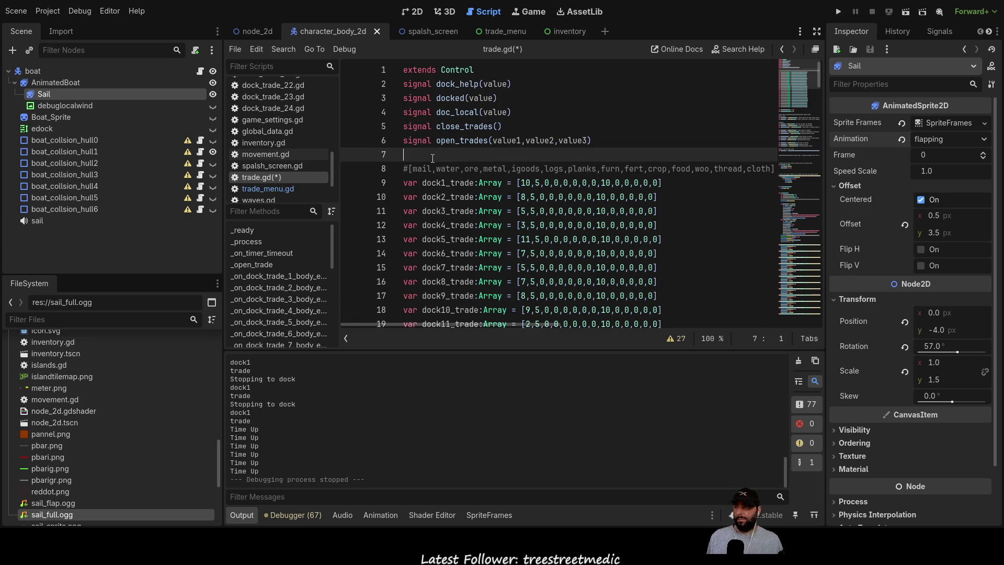
key(Return)
key(Return)
key(Return)
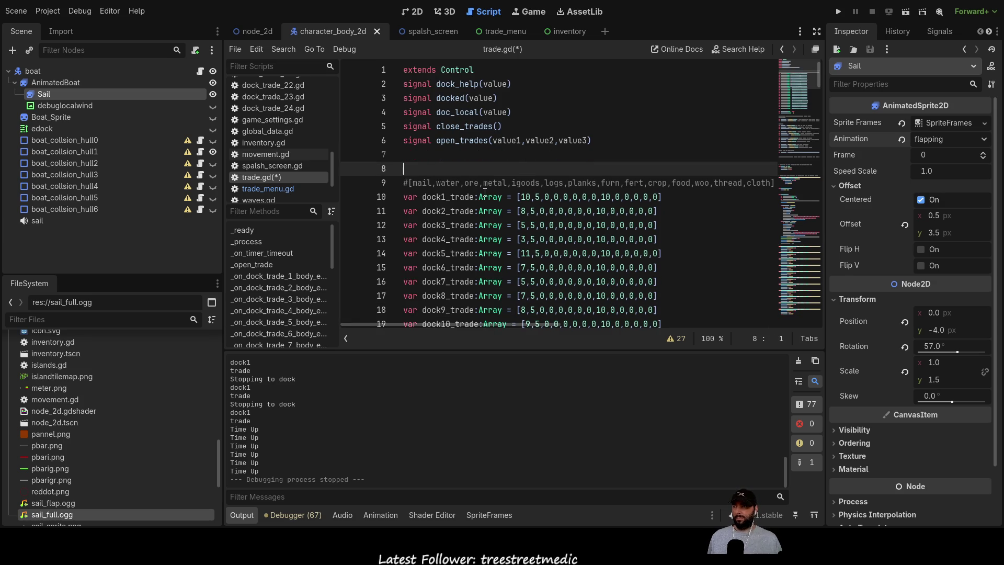
key(Up)
key(Up)
key(Up)
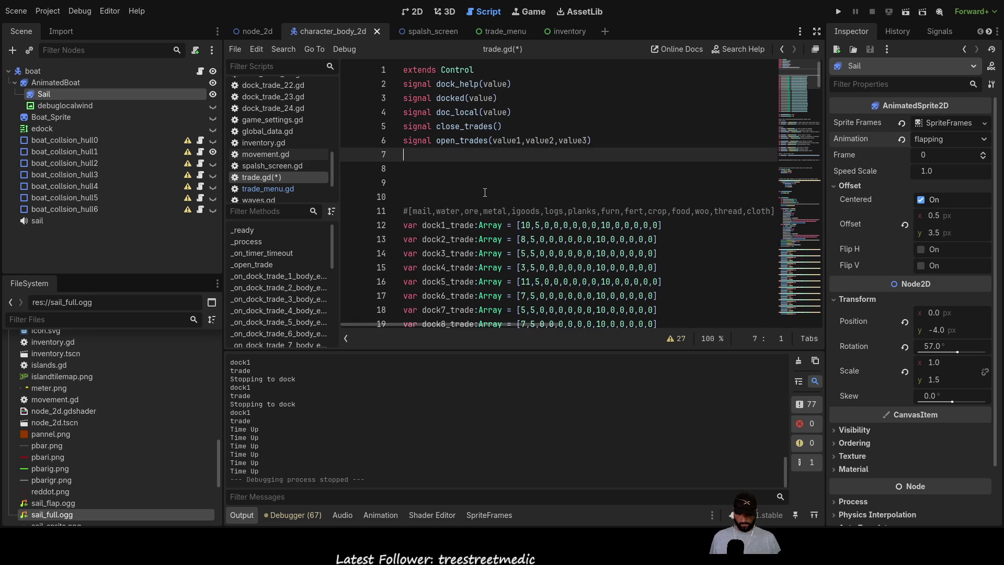
text(--del )
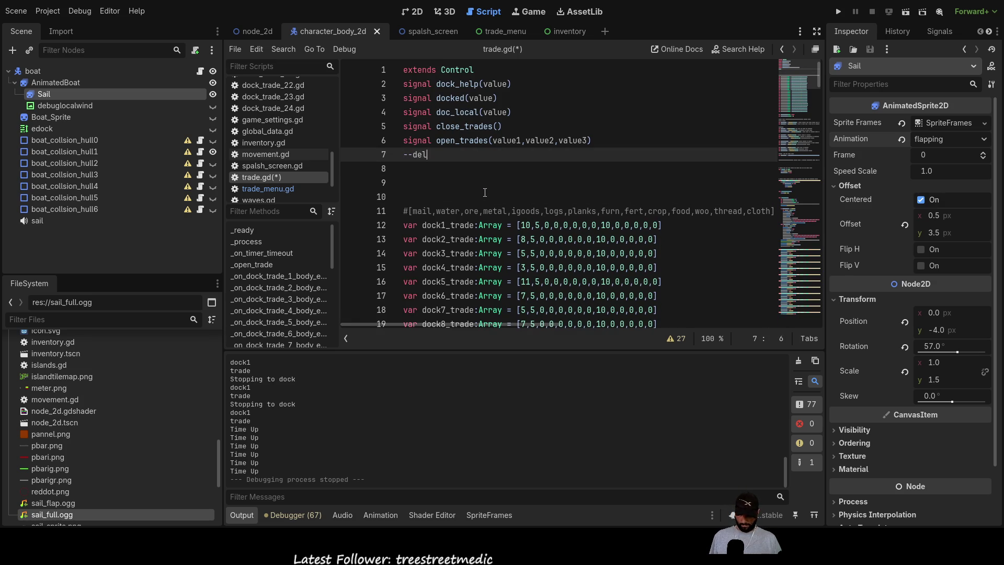
text(VV)
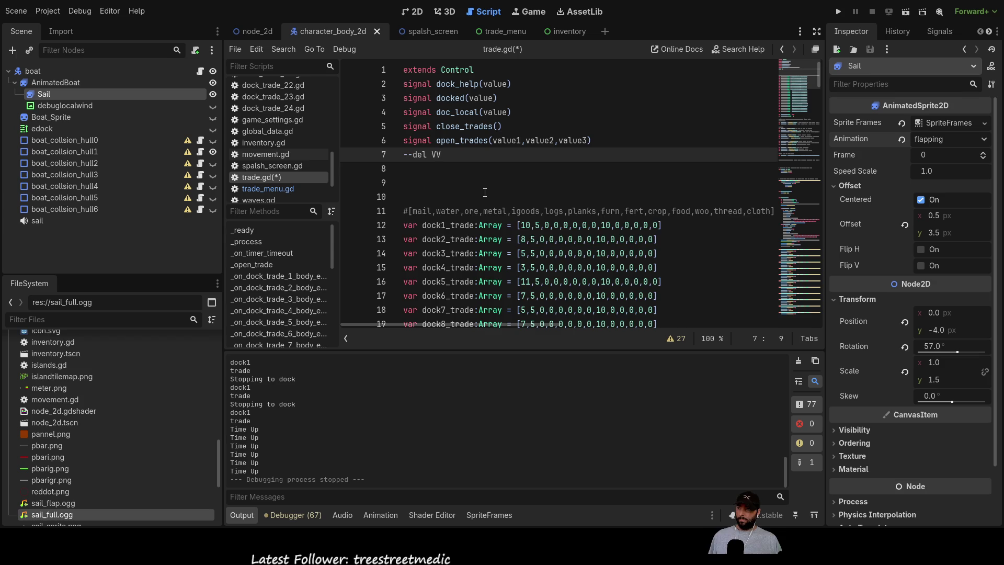
key(Return)
key(Return)
text(--)
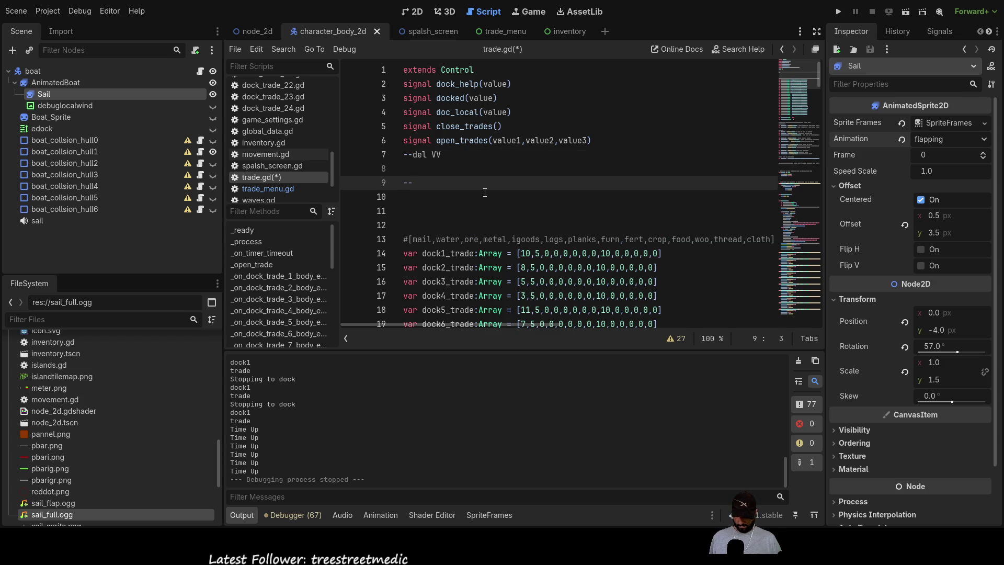
text(del )
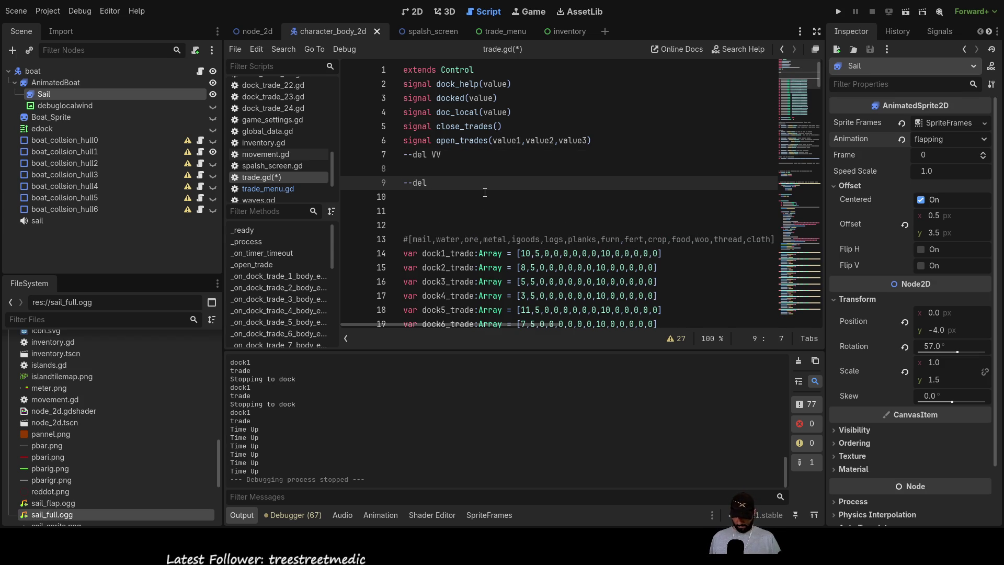
text(^^)
- Paste the pier_offset constants on a blank line between the two --del markers
key(Home)
key(Return)
key(Return)
key(Up)
key(Up)
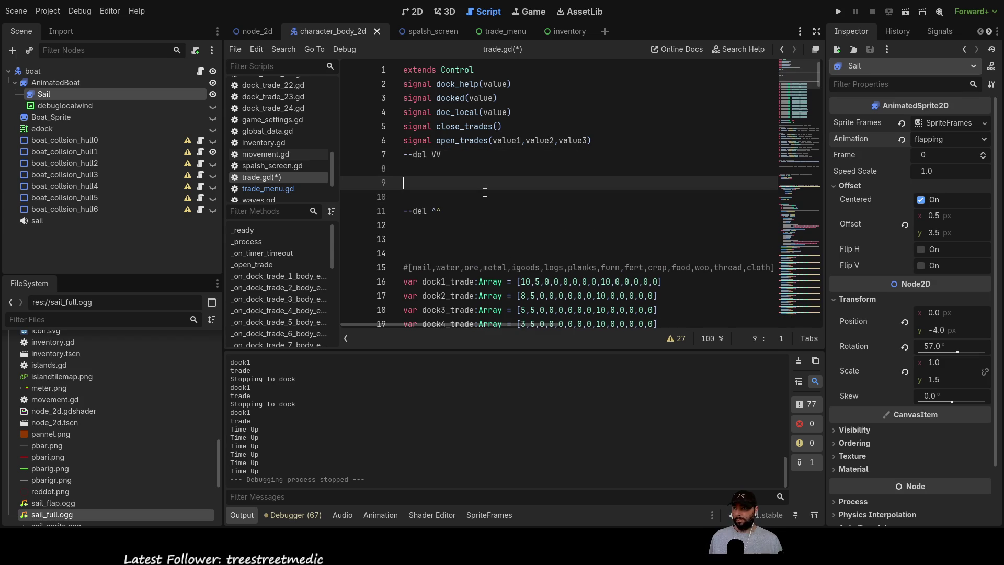
key(ctrl+v)
- Label dock1_trade and dock2_trade with their island comments, adding #lighthouse
scroll(485, 193, up, 4)
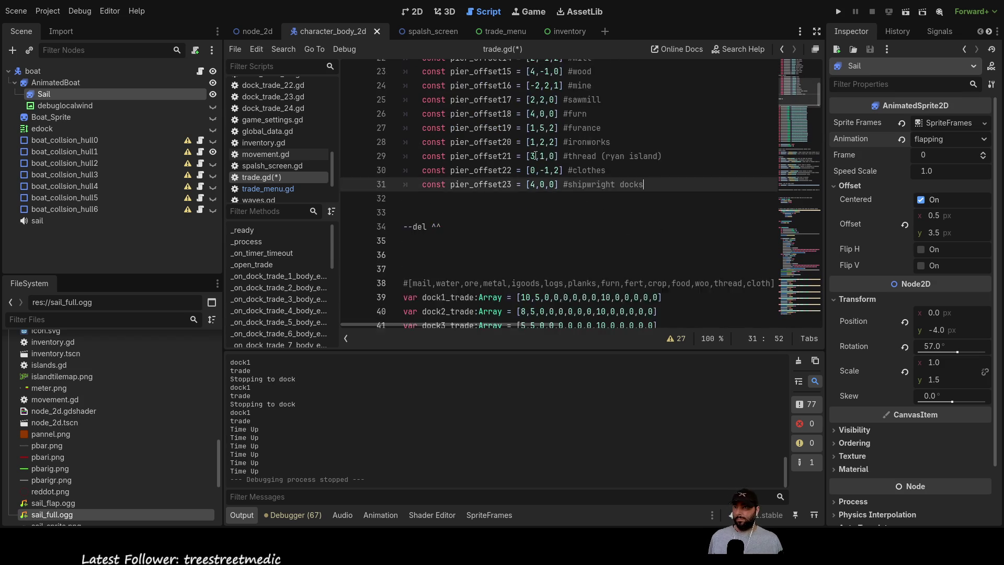
double_click(581, 156)
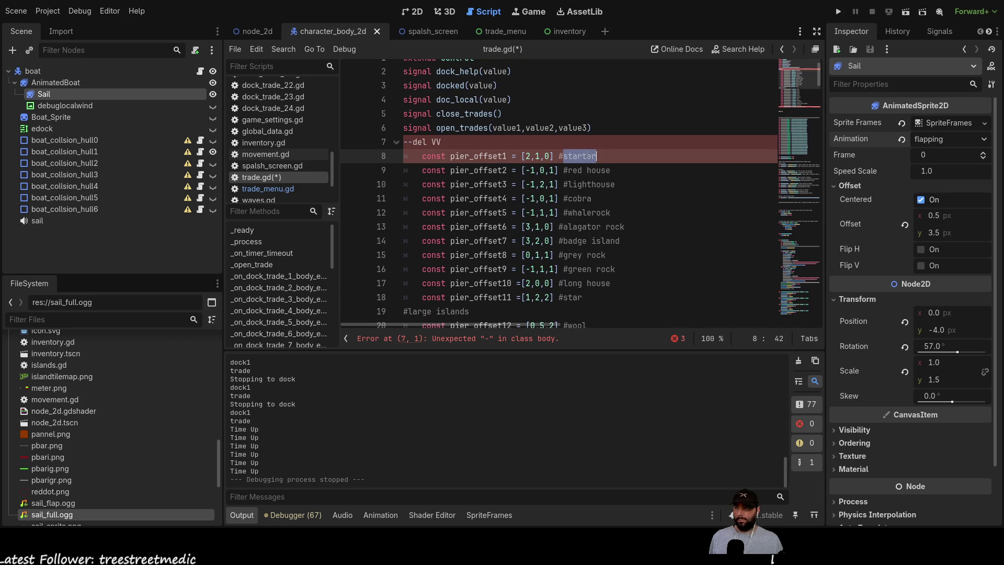
scroll(622, 166, down, 10)
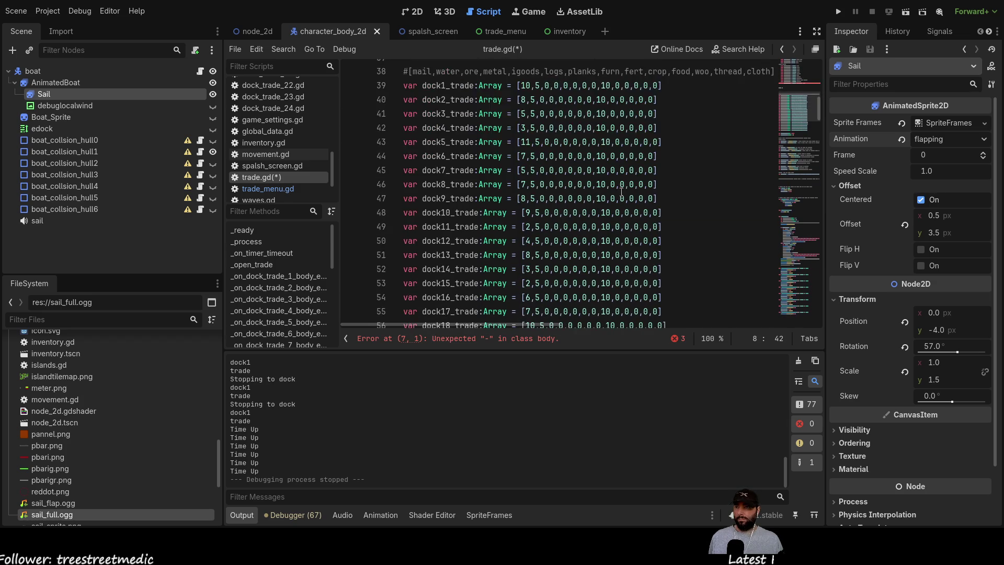
scroll(680, 172, up, 2)
click(684, 175)
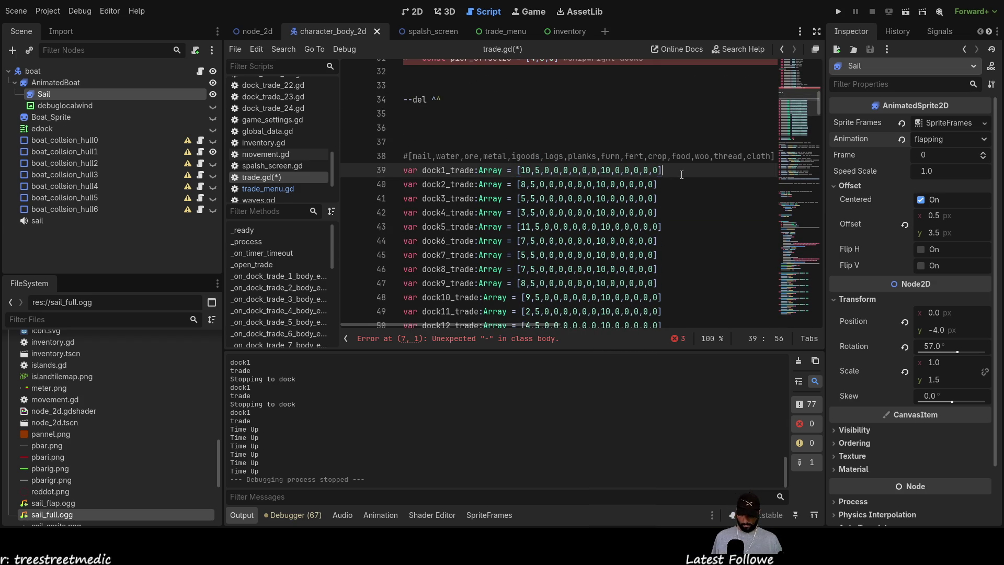
scroll(682, 174, up, 9)
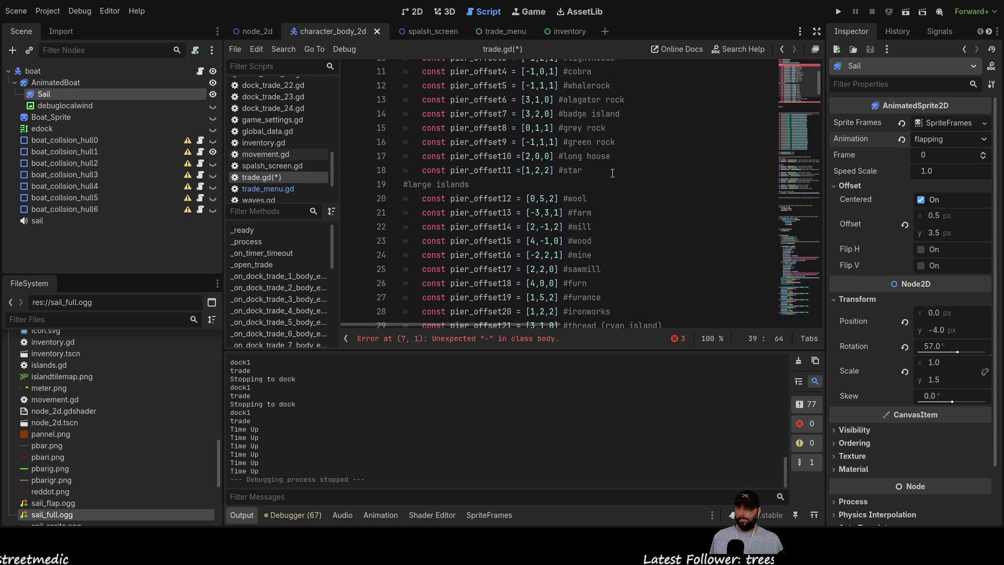
double_click(593, 128)
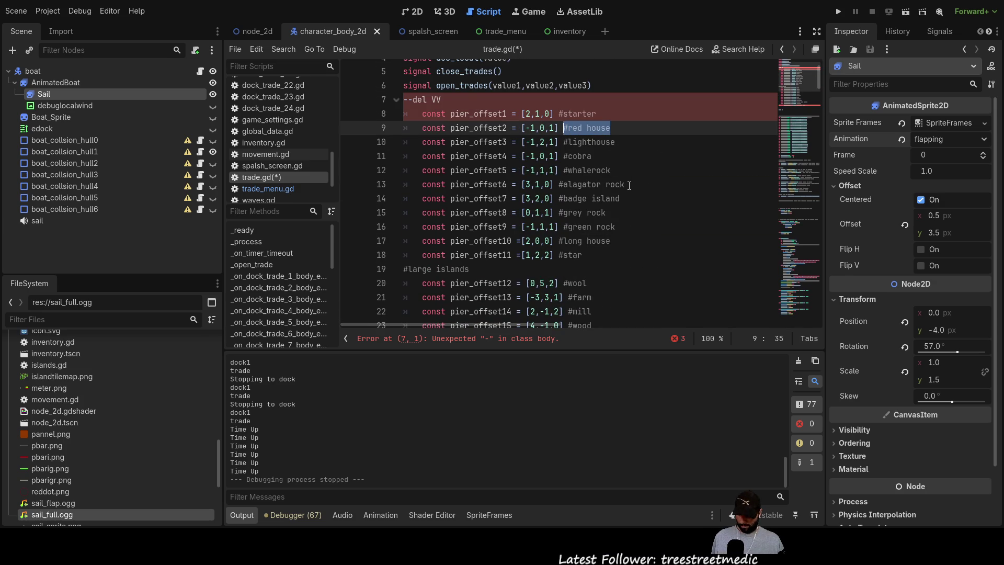
scroll(630, 180, down, 8)
click(664, 227)
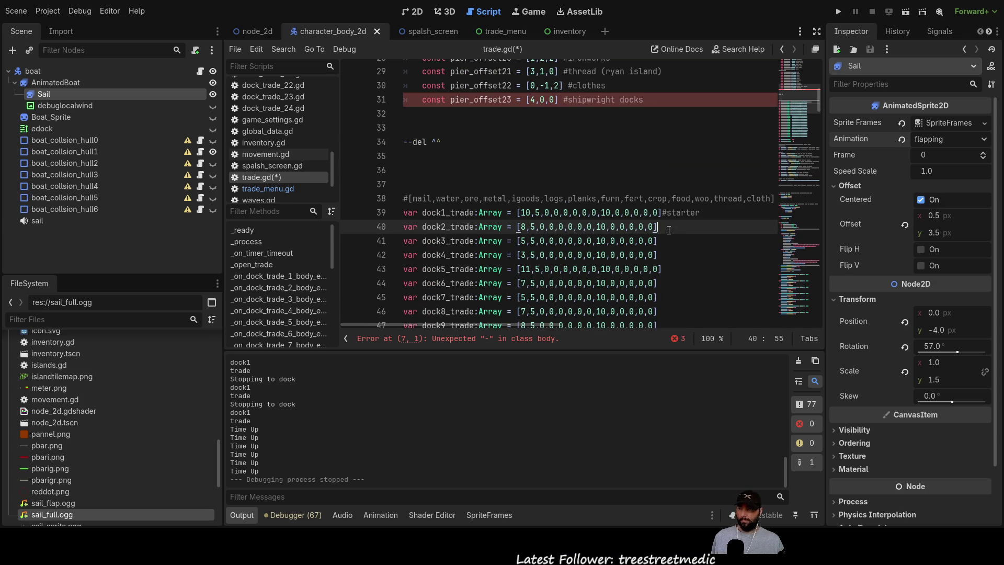
text(#lighthouse)
scroll(615, 194, up, 7)
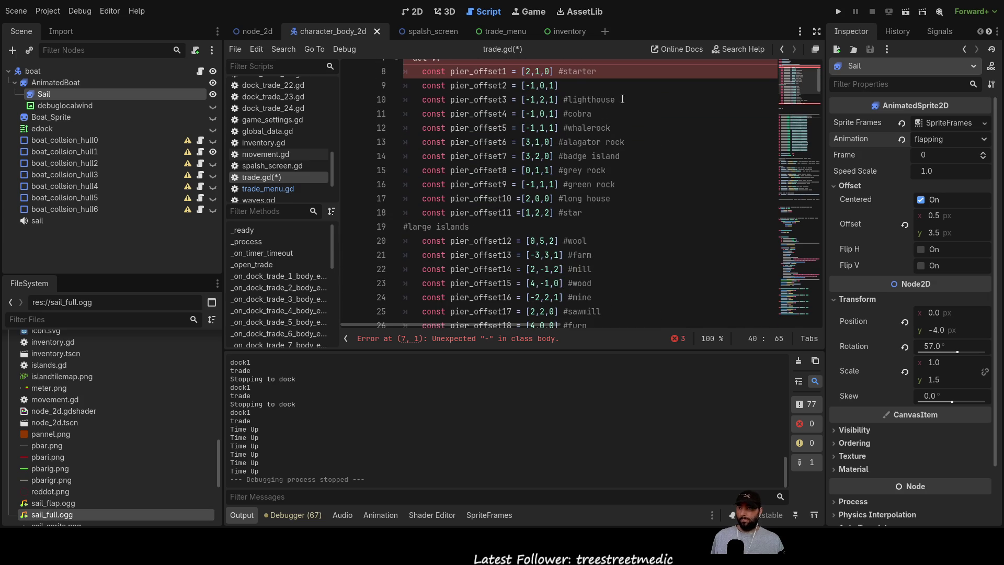
- Move the lighthouse and cobra comments off their pier_offset lines onto dock3_trade and dock4_trade
drag(623, 99, 563, 100)
key(BackSpace)
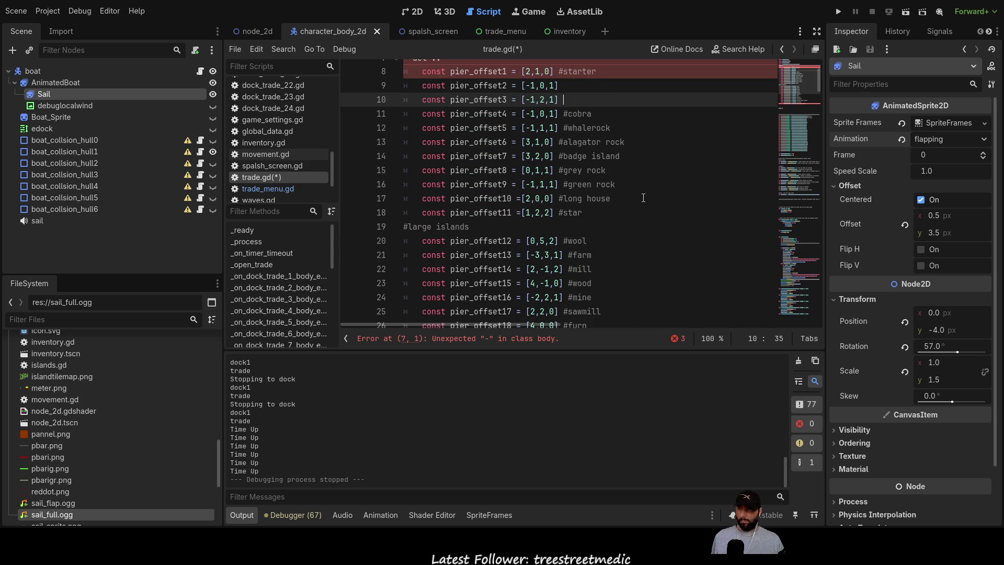
scroll(643, 197, down, 8)
click(677, 200)
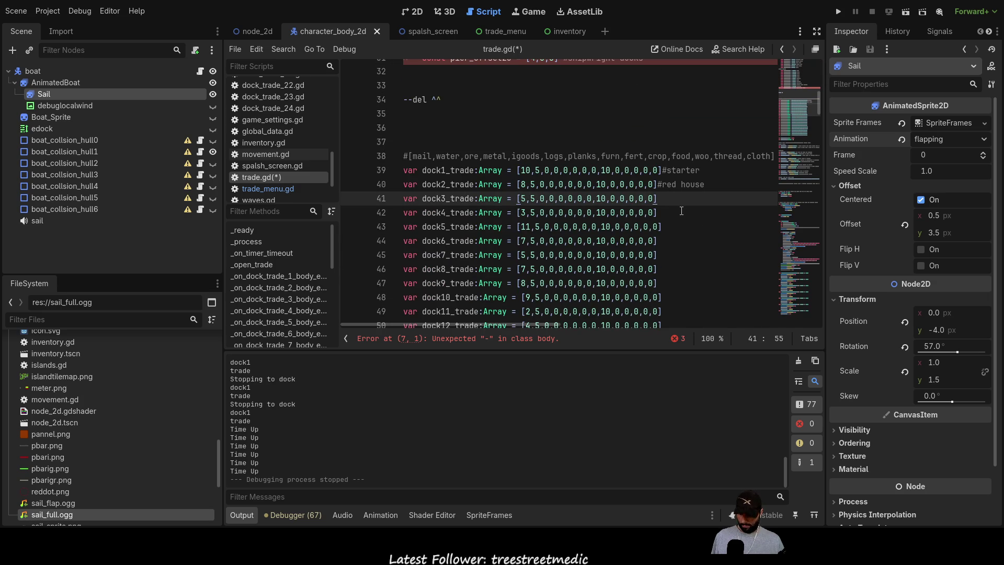
scroll(682, 211, up, 10)
drag(592, 199, 564, 198)
key(BackSpace)
scroll(675, 224, down, 7)
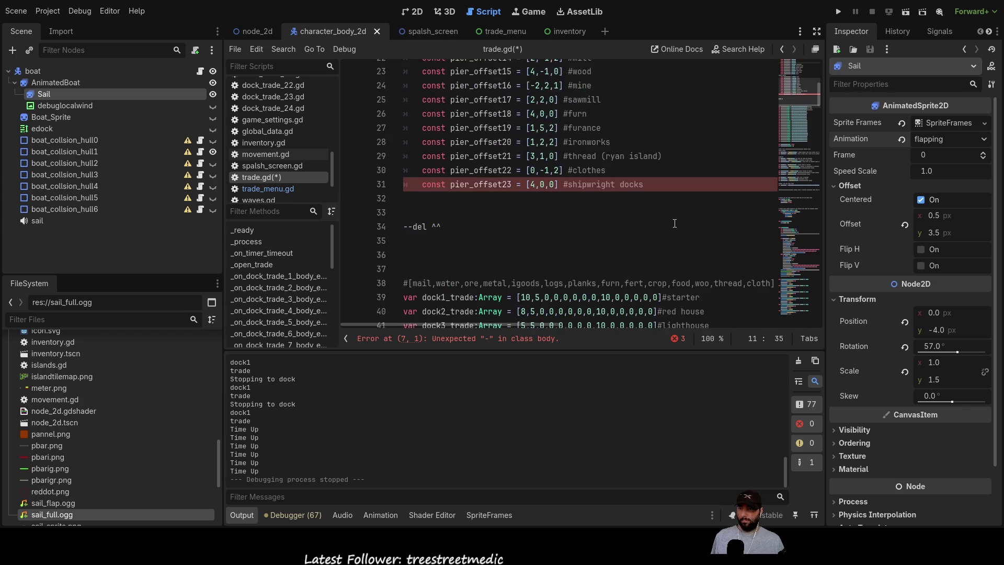
scroll(674, 223, down, 5)
click(675, 128)
text(#cobra)
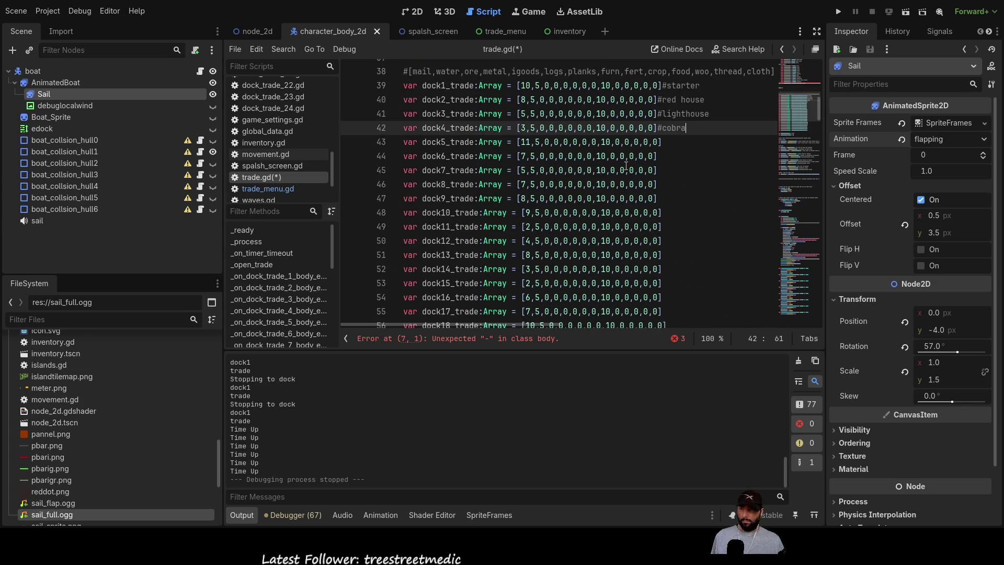
- Move the whalerock and alagator rock comments onto dock5_trade and dock6_trade
scroll(628, 144, up, 10)
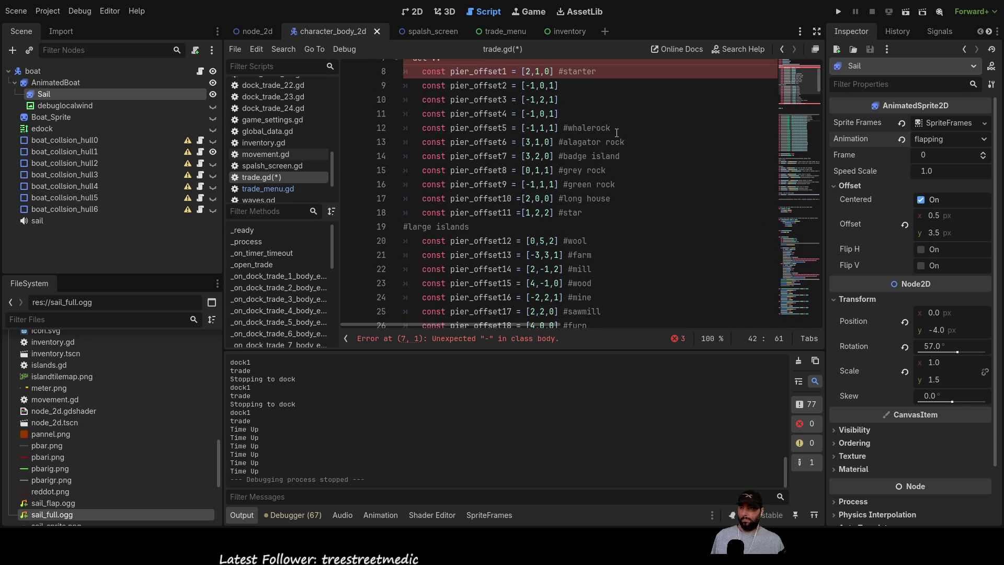
drag(611, 128, 564, 128)
scroll(640, 180, down, 8)
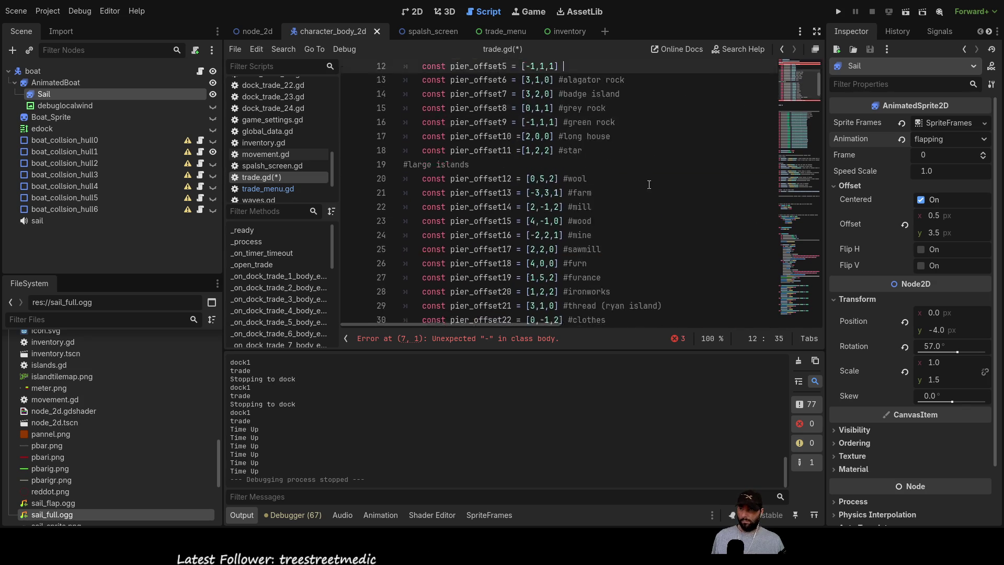
click(680, 228)
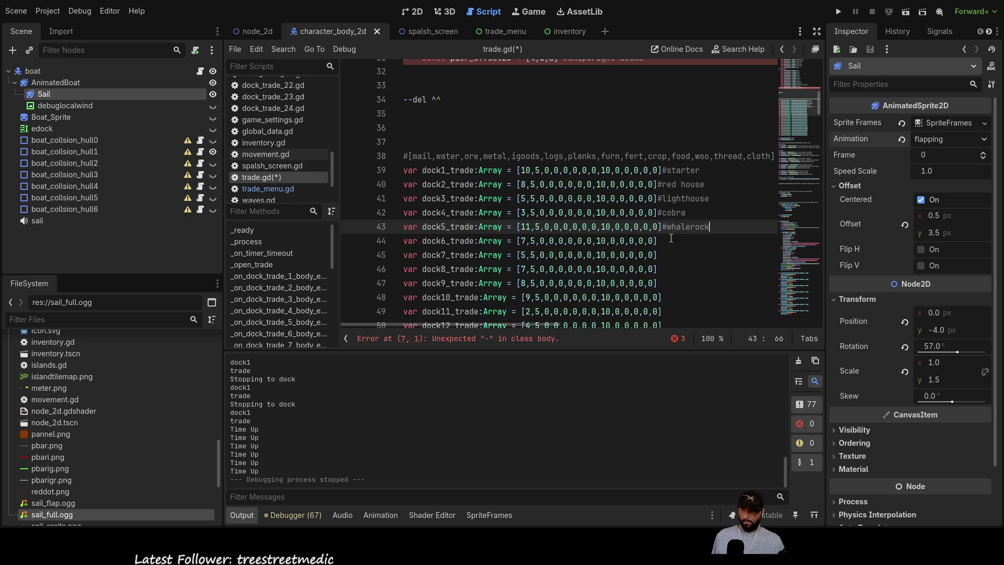
scroll(680, 230, up, 7)
click(629, 100)
drag(630, 100, 560, 100)
scroll(727, 209, down, 8)
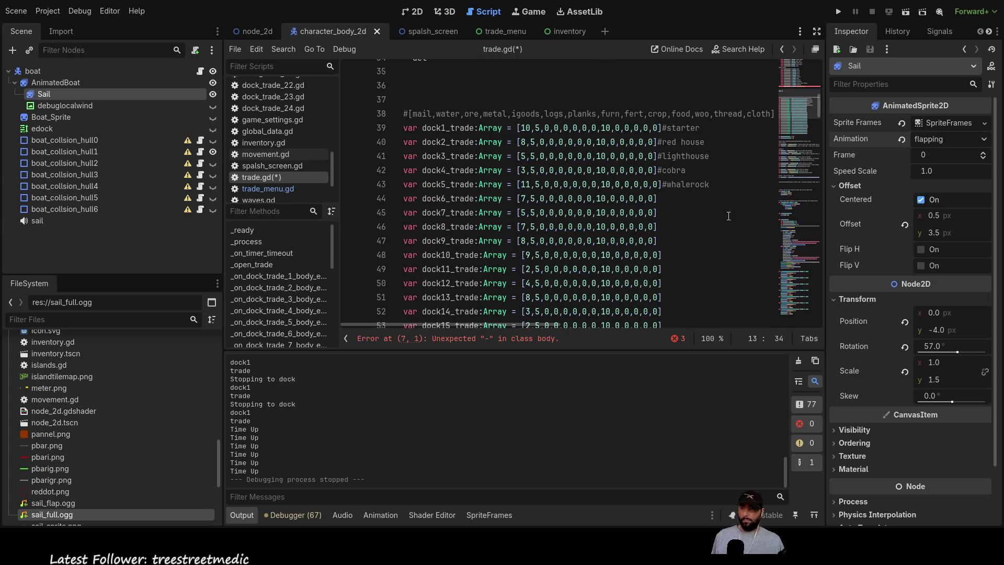
click(682, 197)
text(#alagator rock)
- Move the badge island and grey rock comments onto dock7_trade and dock8_trade
scroll(570, 240, up, 9)
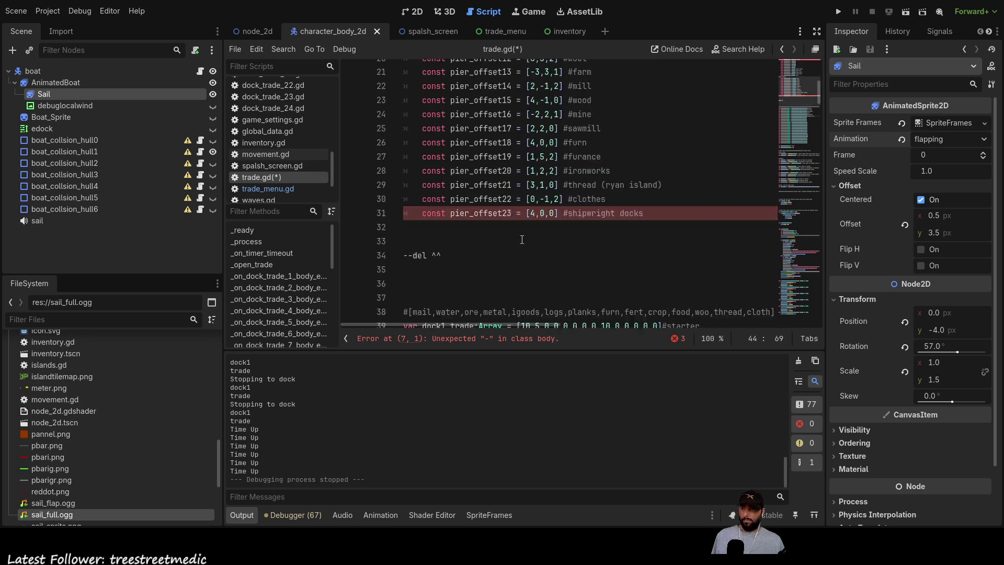
mouse_move(620, 157)
mouse_down()
mouse_move(554, 170)
mouse_move(559, 157)
mouse_up()
scroll(654, 210, down, 8)
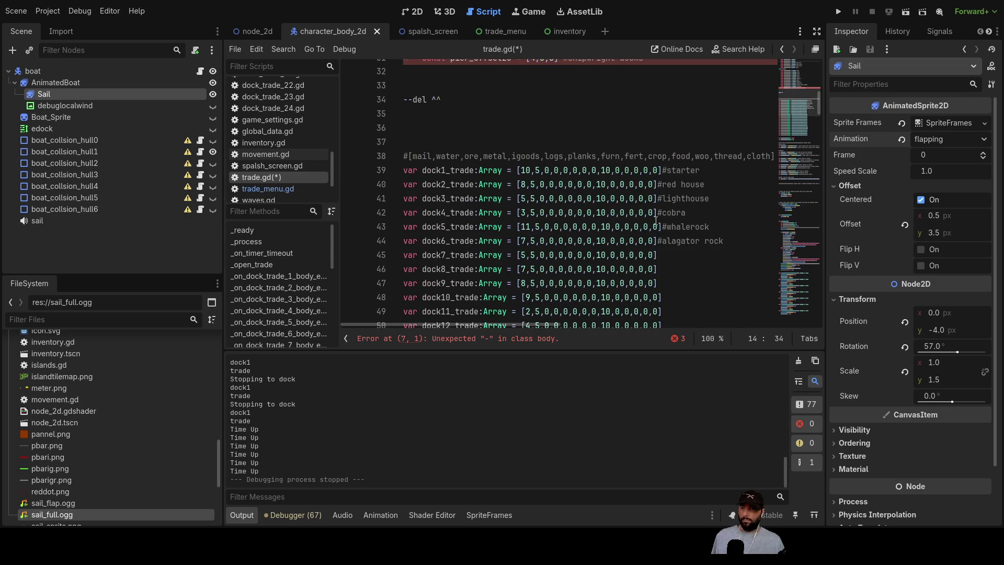
click(684, 250)
scroll(680, 246, up, 8)
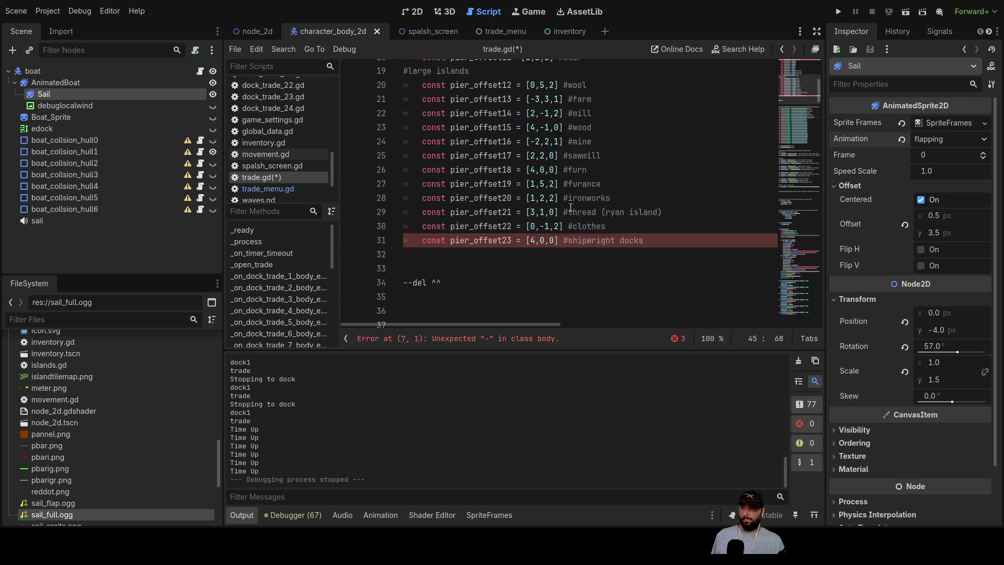
drag(614, 171, 564, 171)
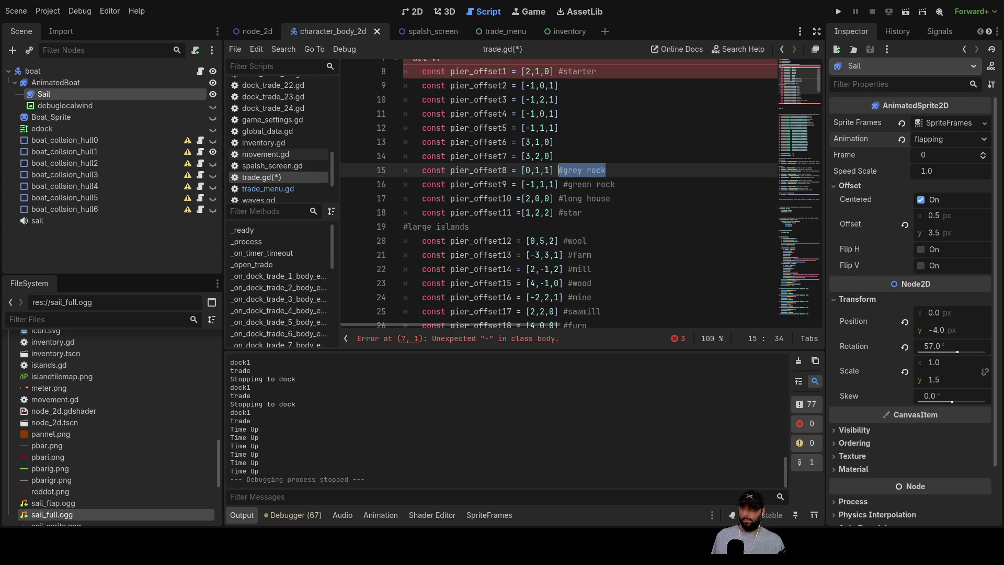
key(ctrl+x)
scroll(688, 191, down, 9)
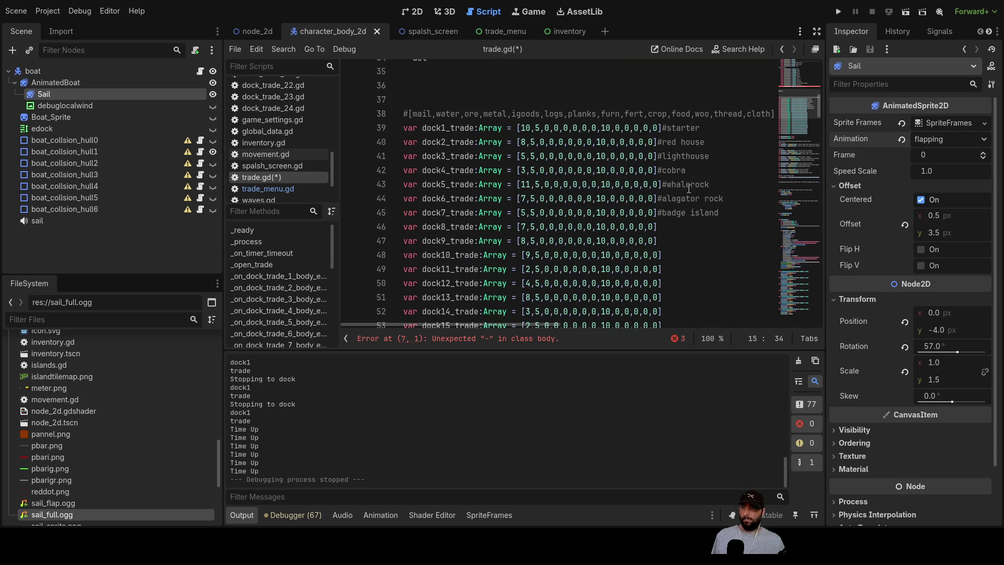
click(678, 225)
- Move the green rock and long house comments onto dock9_trade and dock10_trade
scroll(627, 210, up, 8)
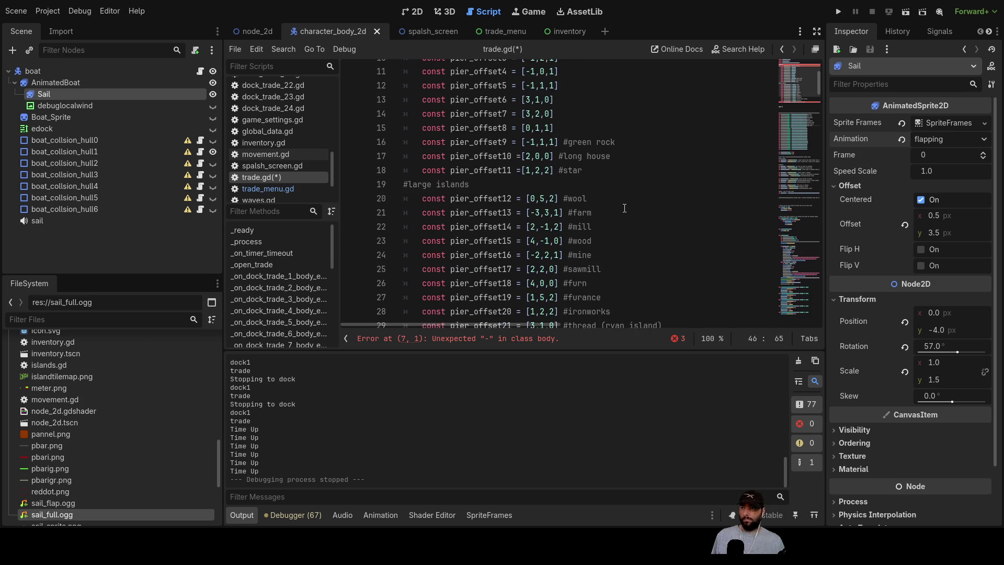
drag(616, 145, 575, 146)
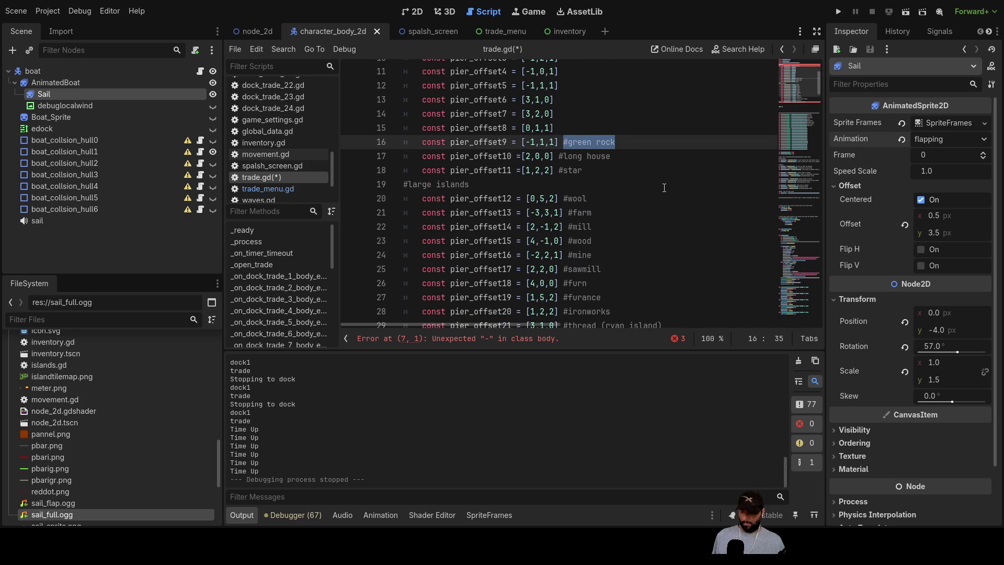
scroll(697, 182, down, 8)
click(683, 242)
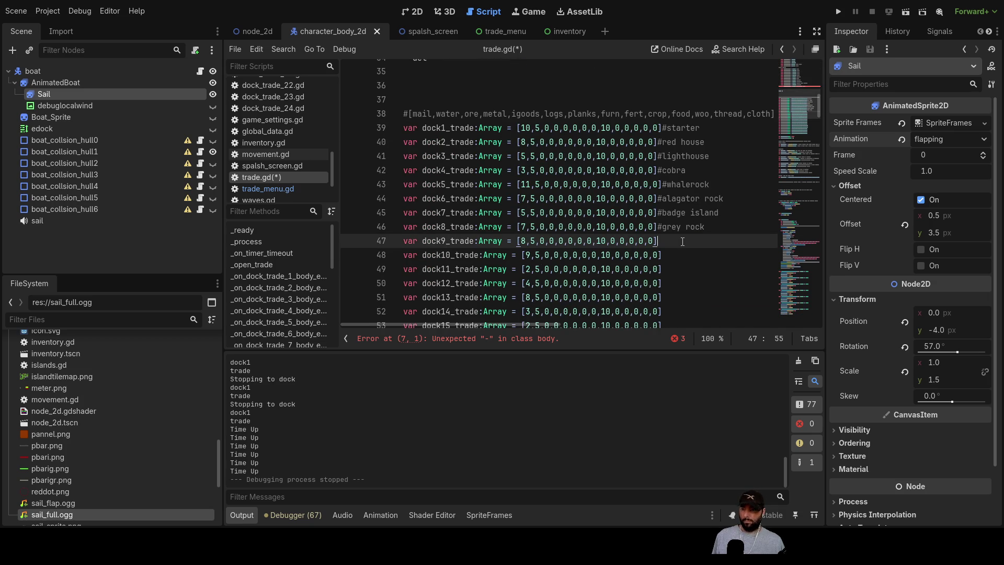
scroll(601, 217, up, 7)
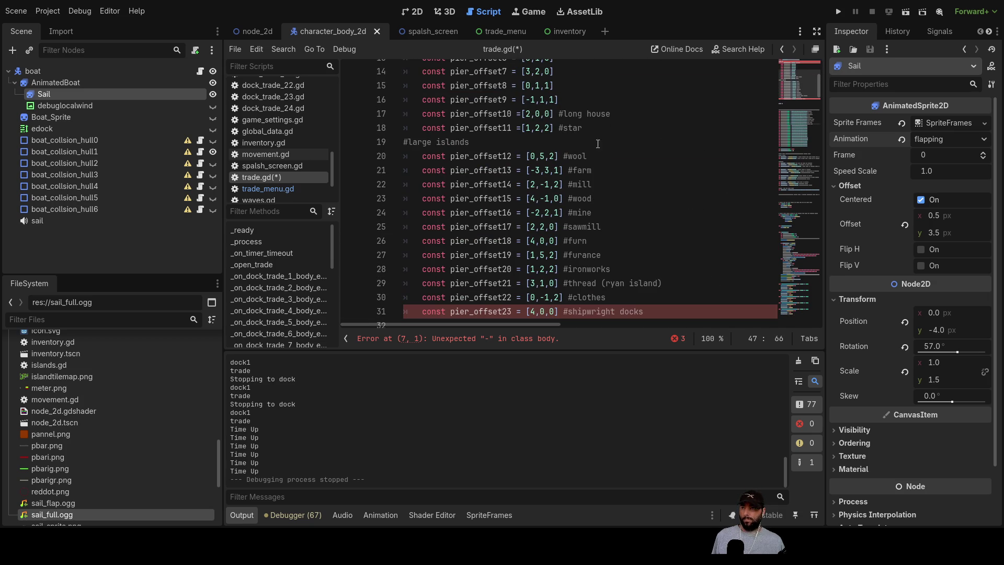
drag(614, 116, 574, 119)
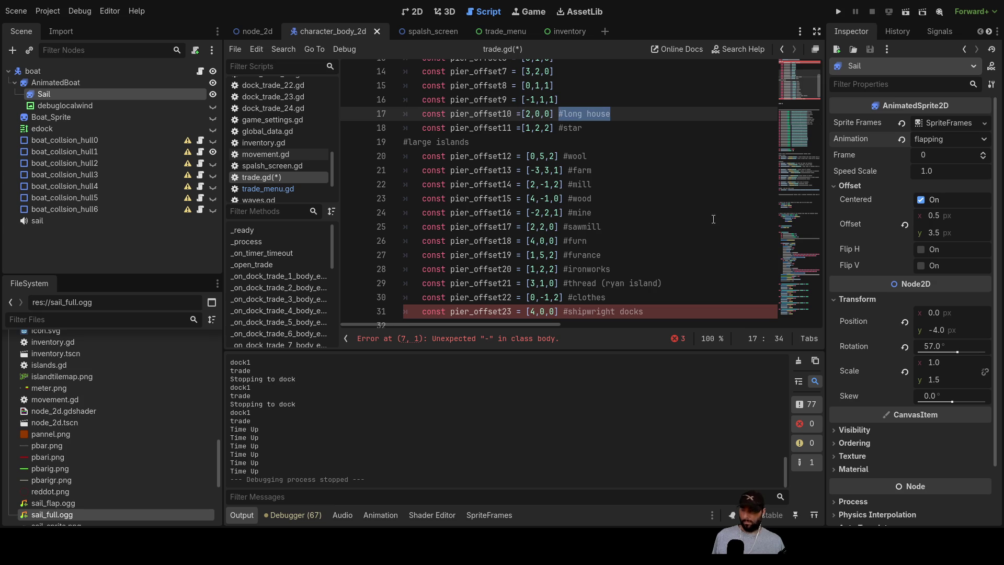
scroll(703, 210, down, 7)
click(686, 253)
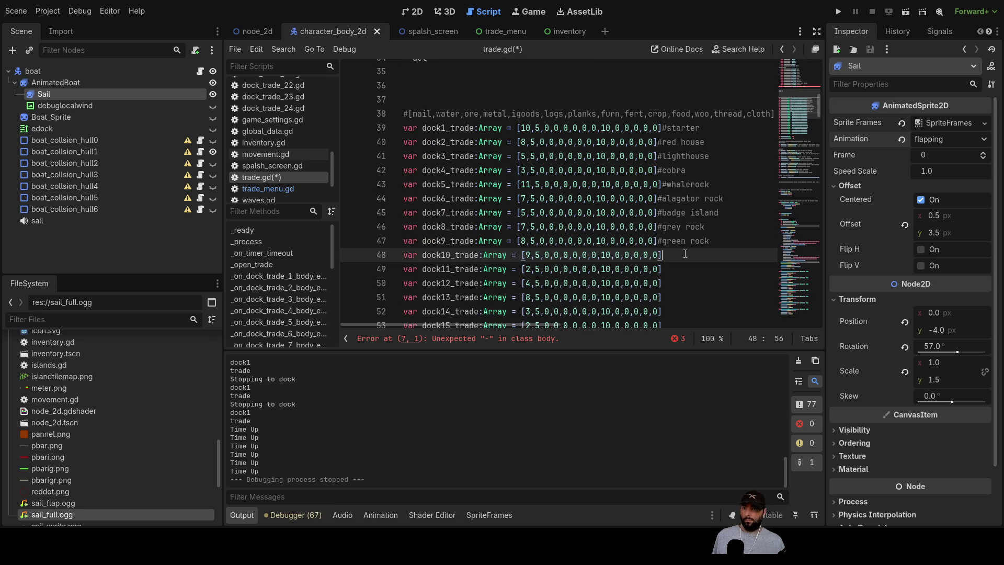
- Move the star comment onto dock11_trade, then take the #wool label from pier_offset12
scroll(671, 251, up, 8)
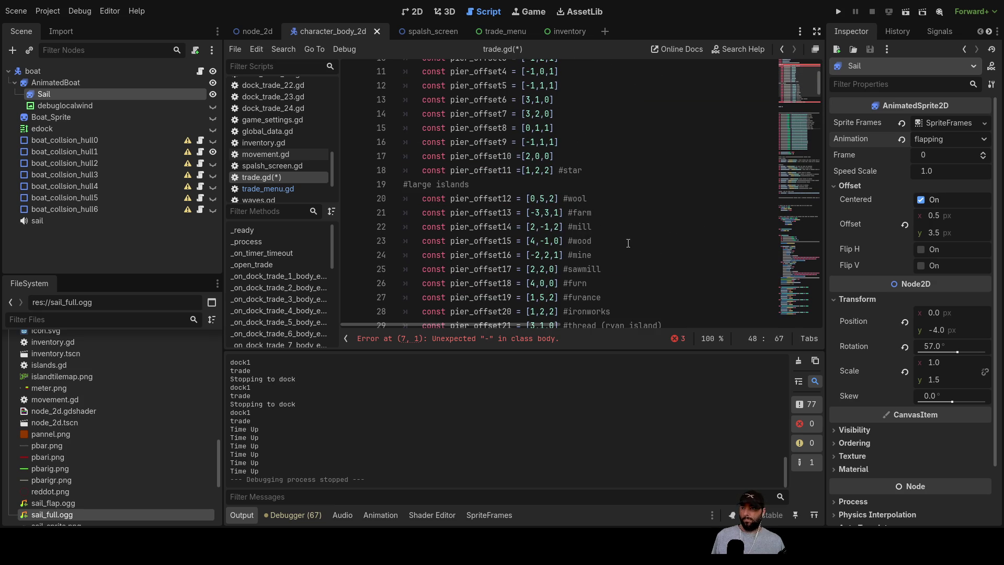
drag(589, 174, 563, 172)
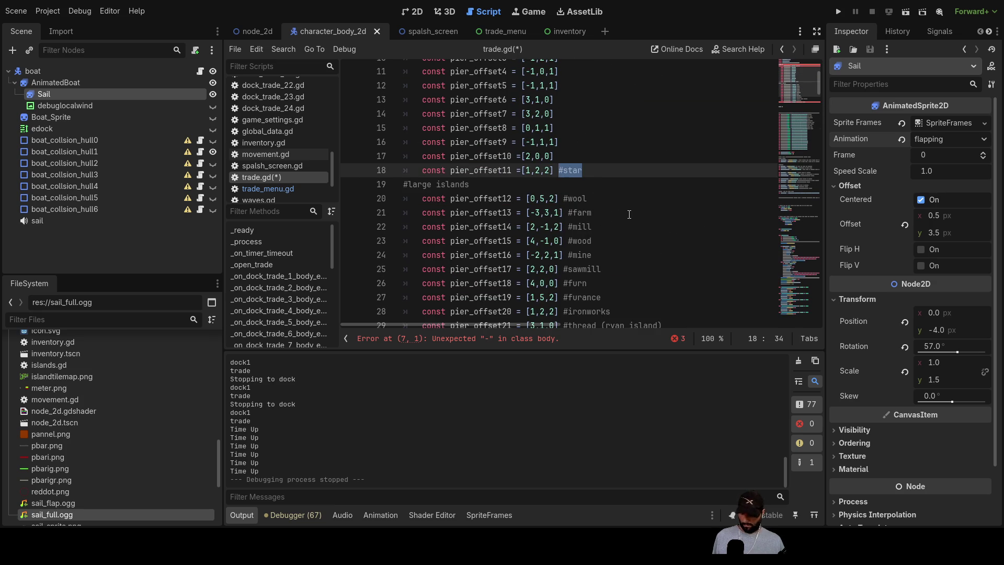
scroll(629, 214, down, 7)
scroll(676, 283, down, 2)
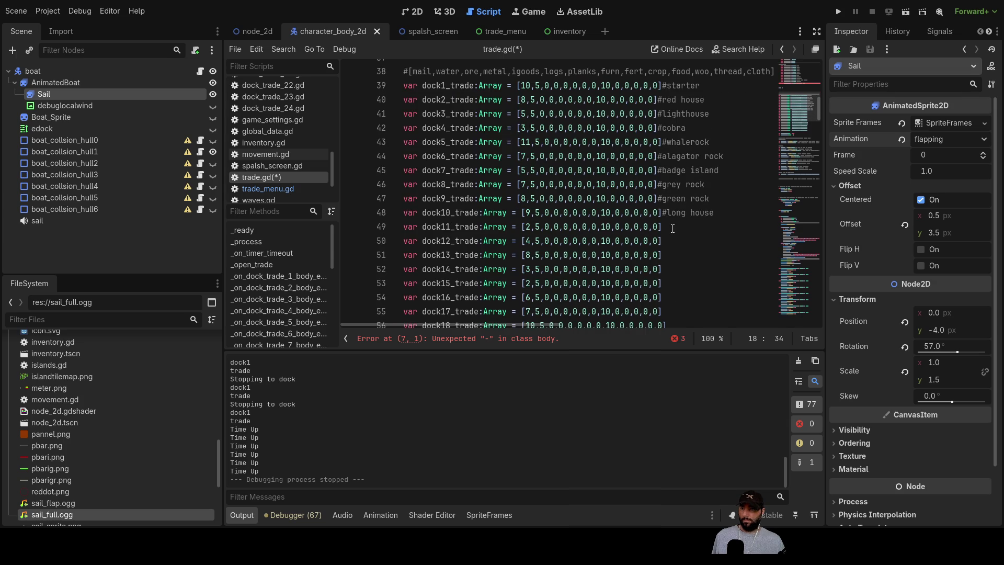
click(674, 216)
click(685, 233)
scroll(686, 236, up, 8)
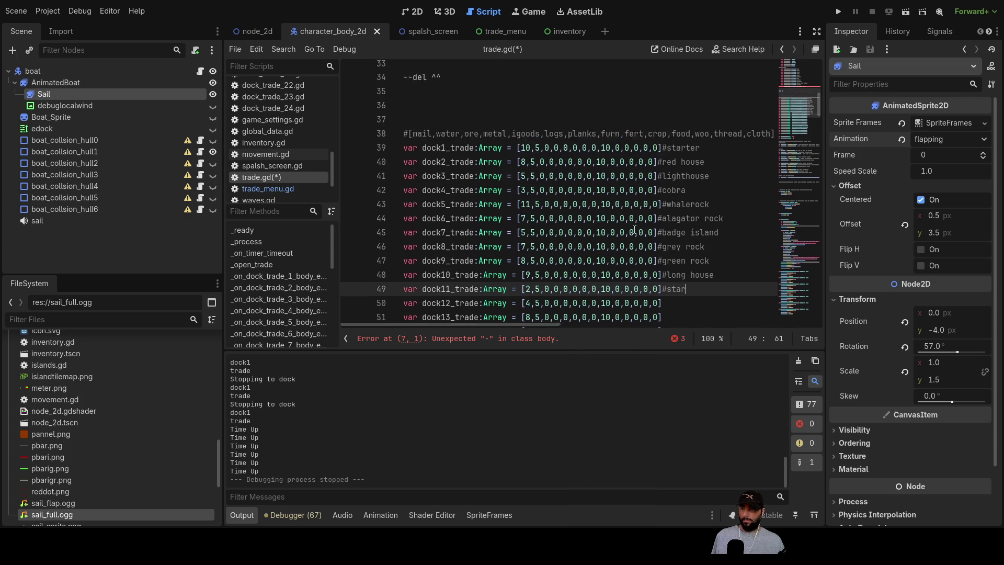
click(582, 156)
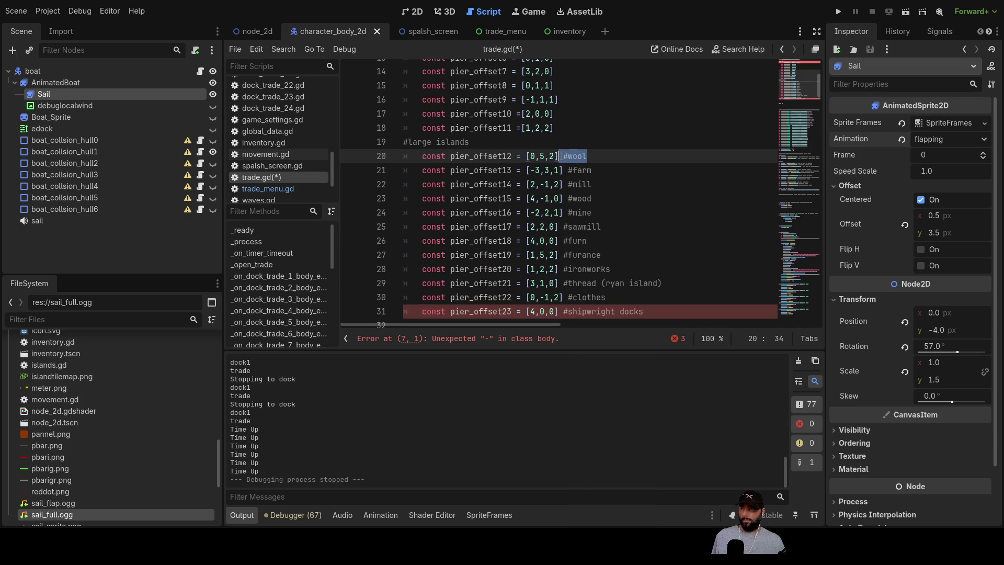
- Place the #wool label on dock12_trade and #farm on dock13_trade
scroll(614, 178, down, 7)
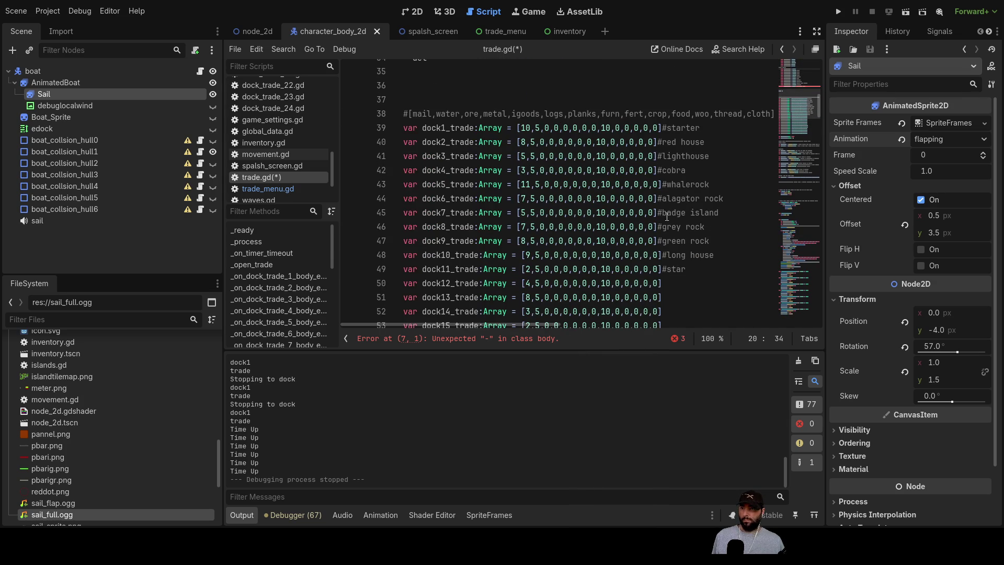
click(674, 281)
text(#wool)
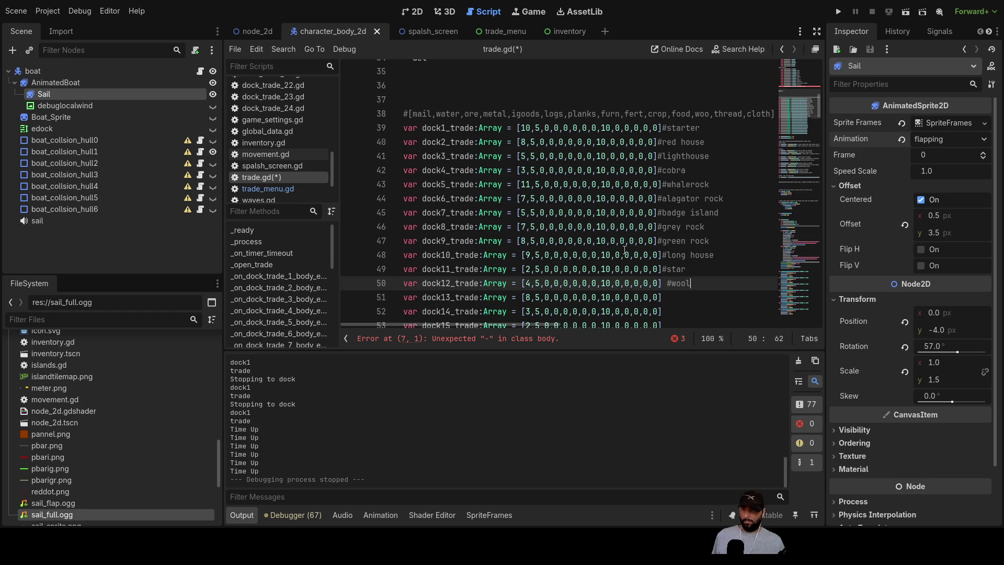
scroll(625, 250, up, 7)
click(607, 171)
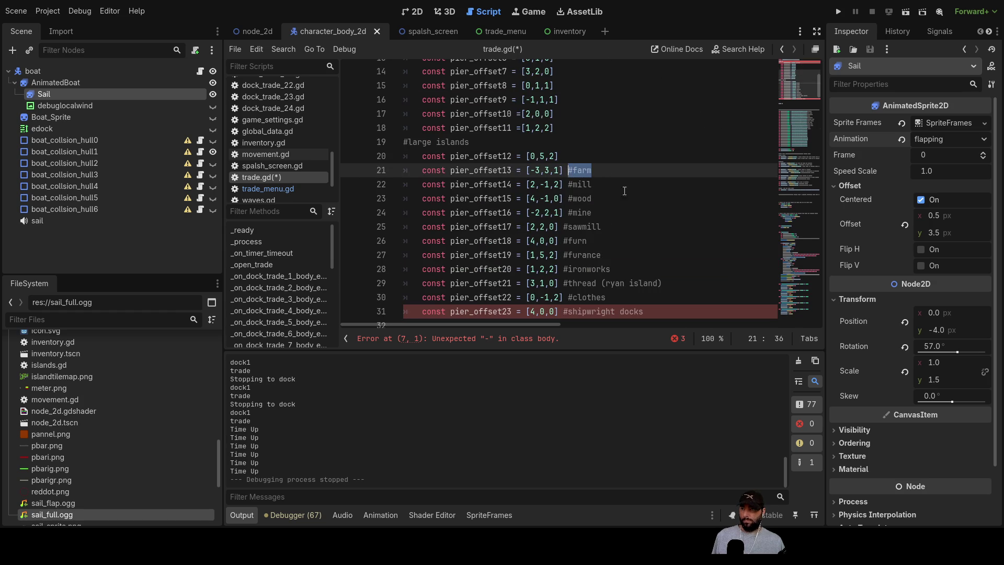
scroll(678, 223, down, 7)
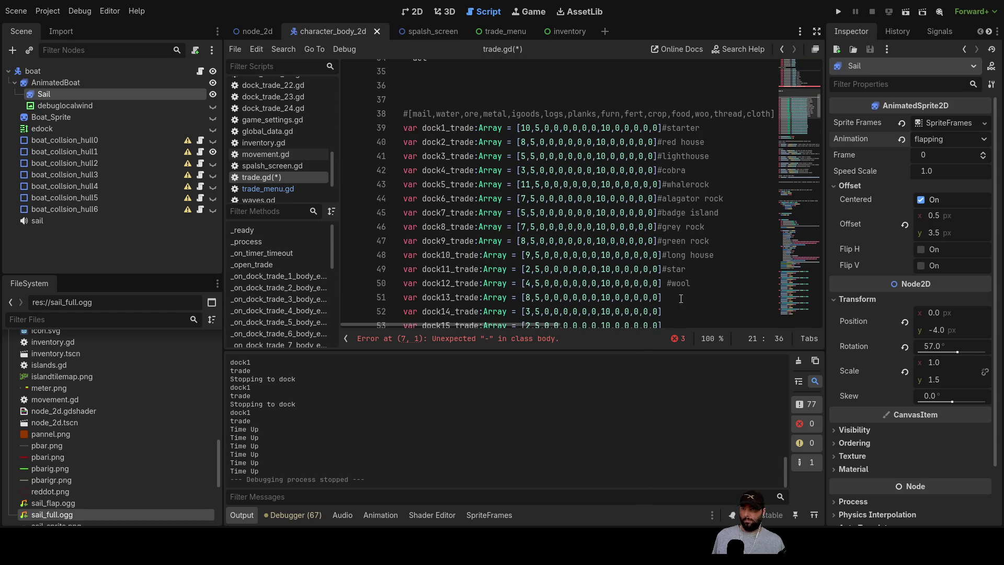
click(680, 297)
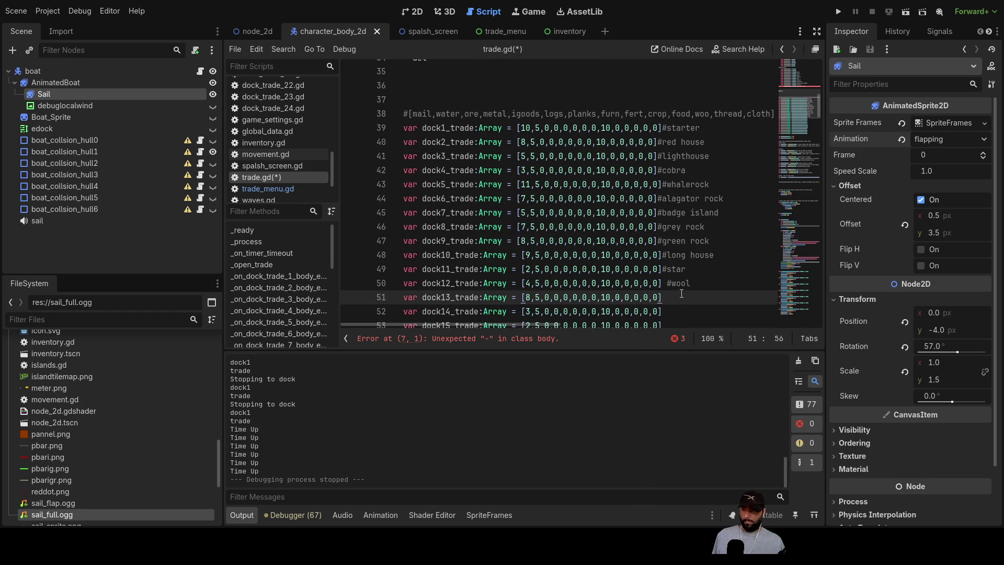
text(#far)
- Move the #mill, wood and pier_offset16 labels onto the dock14 to dock16 trade lines
scroll(682, 293, up, 7)
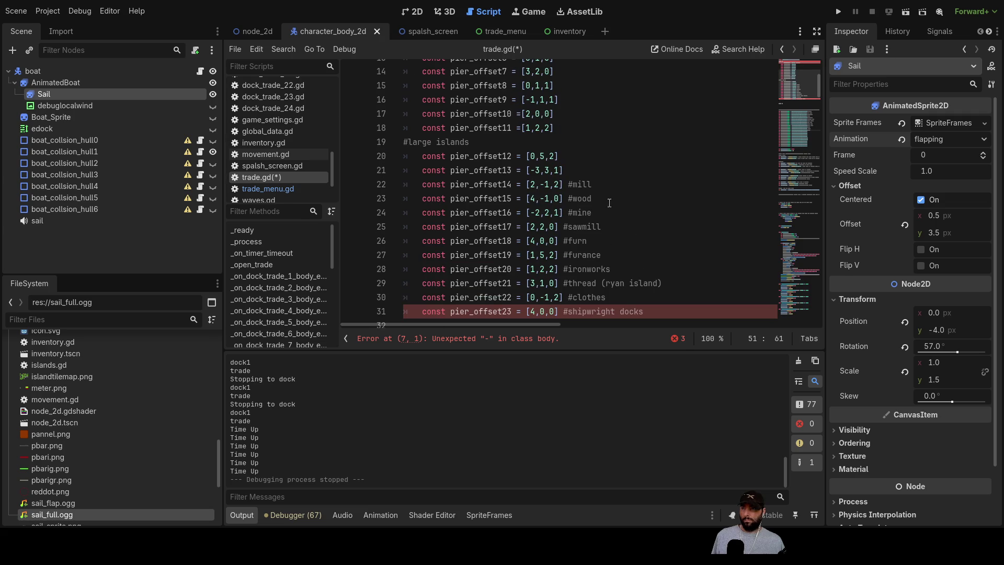
click(583, 185)
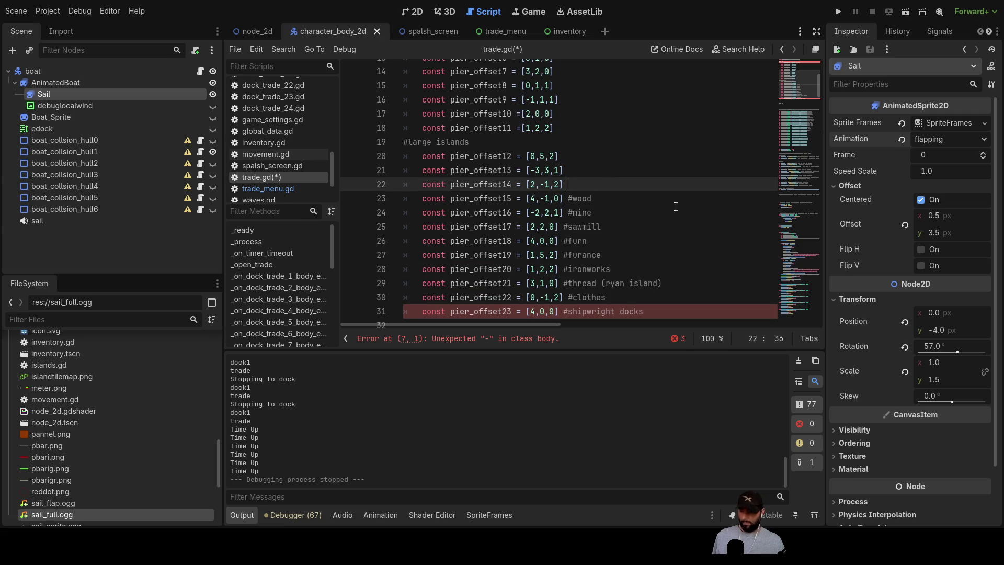
scroll(676, 207, down, 8)
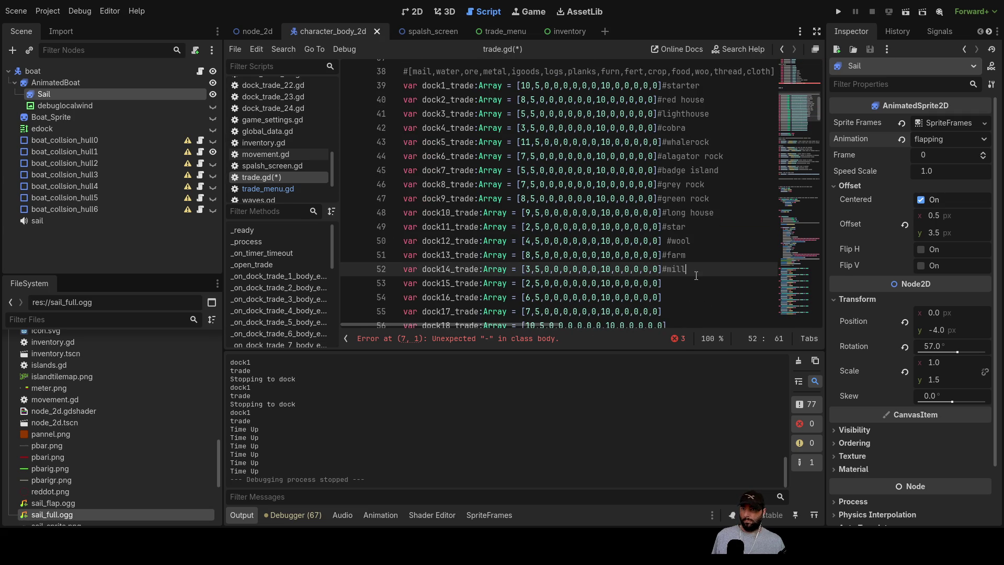
scroll(675, 270, up, 8)
double_click(577, 201)
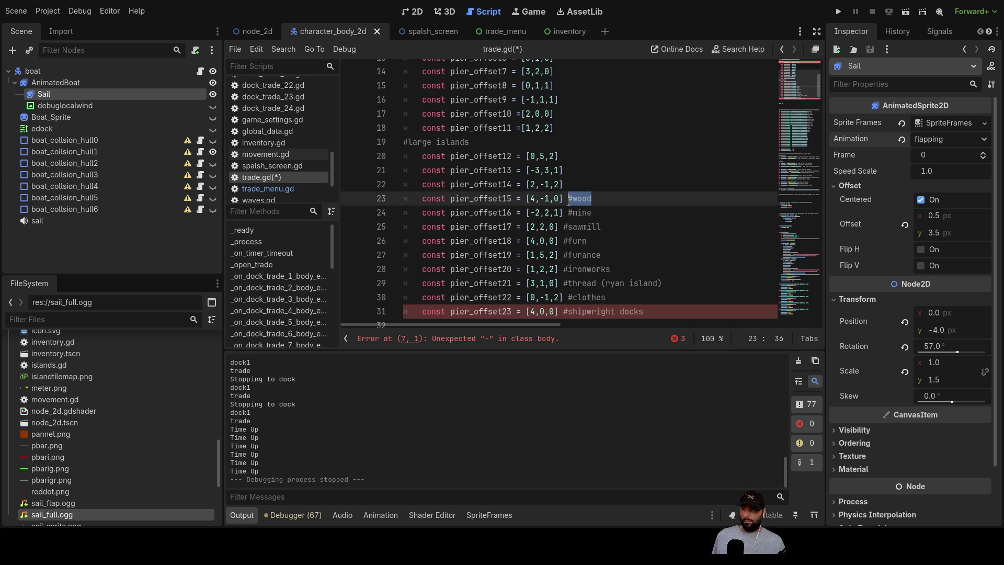
scroll(643, 204, down, 8)
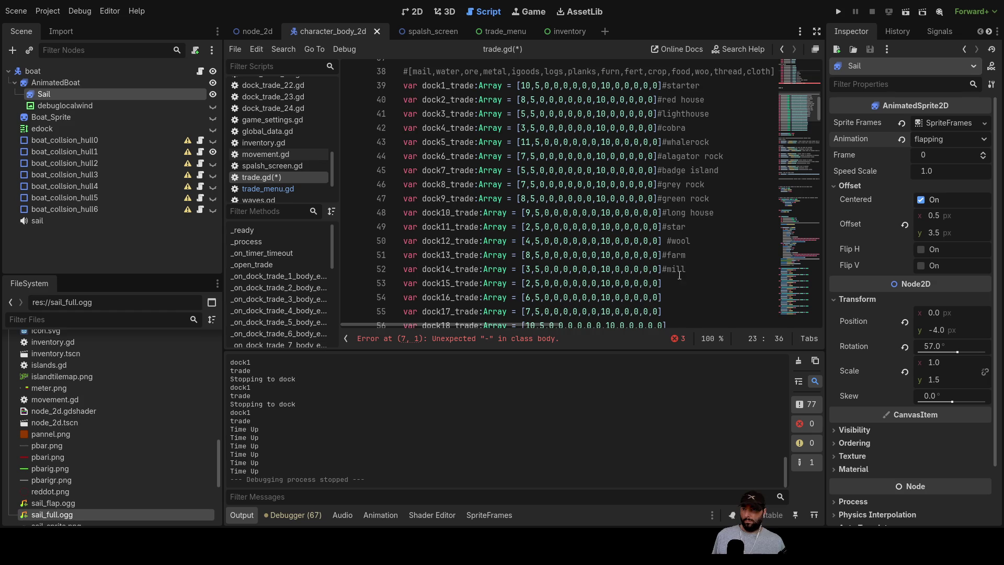
click(691, 286)
scroll(680, 246, up, 8)
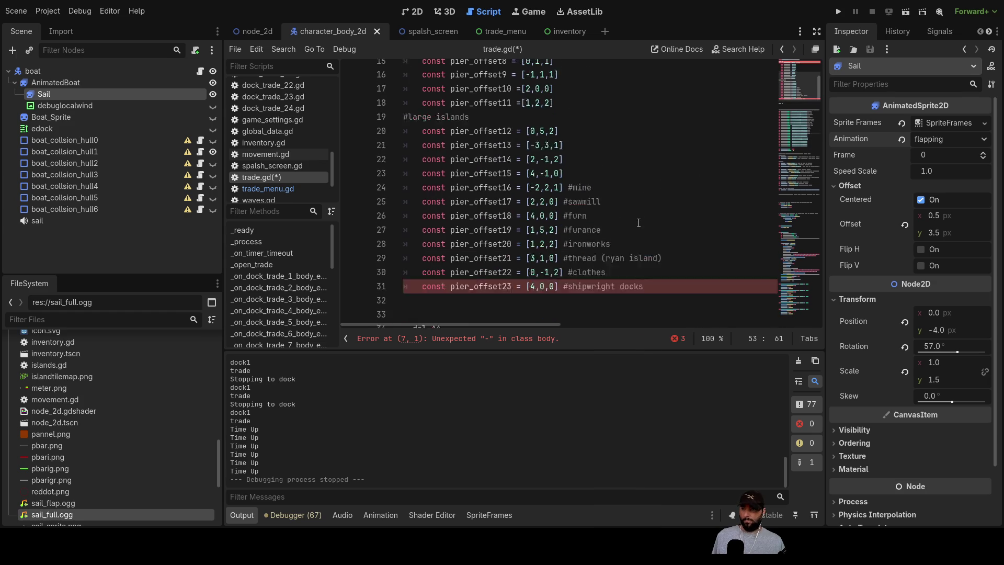
drag(594, 213, 577, 214)
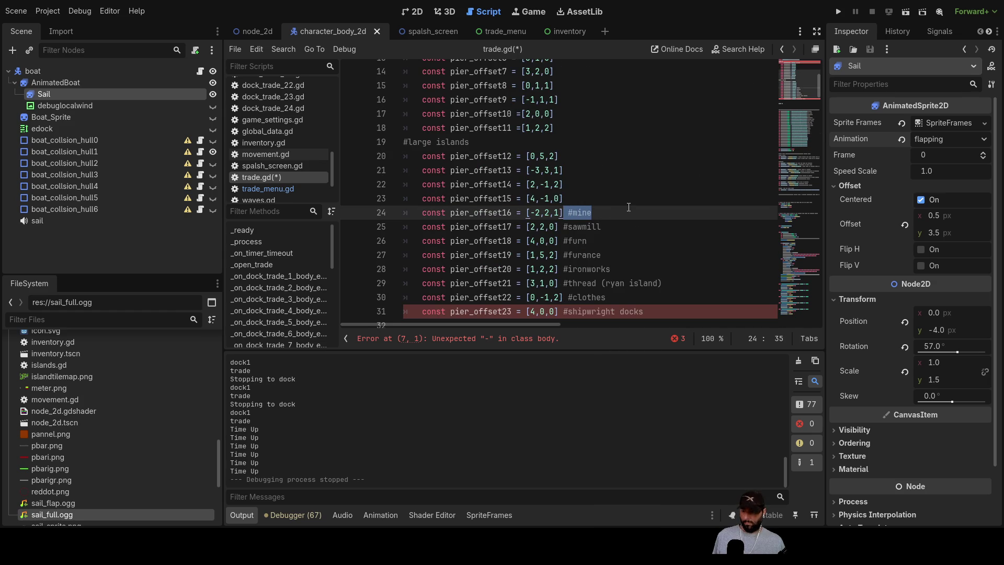
scroll(631, 205, down, 8)
click(678, 298)
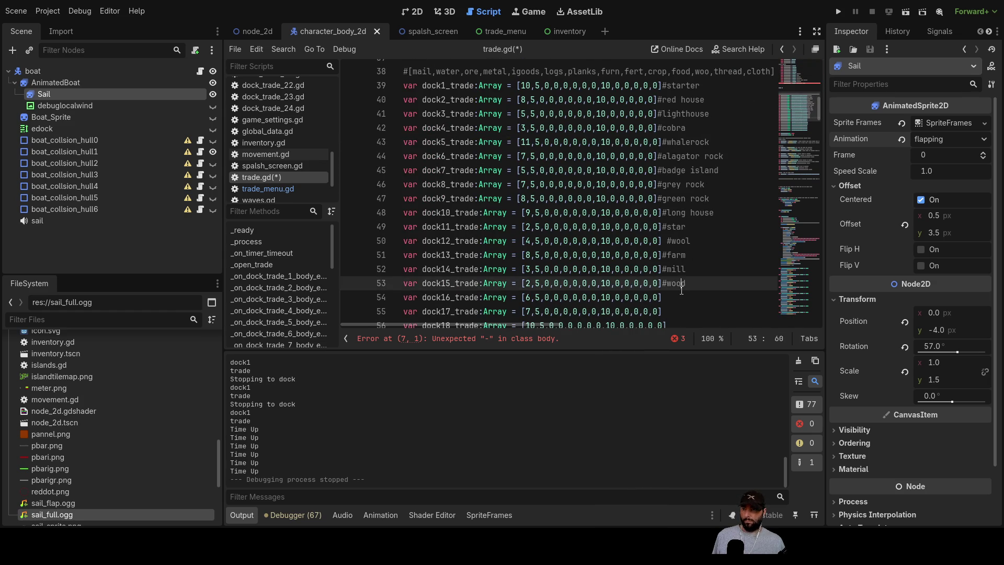
- Move the pier_offset17, #furn and #furance labels onto dock17, dock18 and dock19 trade lines
scroll(679, 298, up, 8)
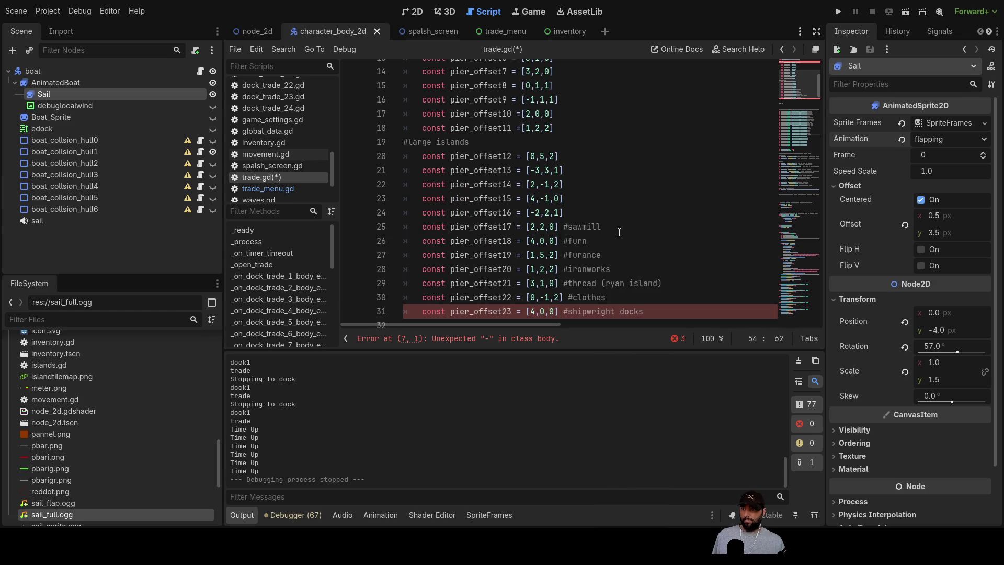
drag(602, 226, 575, 231)
scroll(633, 223, down, 8)
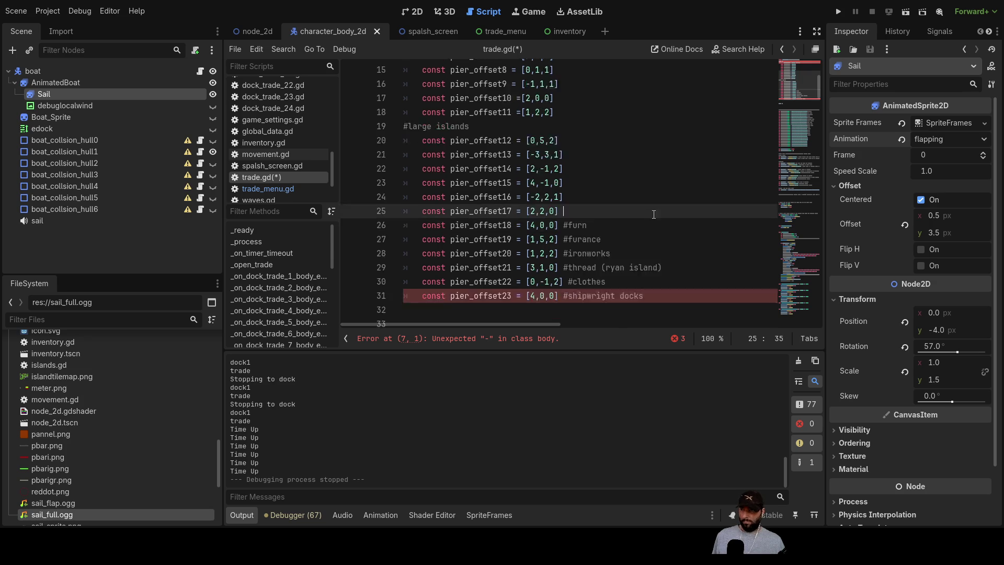
click(682, 307)
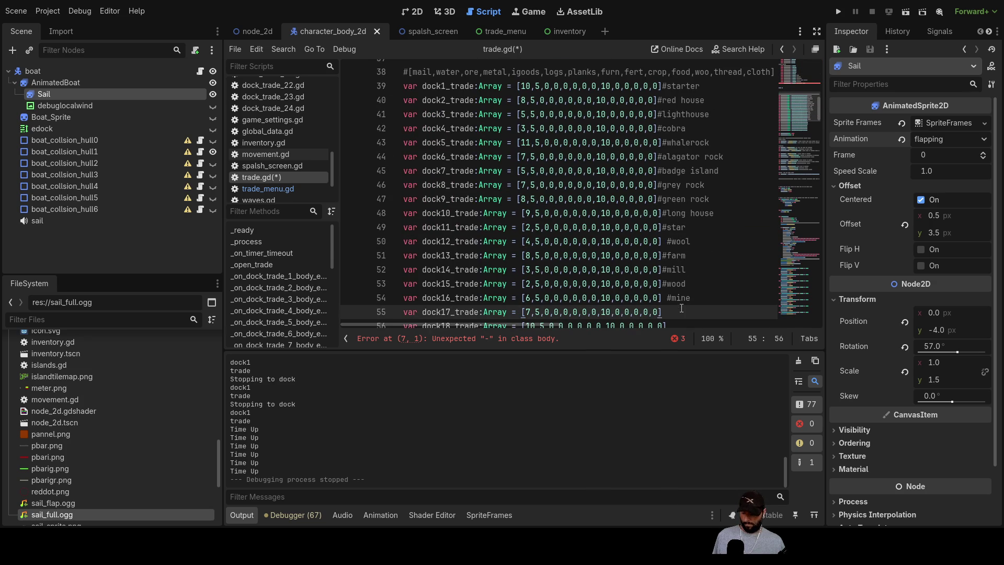
scroll(682, 308, up, 8)
click(588, 242)
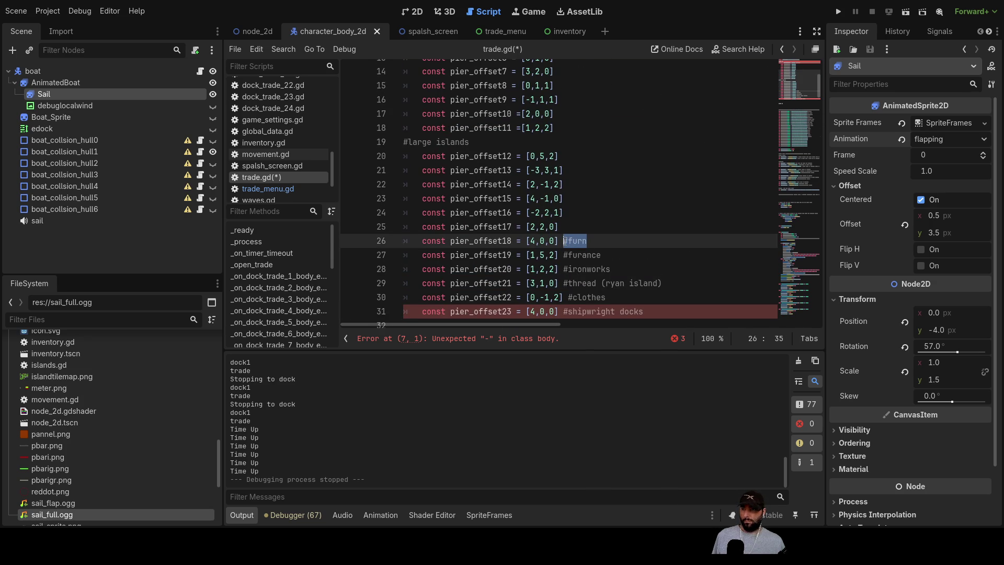
scroll(645, 227, down, 10)
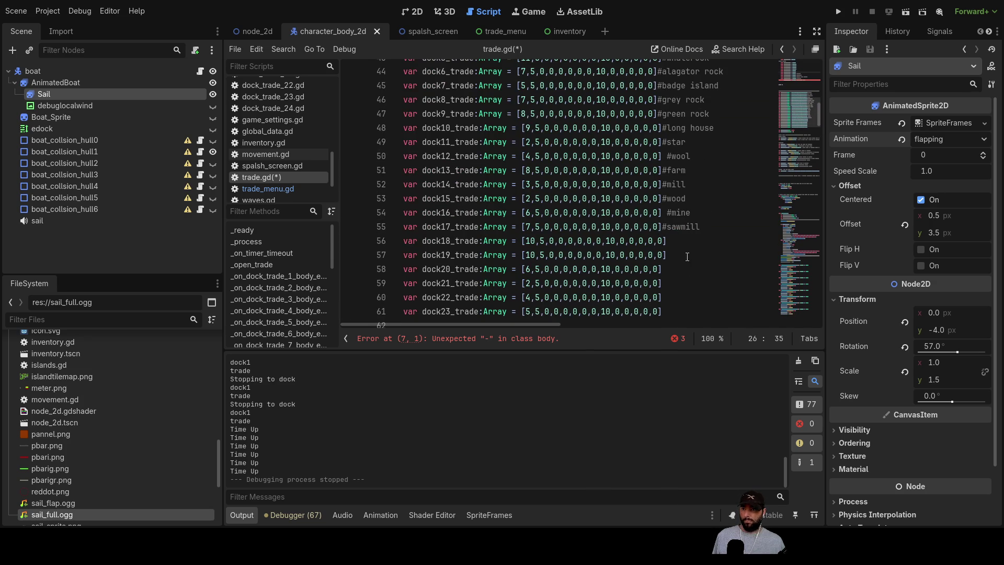
click(682, 241)
scroll(677, 239, up, 7)
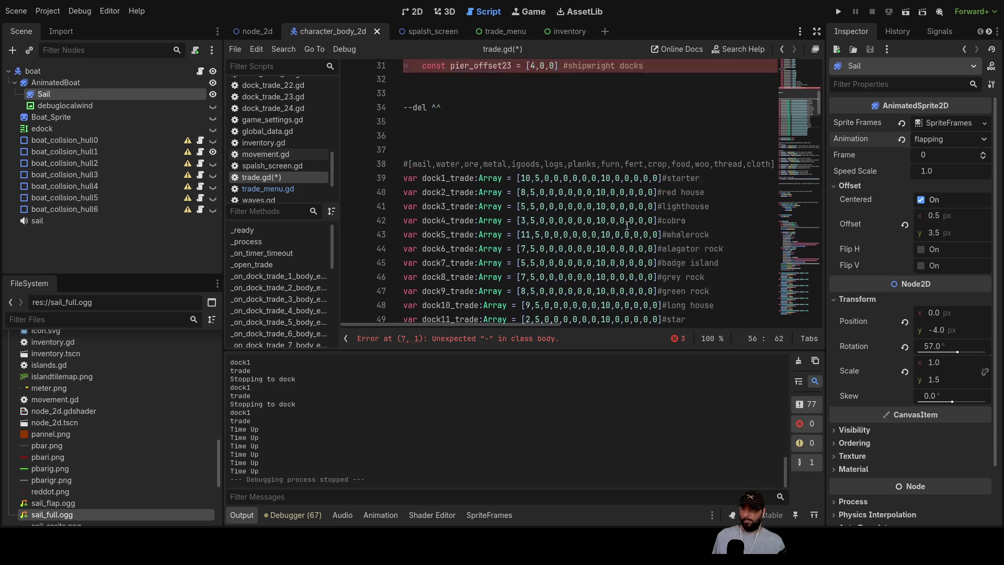
click(609, 128)
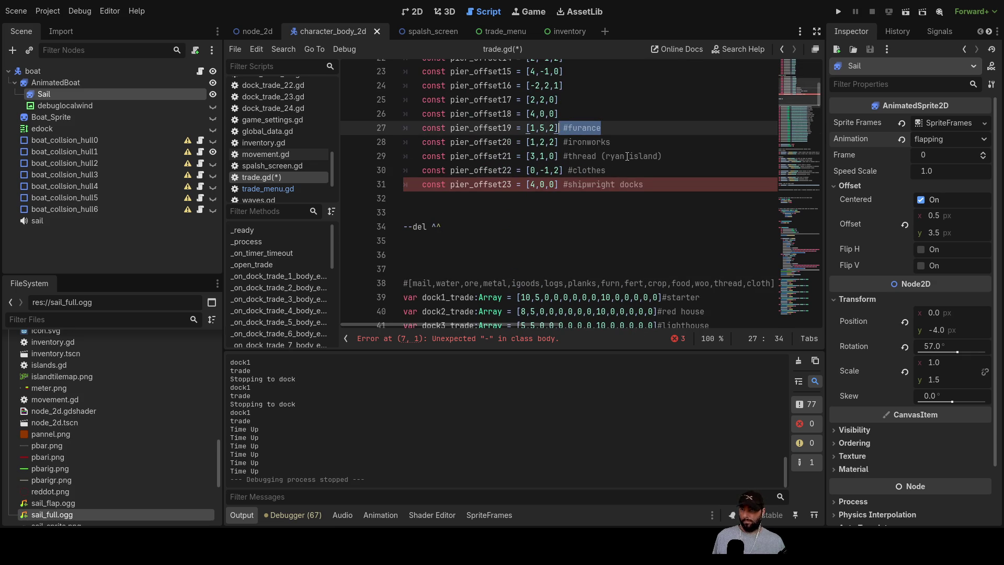
scroll(639, 174, down, 7)
click(676, 255)
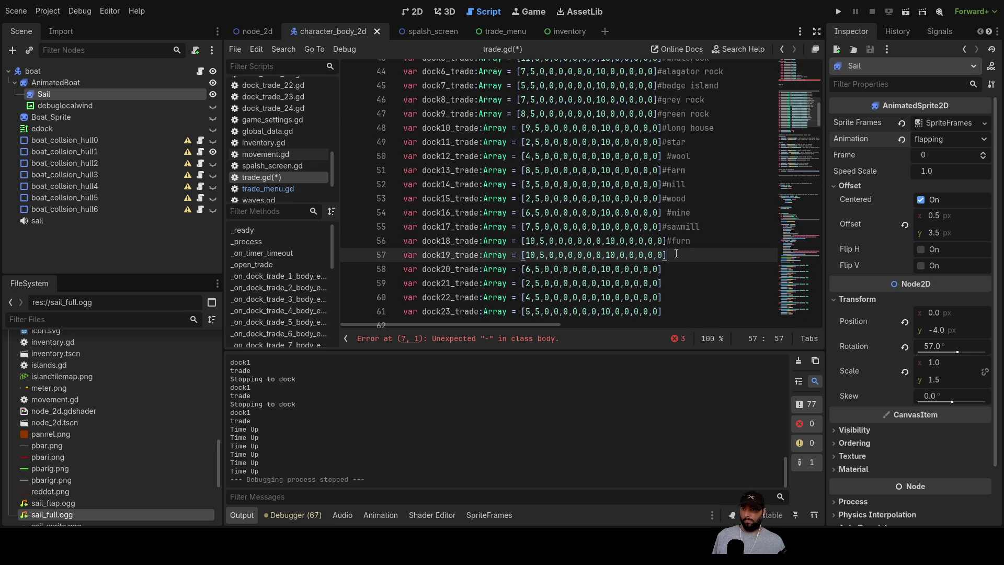
- Label dock20_trade with ironworks and dock21_trade with #thread (ryan island)
scroll(656, 238, up, 8)
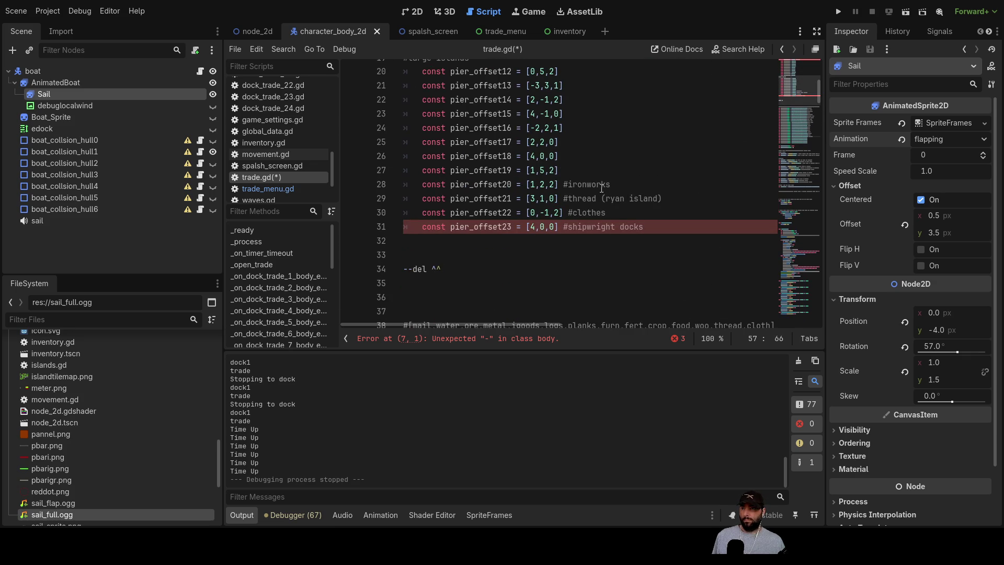
drag(619, 187, 573, 186)
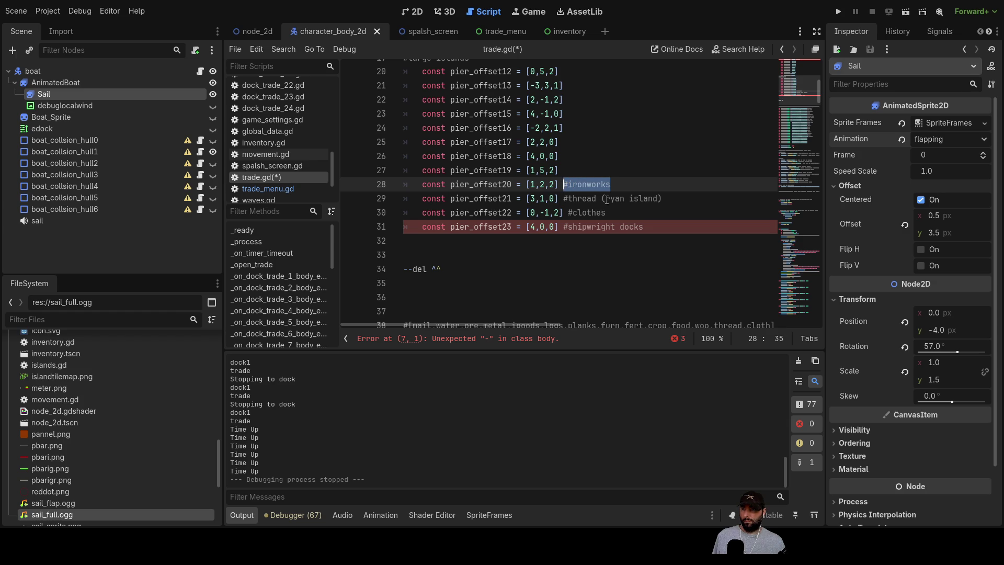
scroll(634, 207, down, 8)
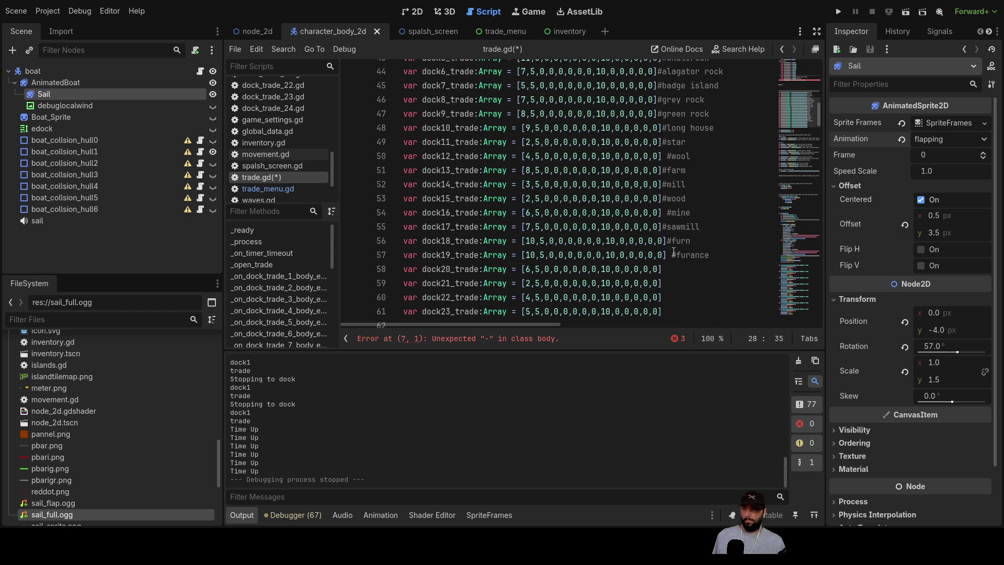
click(673, 266)
scroll(621, 221, up, 7)
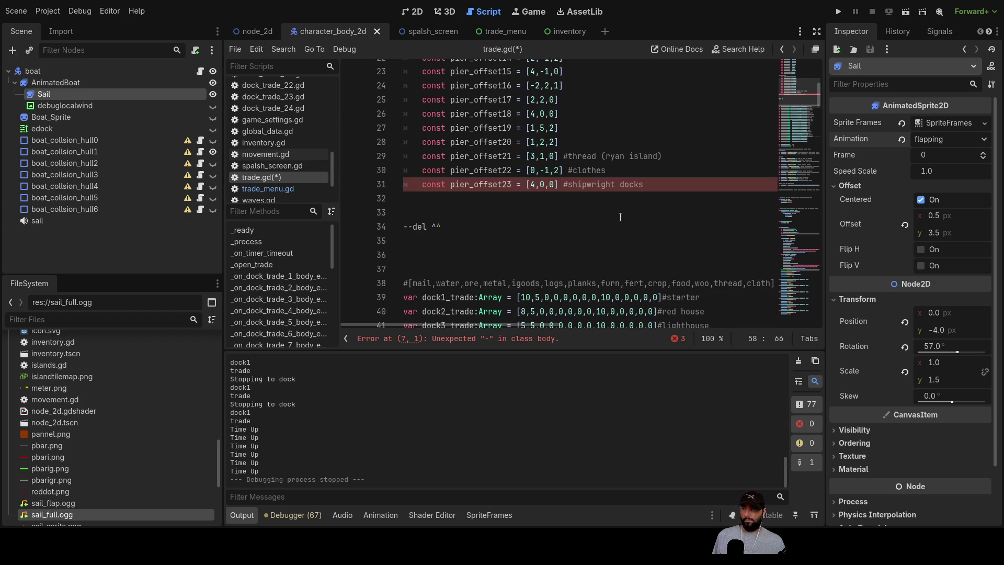
click(651, 157)
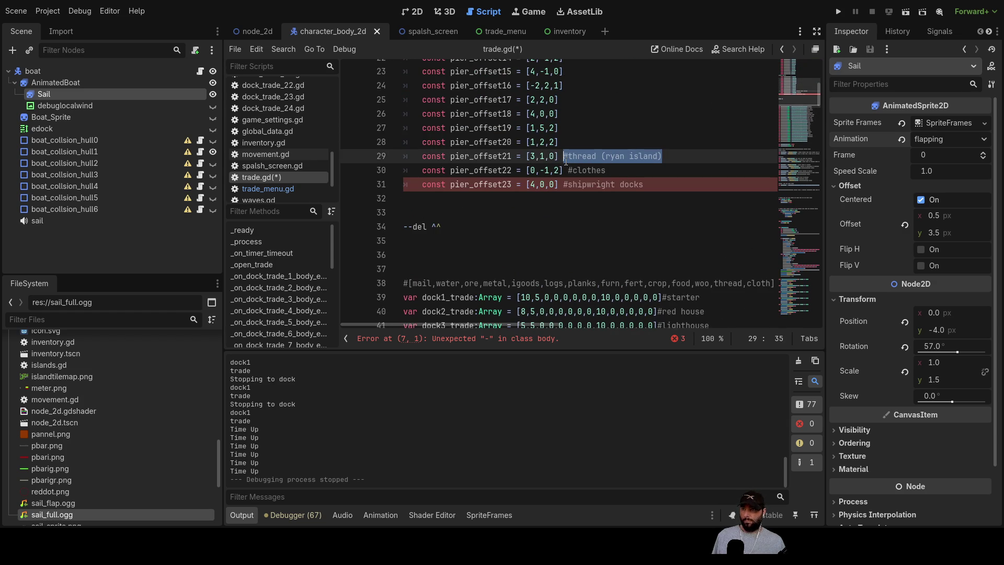
scroll(582, 169, down, 8)
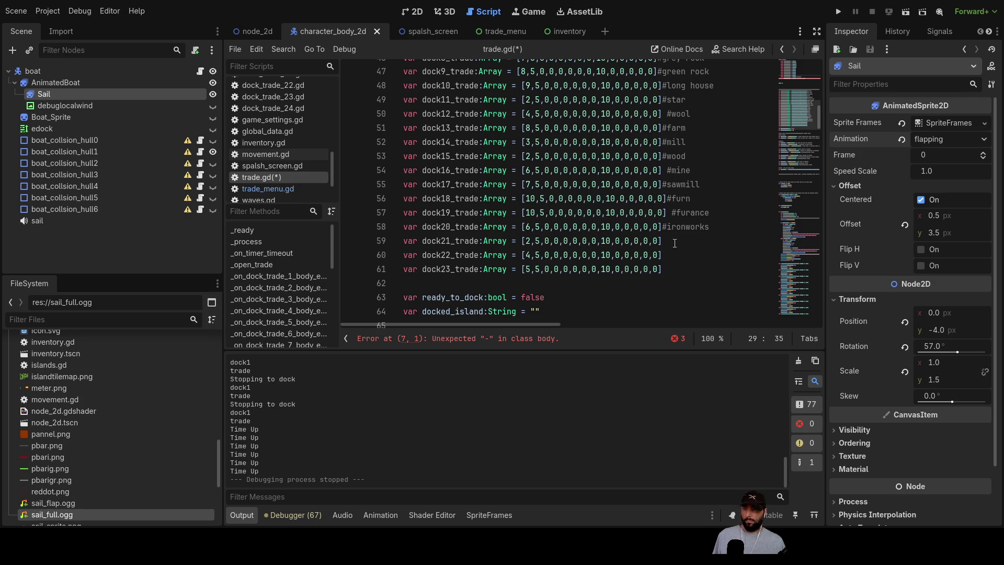
click(675, 242)
text(#thread (ryan island))
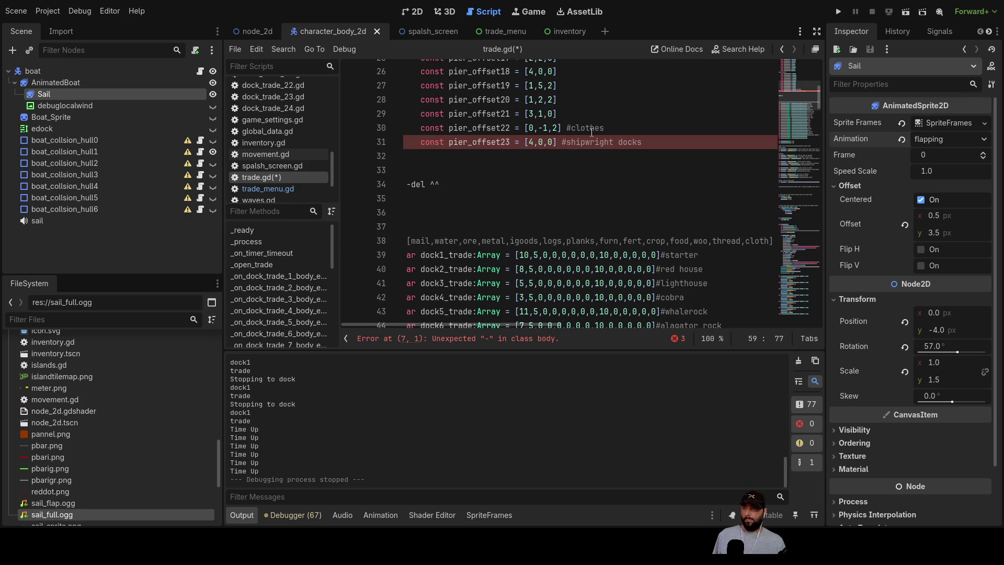
- Move the #clothes comment from pier_offset22 onto dock22_trade
drag(604, 129, 572, 131)
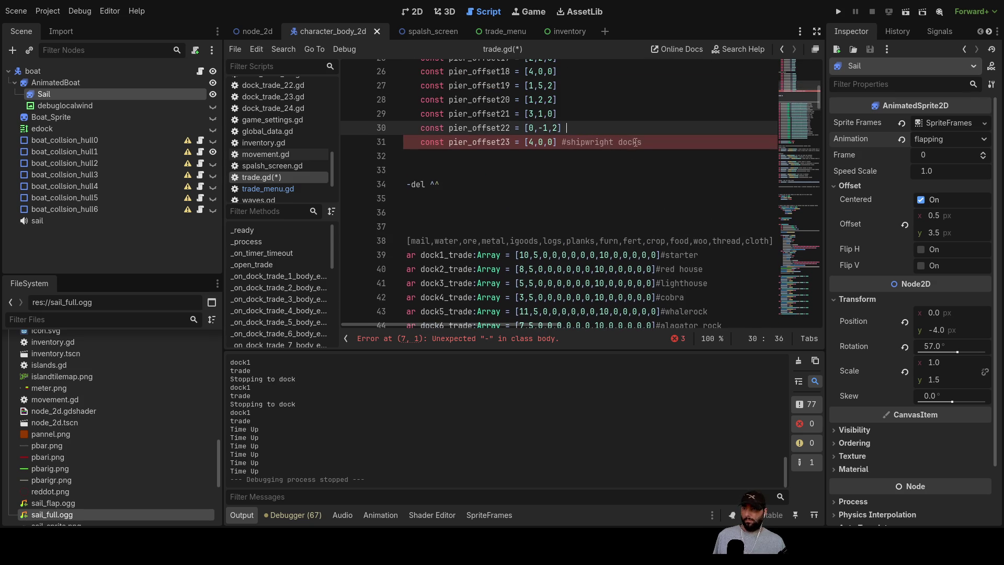
scroll(636, 142, down, 8)
click(677, 211)
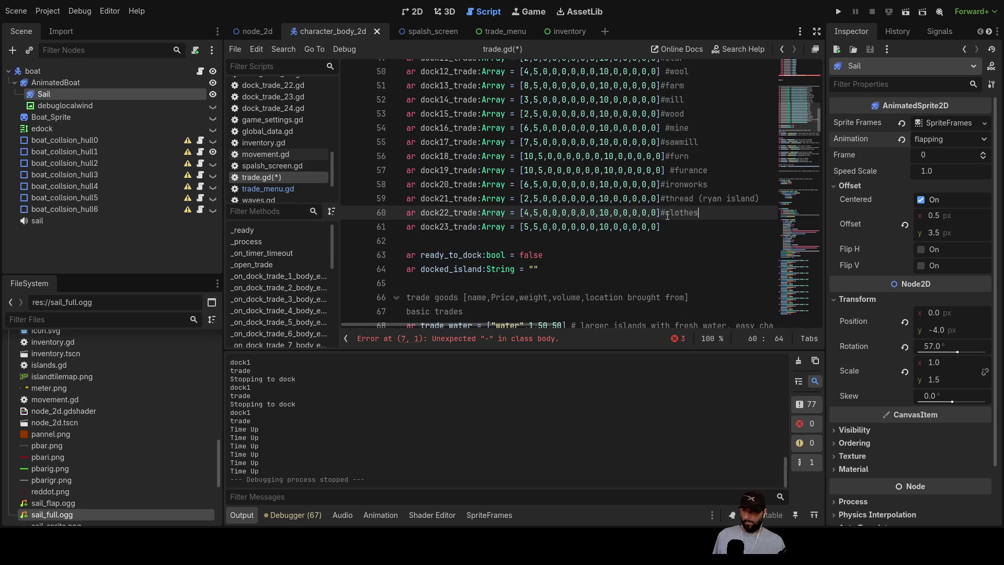
scroll(668, 215, up, 10)
click(653, 183)
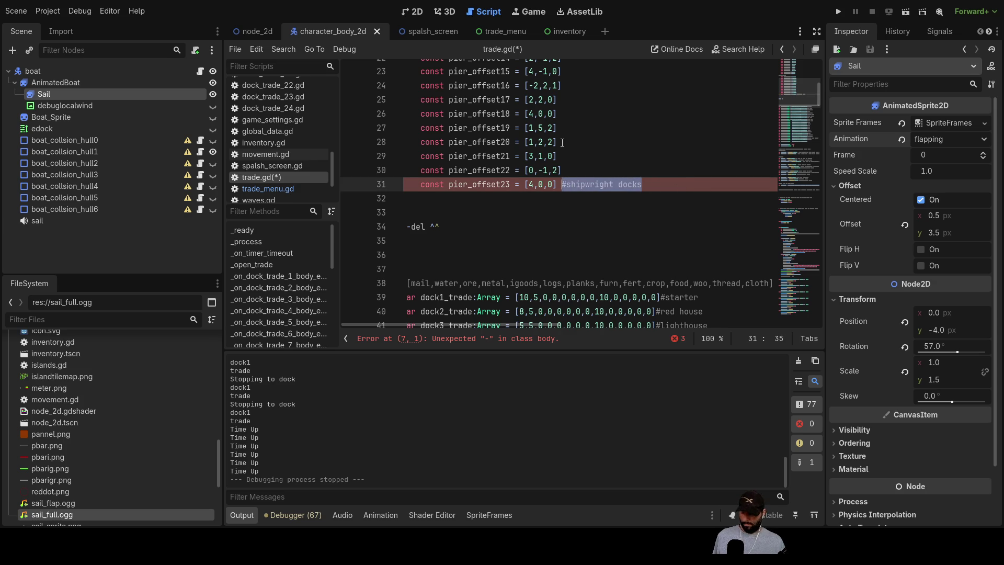
scroll(628, 199, down, 9)
- Delete the obsolete pier_offset constants block and its leftover blank line from trade.gd
click(680, 227)
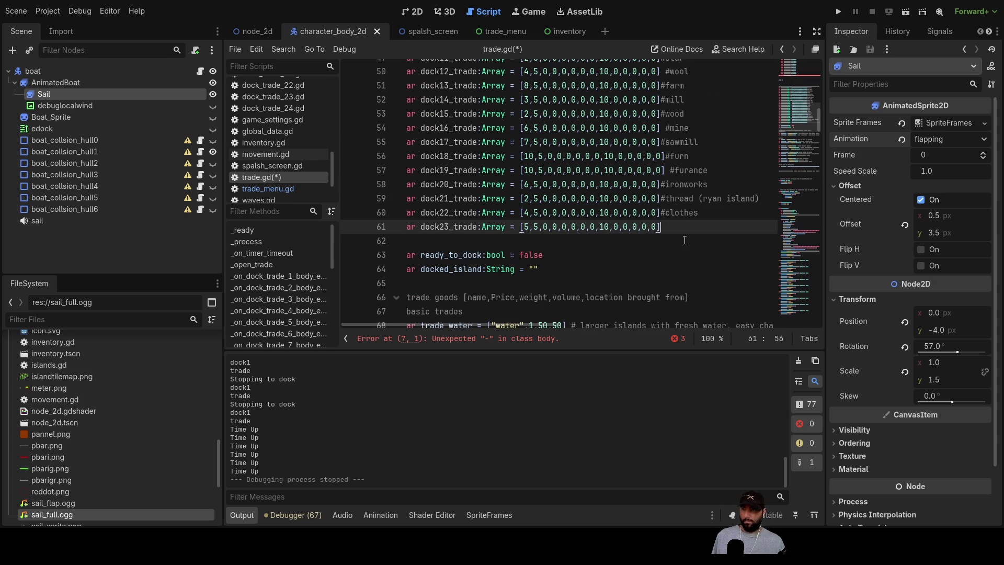
scroll(672, 231, up, 7)
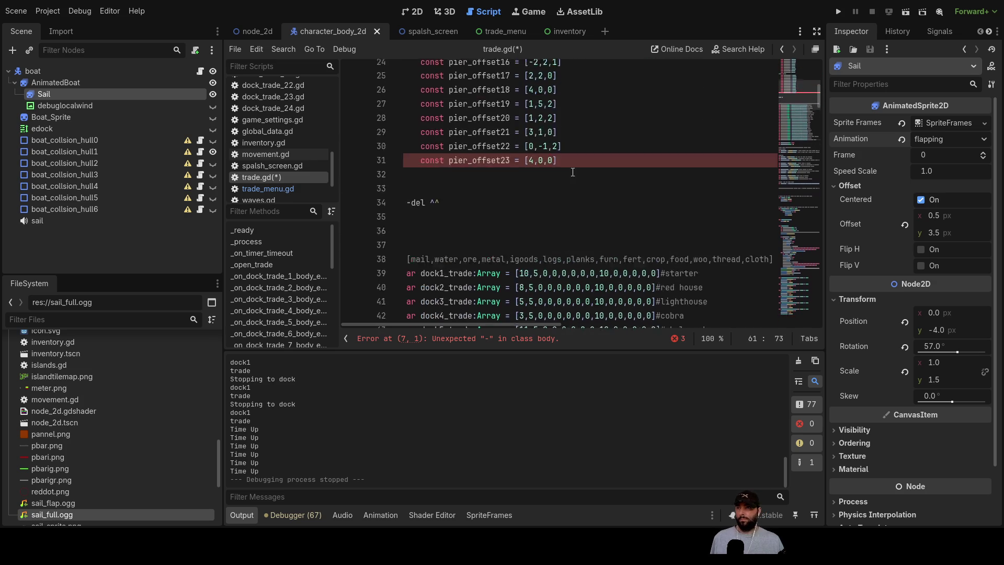
mouse_move(455, 151)
mouse_down()
mouse_move(418, 141)
mouse_move(410, 73)
mouse_move(406, 150)
mouse_up()
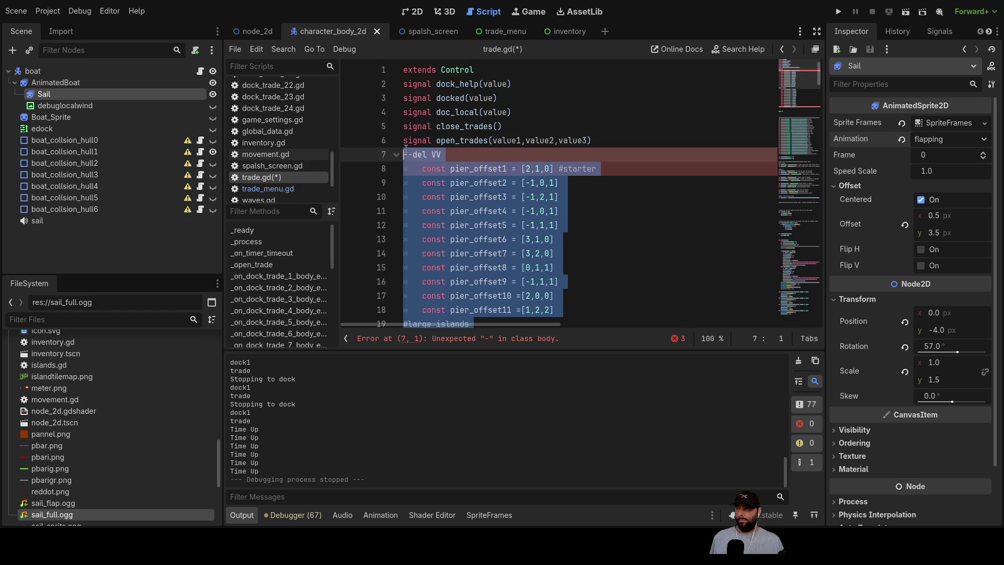
key(Delete)
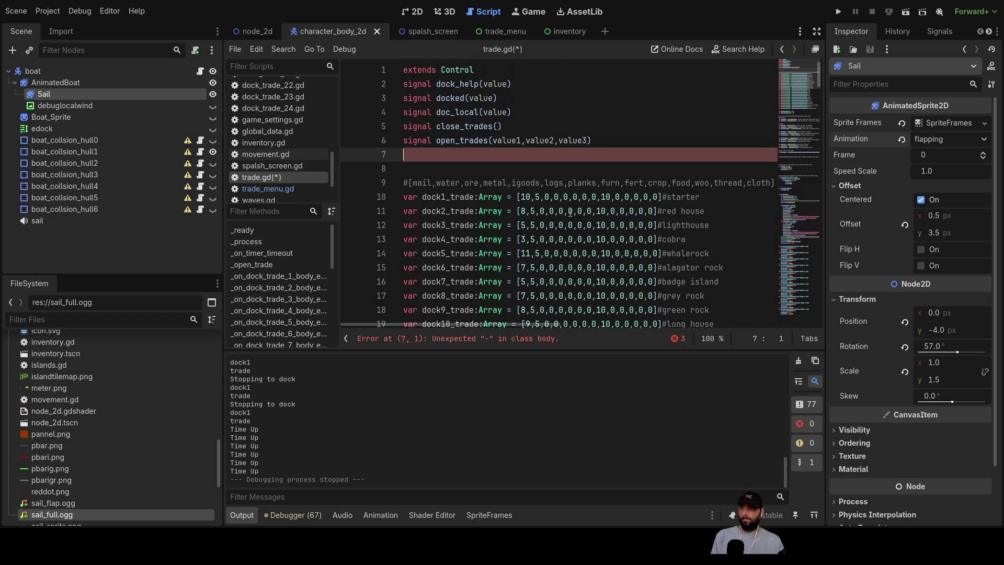
key(Delete)
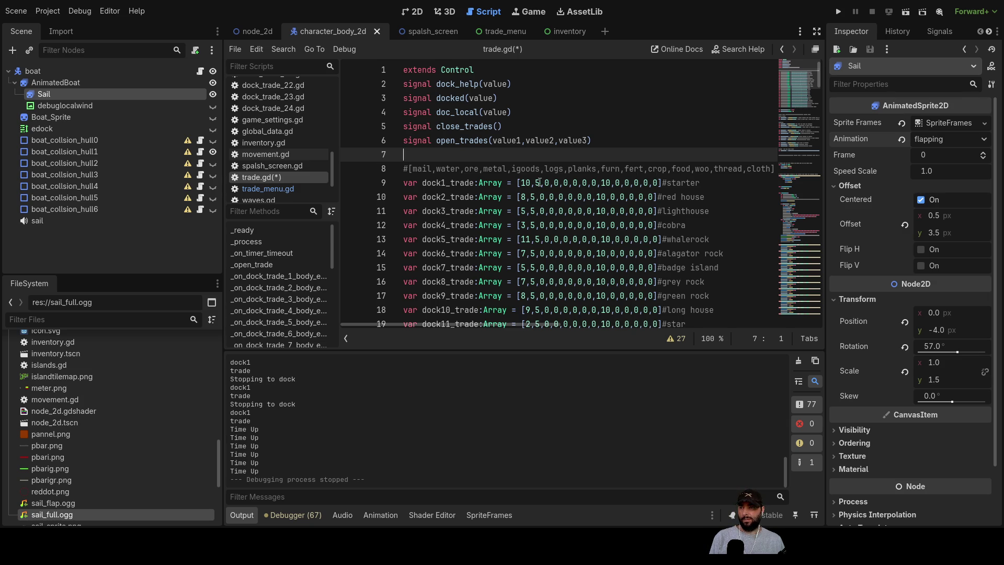
- Change the starter dock1_trade water value from 5 to 3
click(541, 183)
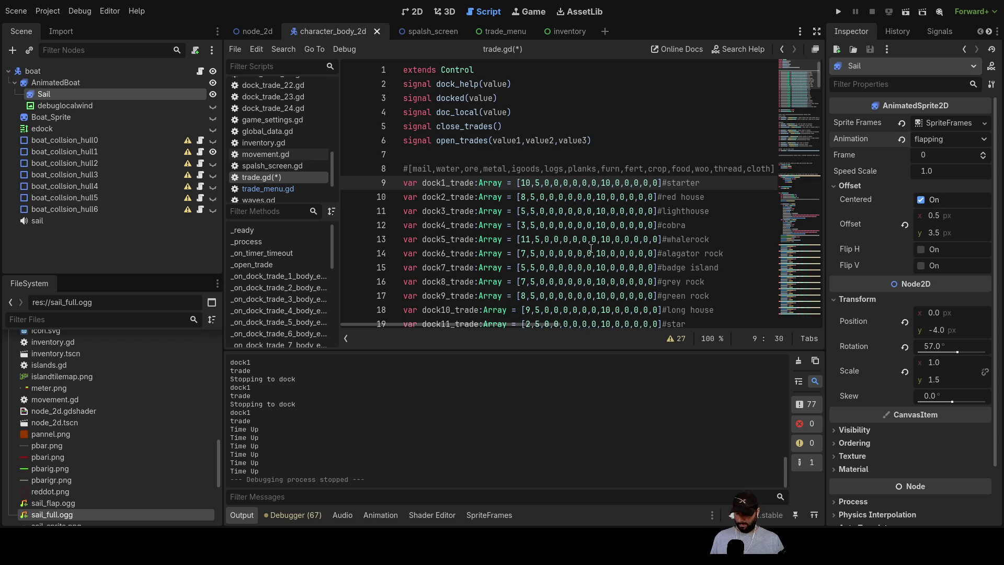
text(3)
key(Down)
key(Left)
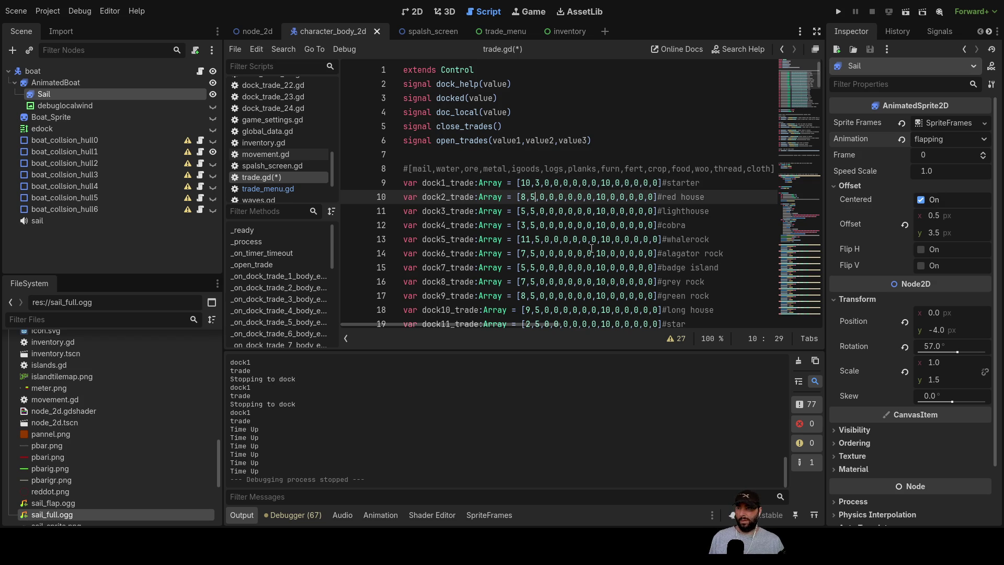
key(Up)
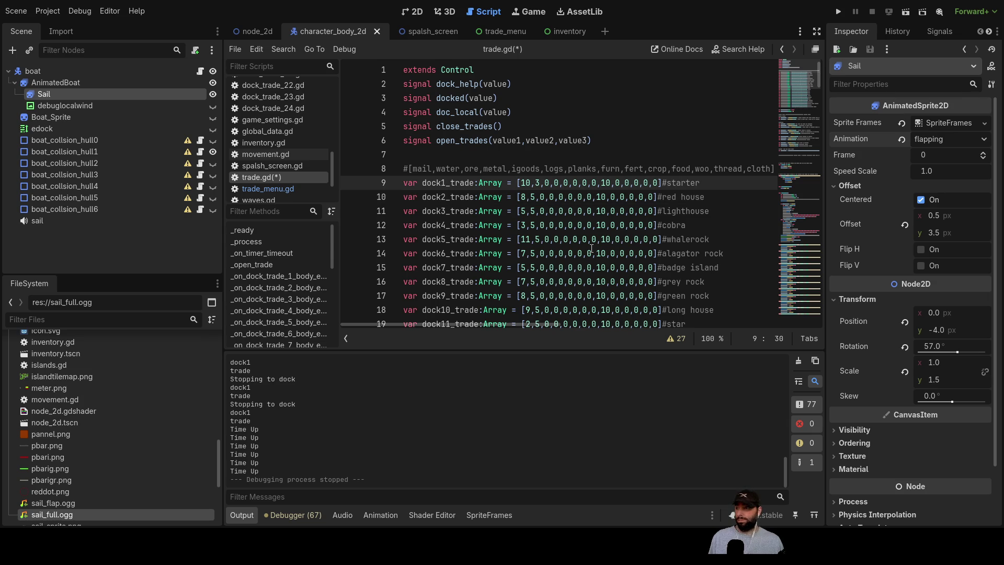
- Switch to the node_2d scene and select the rand_islands tile layer
click(265, 32)
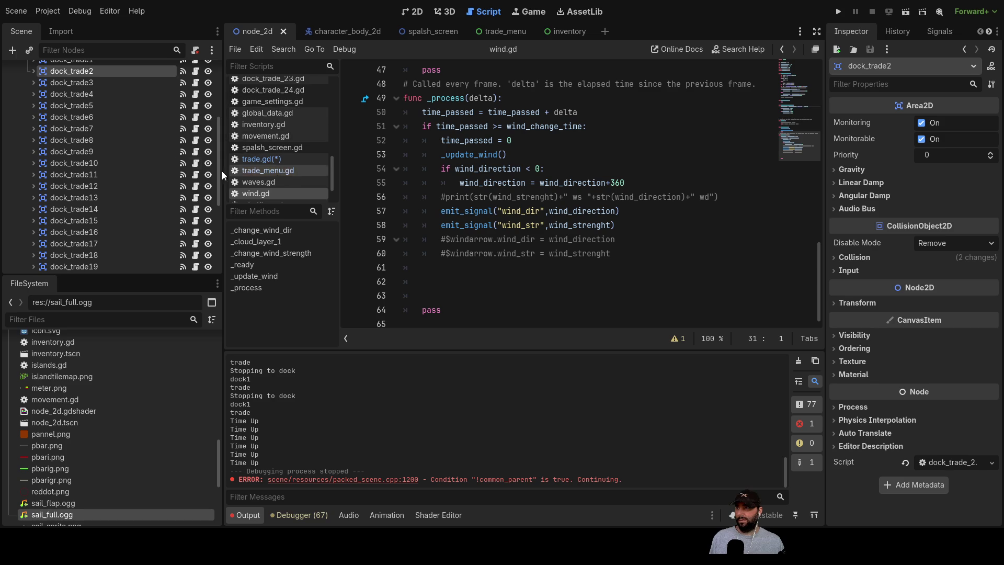
scroll(105, 128, down, 5)
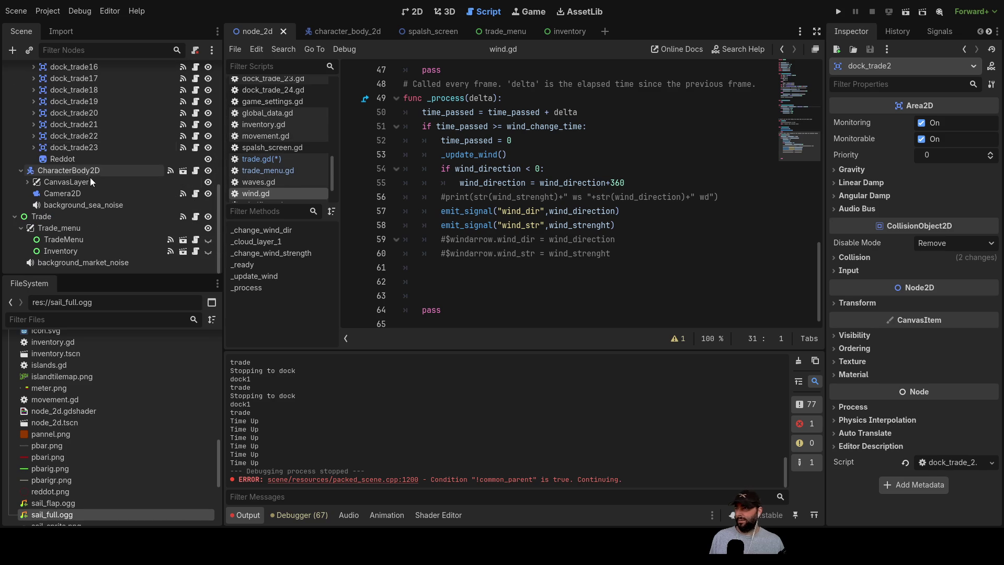
scroll(71, 210, up, 5)
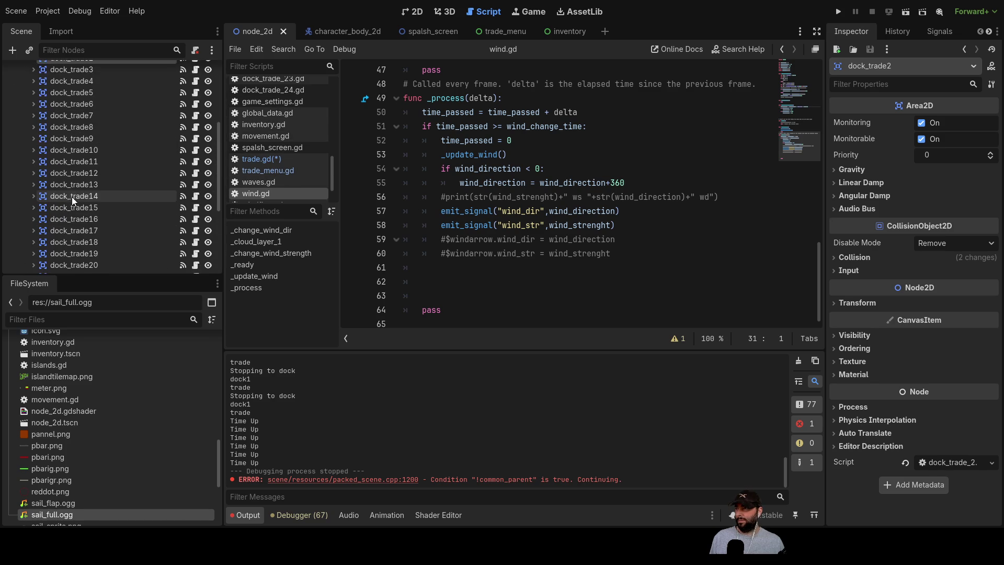
scroll(73, 193, up, 5)
click(81, 128)
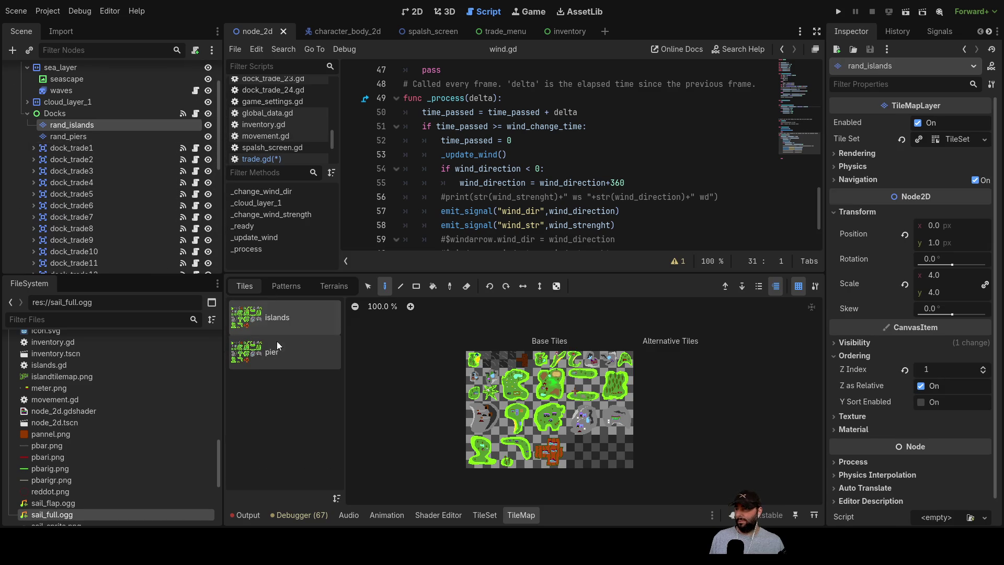
- Enlarge the tile panel below the code and bring trade.gd back into the editor
drag(597, 272, 589, 338)
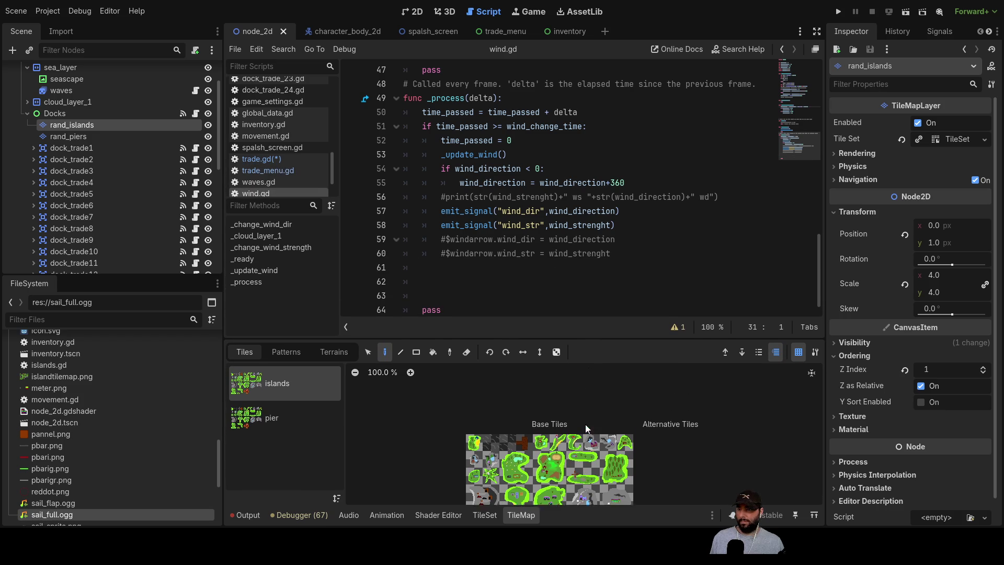
scroll(676, 438, up, 4)
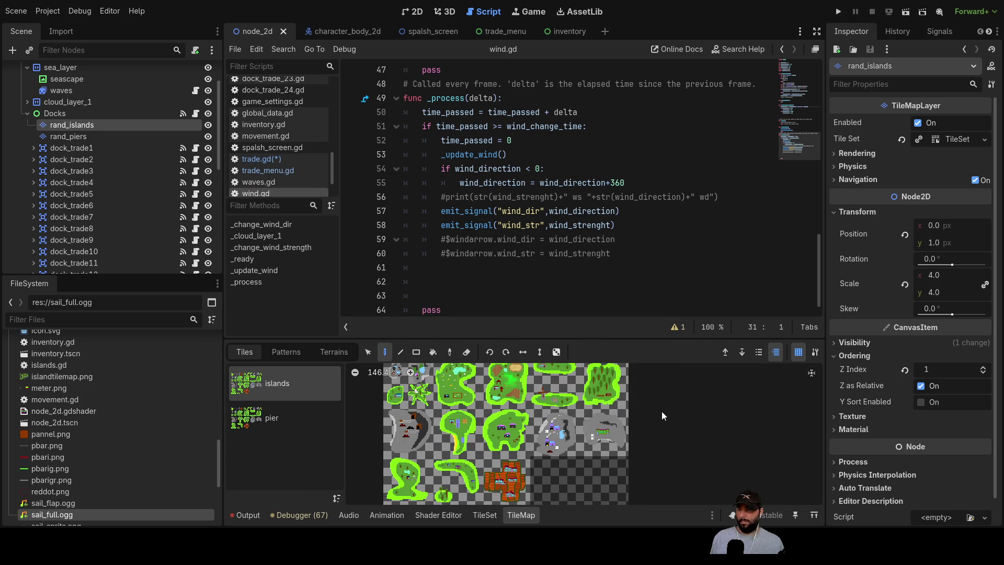
scroll(651, 398, up, 3)
scroll(652, 397, down, 2)
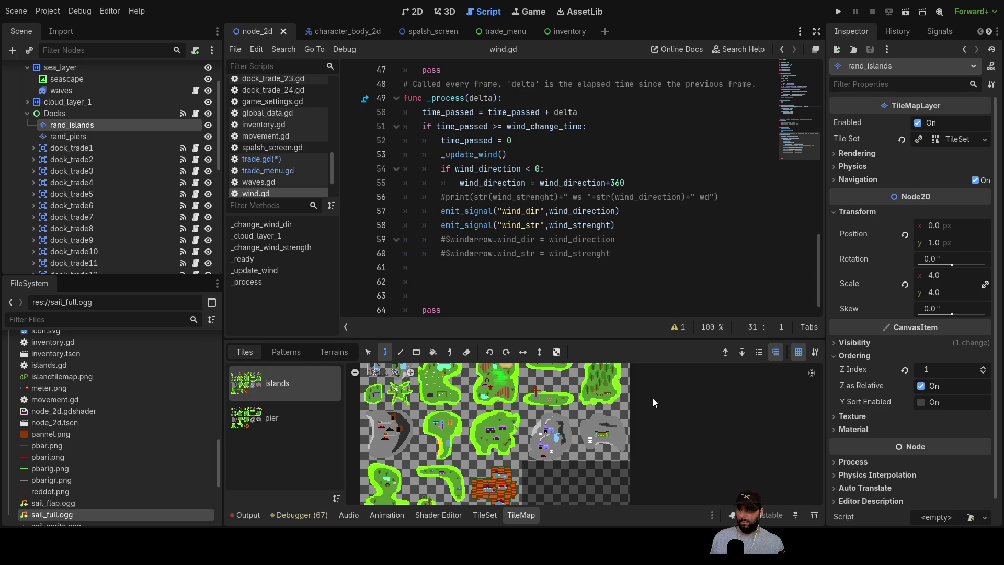
scroll(675, 397, down, 2)
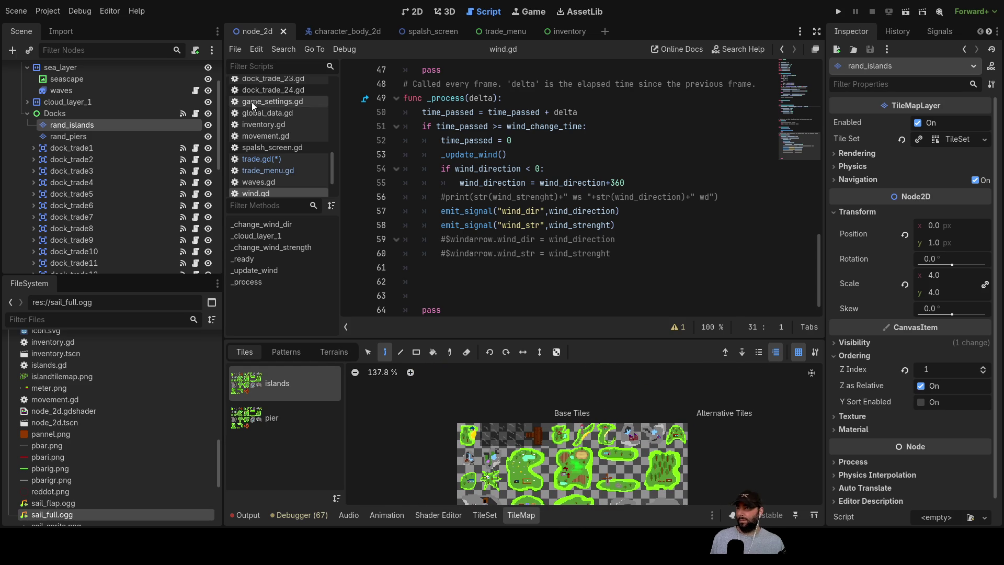
click(267, 158)
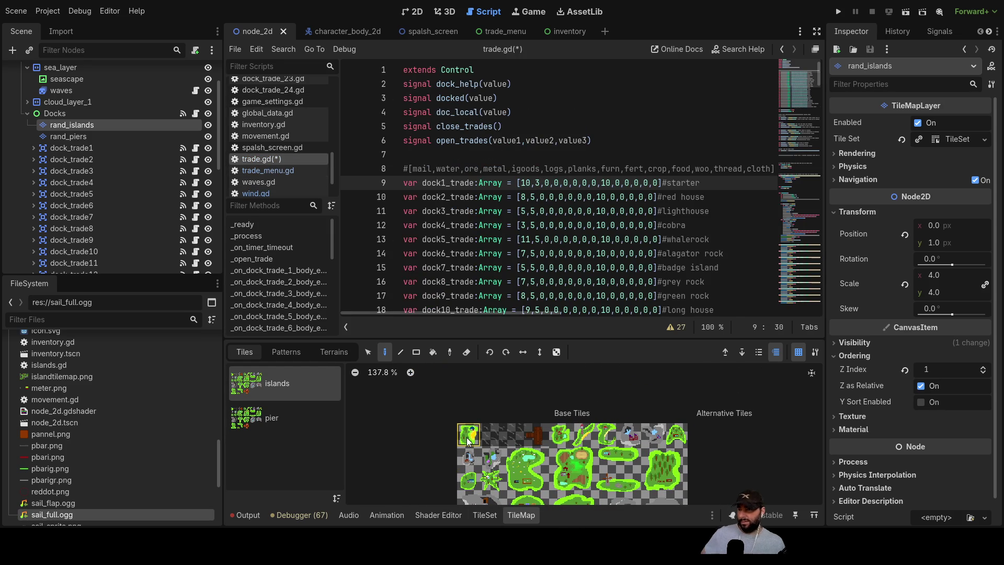
- Pick an island tile, then set alagator rock's water to 0 and badge island's to 4
click(471, 456)
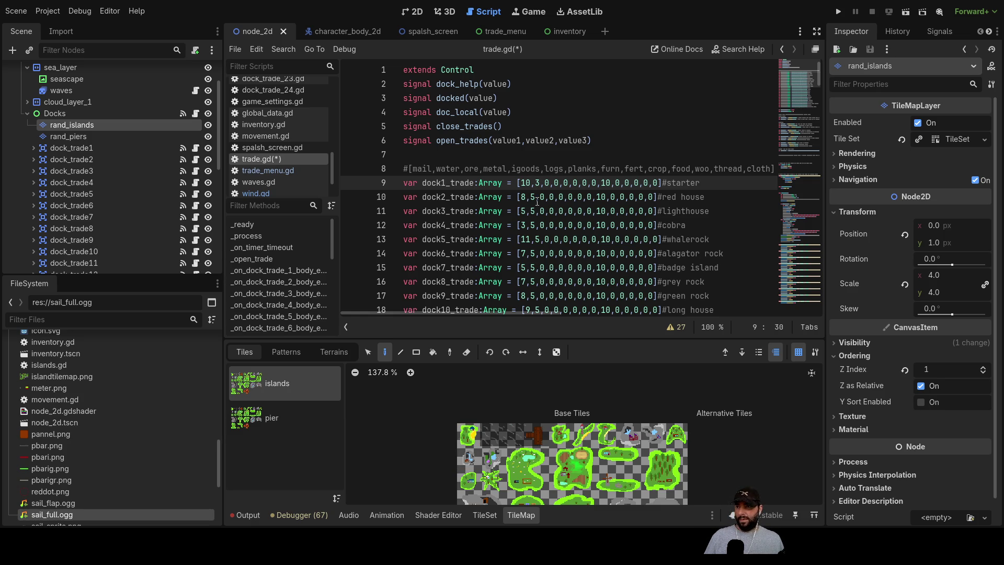
click(536, 198)
text(0)
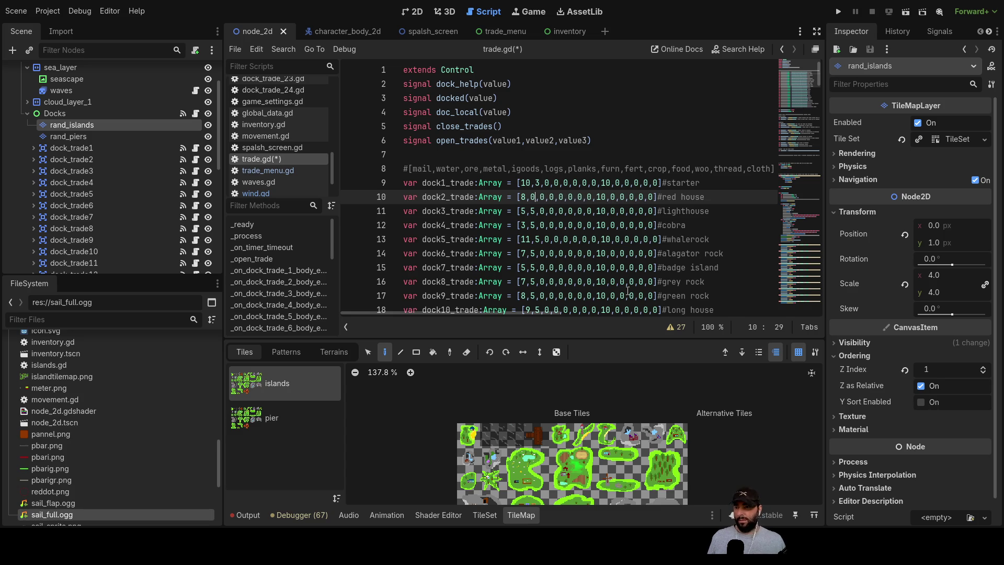
key(Down)
key(Down)
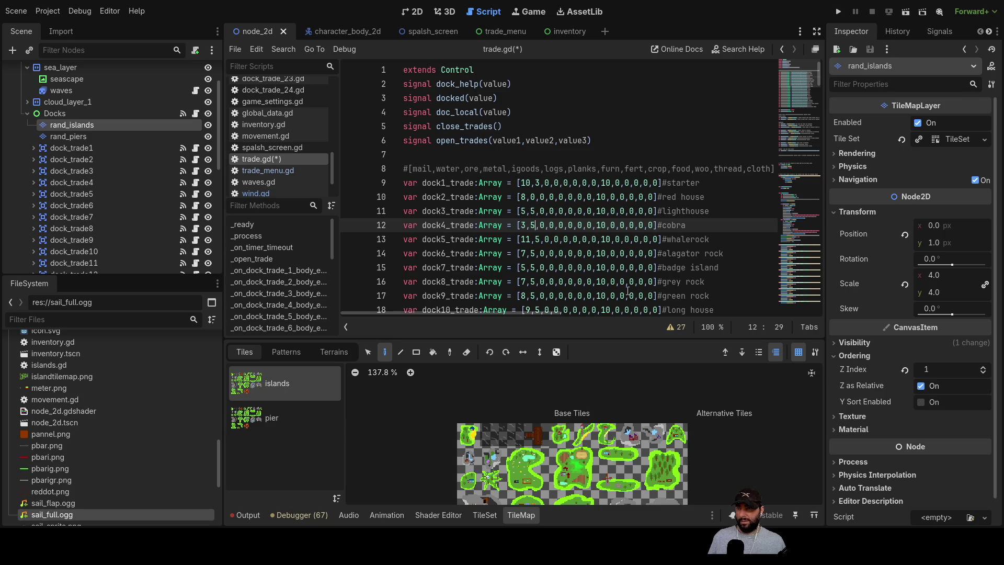
key(Down)
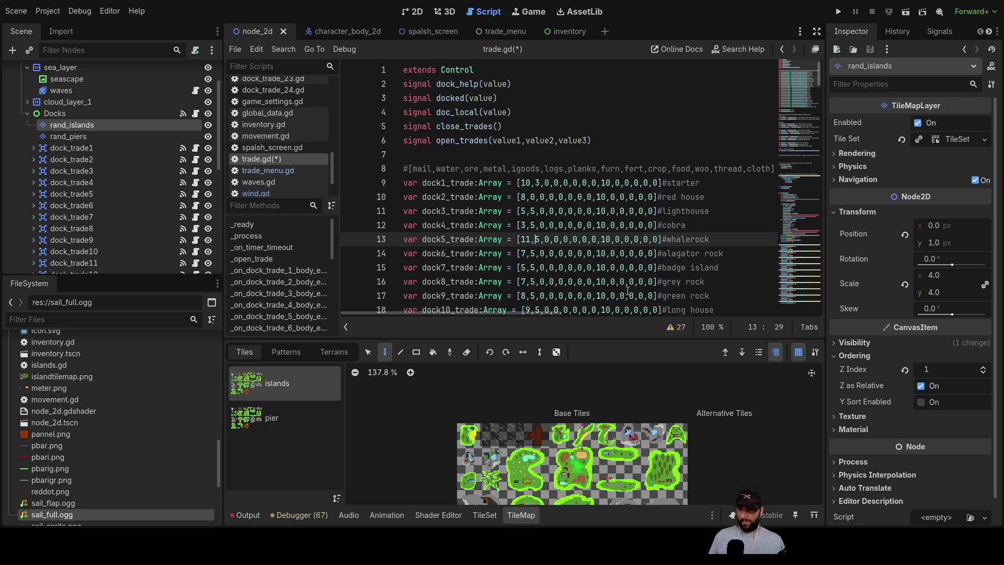
key(Down)
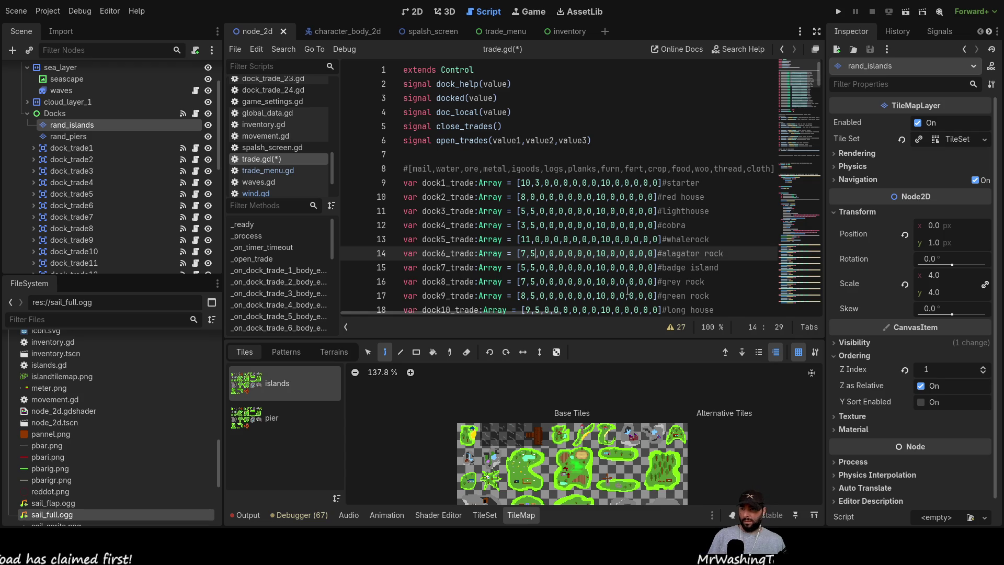
key(BackSpace)
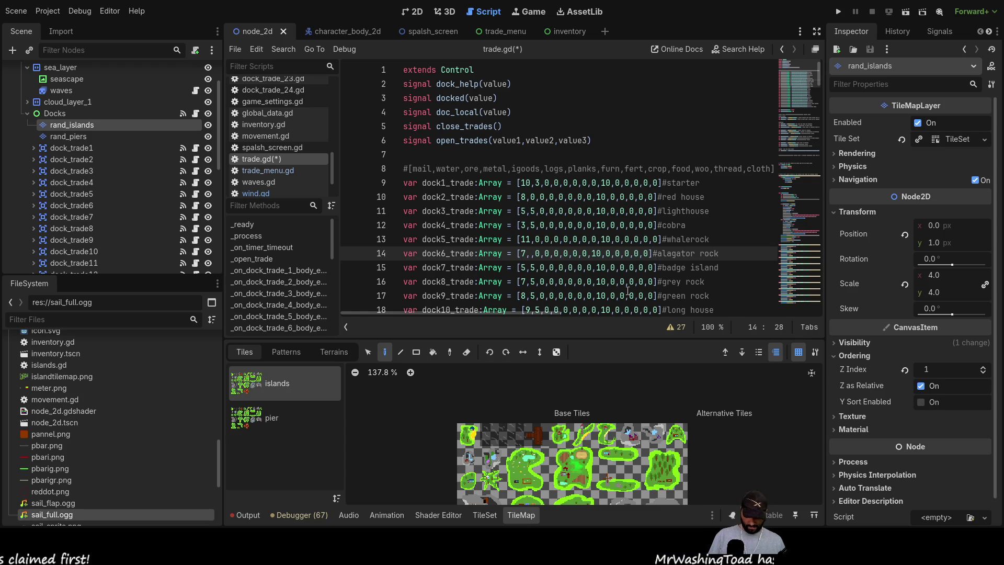
text(0)
key(Down)
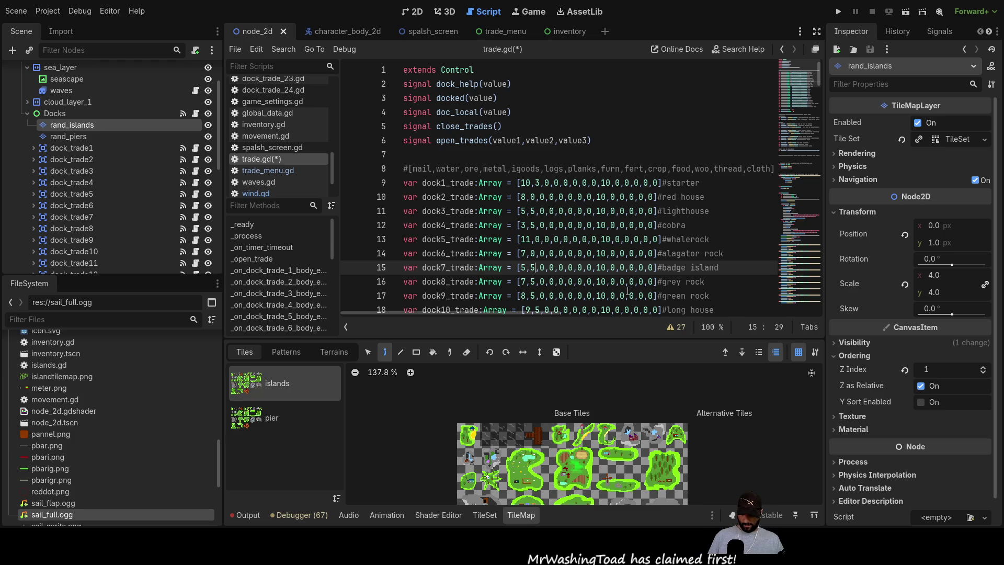
key(BackSpace)
text(4)
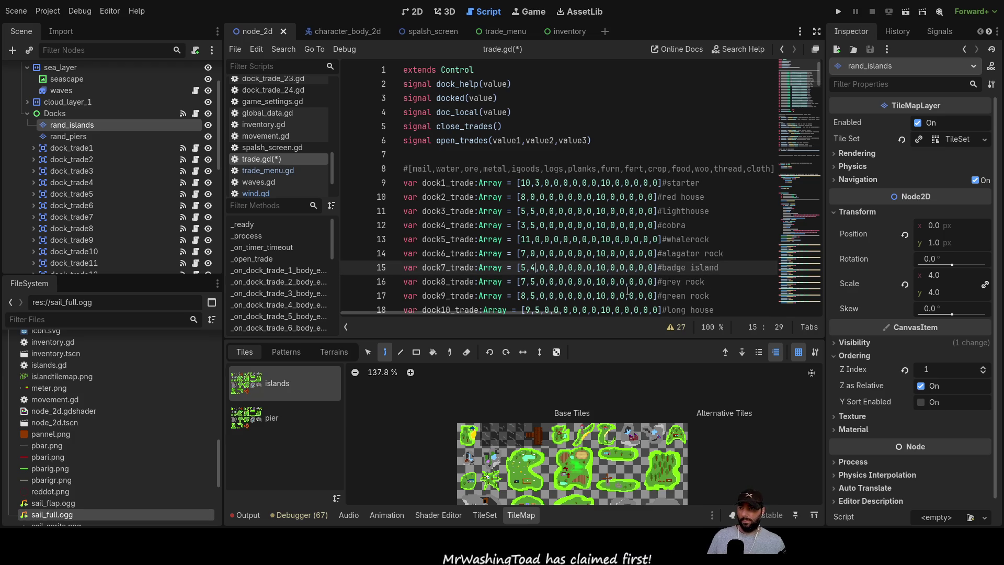
- Set the water values to starter 0, red house 5 and lighthouse 0
key(Up)
key(Up)
key(Up)
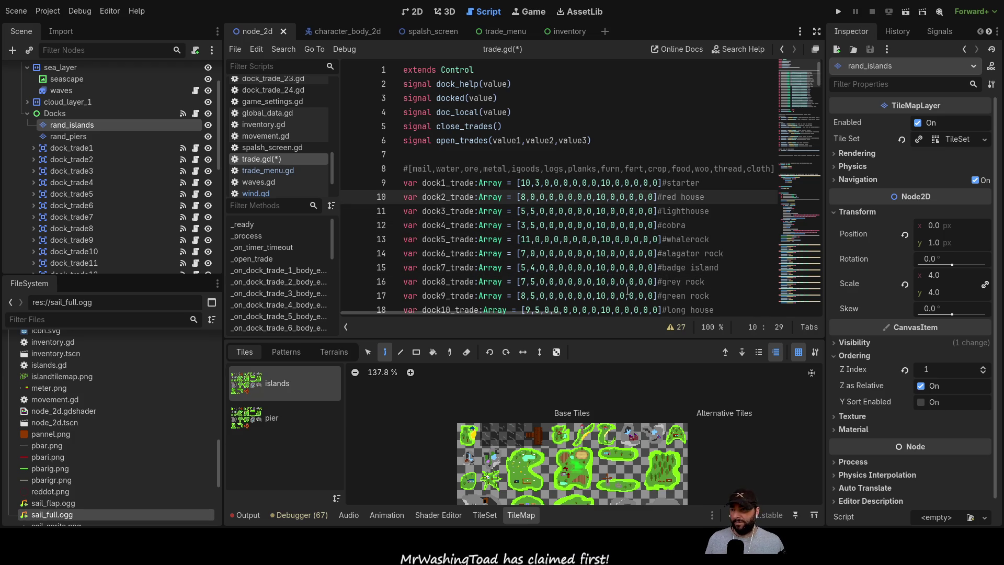
key(Up)
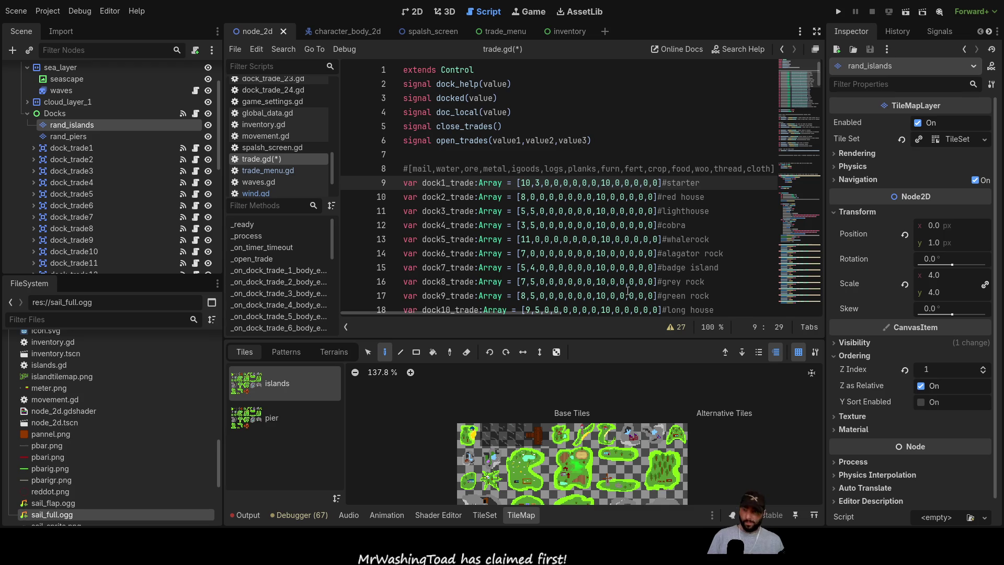
key(Delete)
text(0)
key(Down)
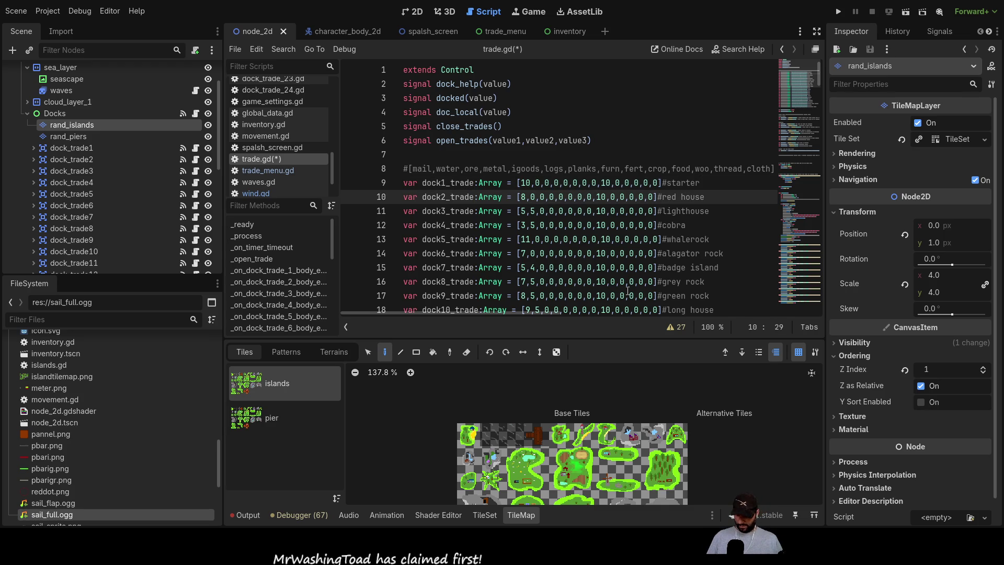
key(BackSpace)
text(5)
key(Down)
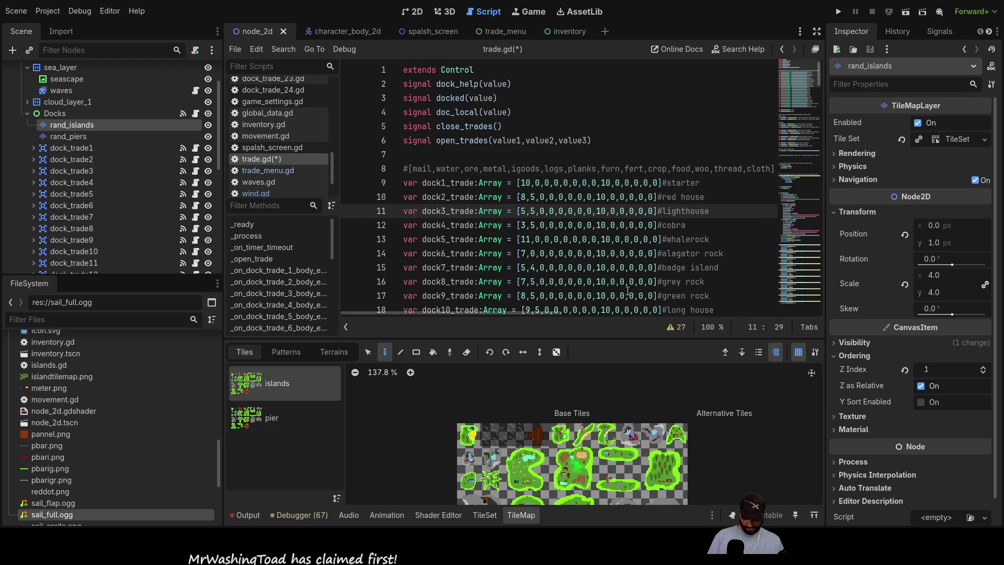
key(BackSpace)
text(0)
- Set cobra's water to 0 and whalerock's to 7
key(Down)
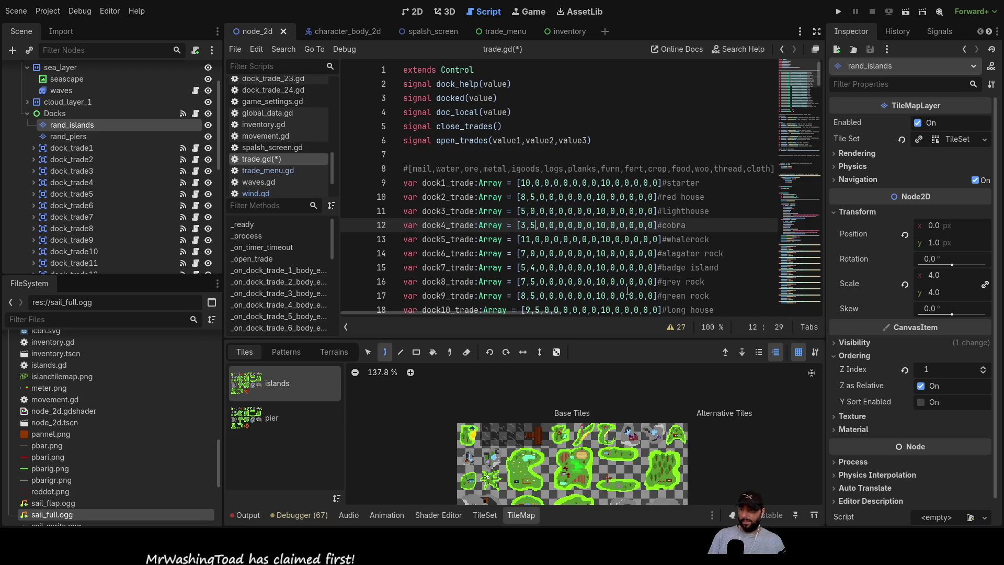
key(BackSpace)
text(0)
key(Down)
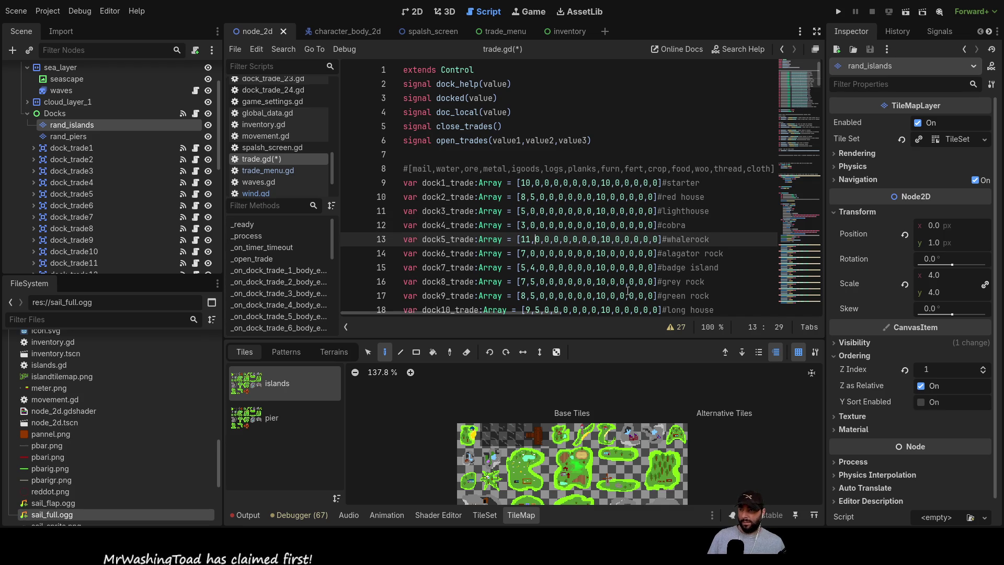
key(BackSpace)
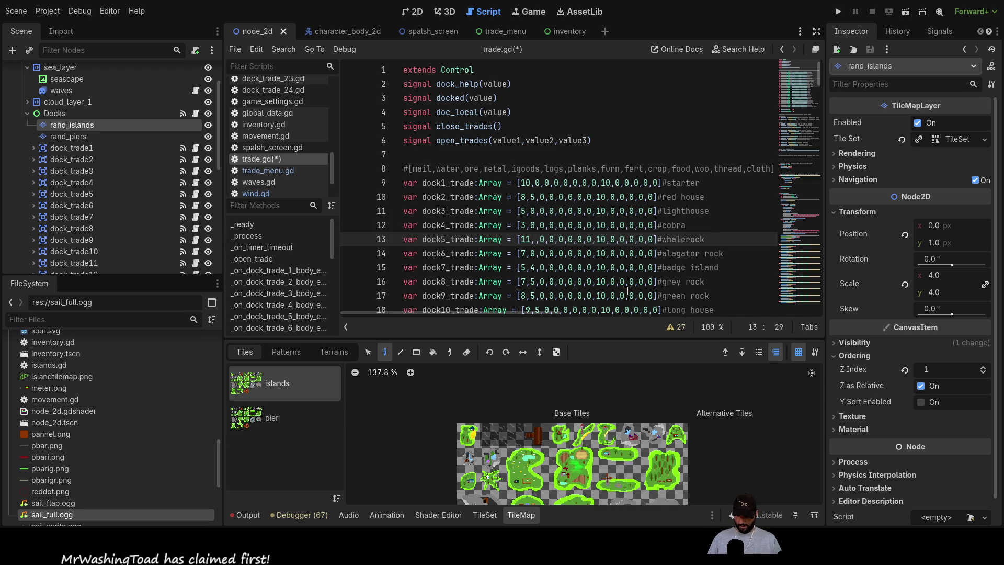
text(7)
key(Down)
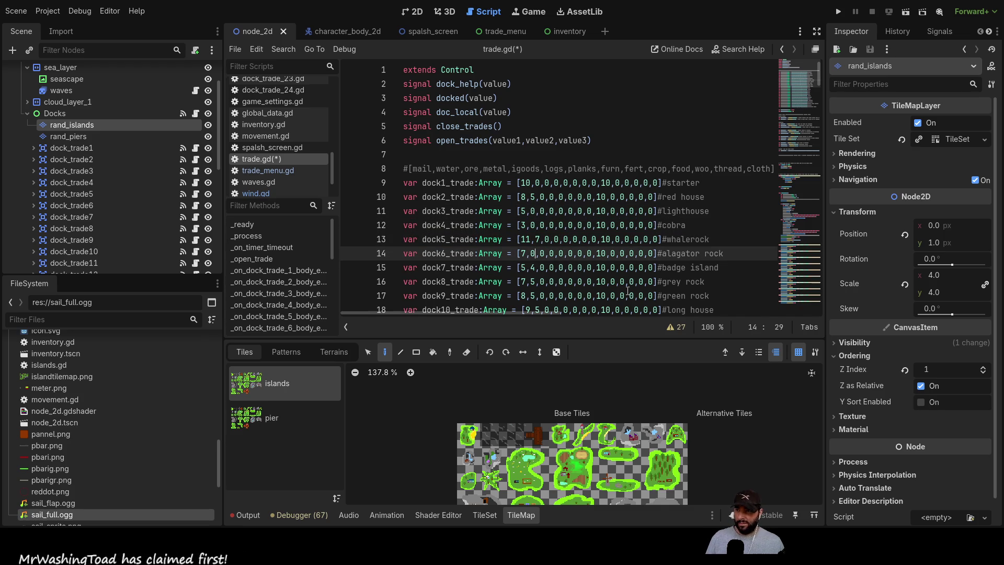
key(Left)
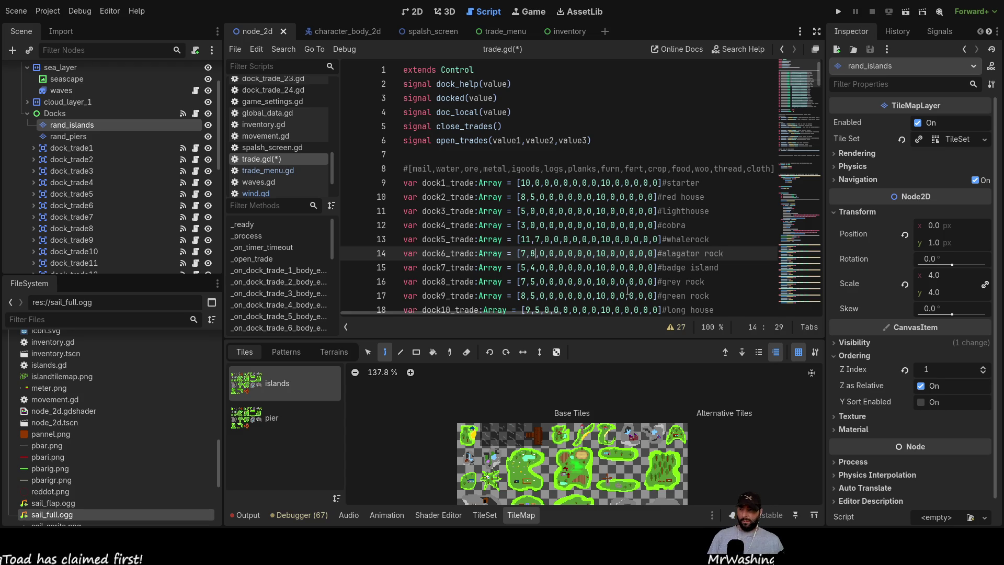
- Set water to alagator rock 8, badge island 0, grey rock 2 and green rock 4
key(BackSpace)
text(8)
key(Down)
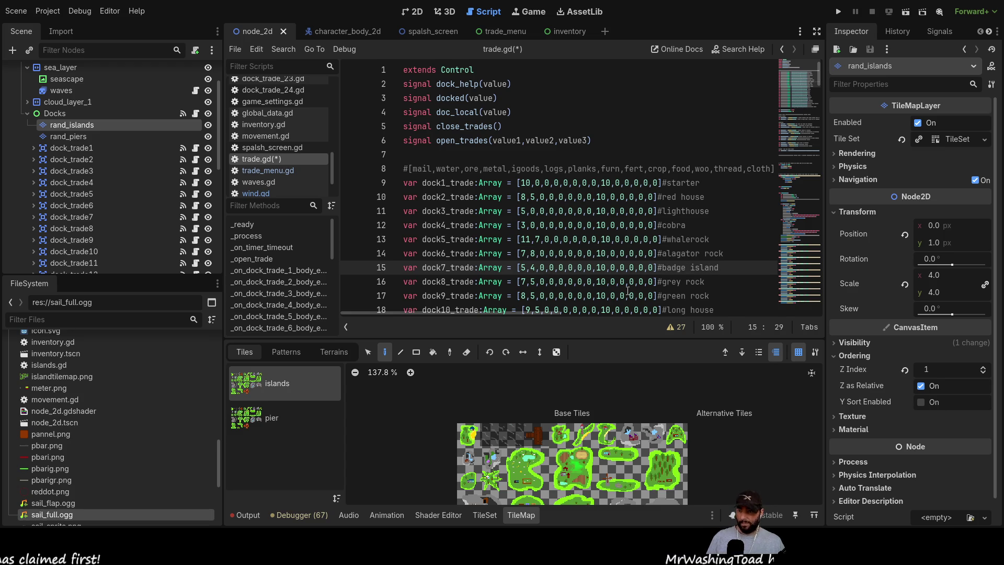
key(BackSpace)
text(0)
key(Down)
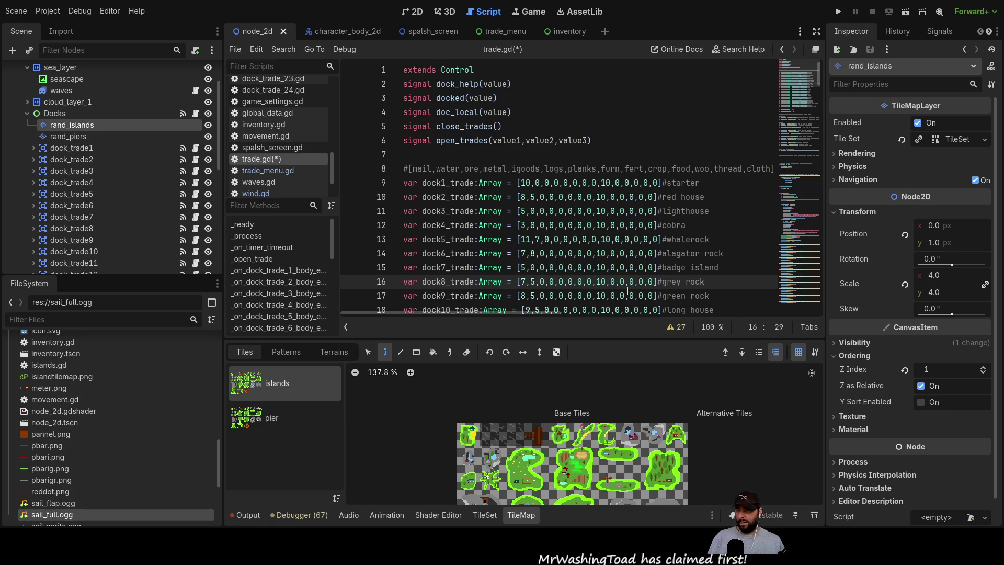
key(BackSpace)
text(2)
key(Down)
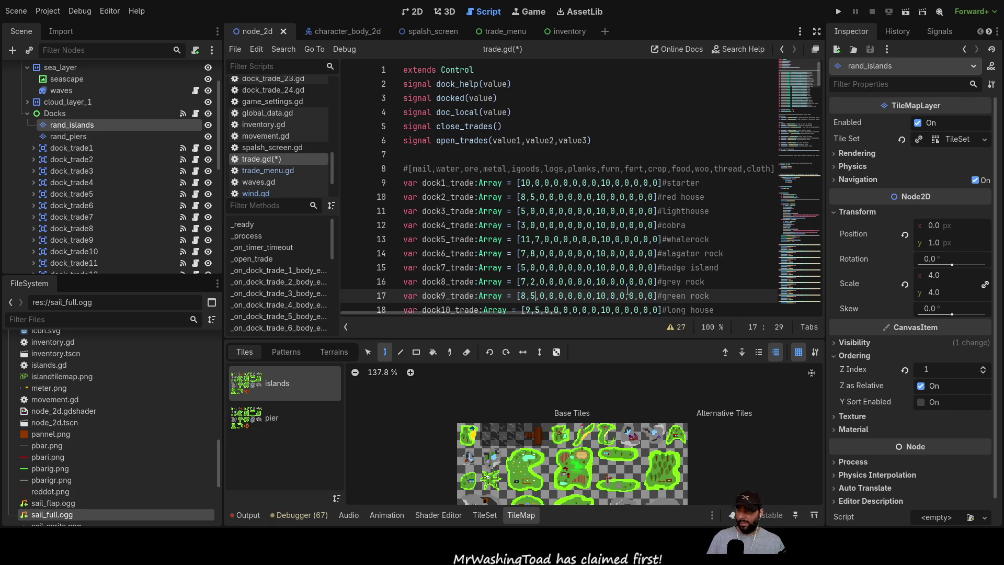
key(BackSpace)
text(4)
- Set water to long house 0, star 0, wool 2 and farm 1
key(Down)
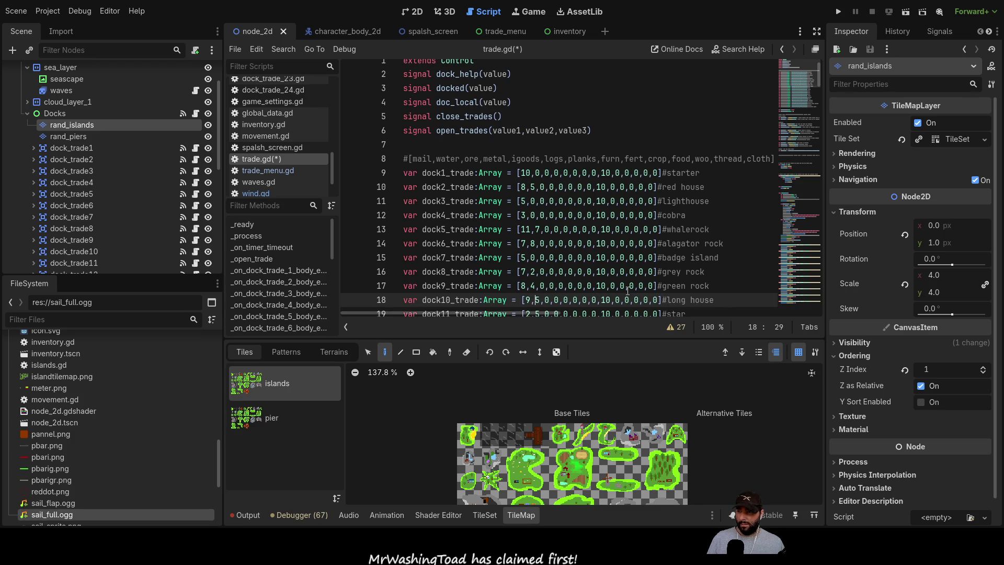
key(Right)
key(BackSpace)
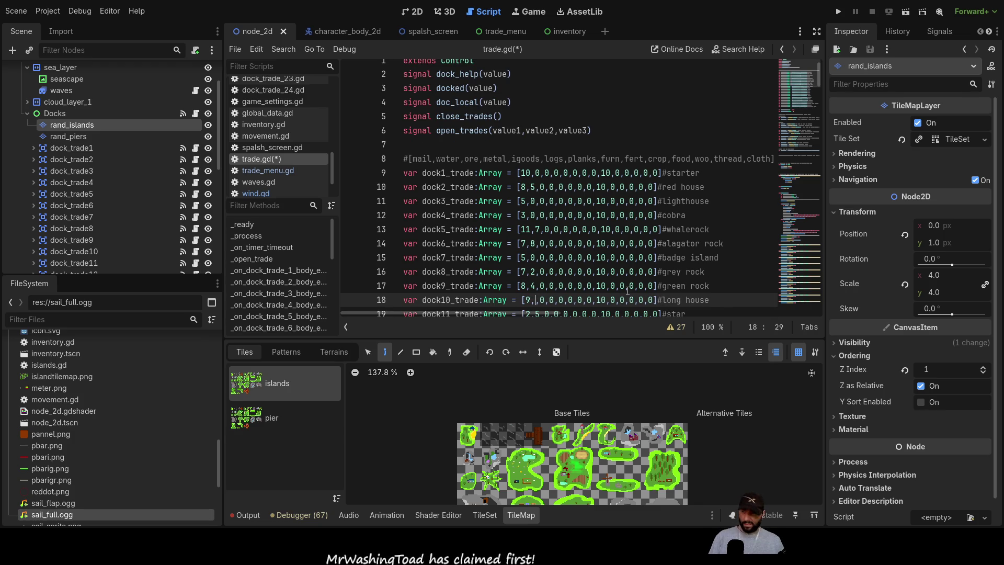
text(0,)
key(Down)
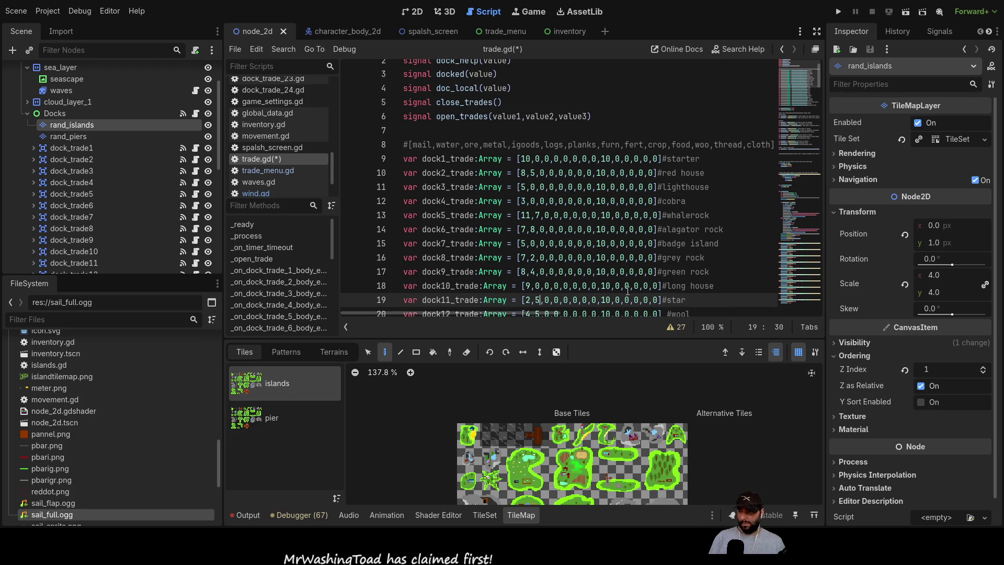
key(BackSpace)
text(0)
key(Down)
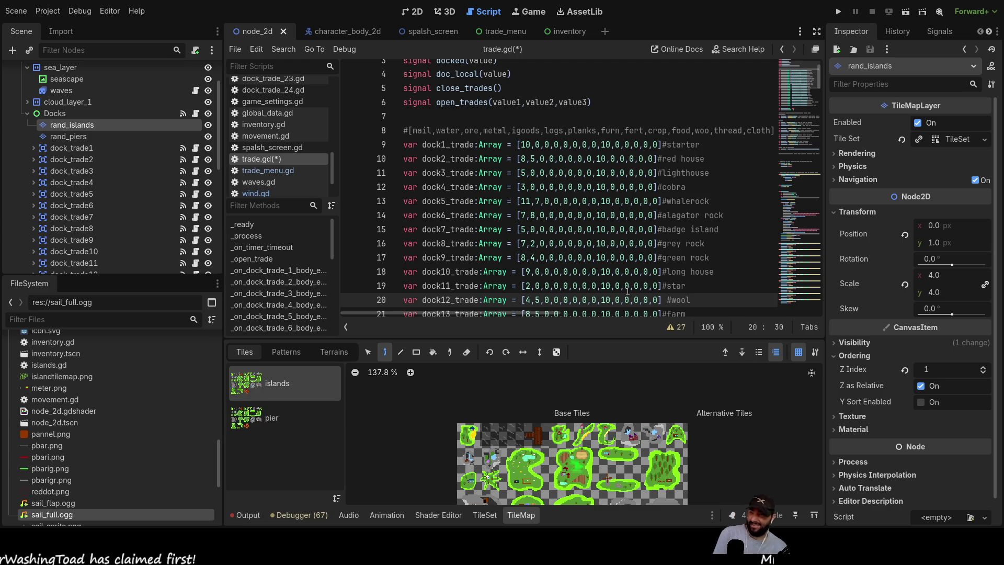
key(BackSpace)
text(2)
key(Down)
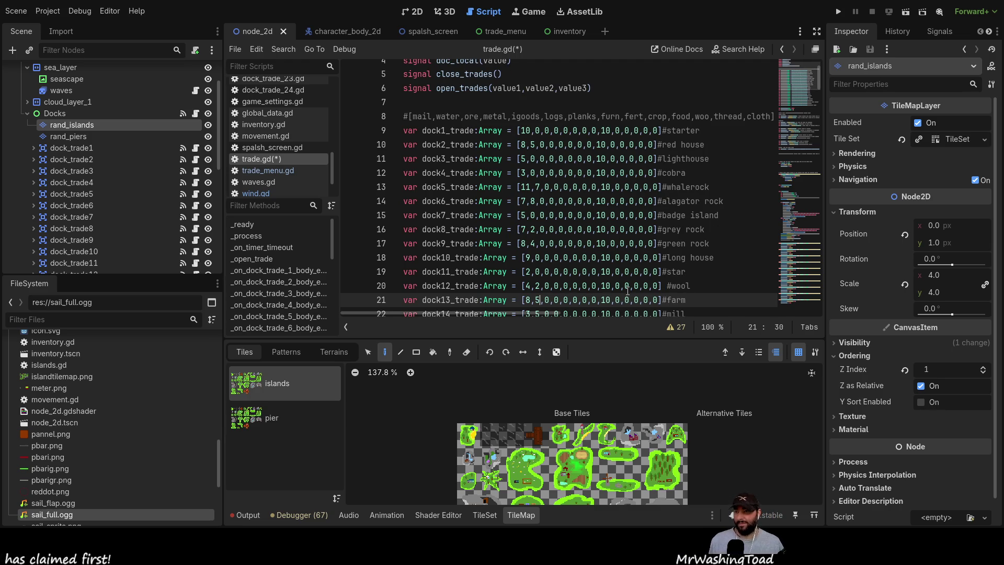
key(BackSpace)
text(1)
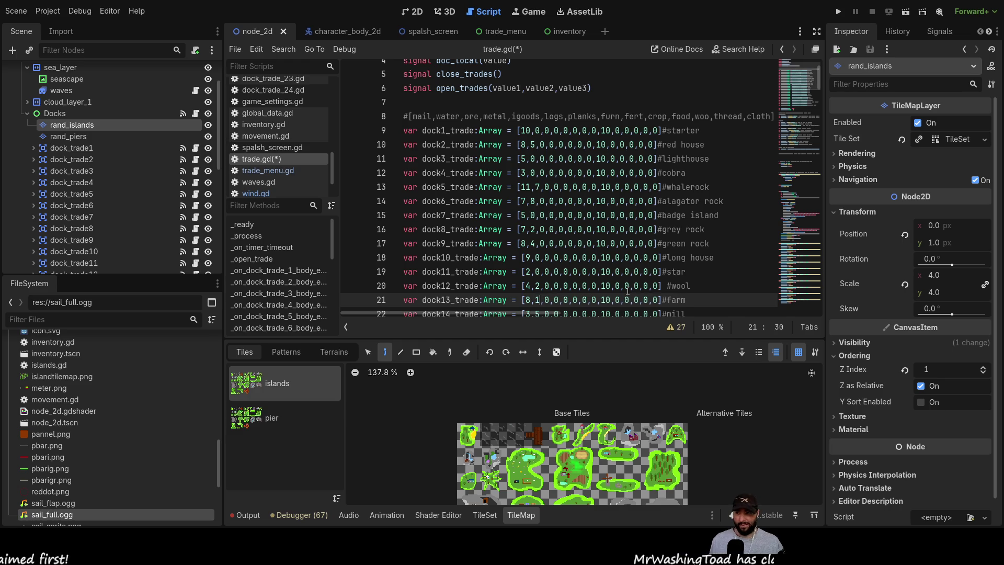
- Set the mine and sawmill water values to 0 and delete the furn water value 5
key(Down)
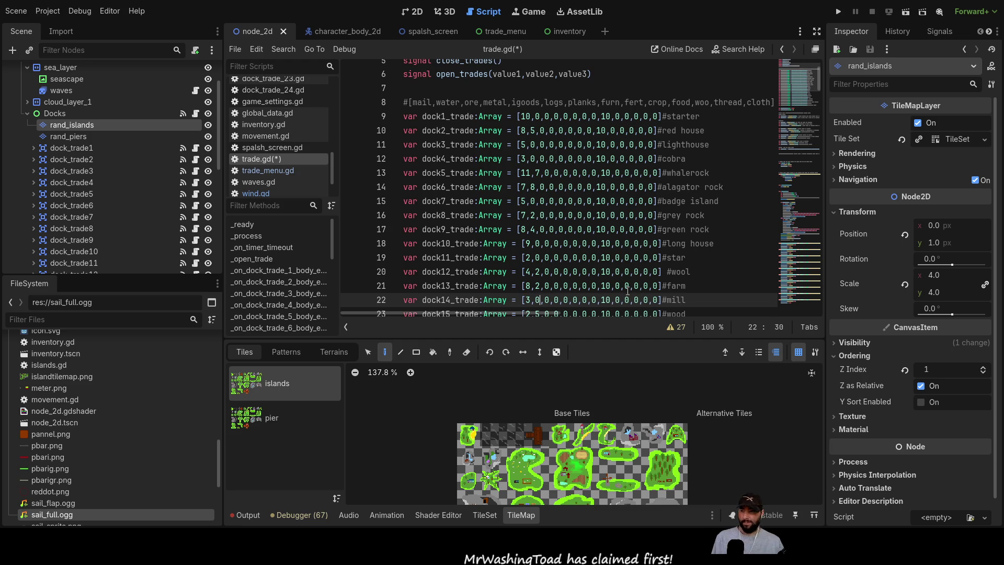
key(Down)
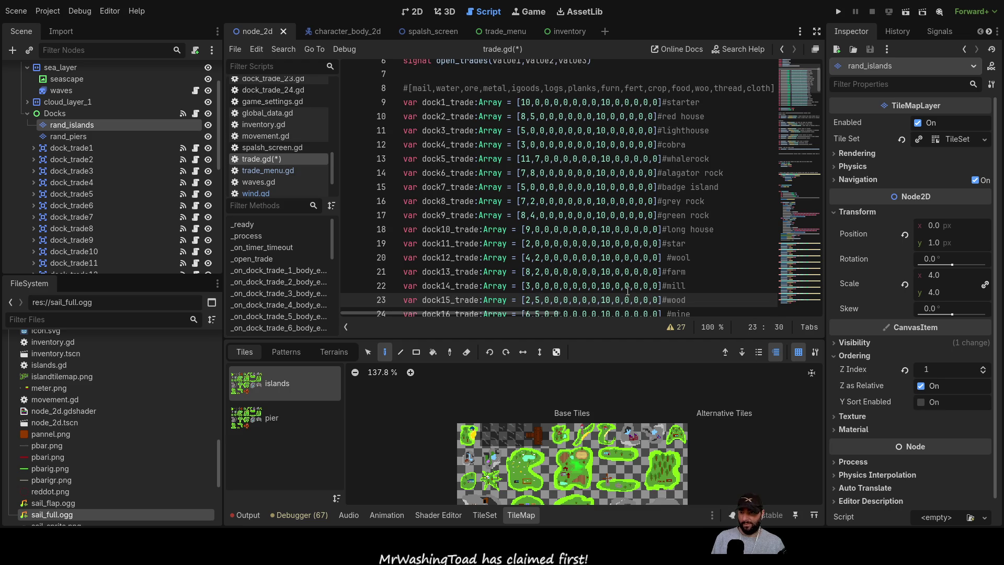
key(Down)
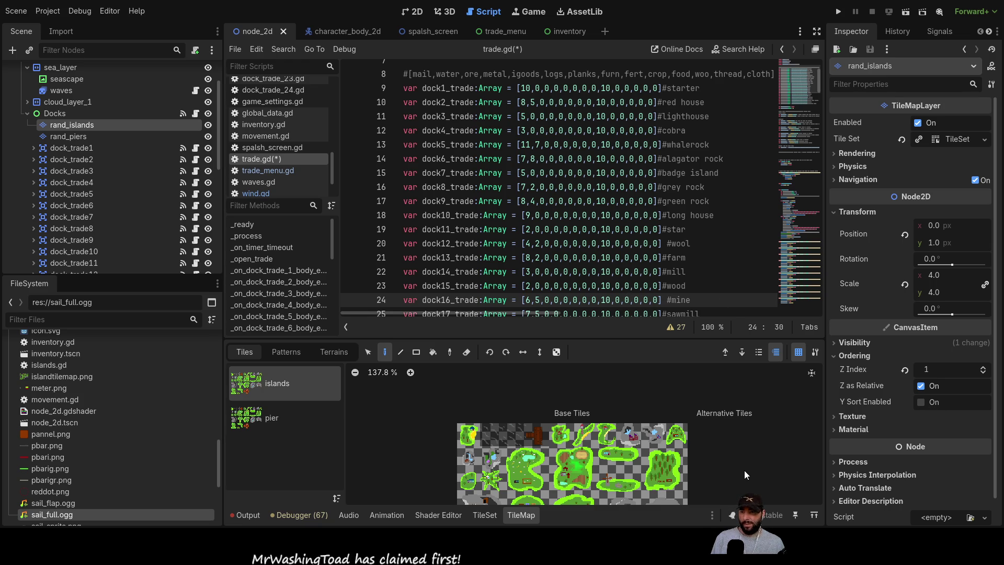
scroll(749, 435, down, 2)
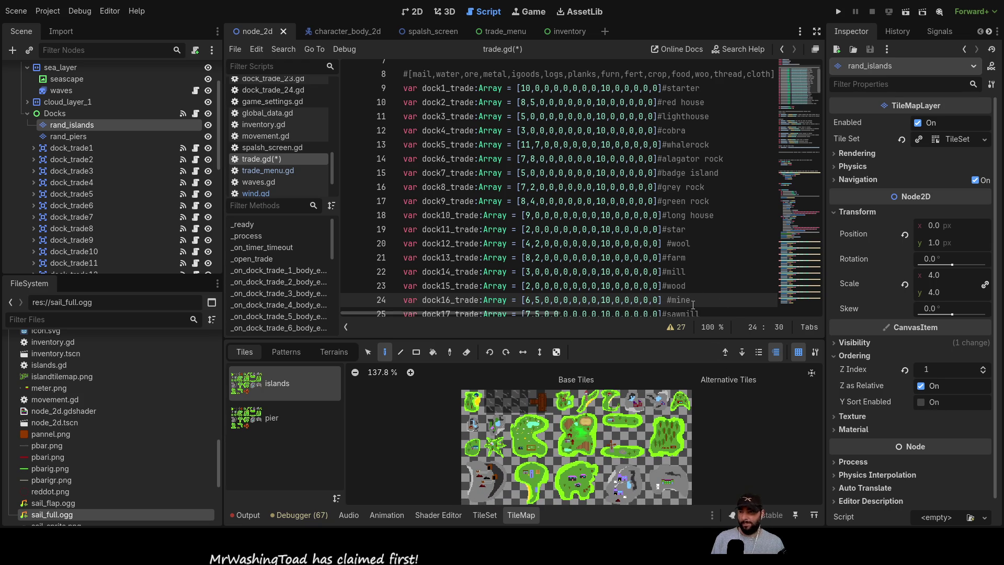
key(BackSpace)
text(0)
key(Down)
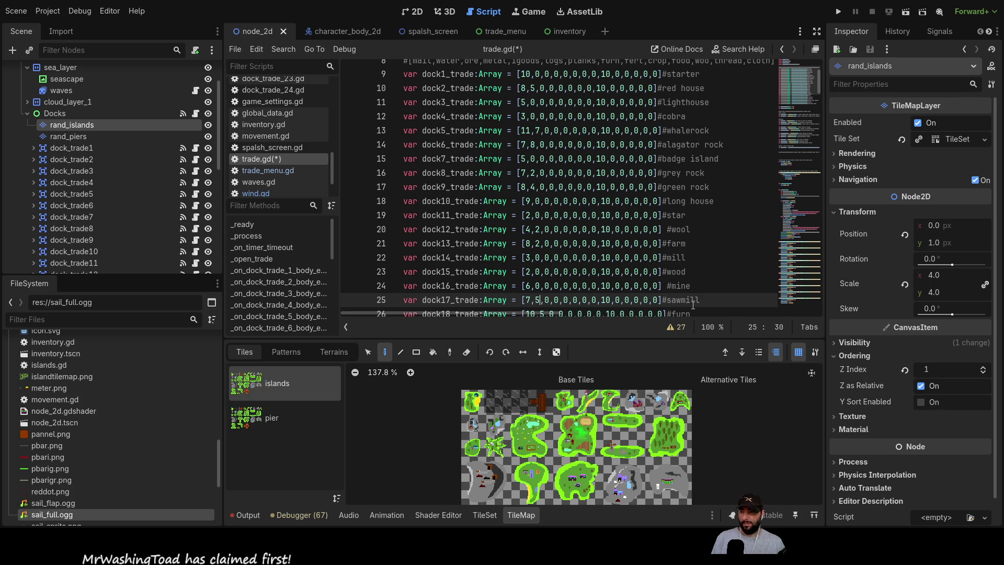
key(BackSpace)
text(0)
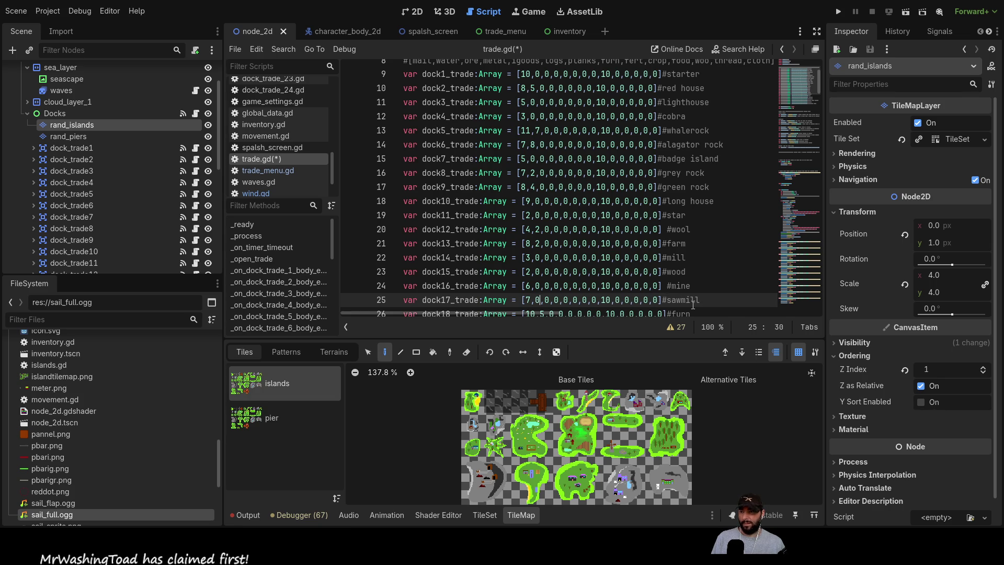
key(Down)
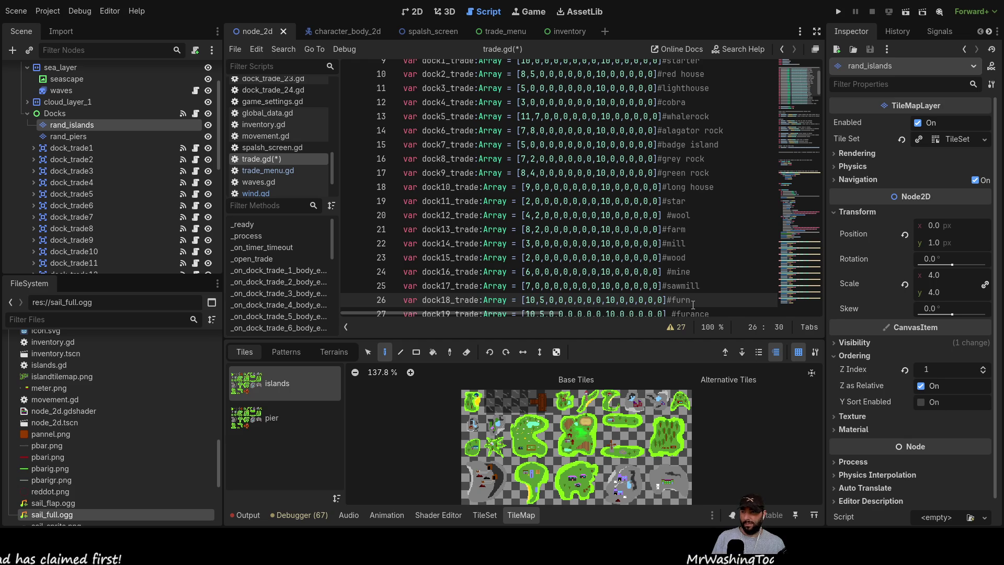
key(Delete)
text(0)
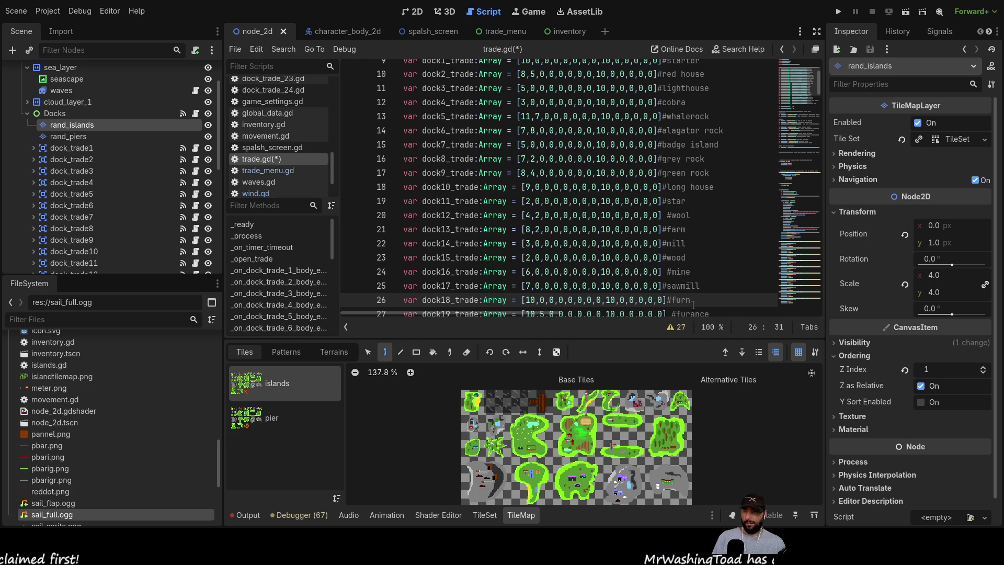
- Set the furance water value to 2 and the ironworks water value to 0
key(Down)
key(Right)
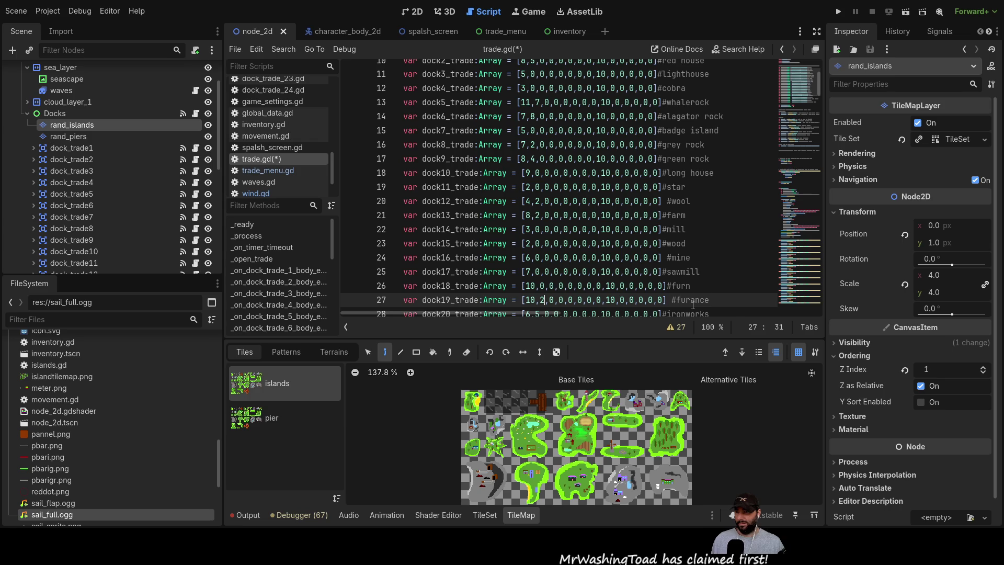
key(BackSpace)
text(2)
key(Down)
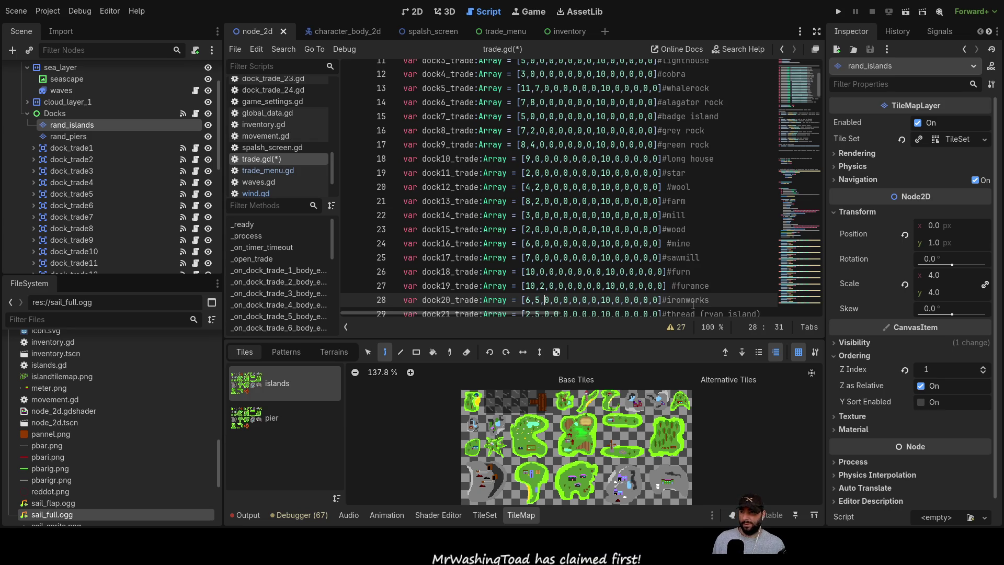
key(Left)
key(BackSpace)
text(0)
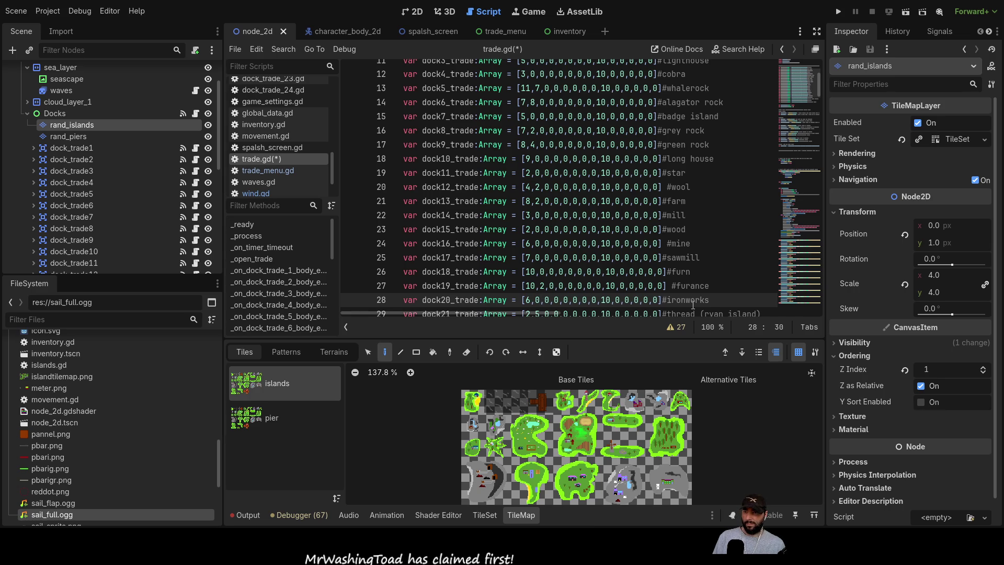
- Change the dock22 clothes and dock23 shipwright water values from 5 to 0
key(Down)
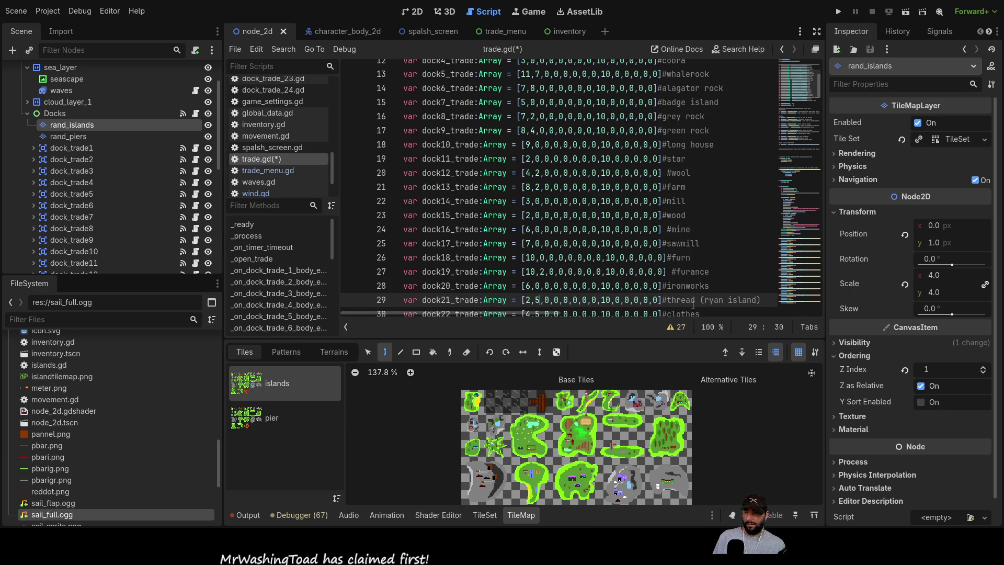
mouse_move(744, 469)
mouse_down()
mouse_move(745, 407)
mouse_move(735, 410)
mouse_up()
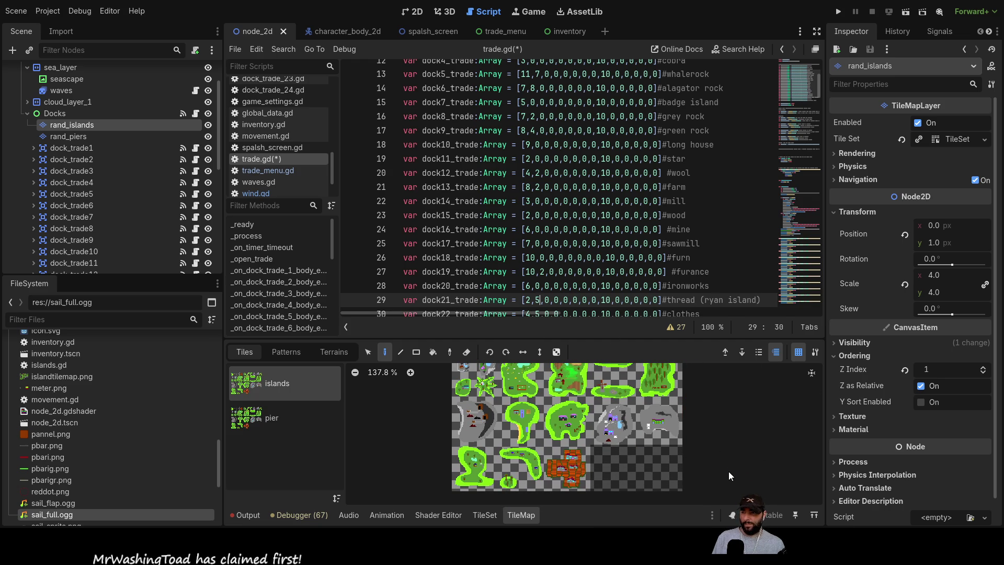
drag(729, 472, 729, 450)
scroll(655, 289, down, 1)
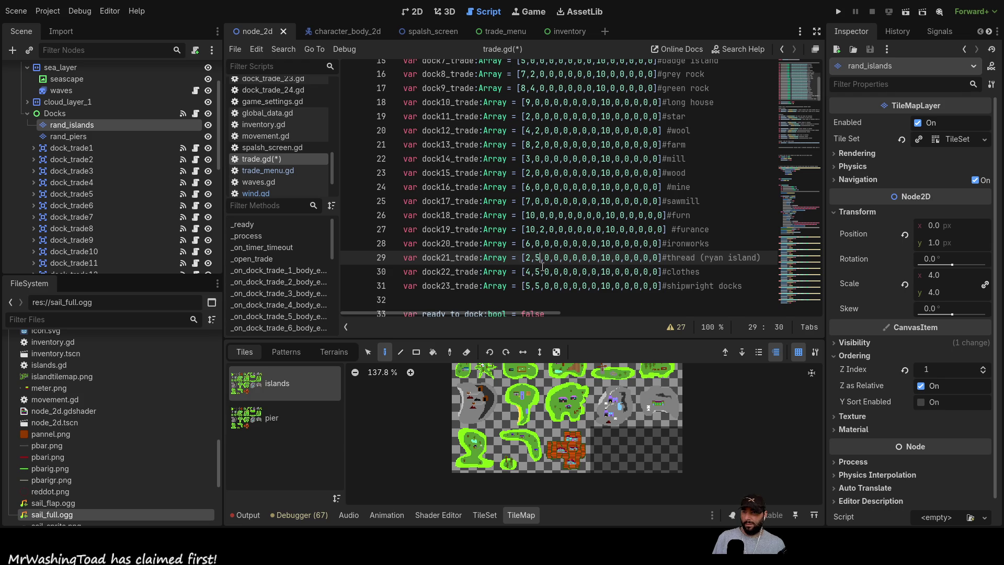
key(Down)
key(BackSpace)
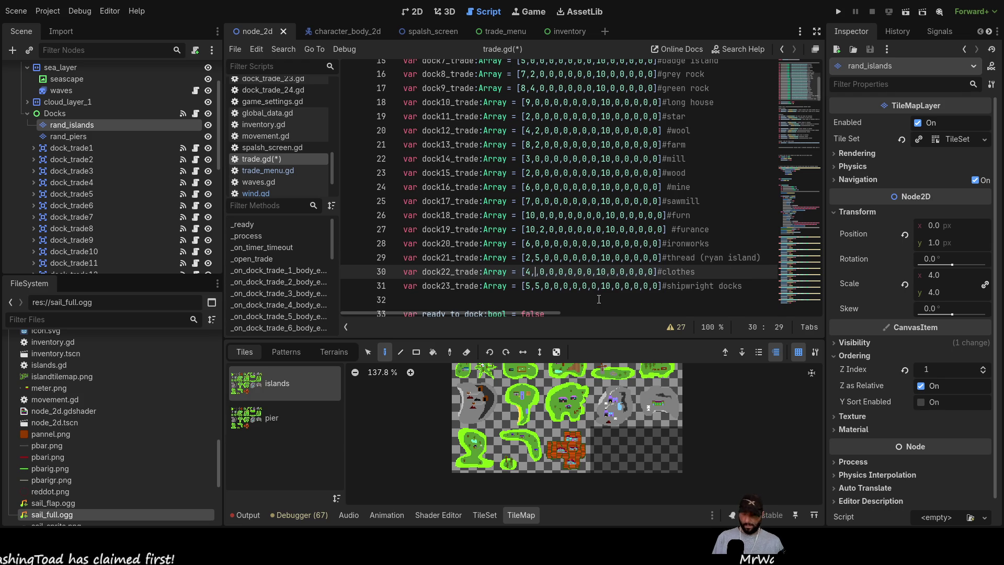
text(0)
key(Down)
key(BackSpace)
text(0)
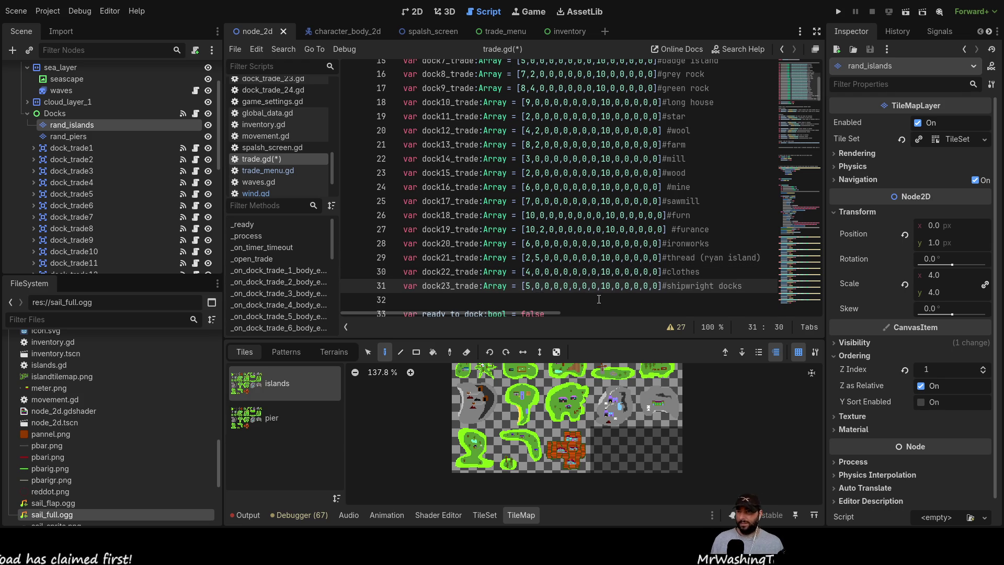
- Make the mine dock's ore value and the furnace dock's metal value 10
scroll(671, 242, up, 5)
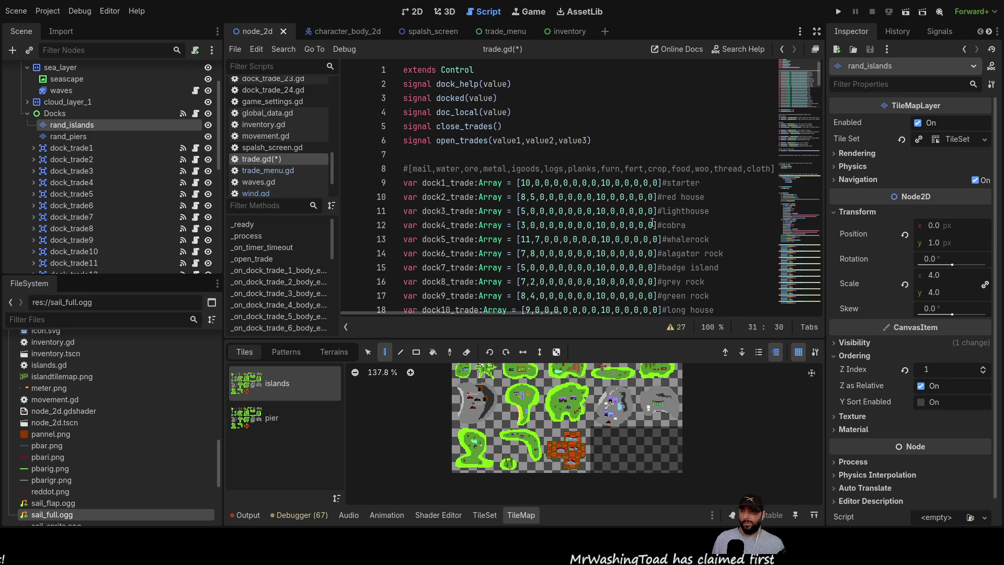
scroll(694, 254, down, 3)
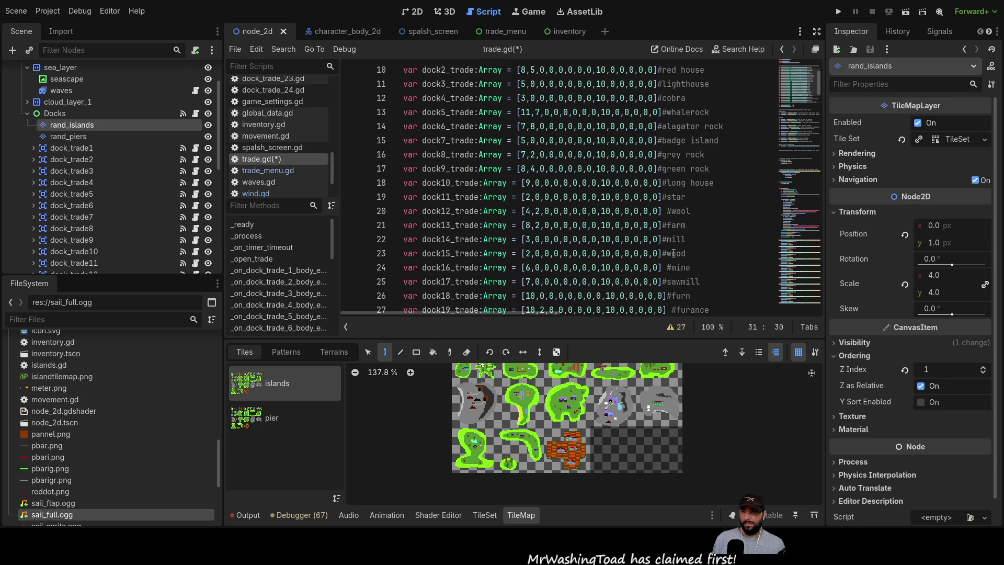
click(553, 268)
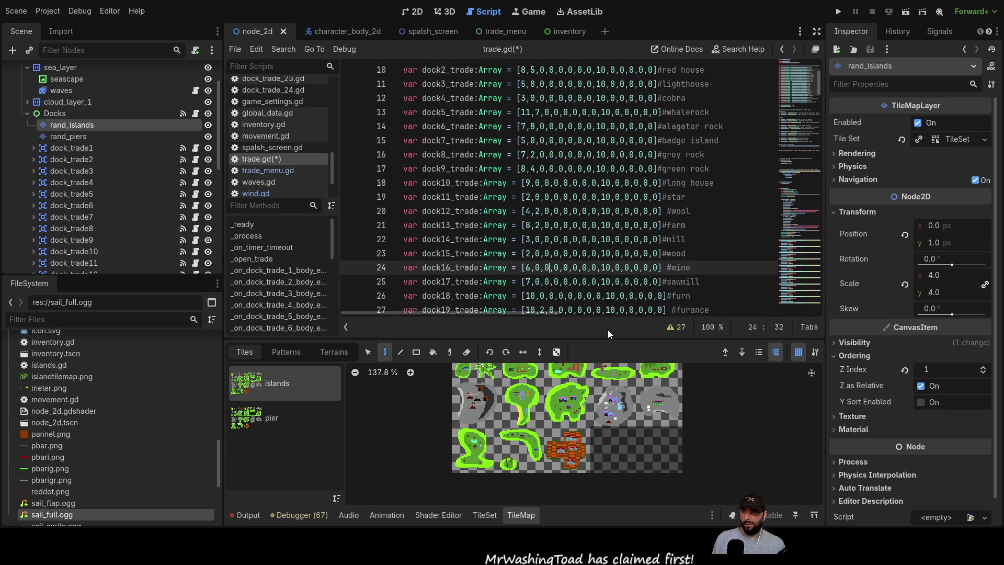
text(1)
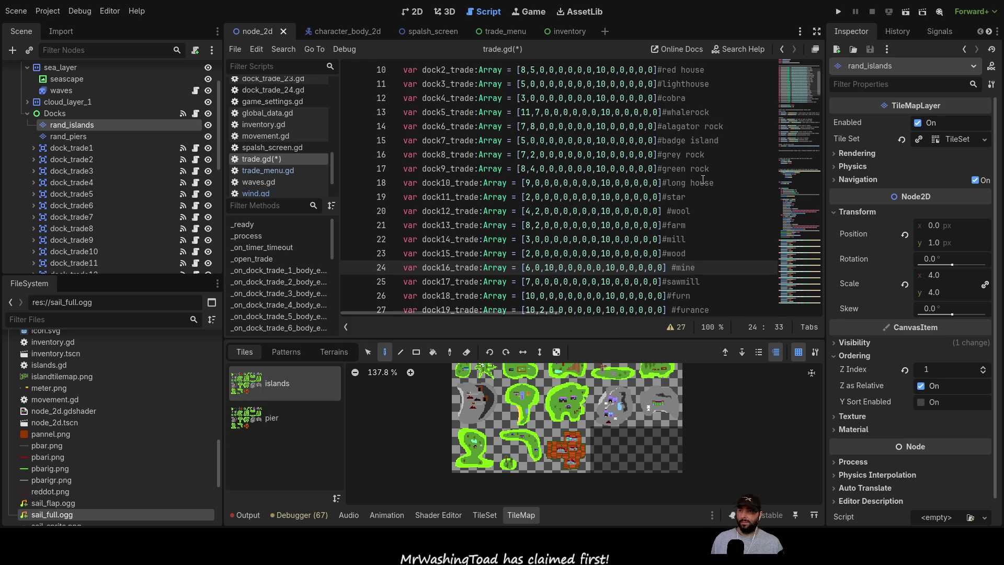
scroll(443, 173, up, 3)
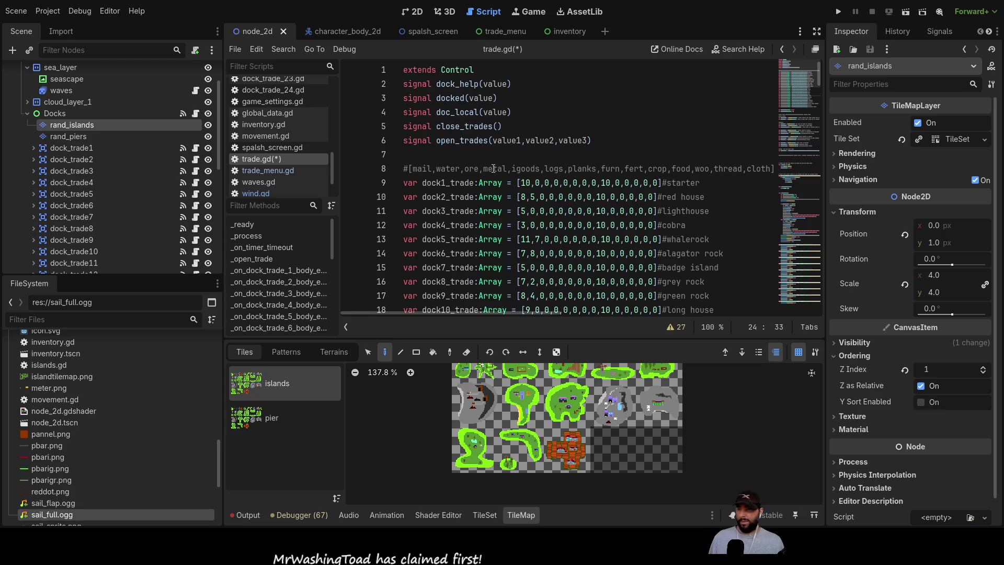
scroll(661, 214, down, 4)
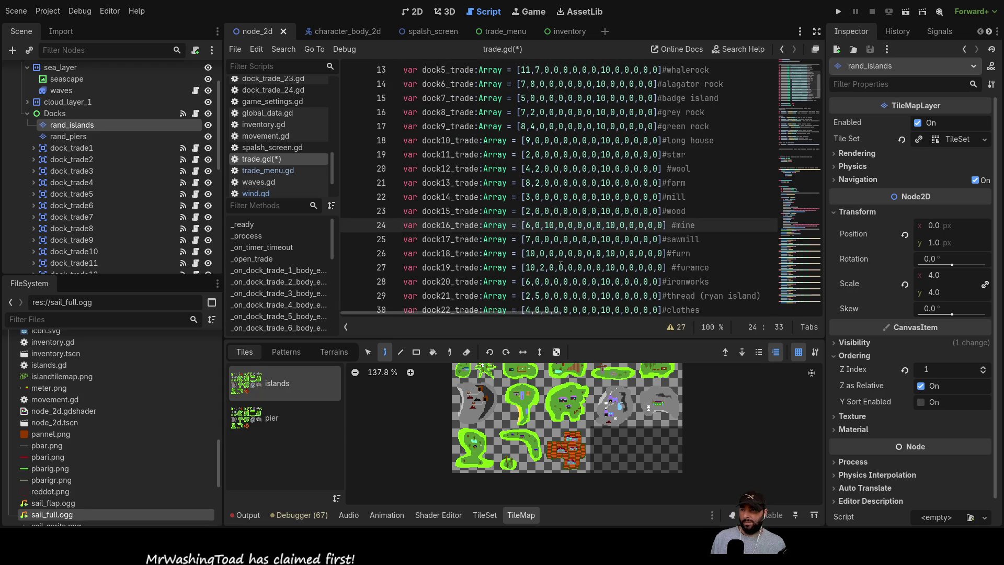
click(567, 268)
text(1)
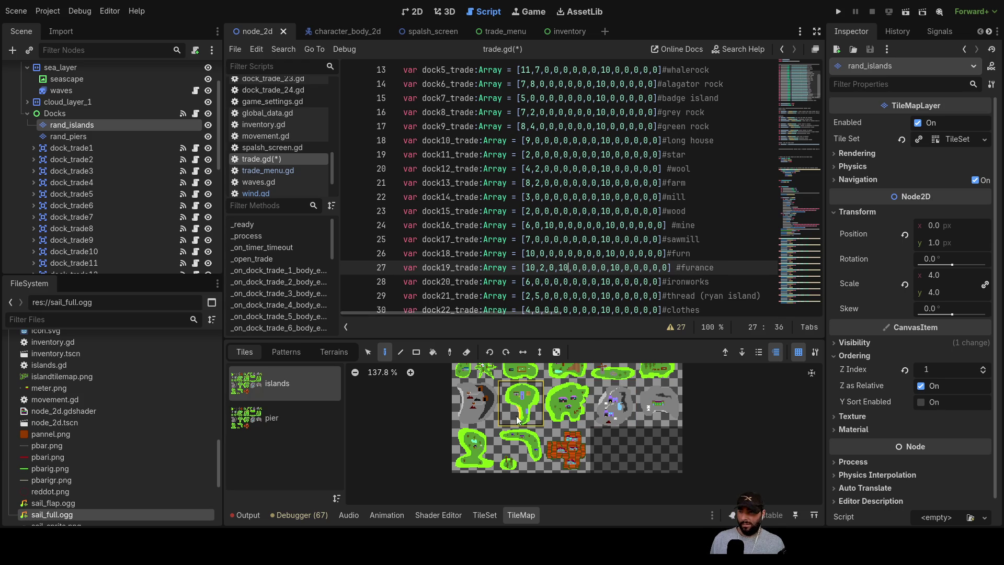
- Check the igoods column header and set the ironworks dock's igoods value to 10
scroll(584, 269, up, 3)
scroll(584, 269, up, 1)
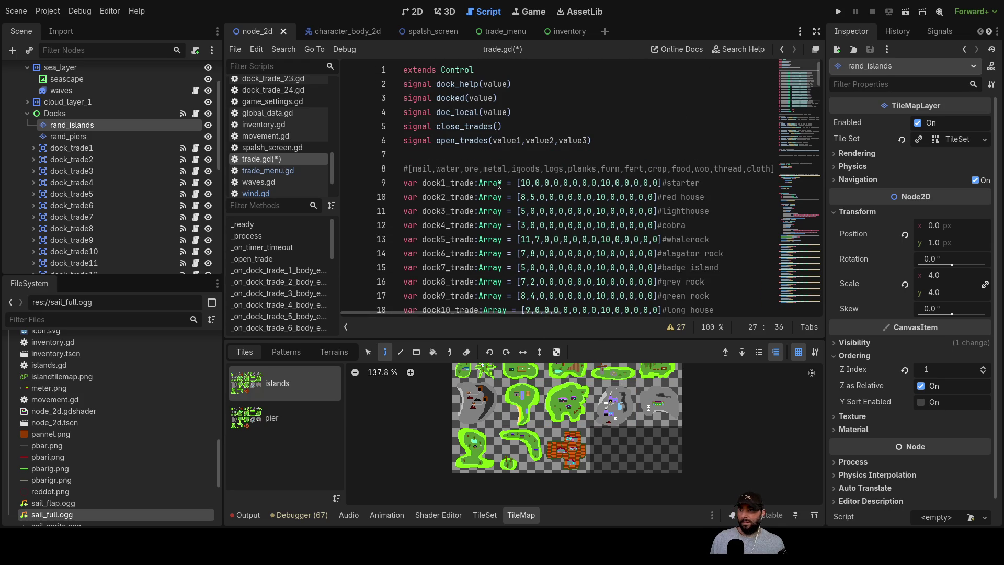
double_click(528, 167)
scroll(644, 256, down, 5)
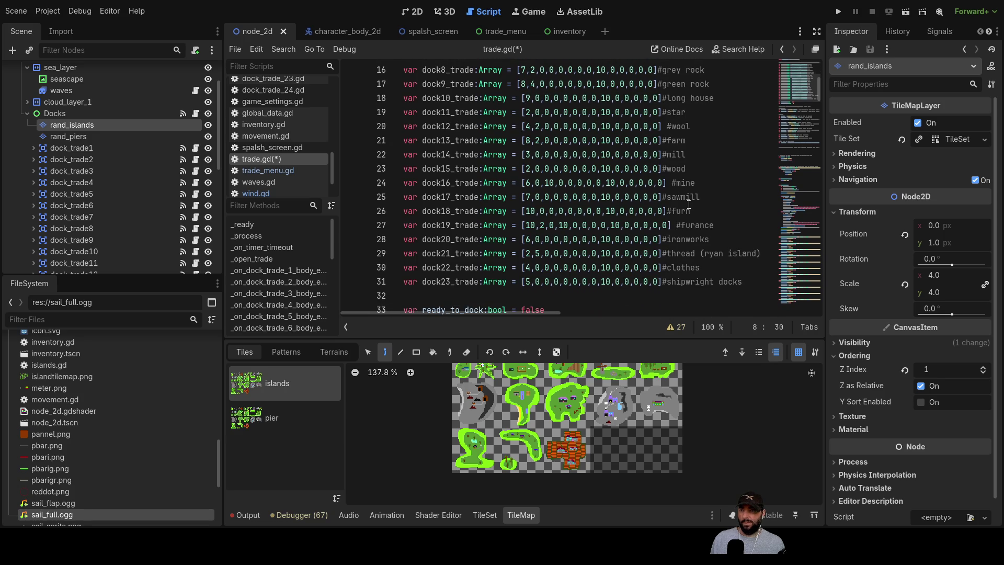
scroll(689, 204, up, 5)
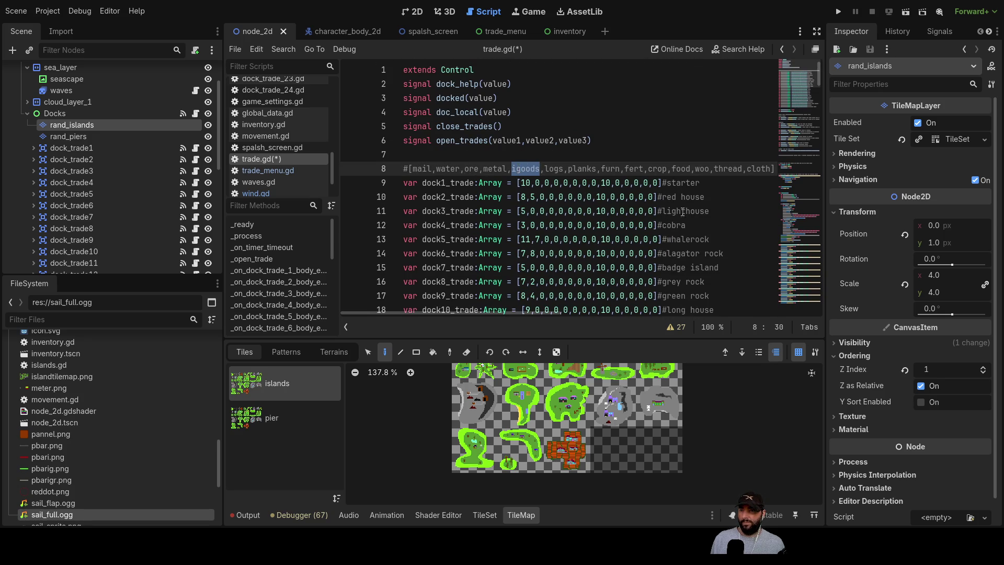
scroll(682, 211, down, 4)
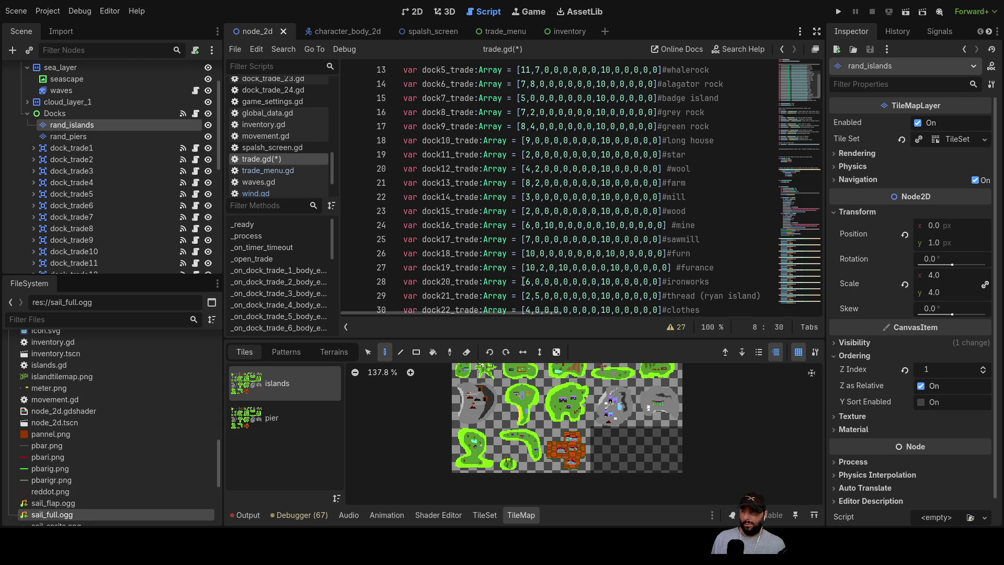
click(567, 283)
text(1)
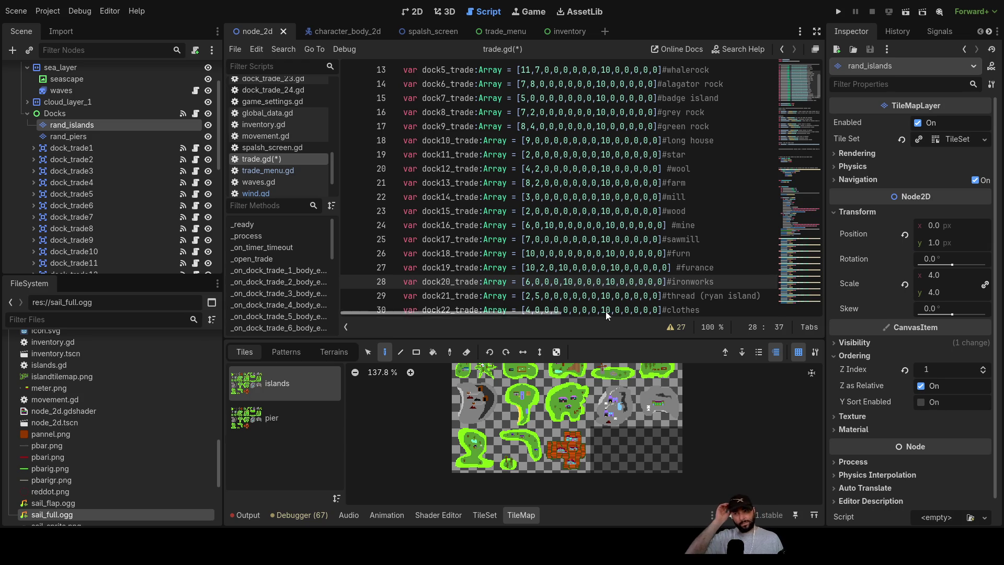
- Set the wood dock15_trade logs value to 10
scroll(630, 242, up, 4)
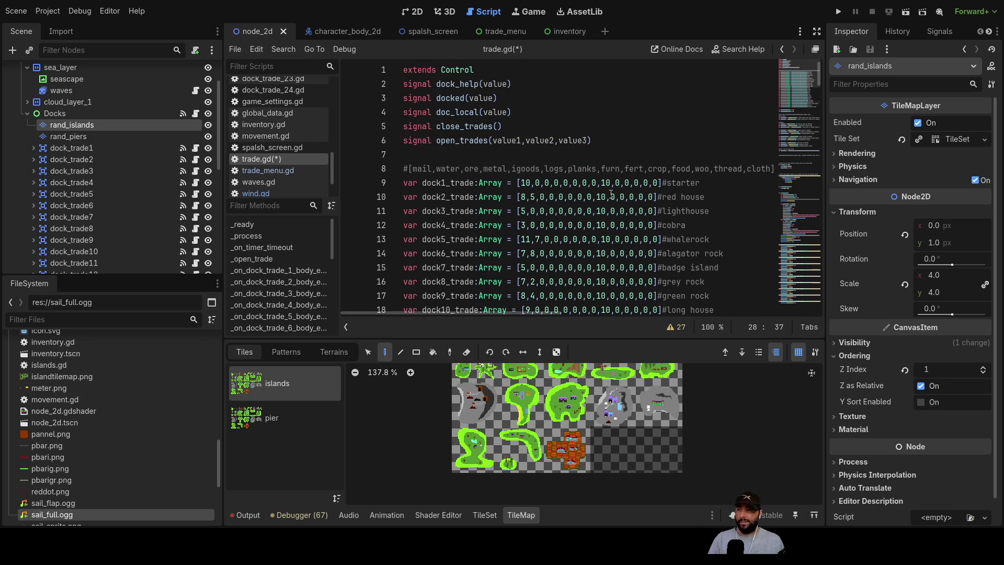
scroll(613, 195, down, 5)
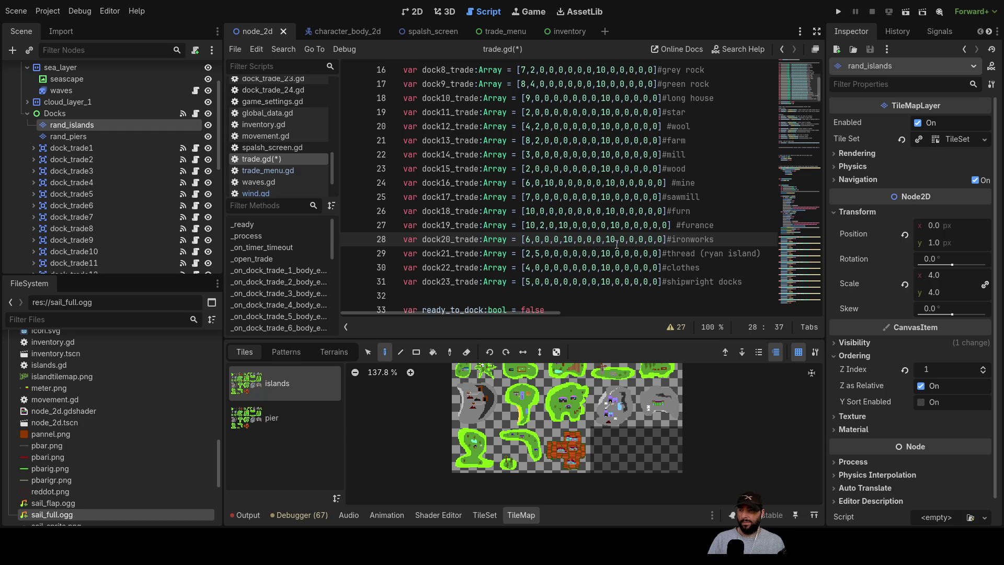
scroll(617, 245, up, 5)
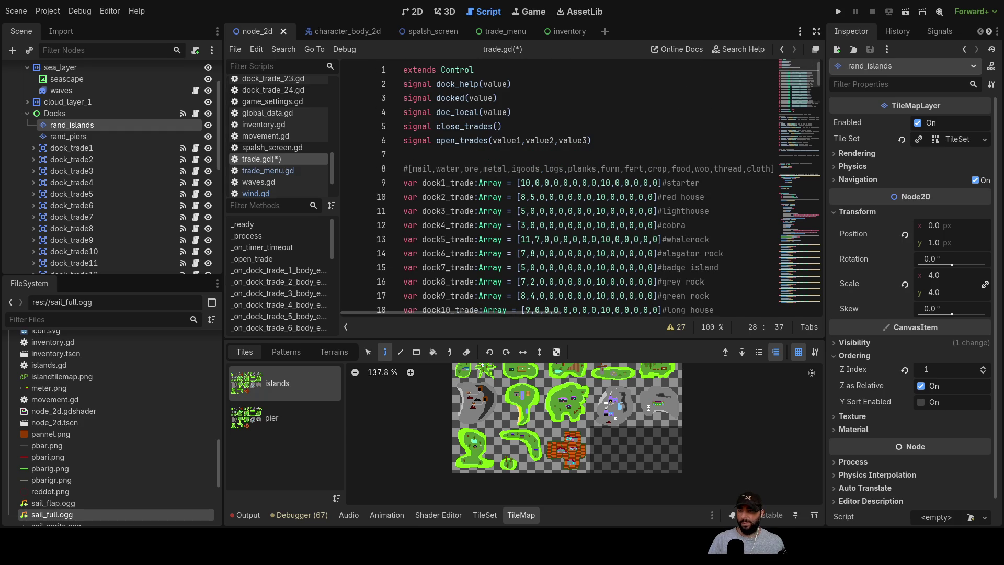
scroll(687, 226, down, 3)
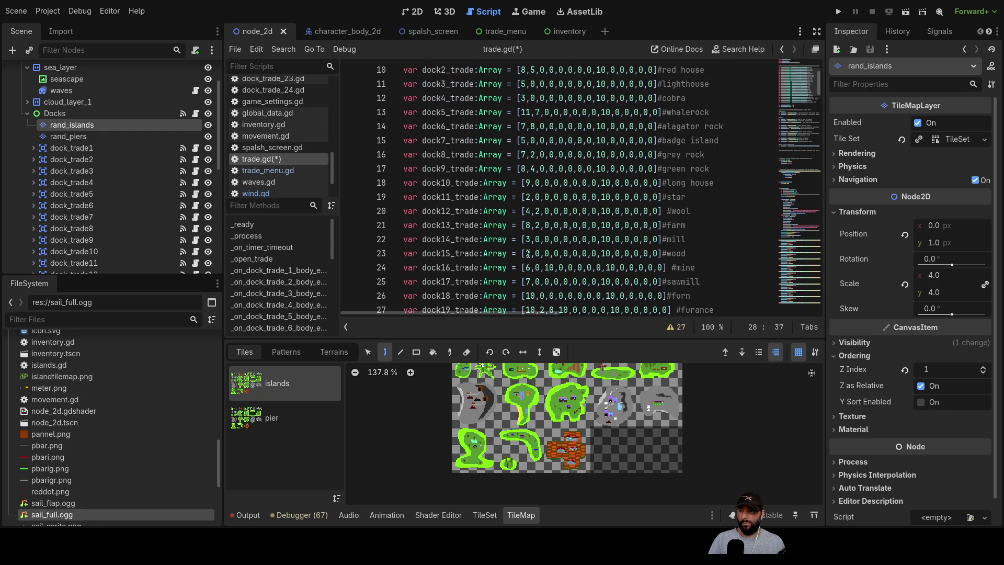
double_click(574, 254)
text(1)
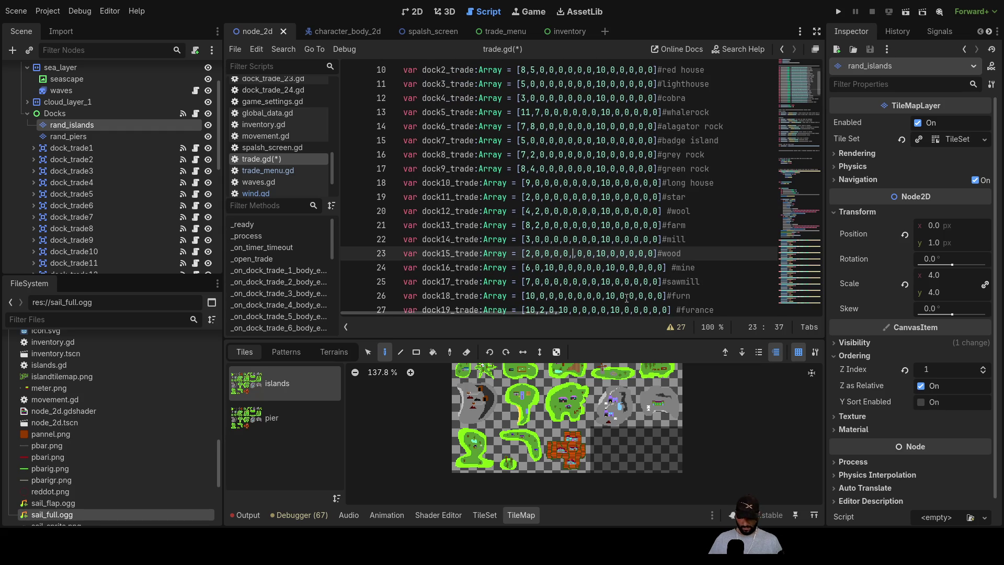
text(0,)
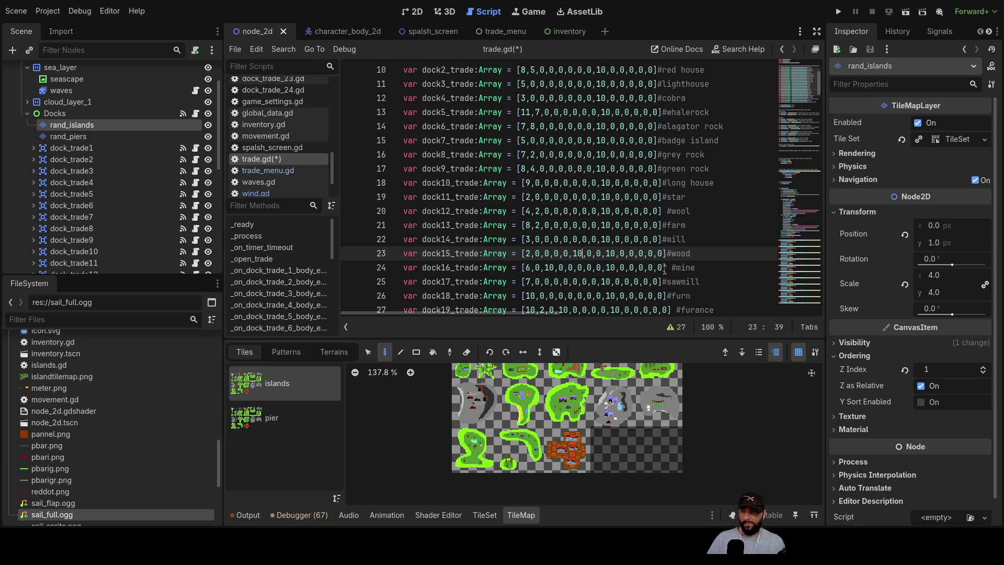
scroll(671, 287, up, 3)
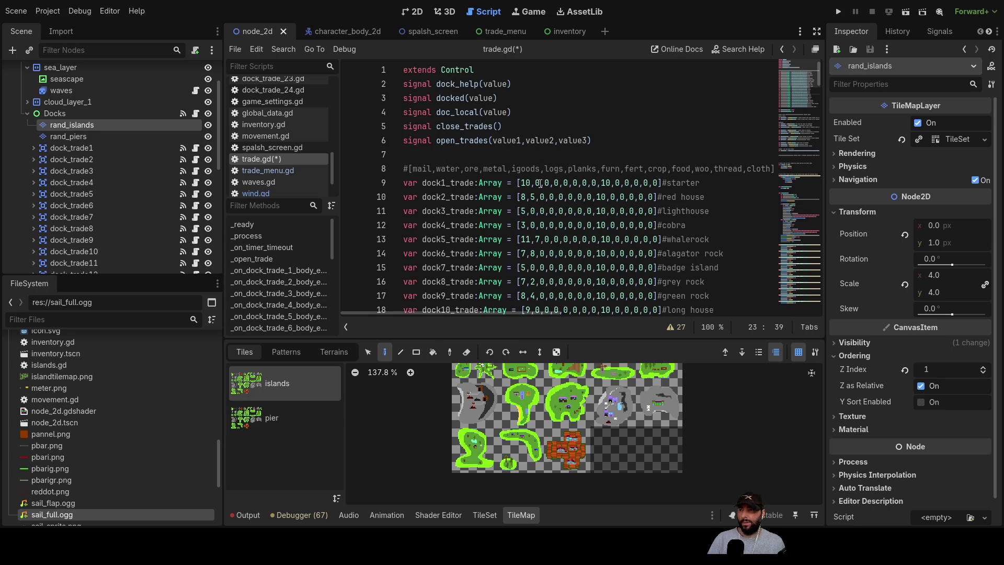
- Set the sawmill dock's planks value to 10
scroll(576, 167, down, 4)
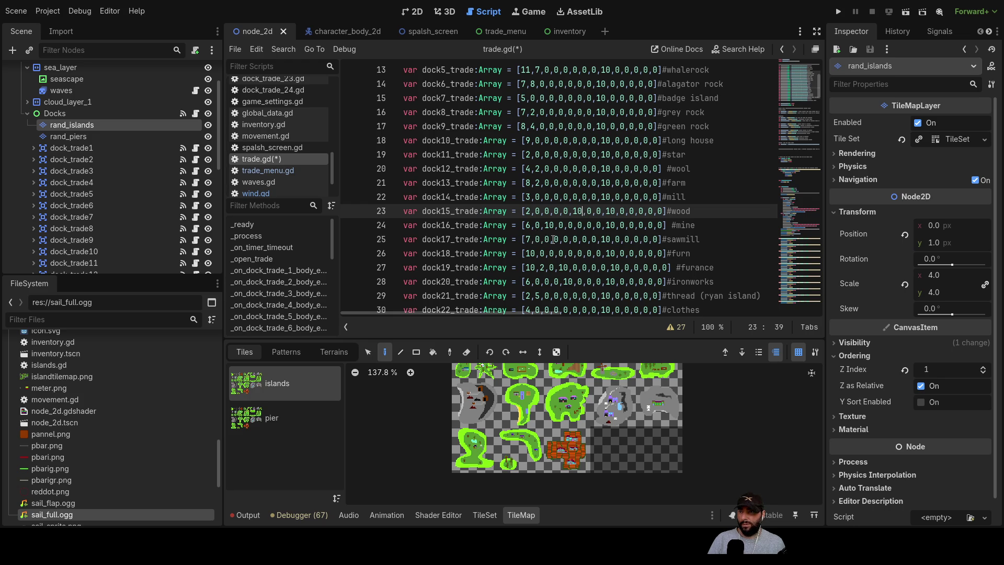
click(586, 239)
key(BackSpace)
text(10)
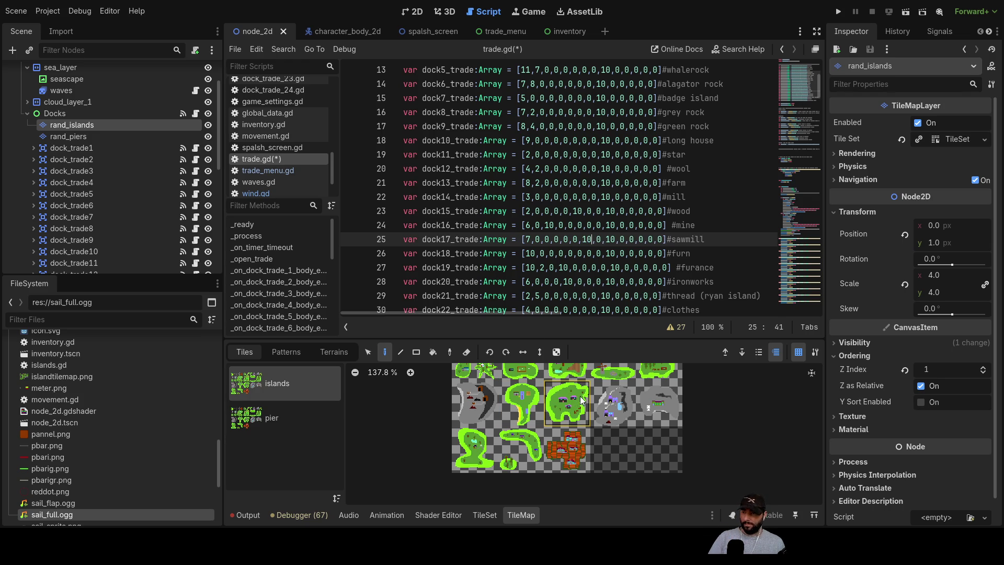
- Change the furn dock18_trade ninth value to 5 and review the dock arrays
scroll(585, 227, up, 4)
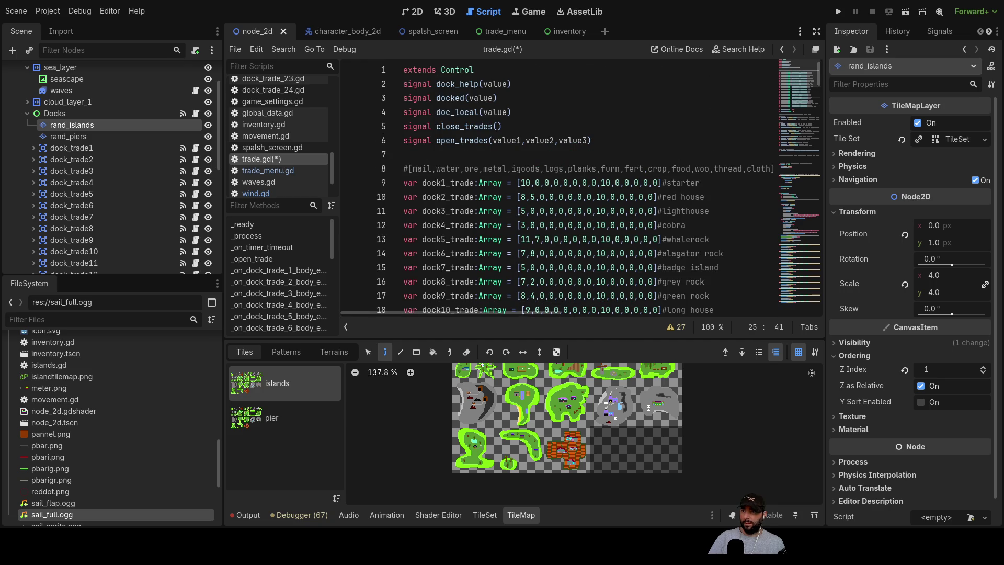
scroll(613, 173, down, 5)
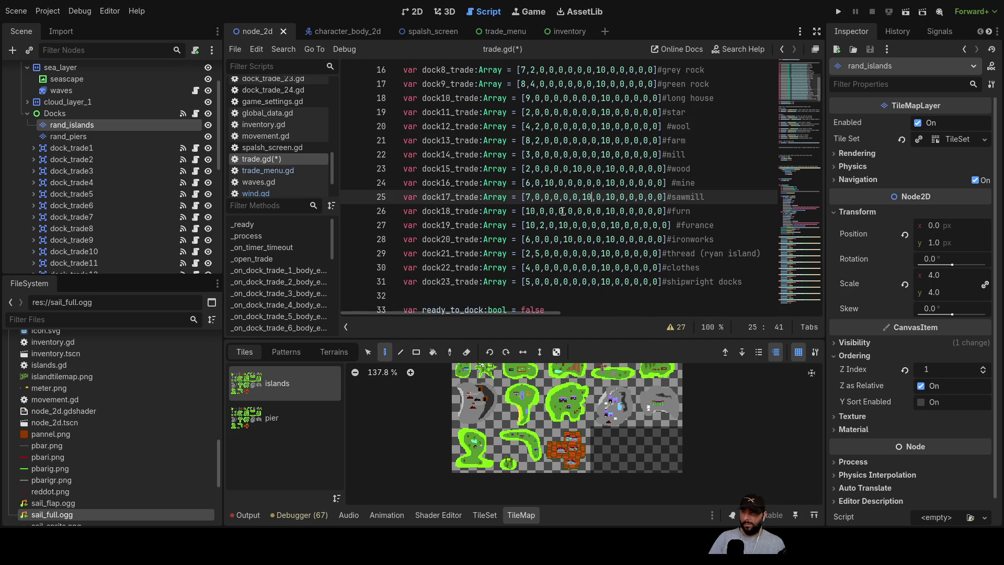
click(601, 211)
key(BackSpace)
text(5)
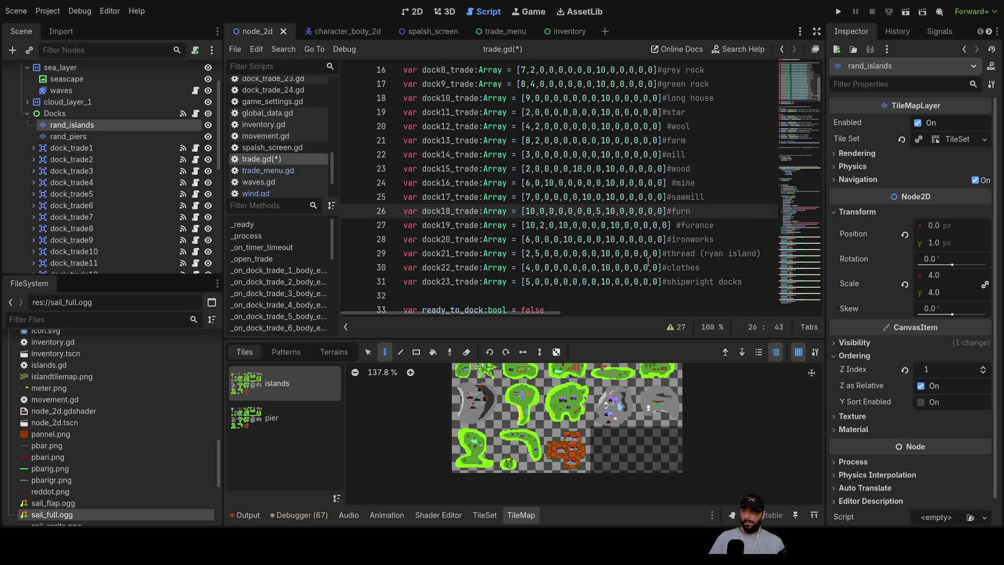
scroll(649, 261, up, 5)
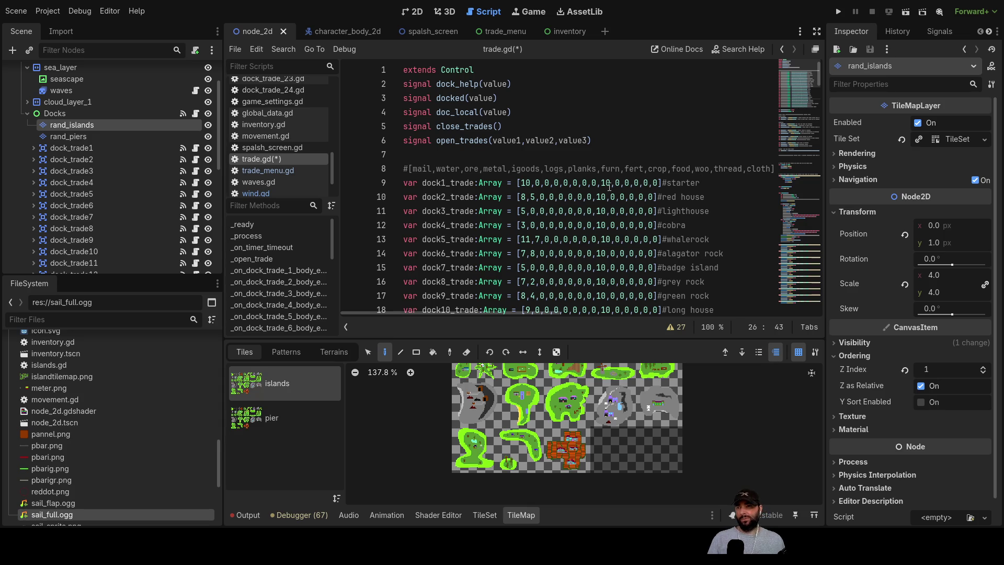
scroll(609, 185, down, 1)
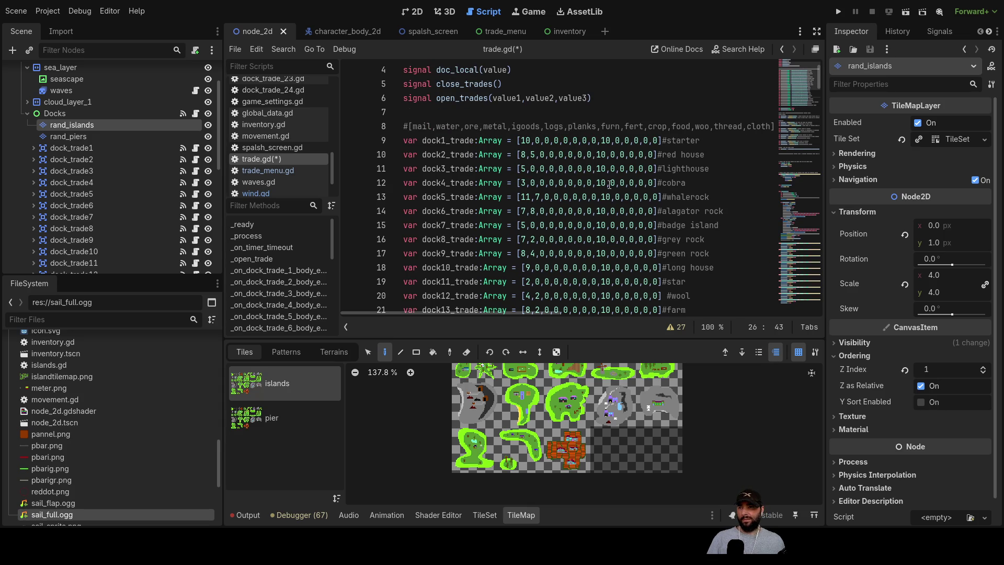
scroll(609, 184, down, 1)
scroll(610, 184, down, 2)
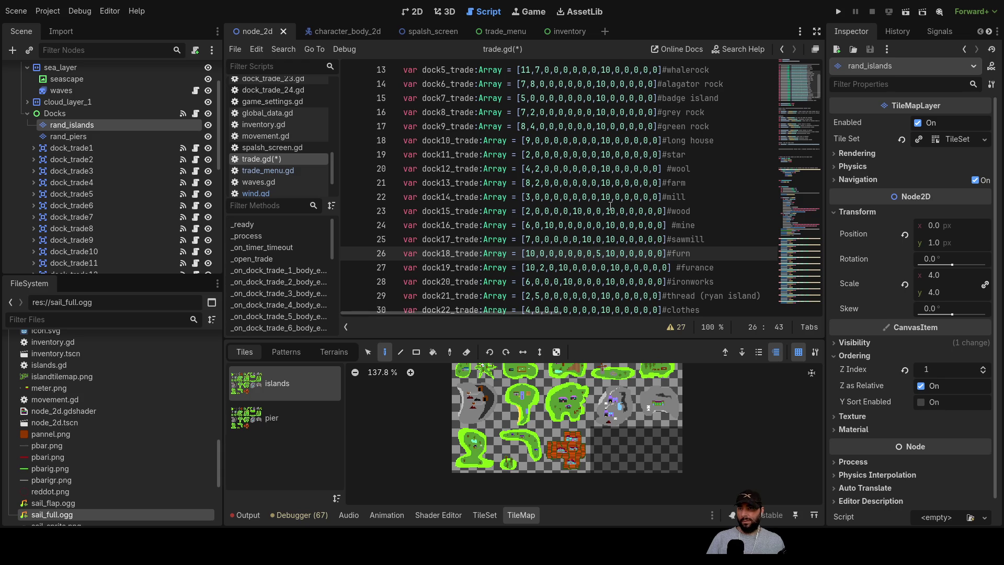
- Change the farm dock's tenth-column 10 to 0 and the wool dock's 10 to 20
double_click(606, 183)
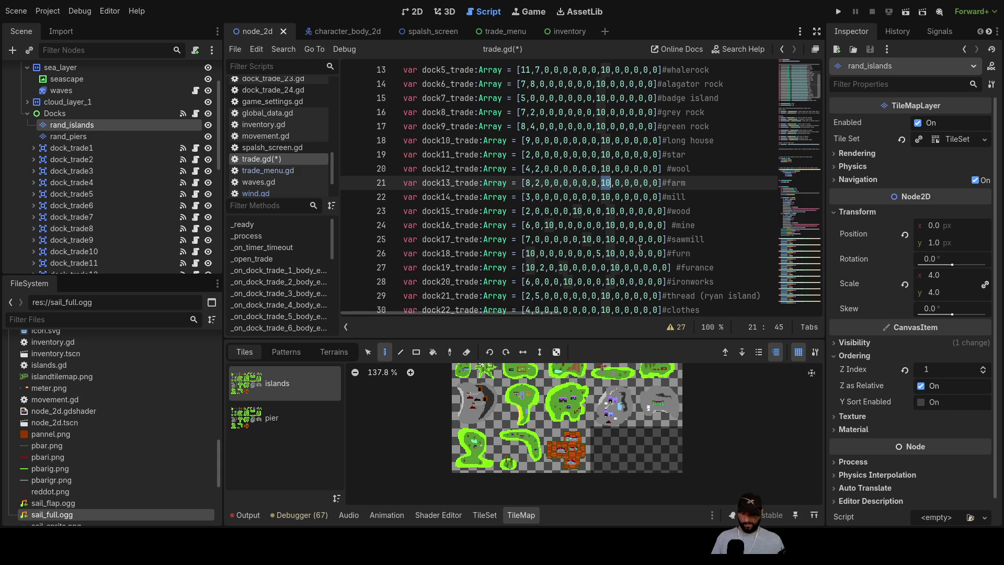
text(0)
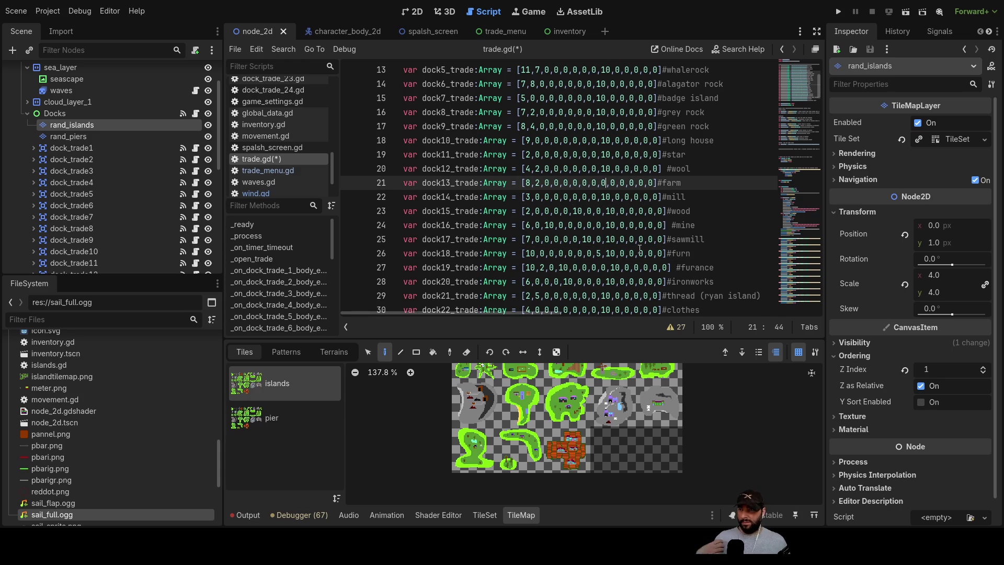
key(Up)
key(Up)
key(Up)
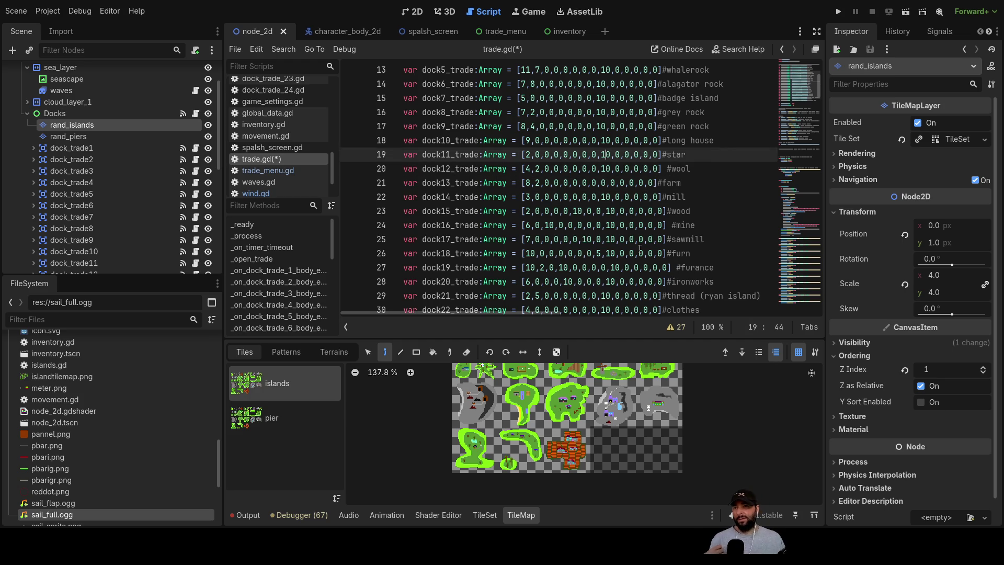
scroll(638, 225, up, 4)
scroll(636, 202, down, 3)
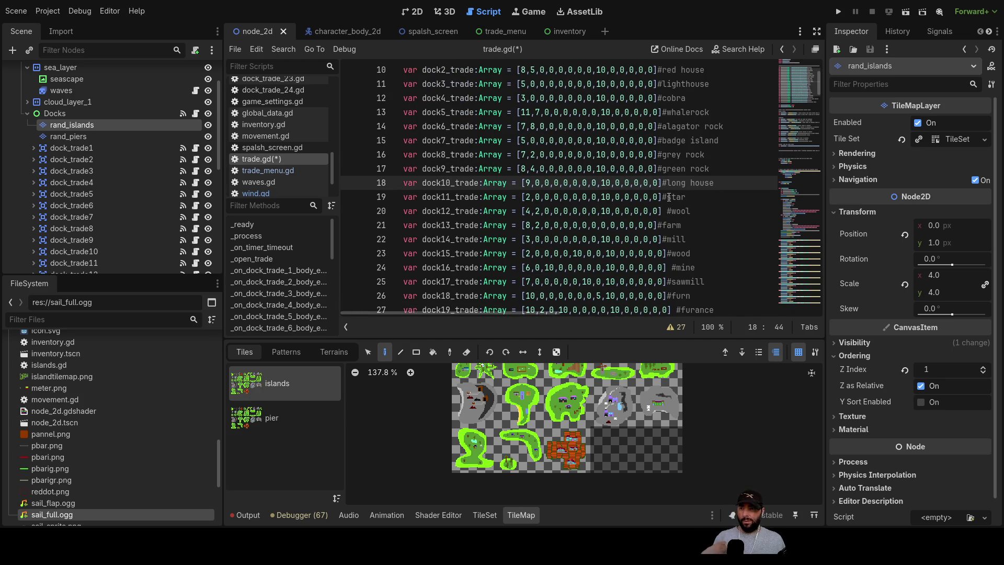
double_click(609, 211)
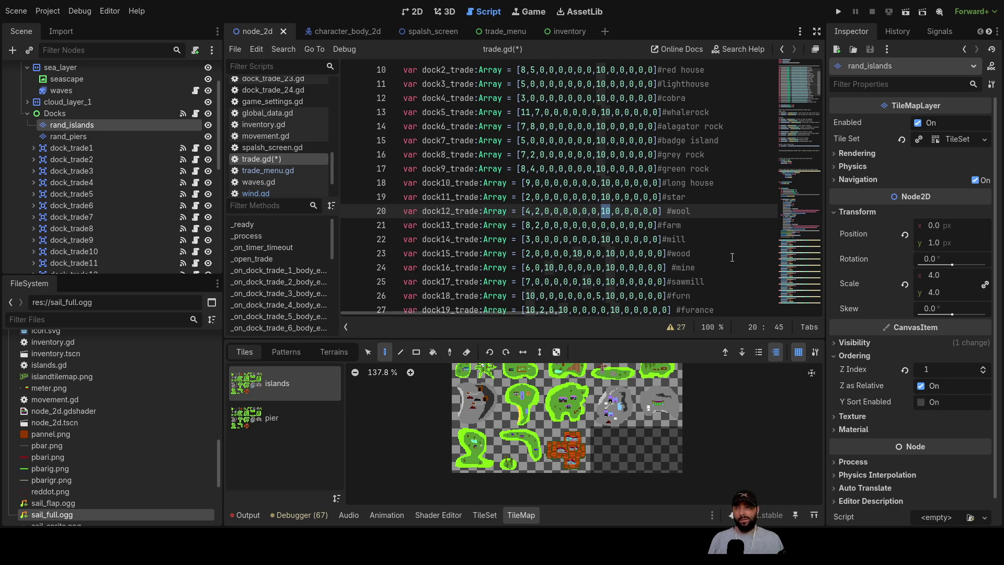
key(Left)
key(Delete)
text(2)
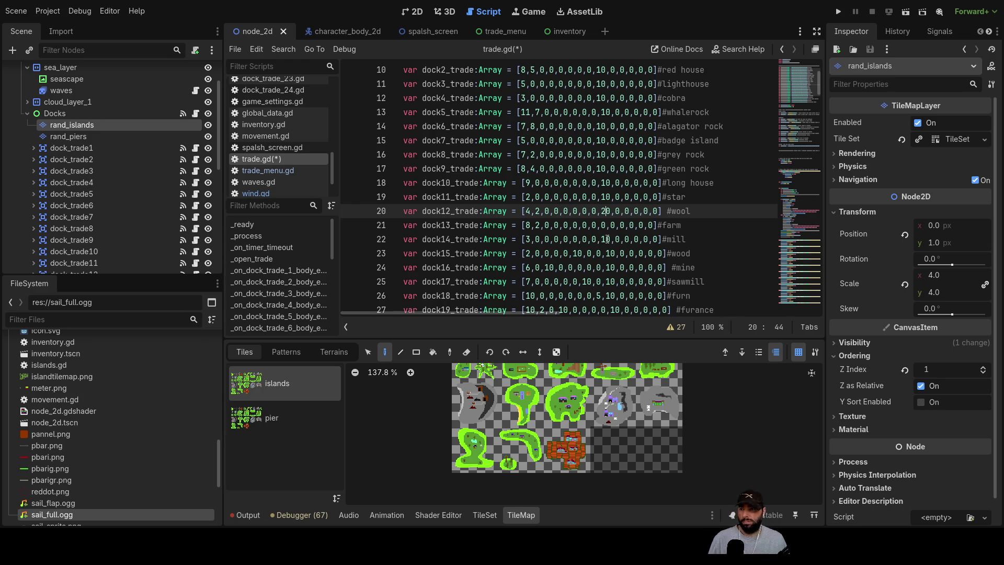
- Set the mill dock's tenth value to 0, then move through the mine, sawmill and furn lines
drag(603, 239, 615, 254)
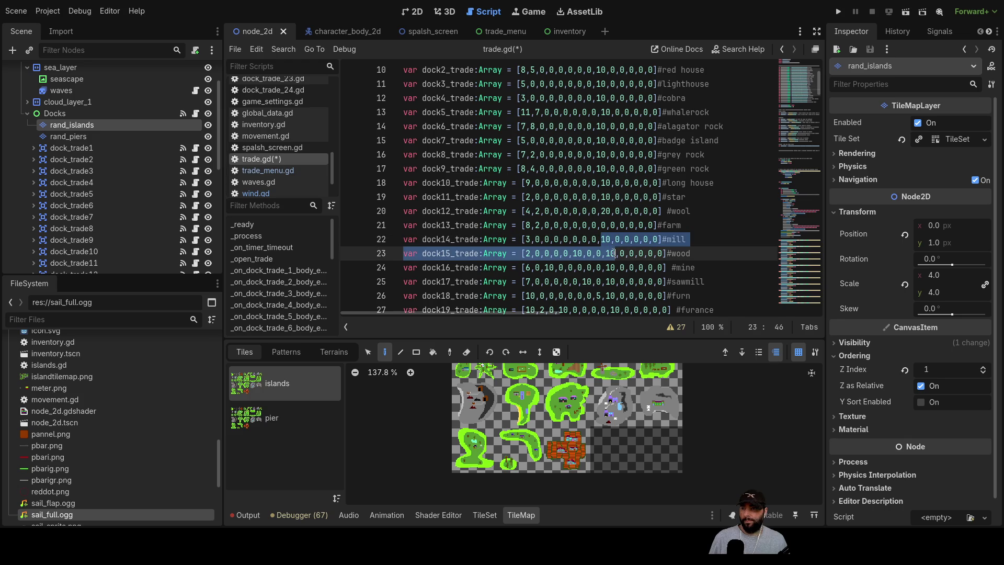
double_click(606, 239)
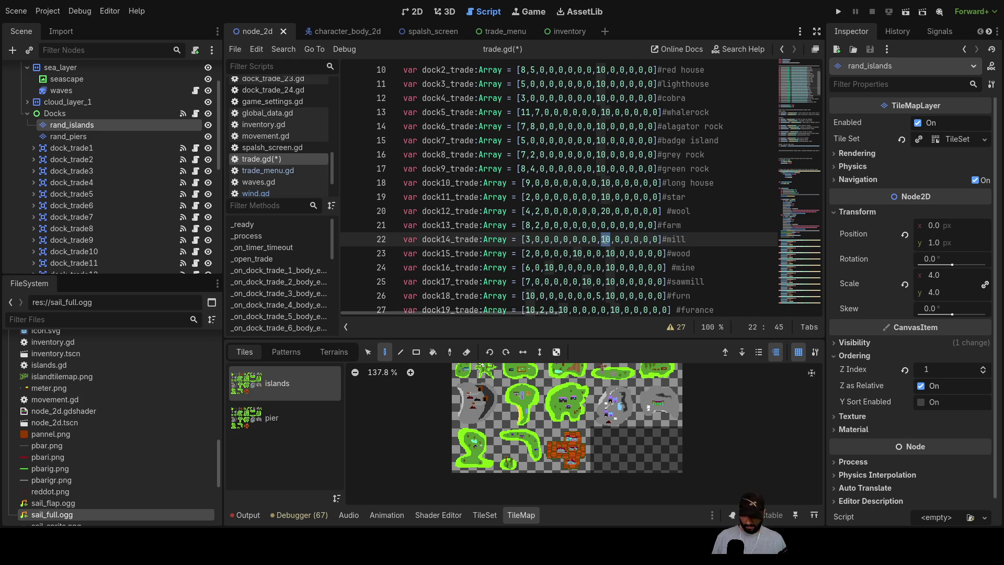
text(0)
key(Down)
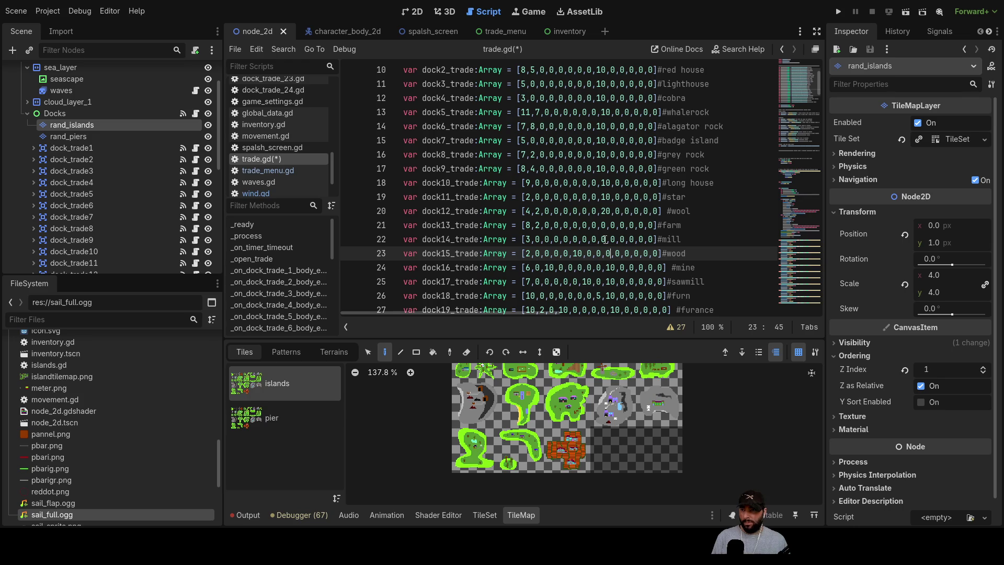
key(Down)
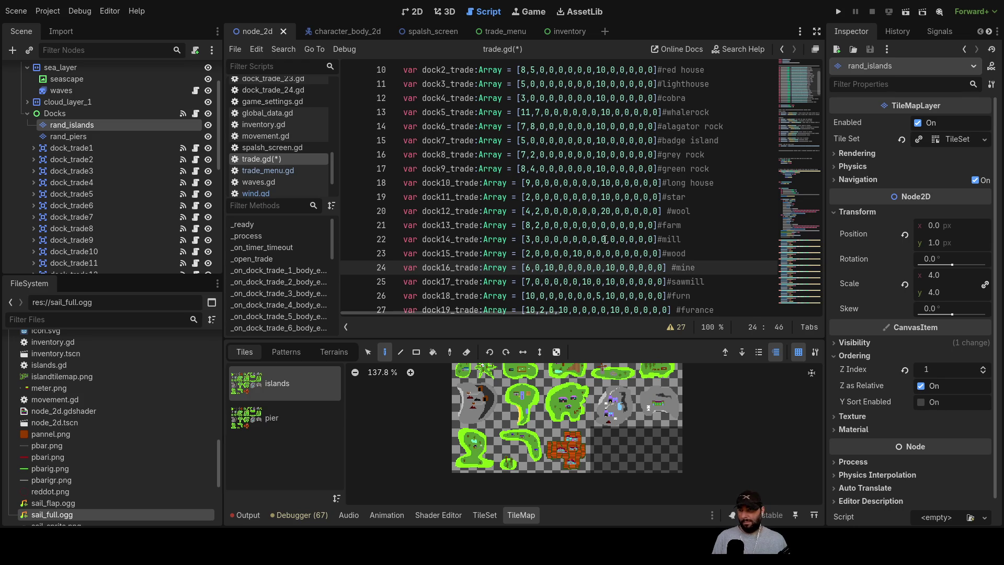
key(Down)
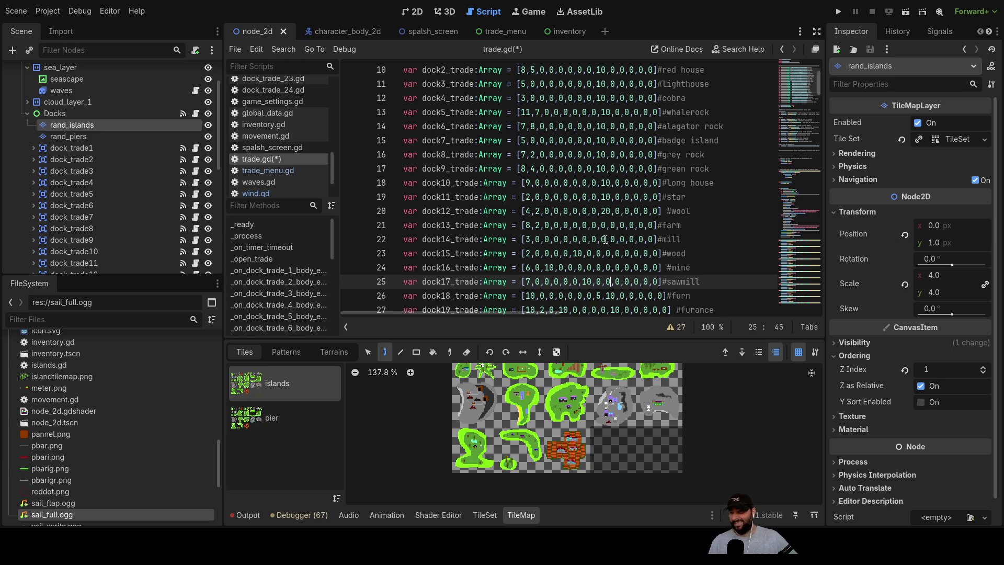
key(Down)
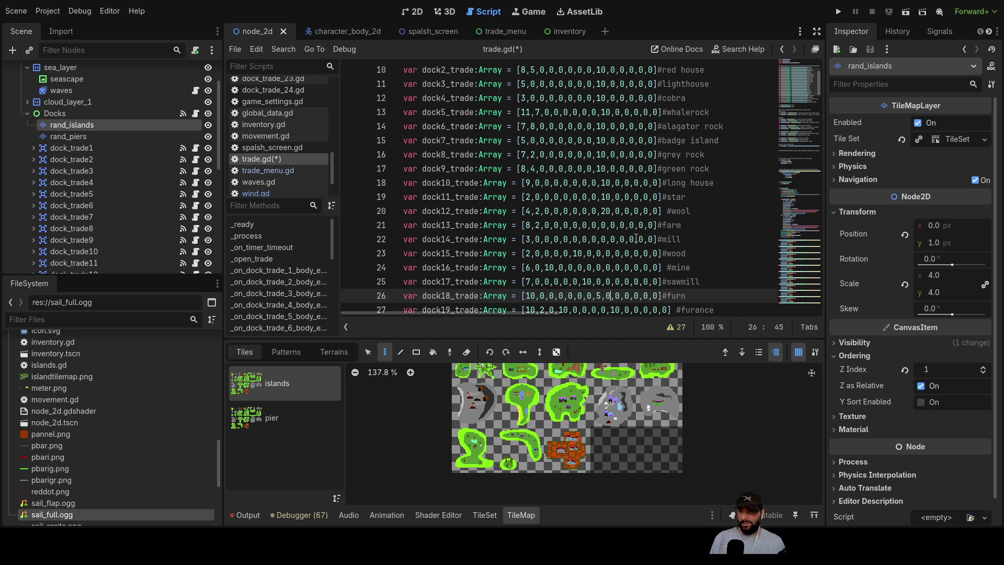
- Set the furnace dock's tenth value to 0, moving on to the thread and clothes lines
scroll(636, 239, down, 2)
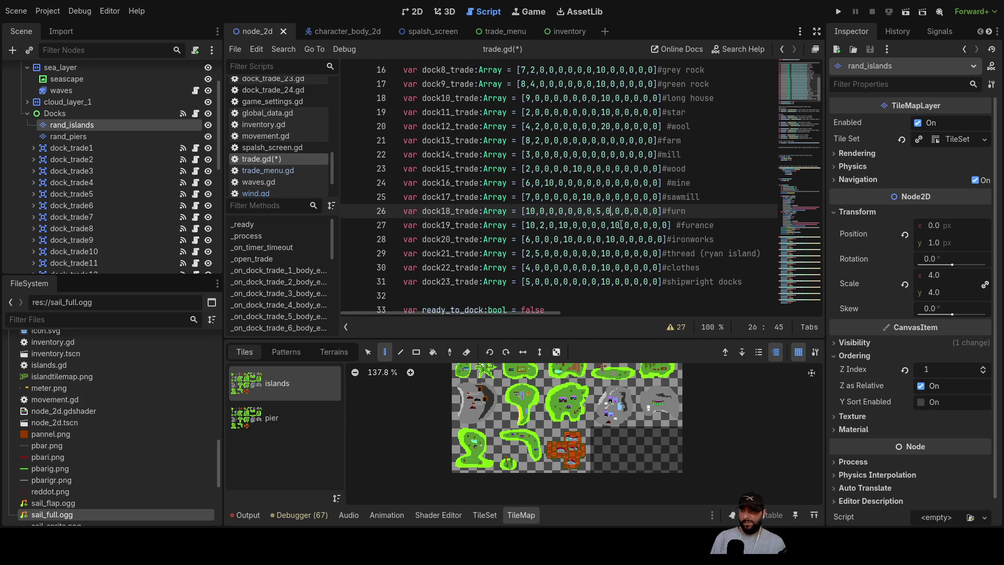
double_click(615, 224)
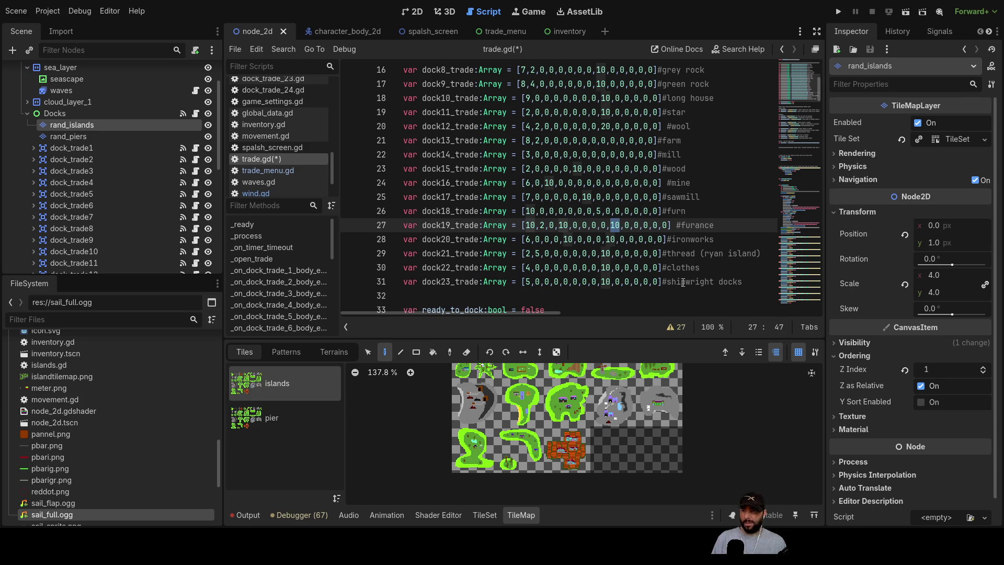
text(0)
key(Down)
key(Down)
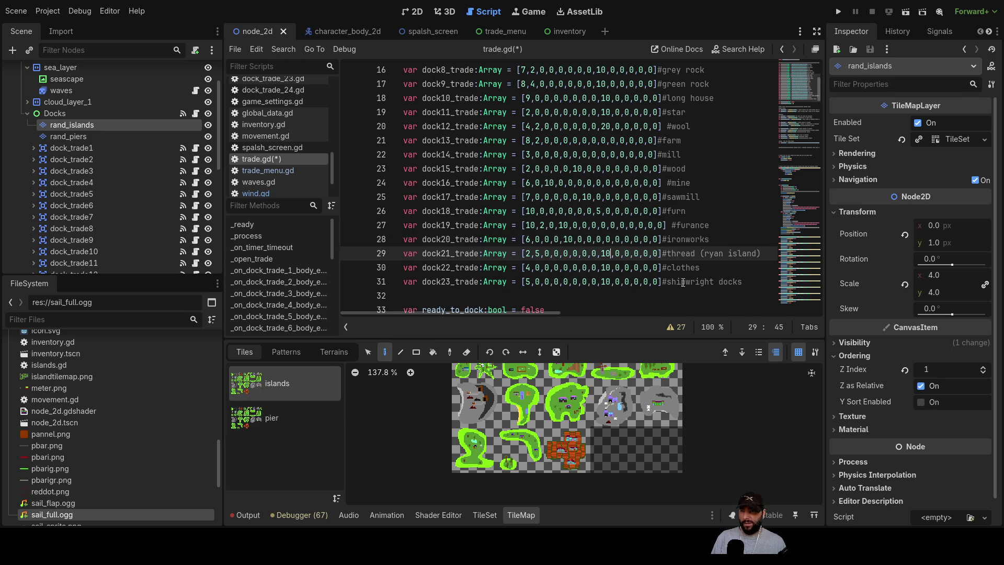
key(Down)
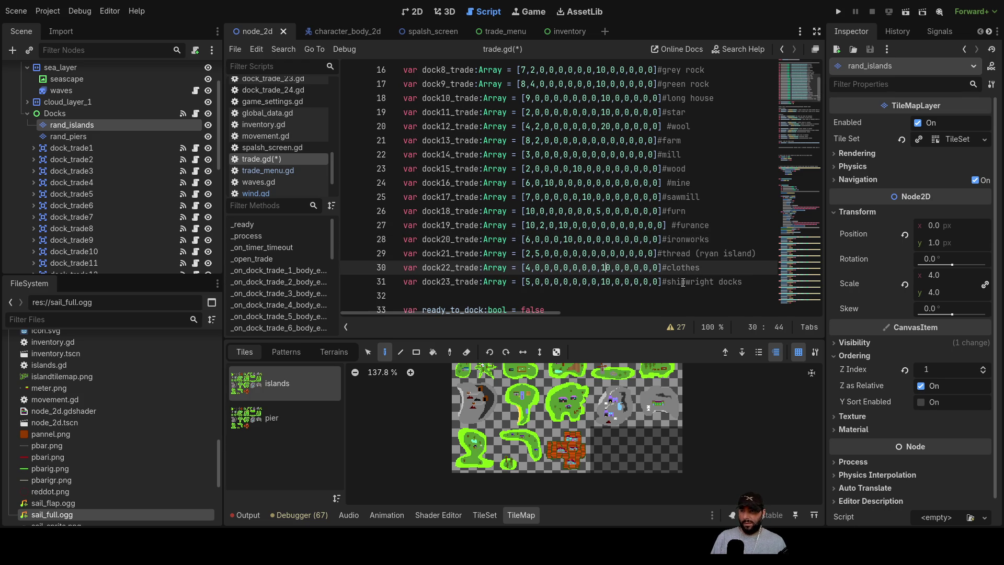
key(Down)
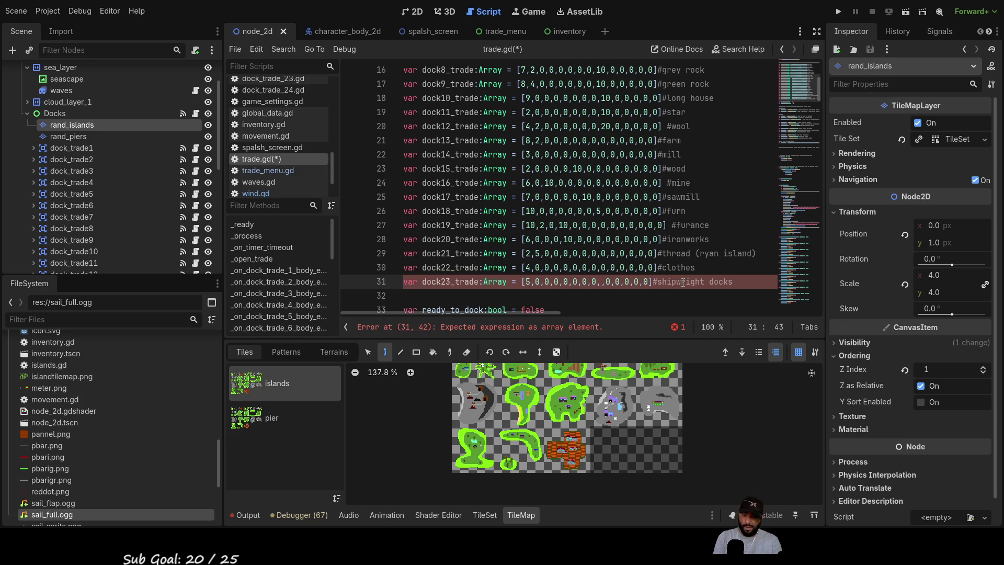
- Zero the clothes dock's tenth value and restore 10 in the farm dock's tenth column
text(0)
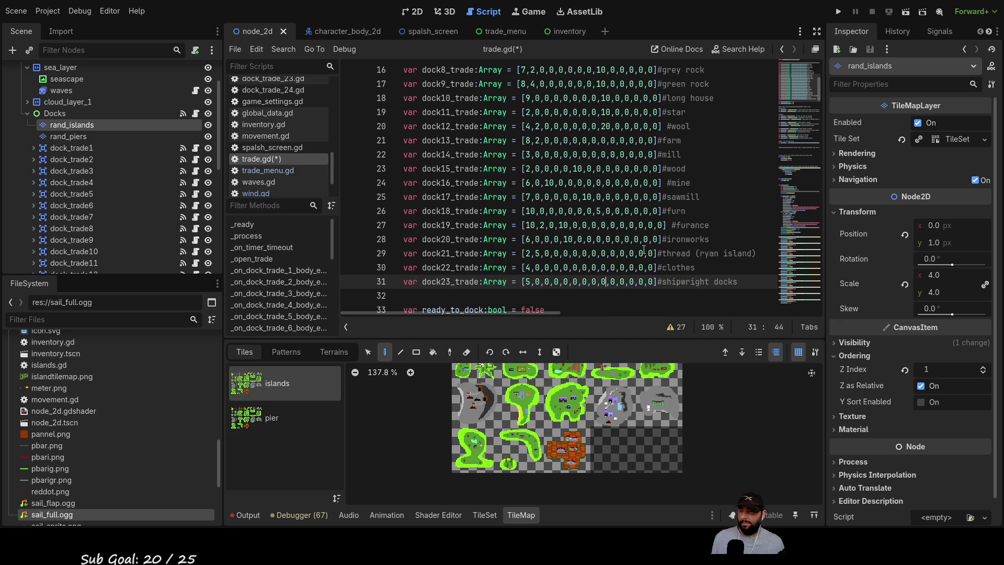
scroll(633, 235, up, 2)
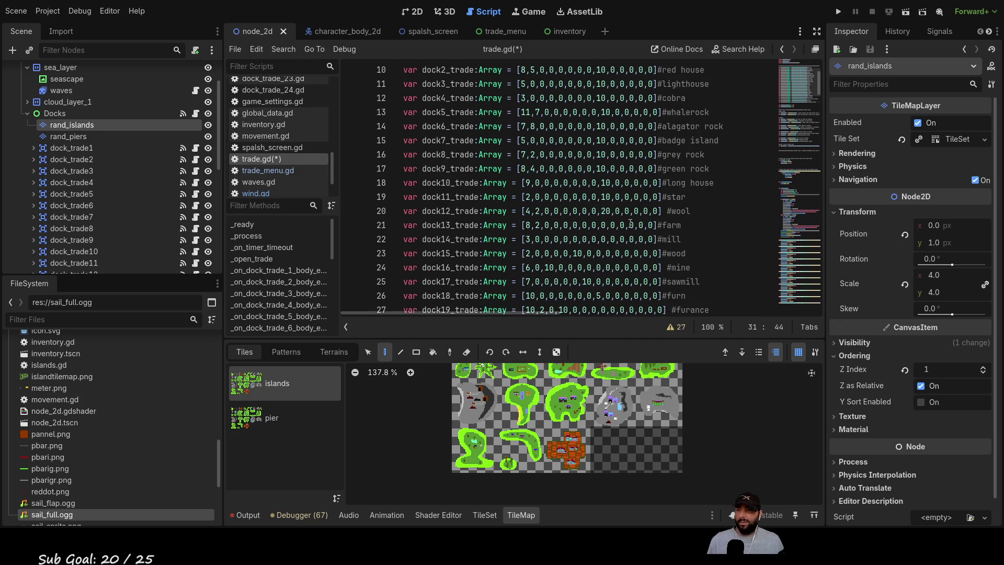
scroll(631, 223, up, 1)
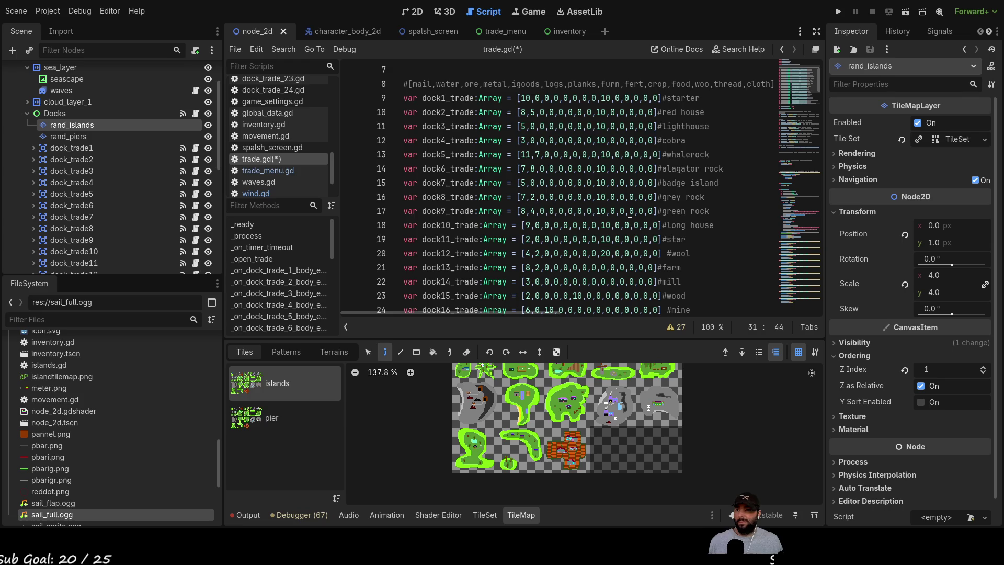
scroll(631, 222, up, 1)
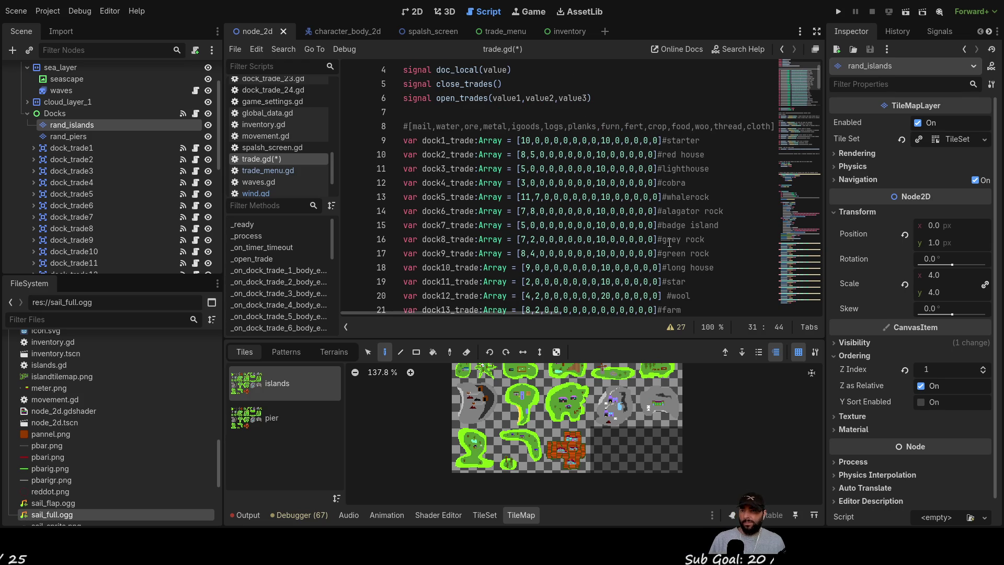
scroll(659, 198, down, 2)
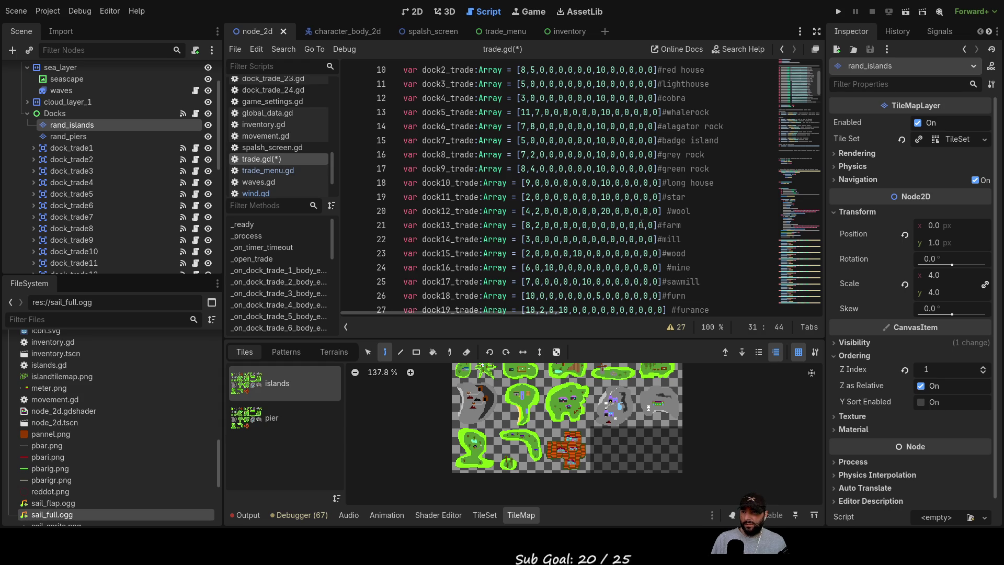
click(611, 225)
key(Delete)
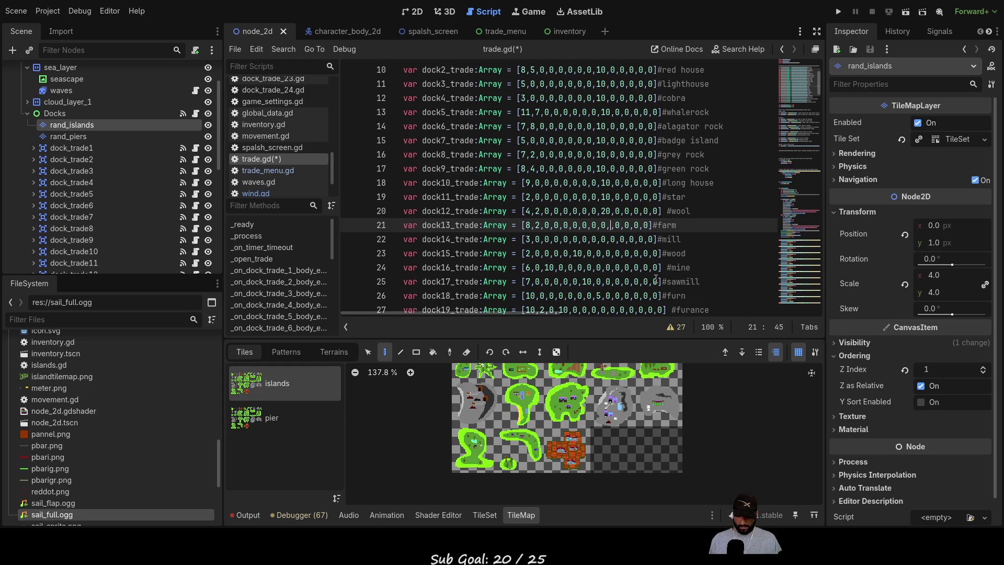
text(10)
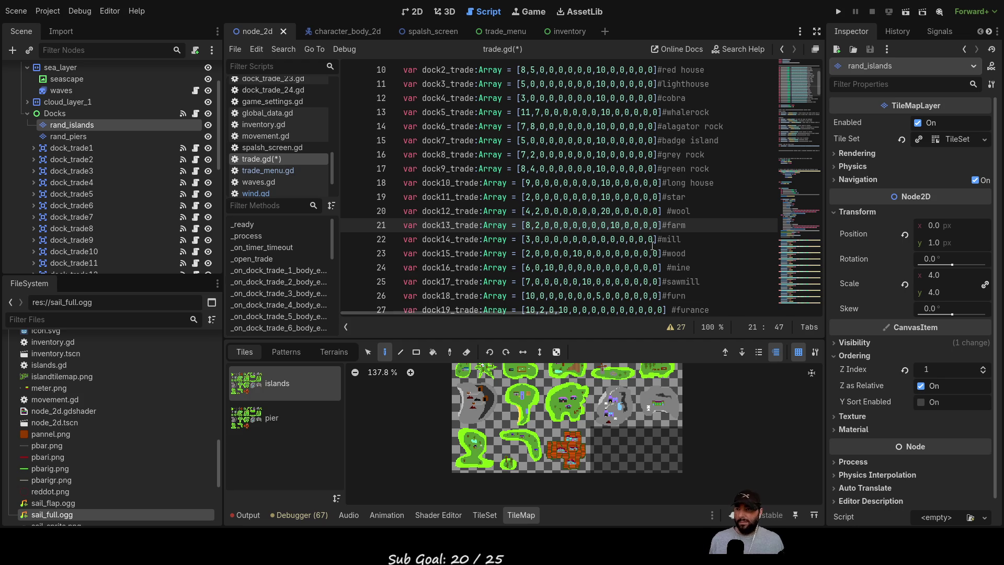
- Change a mill dock entry to 10 for its produced goods
scroll(625, 211, up, 3)
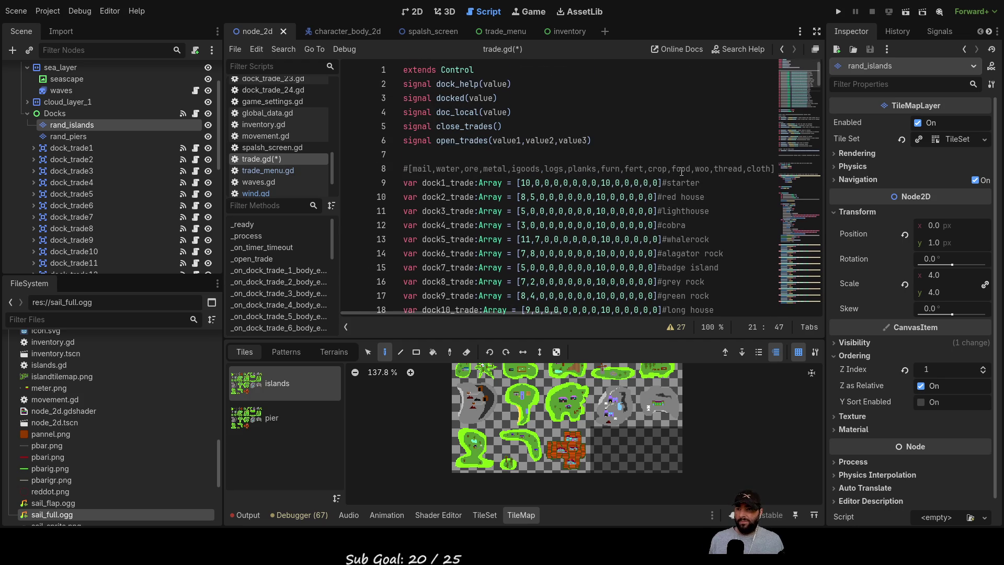
scroll(681, 171, down, 3)
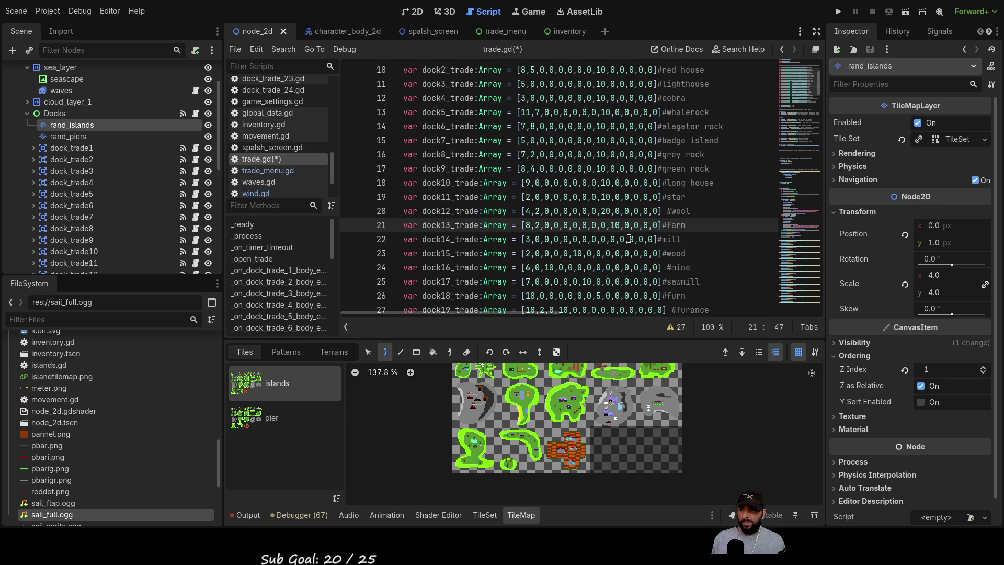
click(623, 239)
key(Delete)
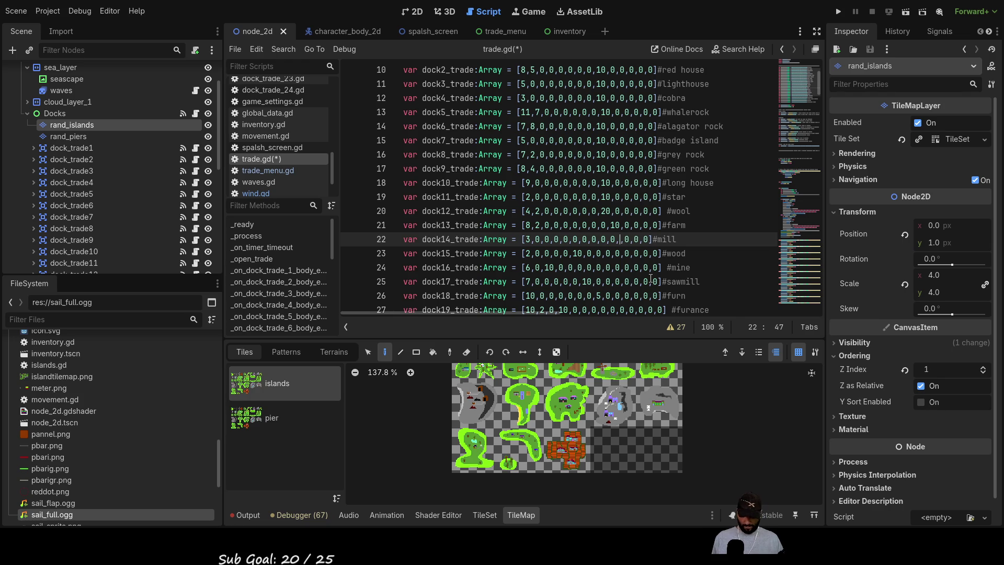
text(10)
- Check the goods column order comment and make the wool dock's produced-goods entry 10
scroll(650, 279, up, 3)
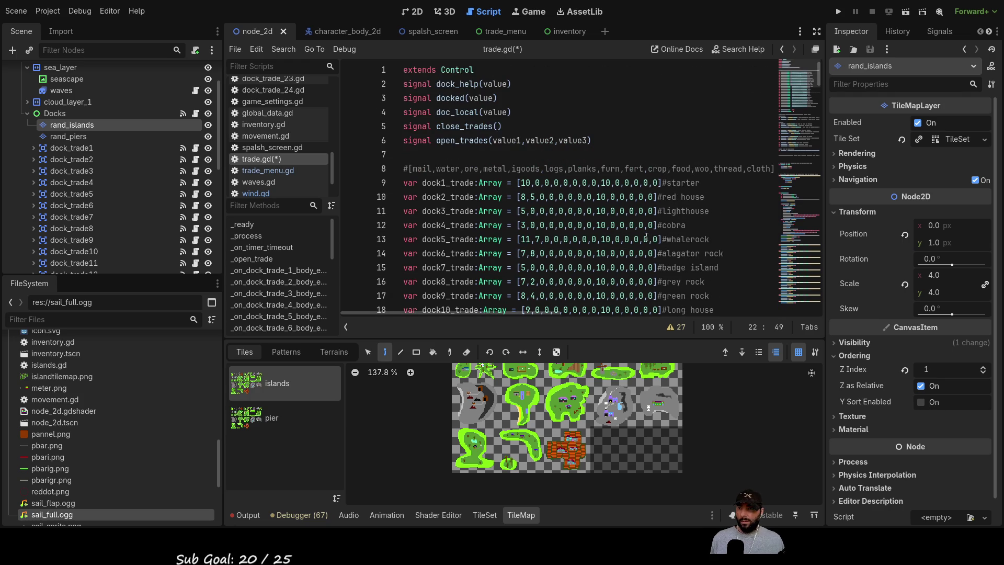
click(707, 170)
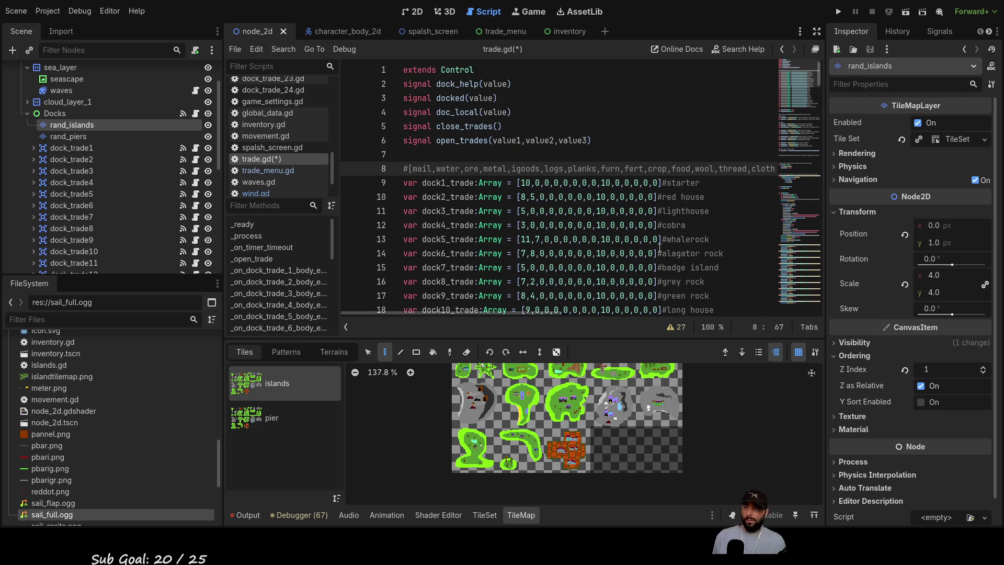
scroll(660, 246, down, 3)
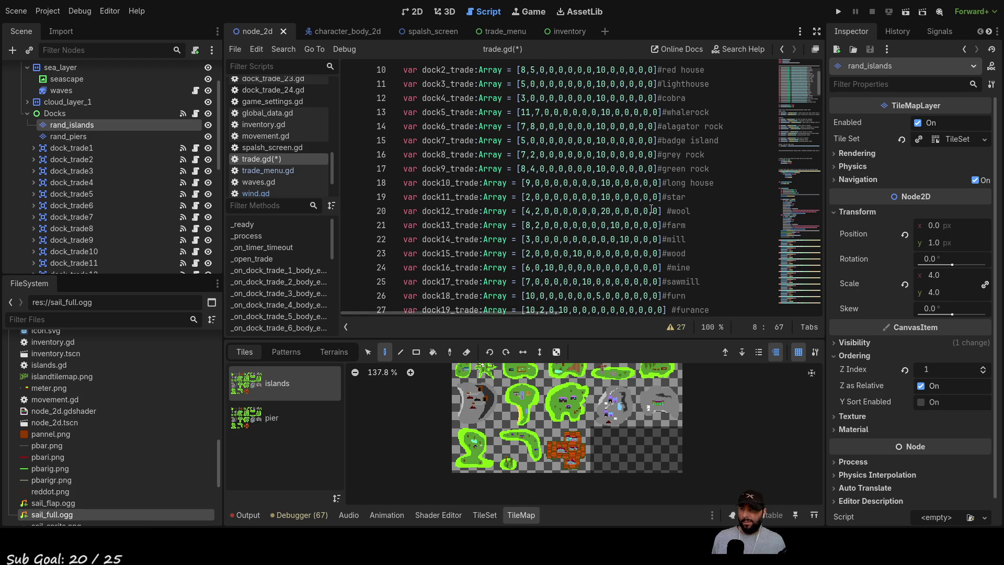
scroll(649, 210, up, 2)
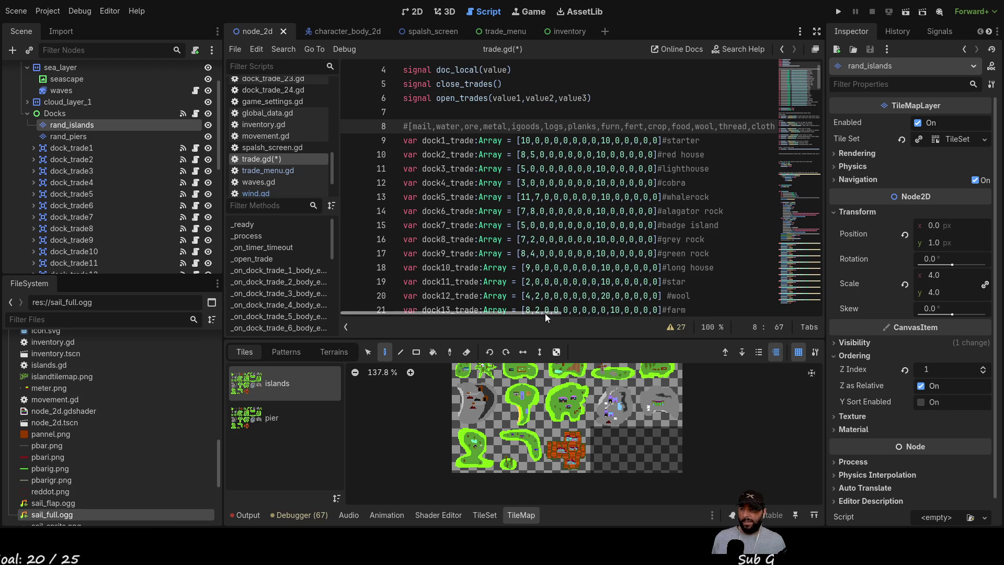
mouse_move(546, 313)
mouse_down()
mouse_move(579, 314)
mouse_move(539, 312)
mouse_up()
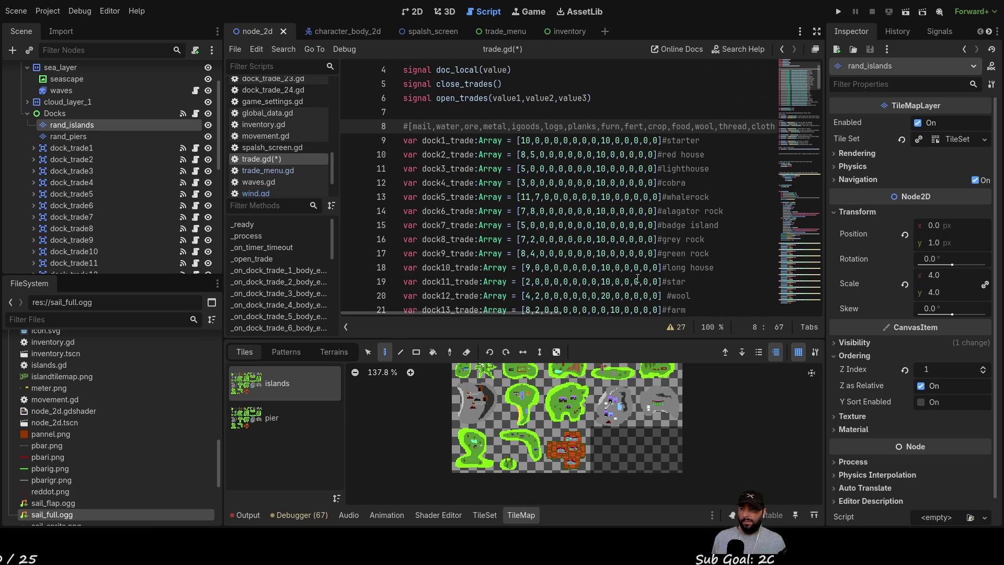
scroll(669, 258, down, 1)
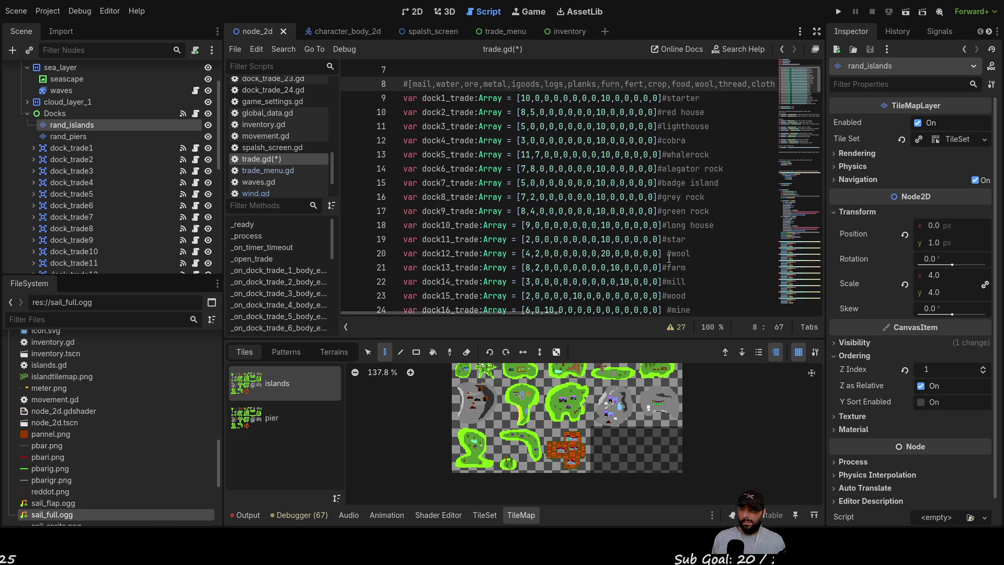
click(641, 254)
text(1)
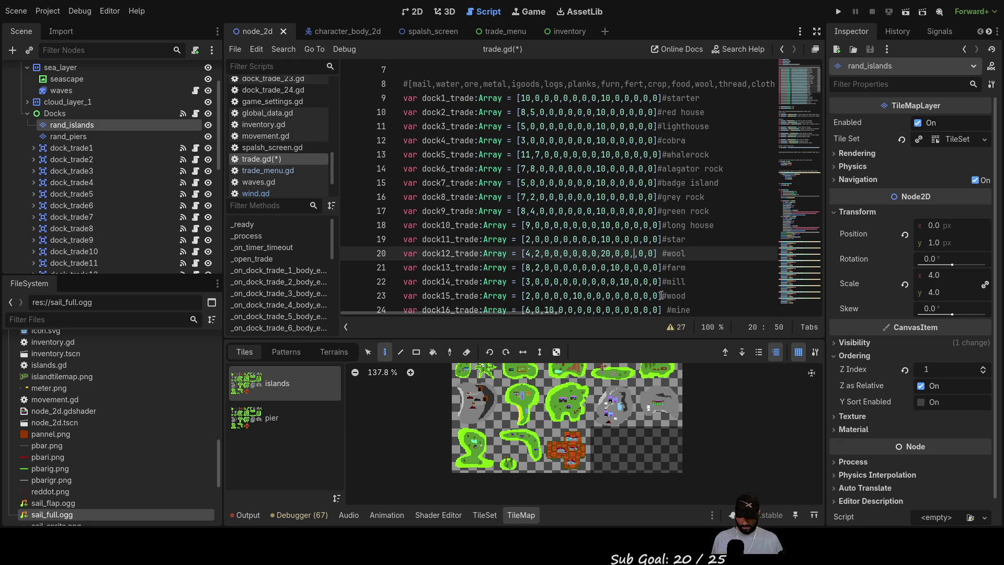
- Set the thread dock's second-to-last entry on line 29 to 10
scroll(663, 242, up, 1)
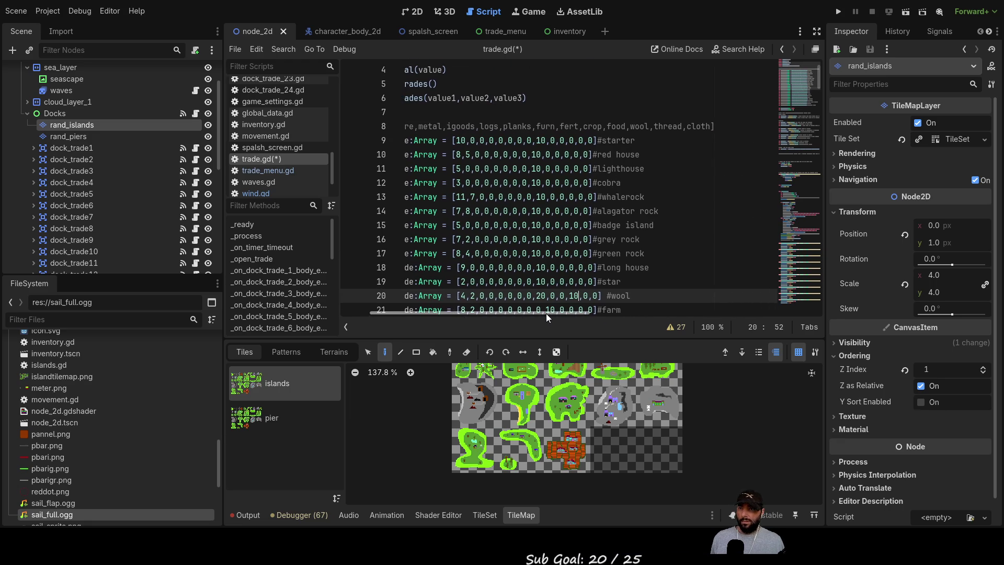
drag(546, 313, 504, 313)
scroll(650, 226, down, 2)
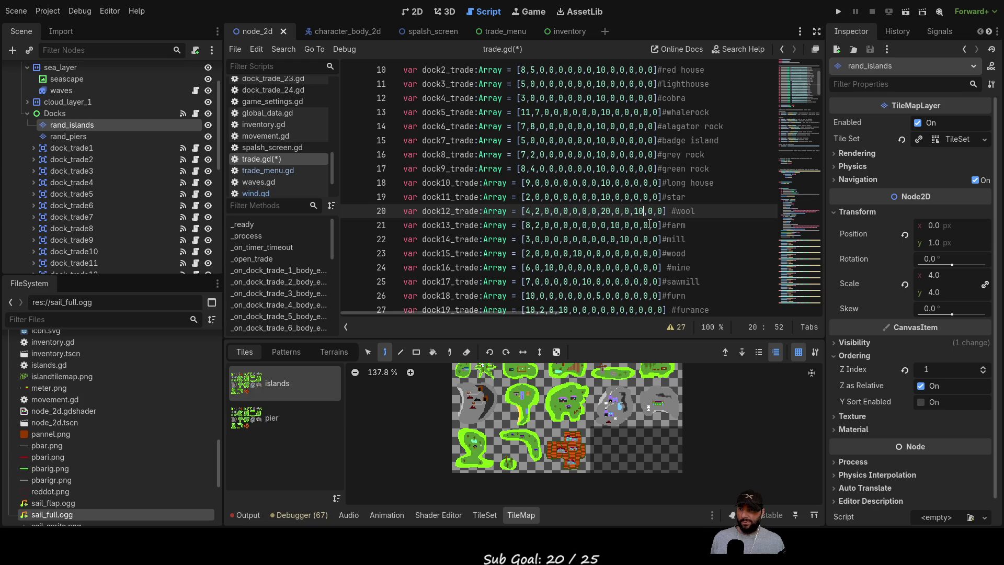
scroll(669, 235, down, 3)
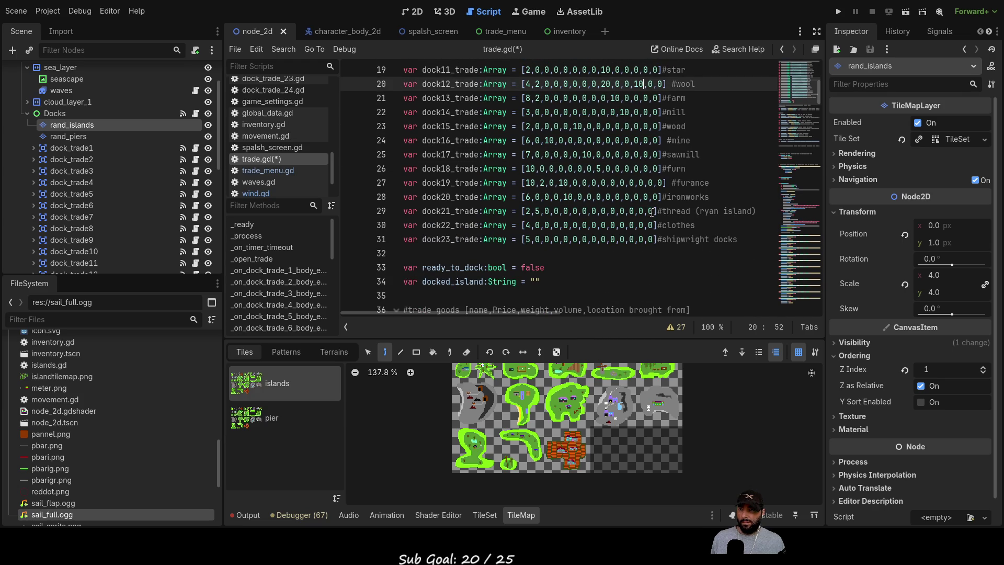
click(645, 211)
text(1)
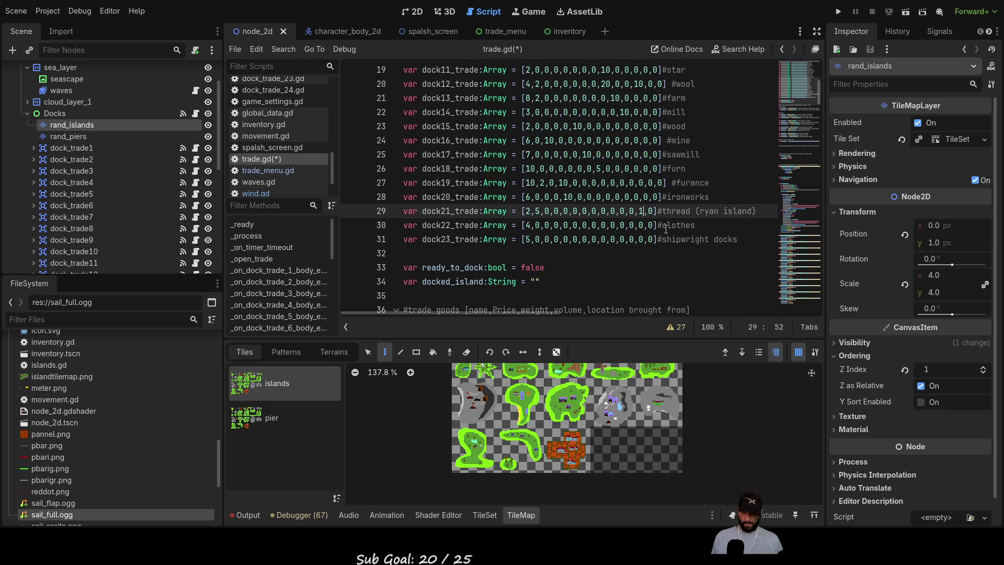
key(Right)
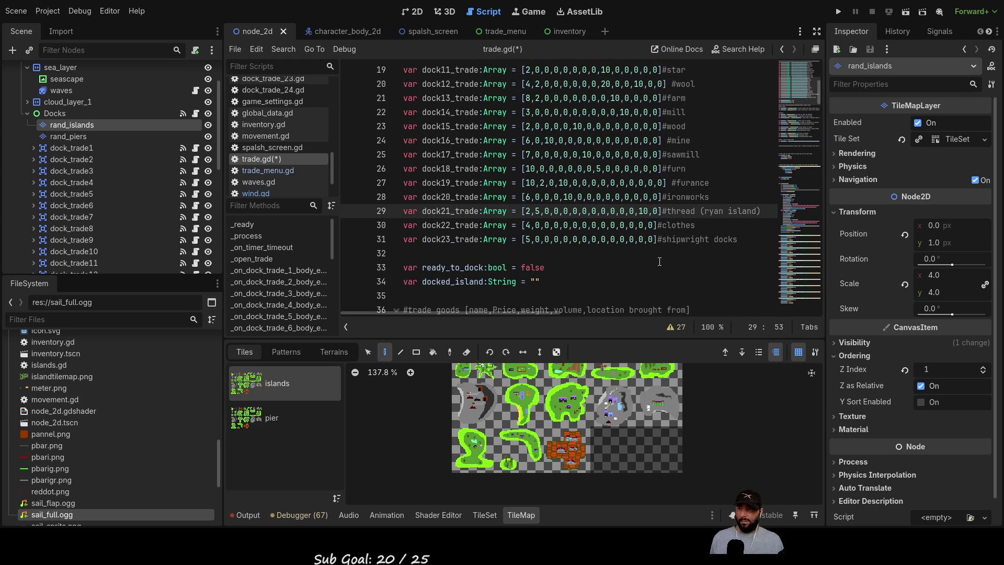
- Change the last entry of the clothes dock22_trade array to 10
scroll(680, 240, up, 6)
scroll(716, 225, down, 5)
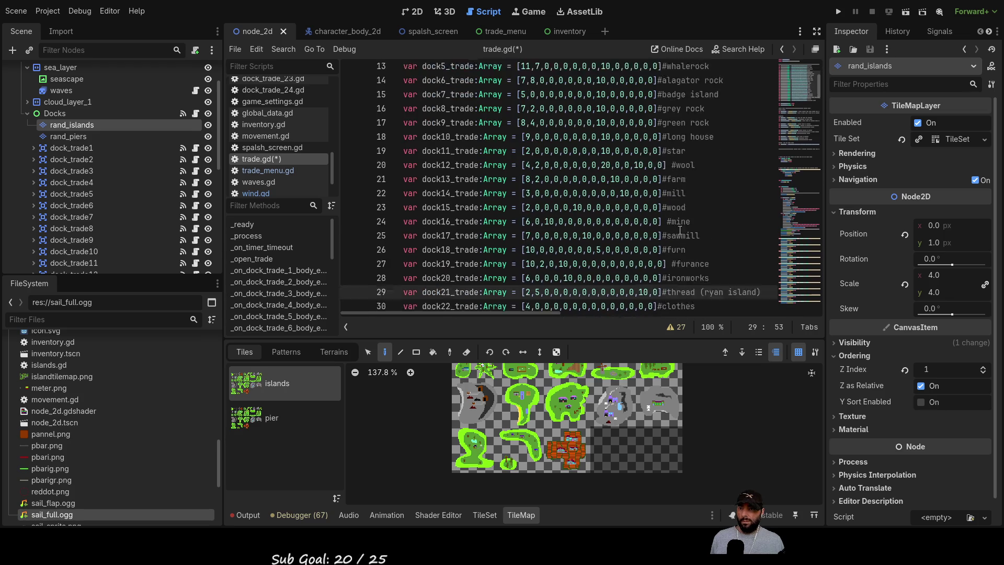
click(653, 269)
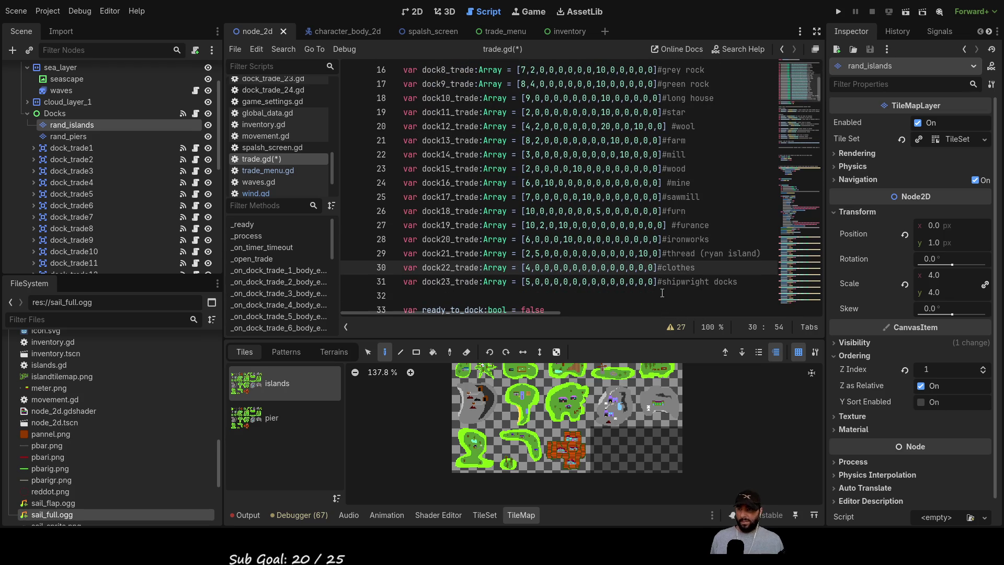
text(1)
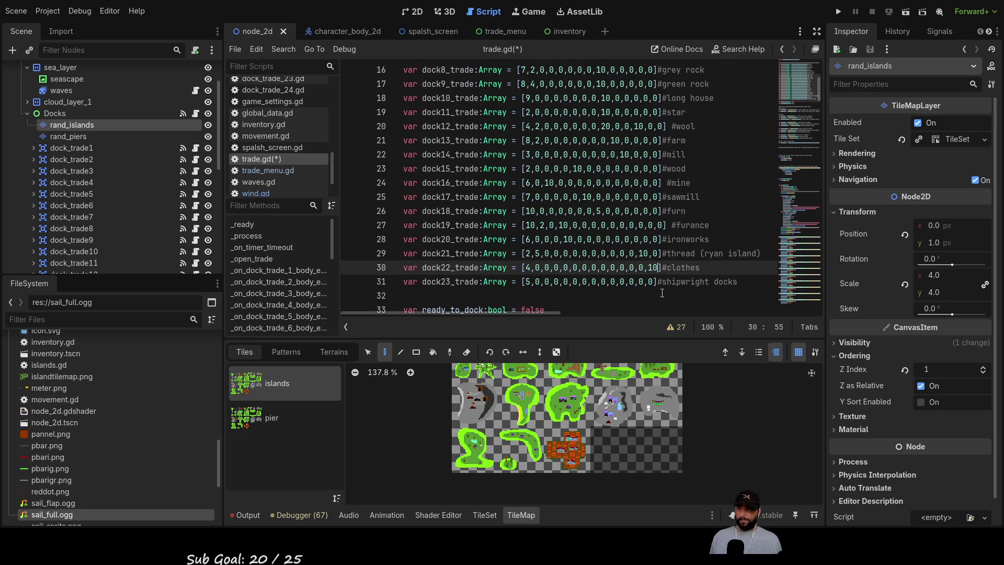
scroll(628, 251, up, 4)
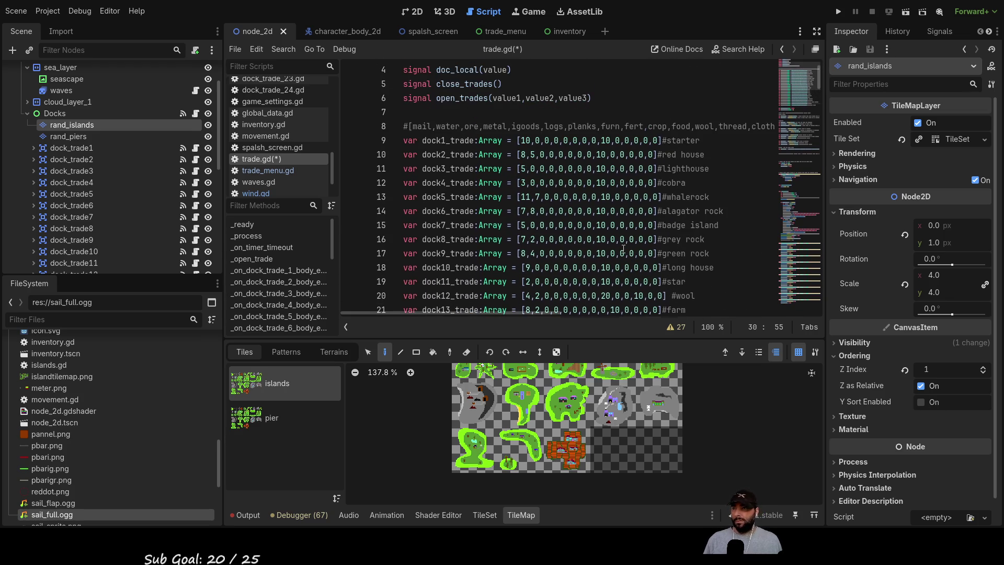
scroll(603, 219, down, 2)
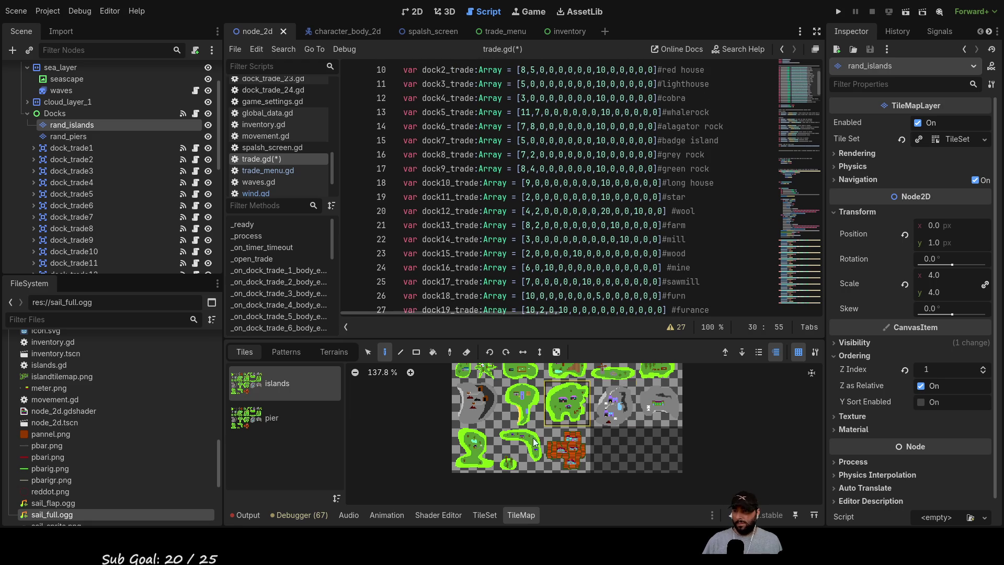
scroll(590, 225, up, 3)
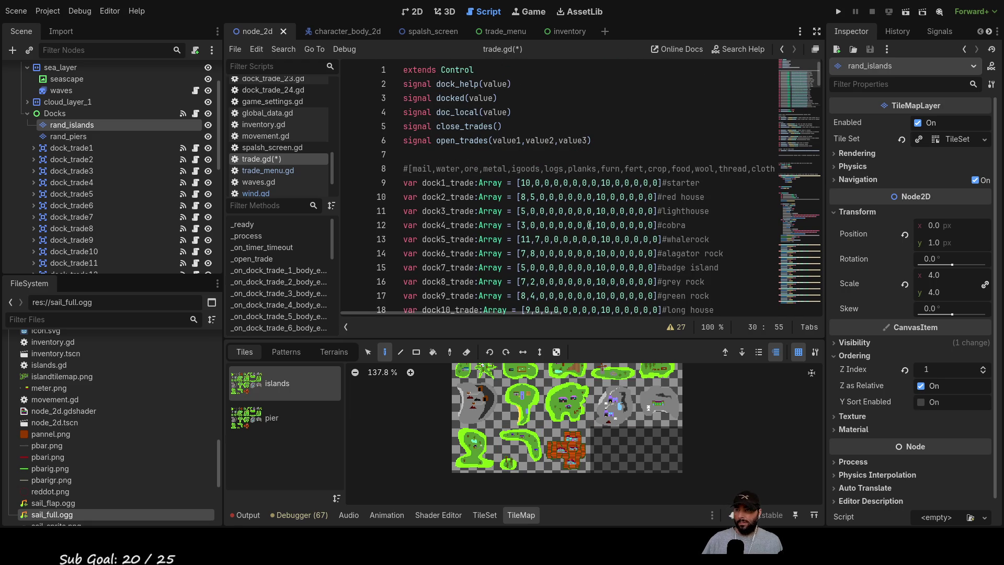
scroll(590, 225, down, 6)
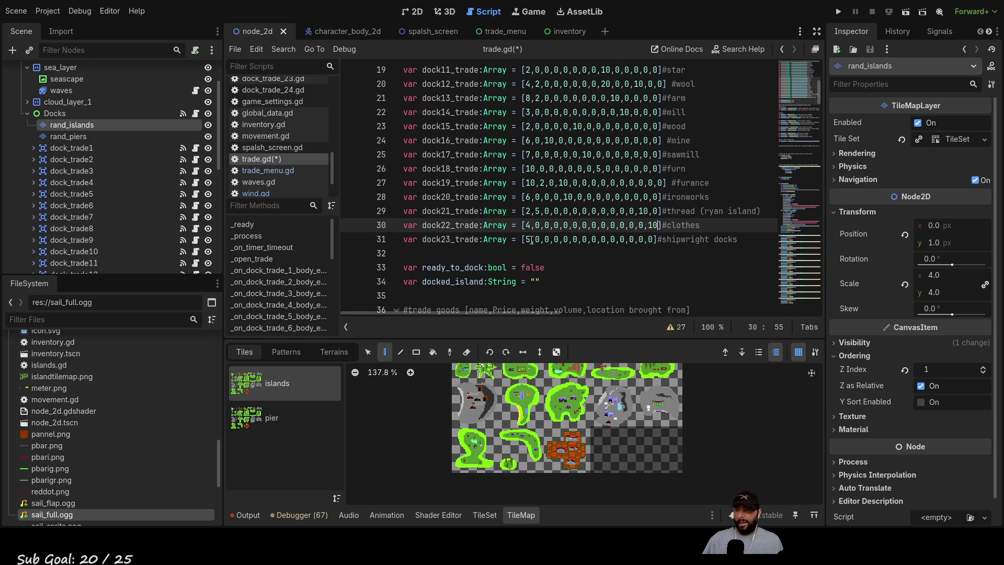
scroll(600, 254, up, 6)
scroll(612, 225, down, 20)
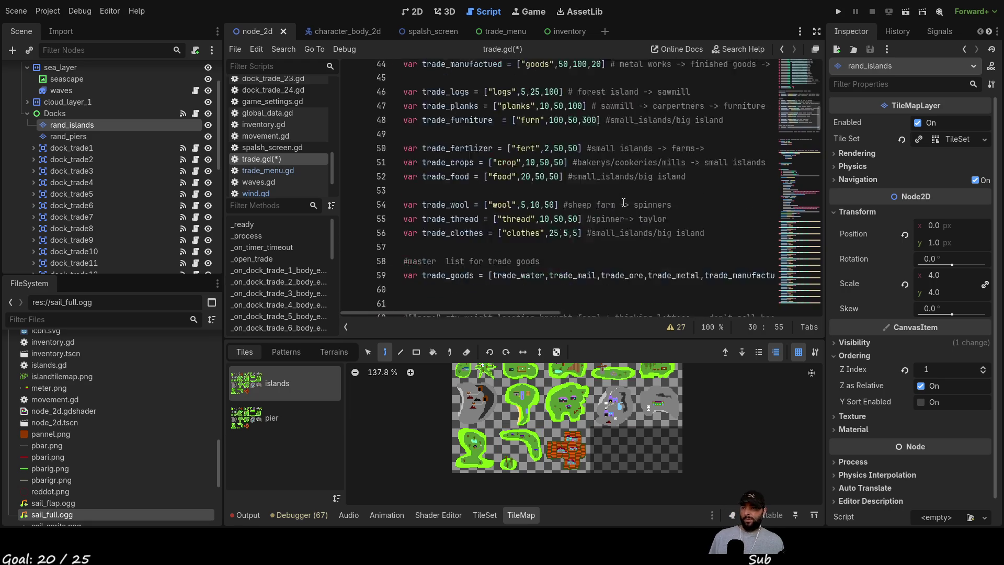
scroll(615, 201, up, 4)
scroll(602, 208, up, 1)
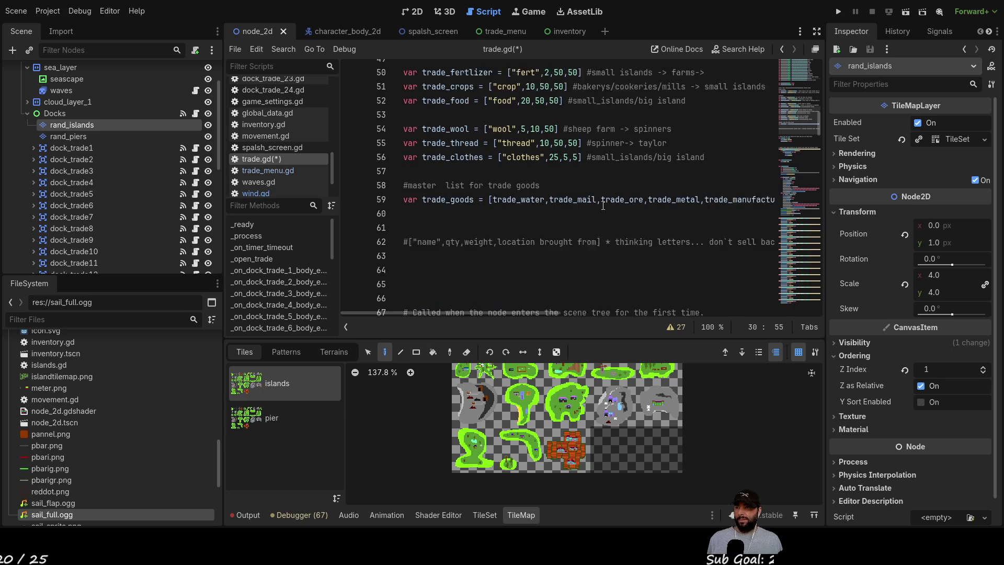
scroll(613, 237, up, 5)
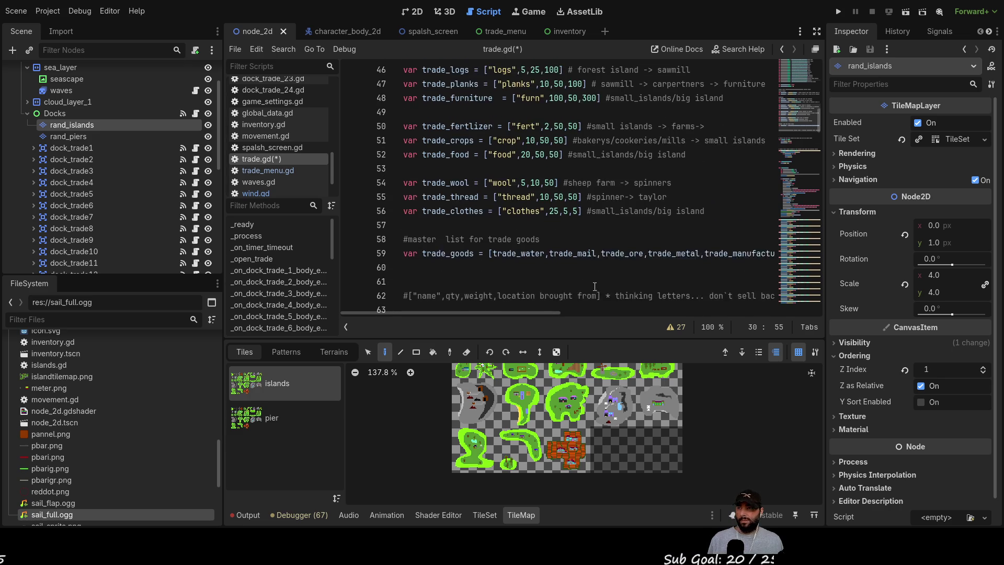
scroll(629, 281, up, 1)
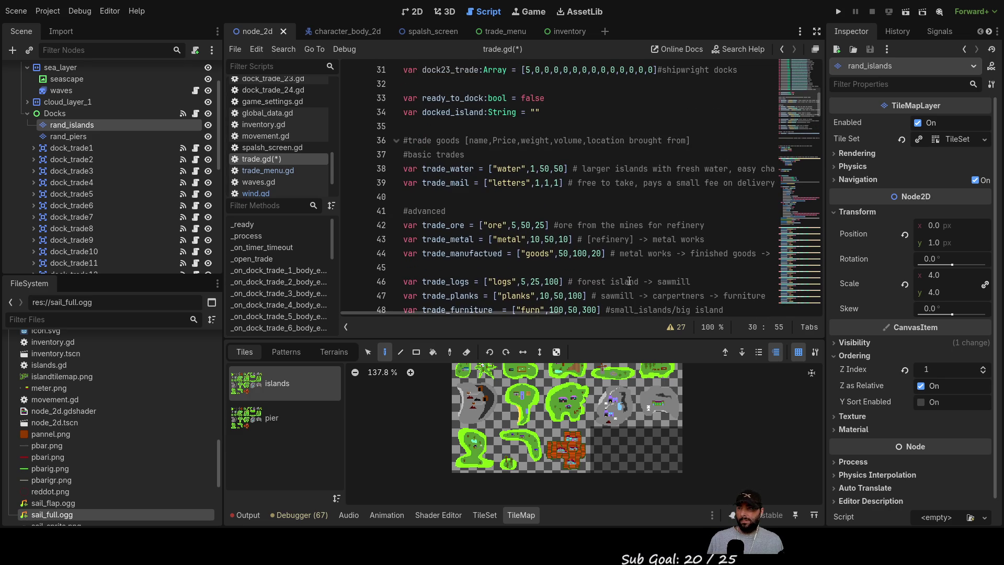
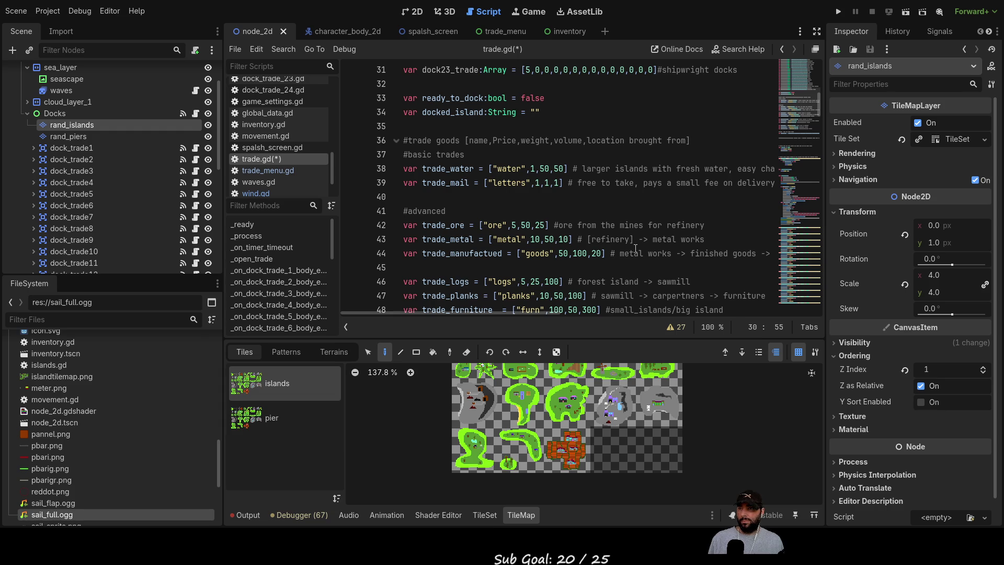
- Copy the dock2 elif branch in _open_trade and paste a duplicate below it
scroll(636, 249, up, 7)
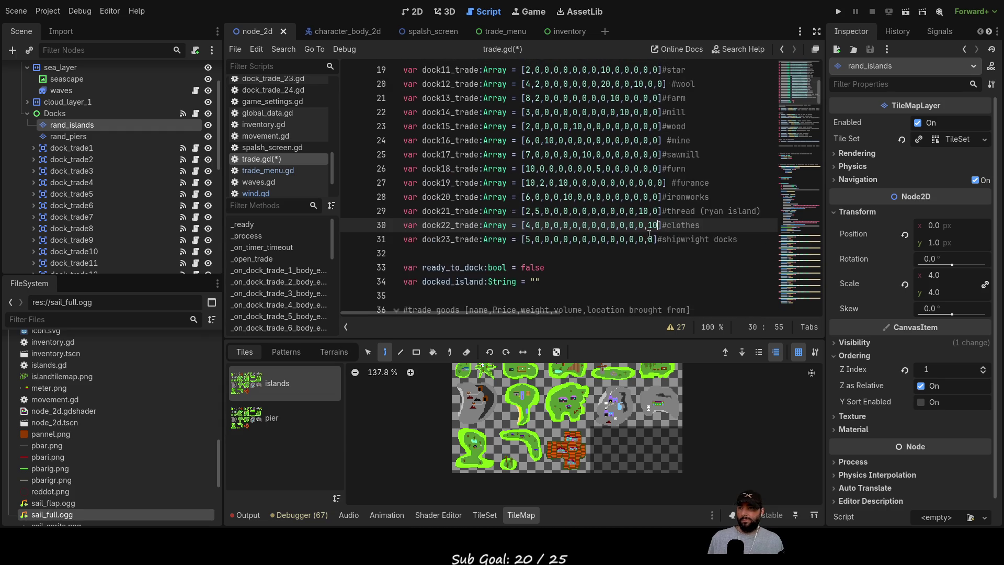
scroll(650, 239, up, 3)
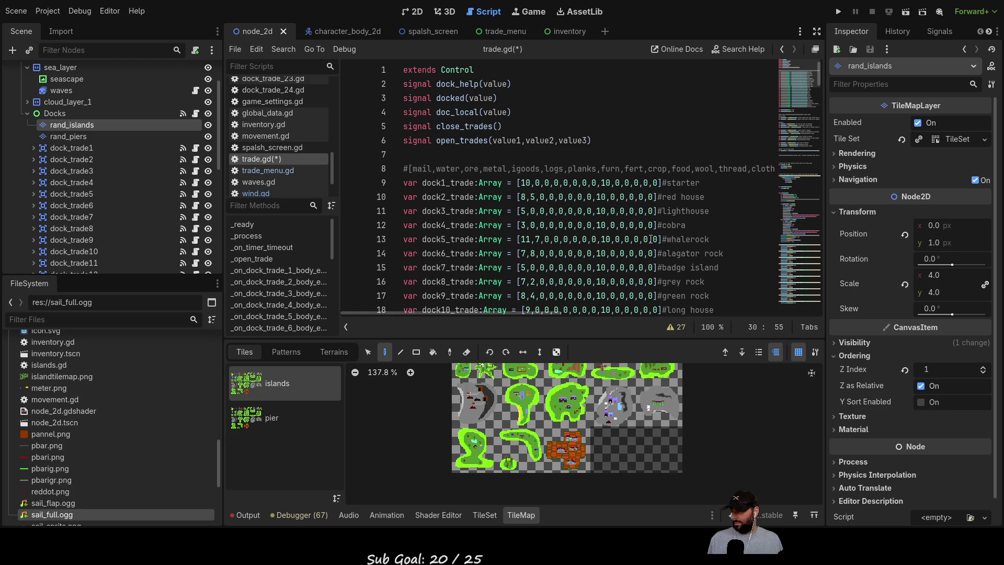
scroll(654, 188, down, 6)
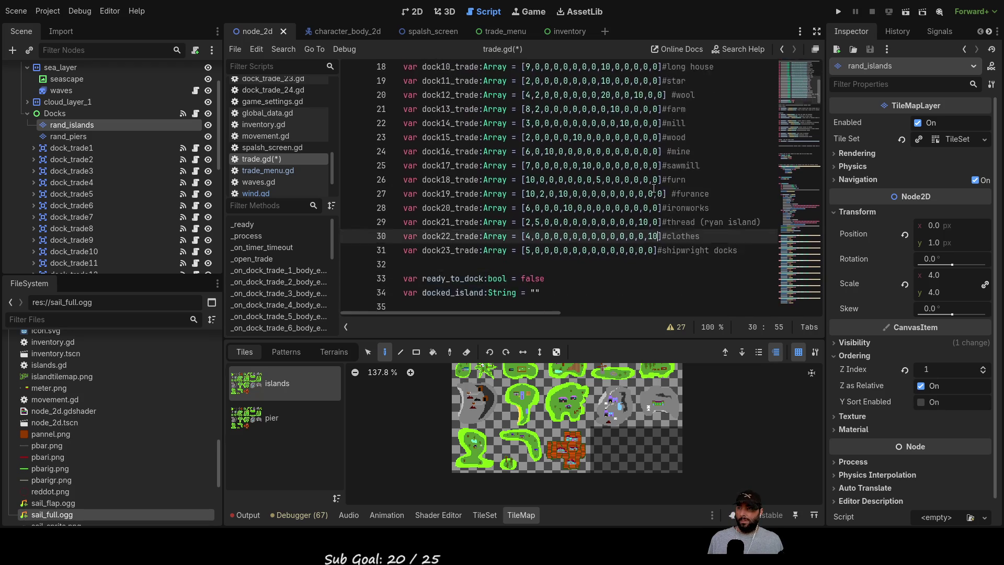
scroll(654, 188, down, 20)
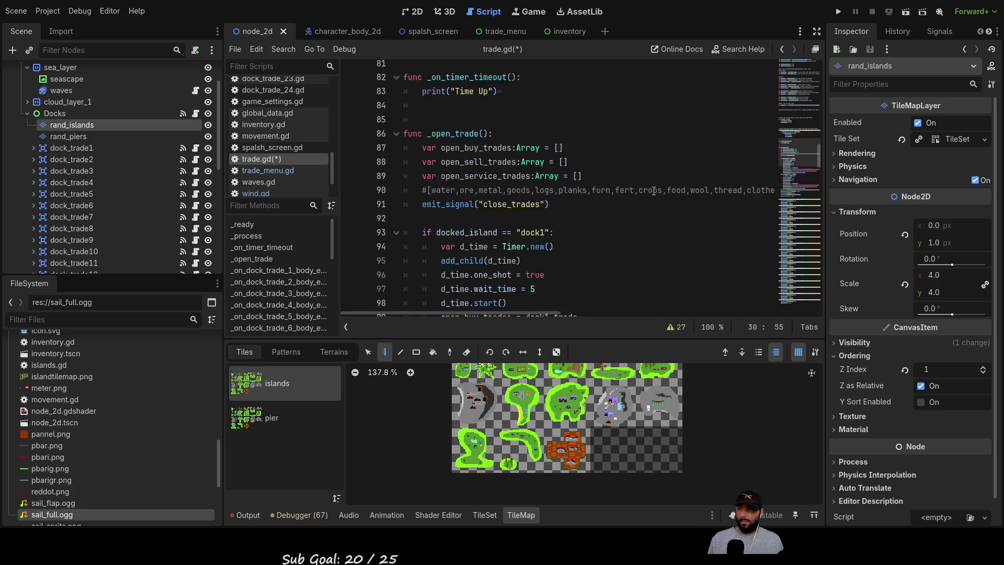
scroll(654, 191, down, 16)
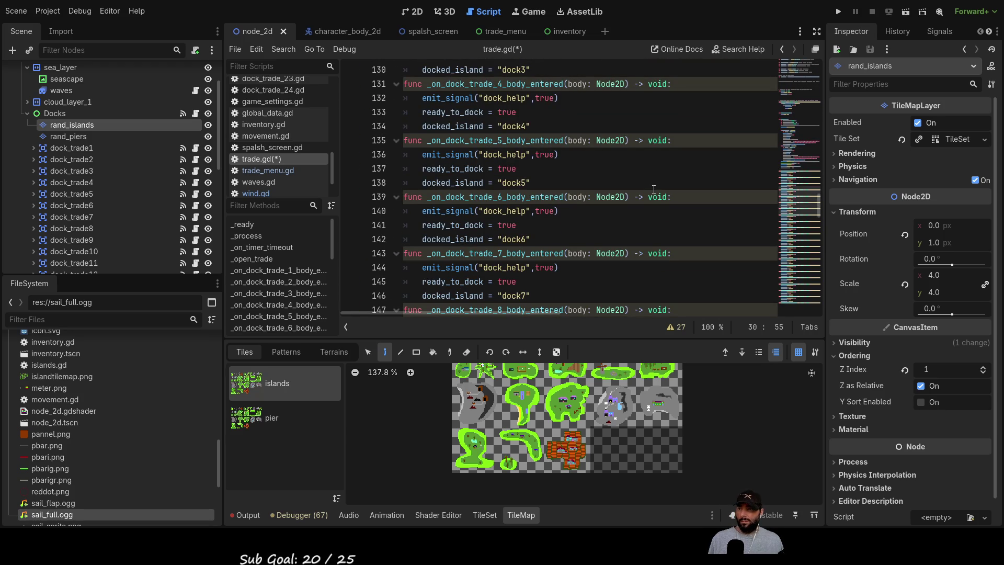
scroll(654, 189, down, 8)
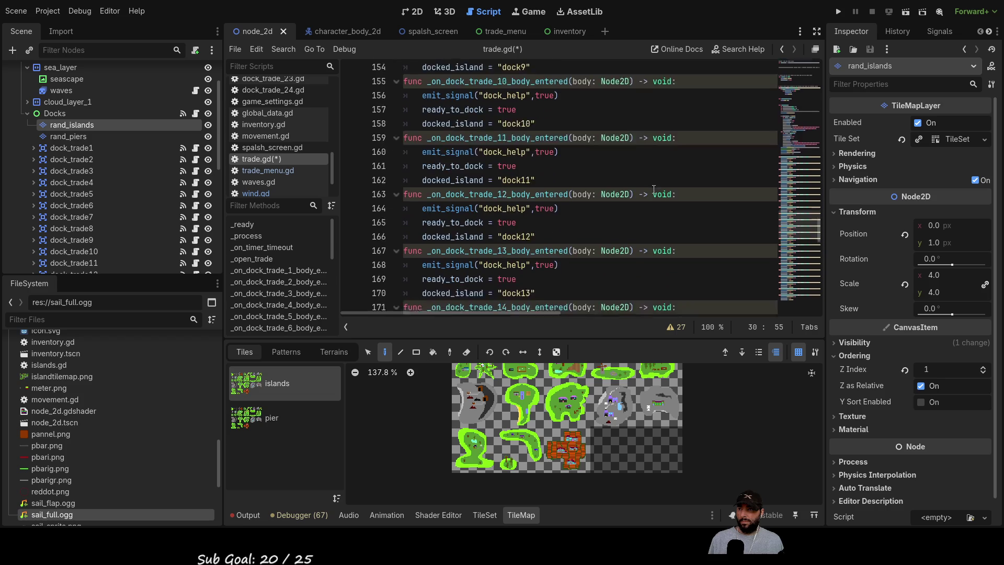
scroll(654, 189, down, 19)
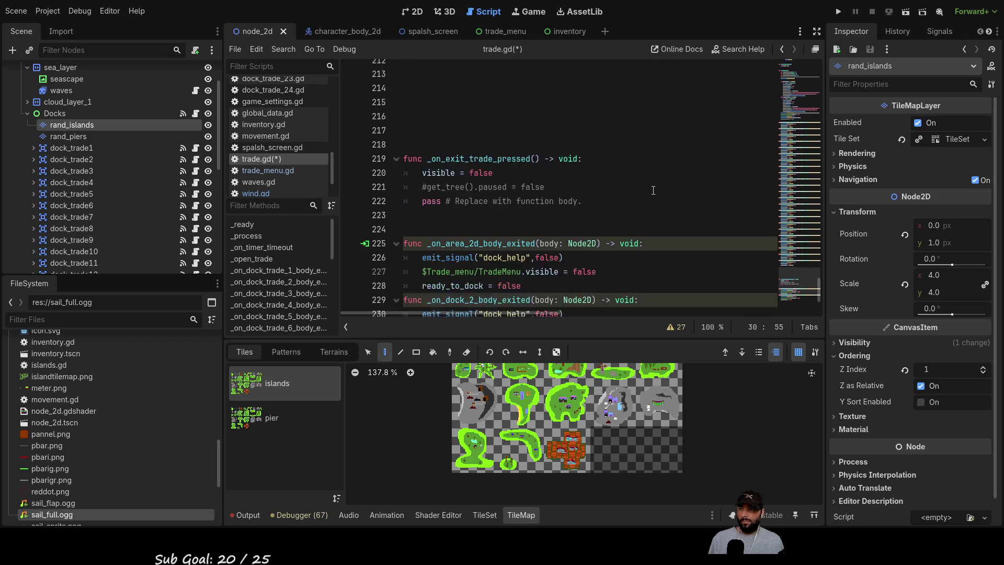
scroll(654, 190, down, 3)
click(647, 235)
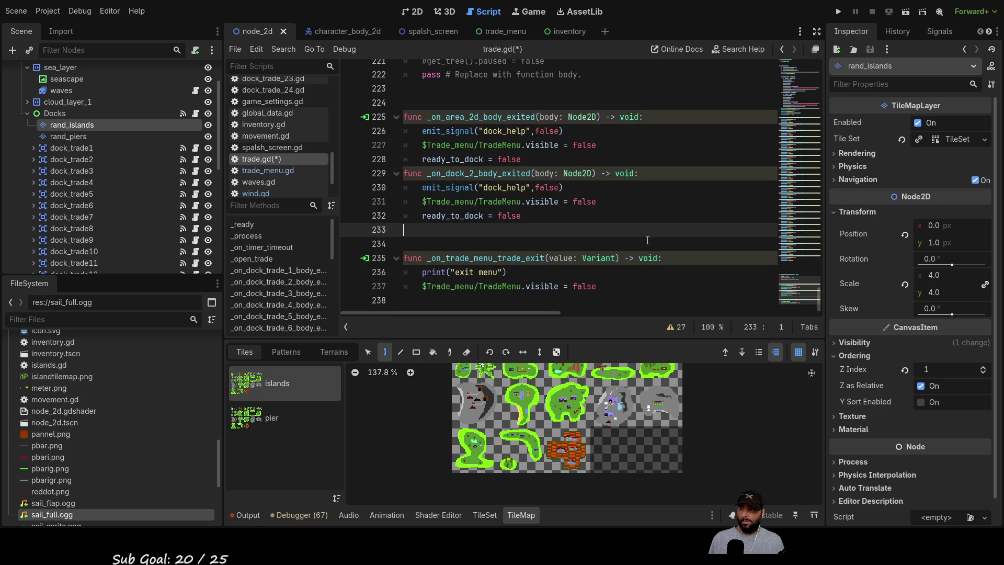
scroll(641, 234, up, 5)
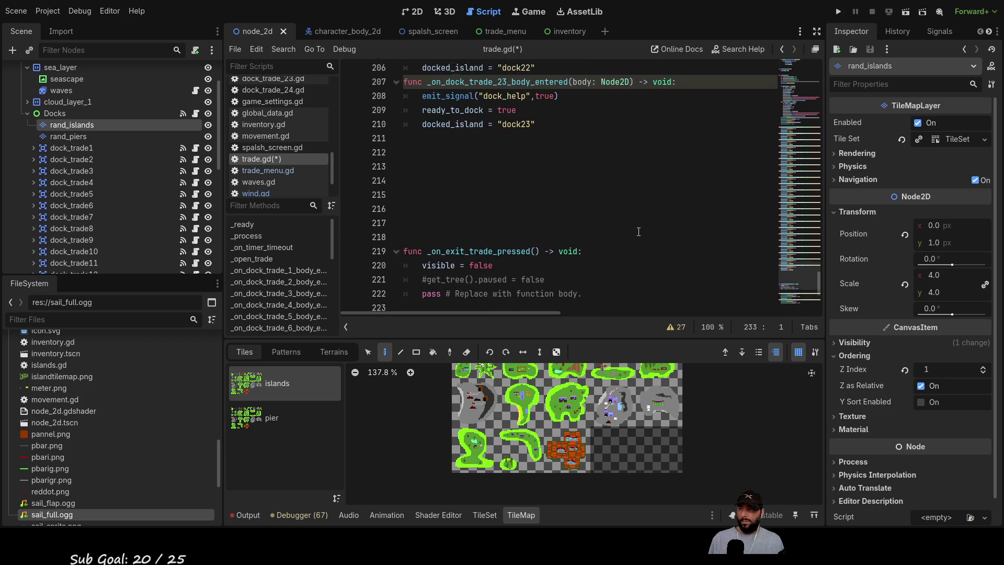
scroll(639, 232, up, 3)
scroll(606, 263, up, 3)
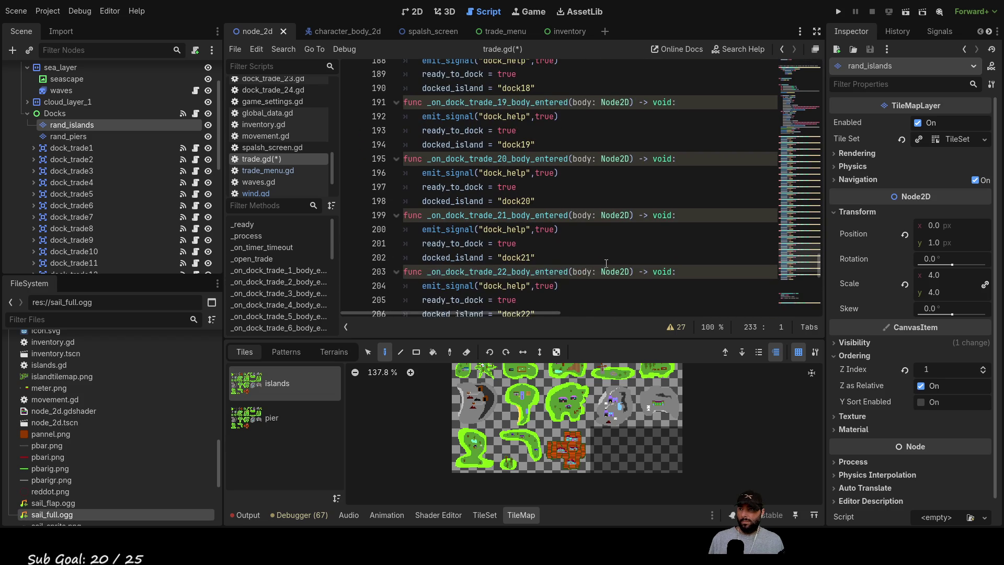
scroll(606, 263, up, 8)
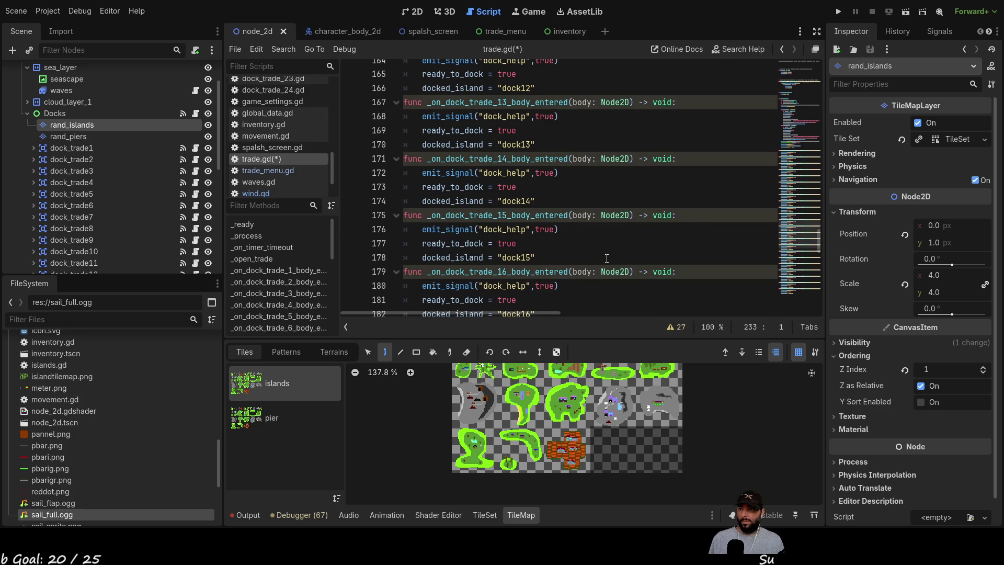
scroll(607, 258, up, 20)
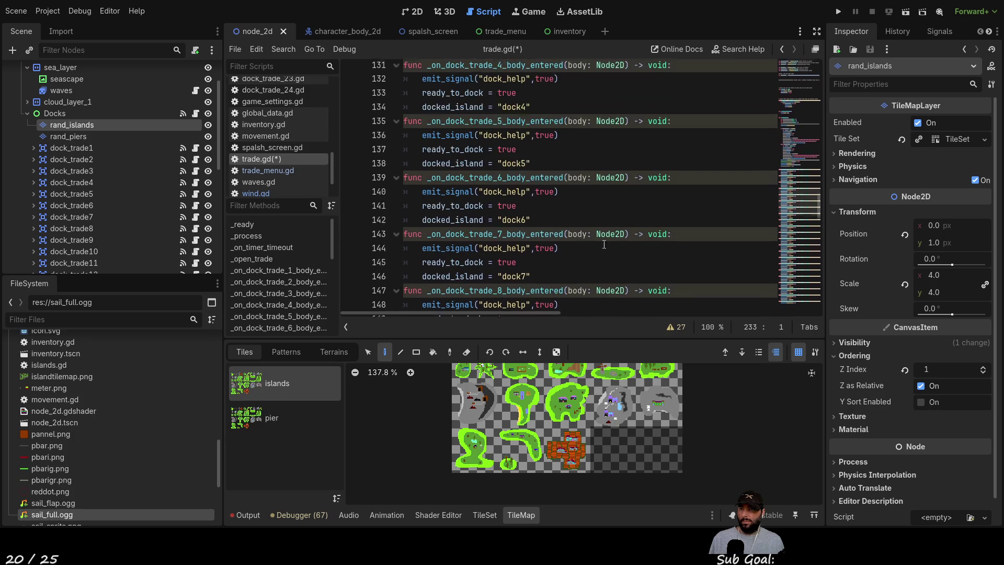
scroll(604, 243, down, 2)
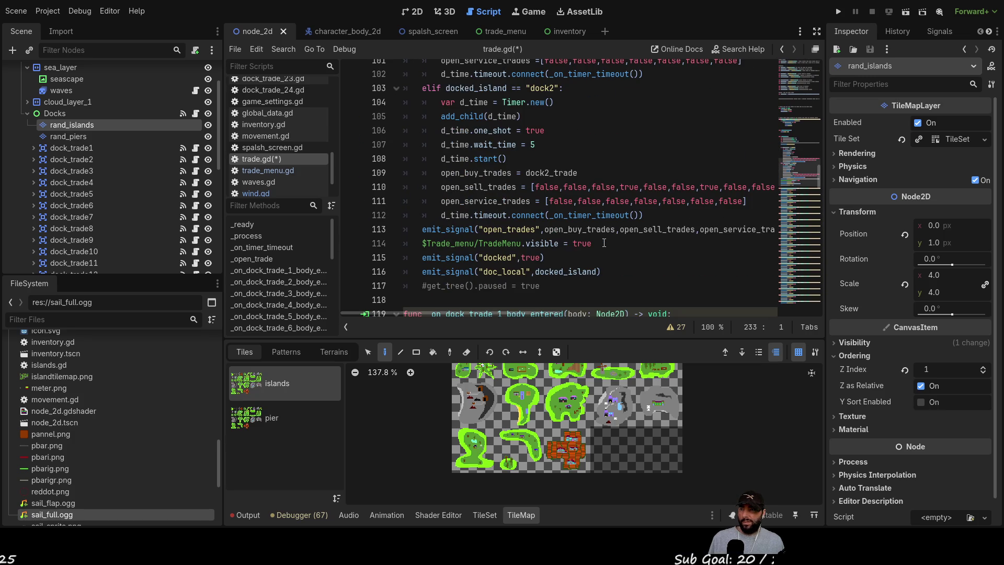
scroll(604, 243, up, 2)
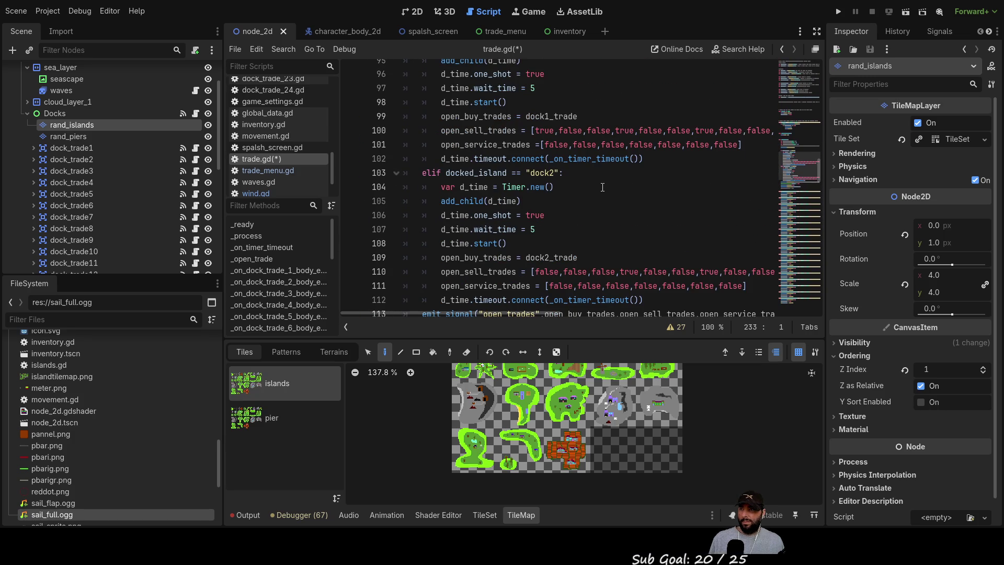
scroll(592, 193, up, 2)
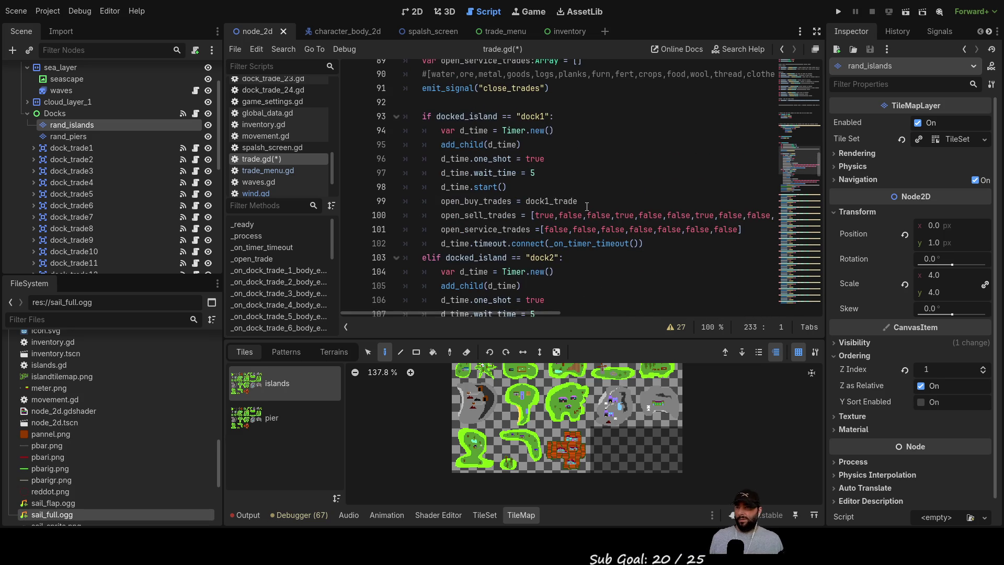
ctrl+scroll(579, 205, down, 2)
ctrl+scroll(579, 204, up, 4)
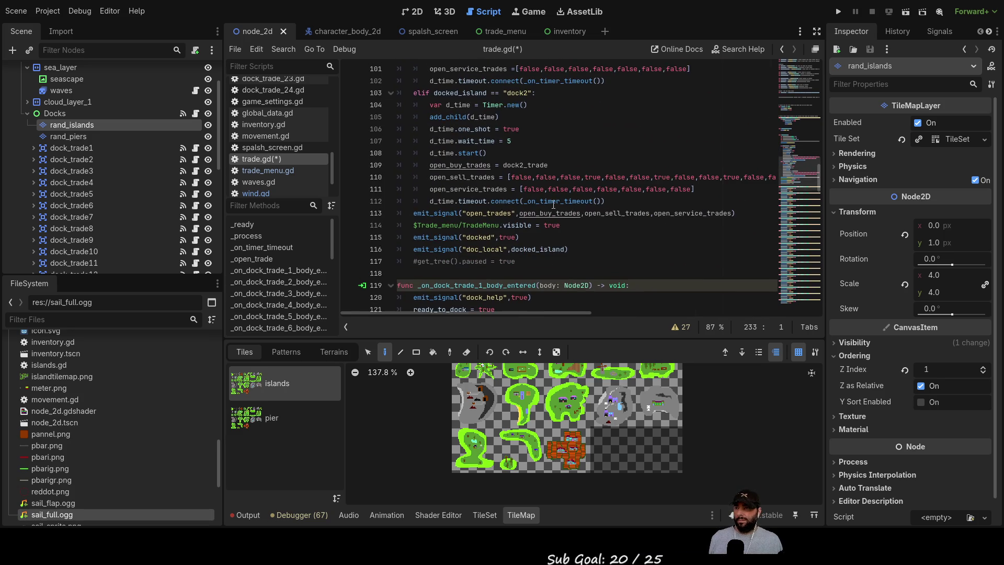
ctrl+scroll(554, 206, down, 2)
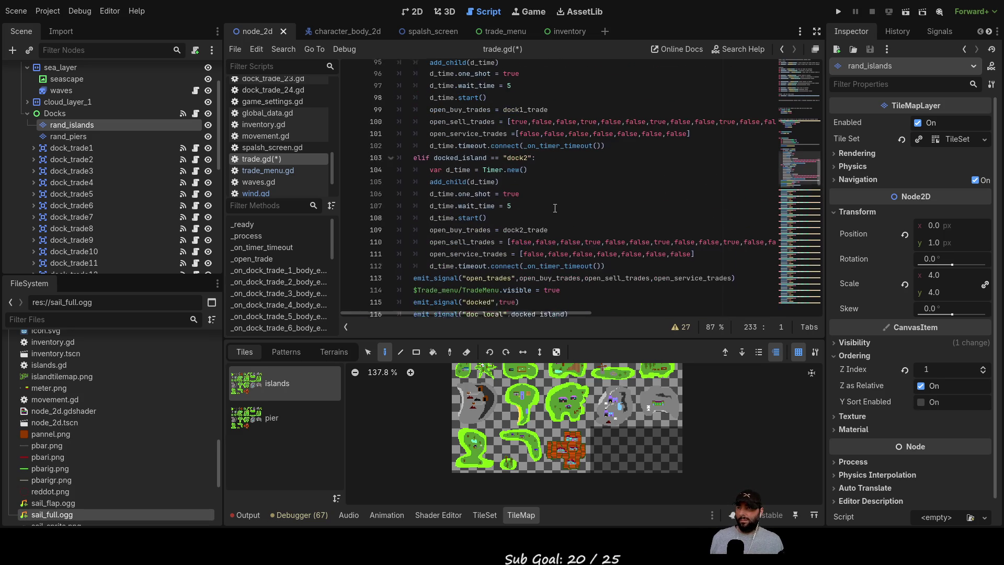
scroll(552, 204, up, 3)
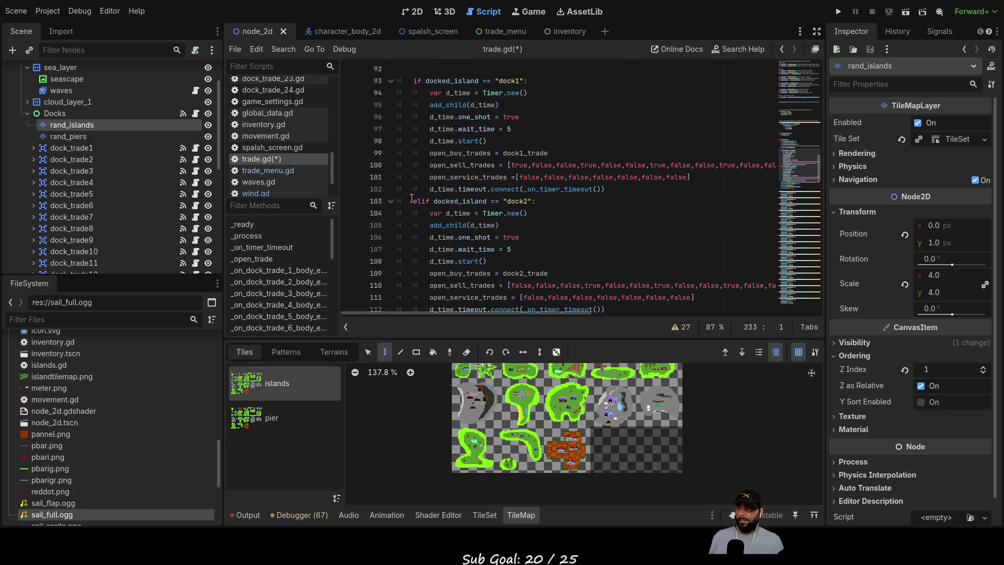
mouse_move(412, 201)
mouse_down()
mouse_move(602, 191)
mouse_move(602, 273)
mouse_move(629, 276)
mouse_up()
key(ctrl+c)
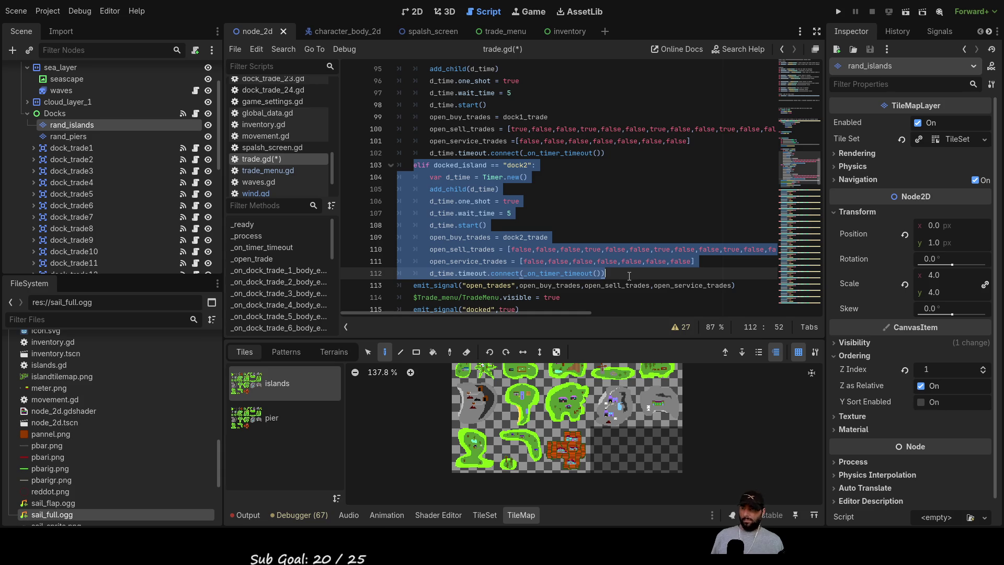
click(629, 276)
key(Return)
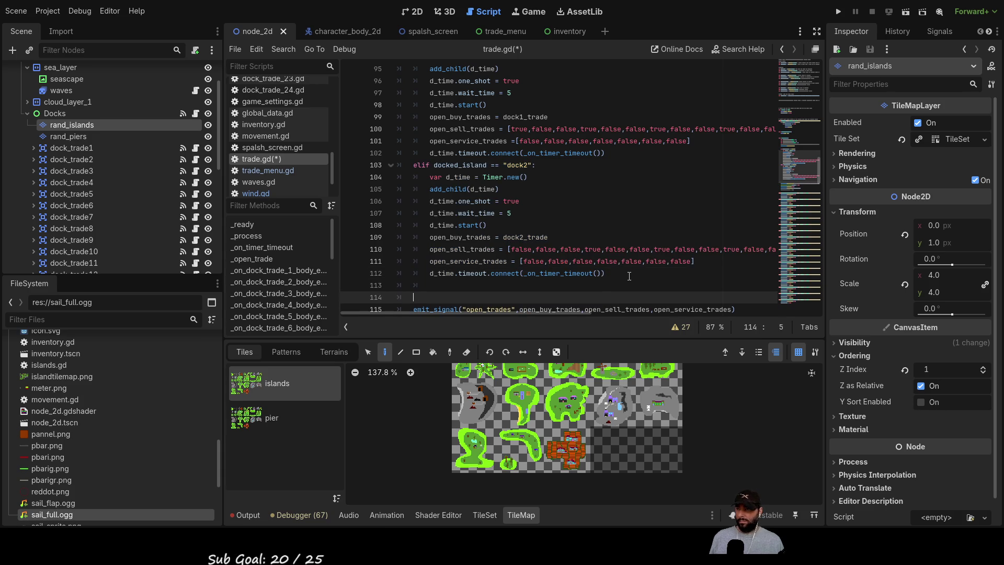
key(BackSpace)
key(BackSpace)
key(BackSpace)
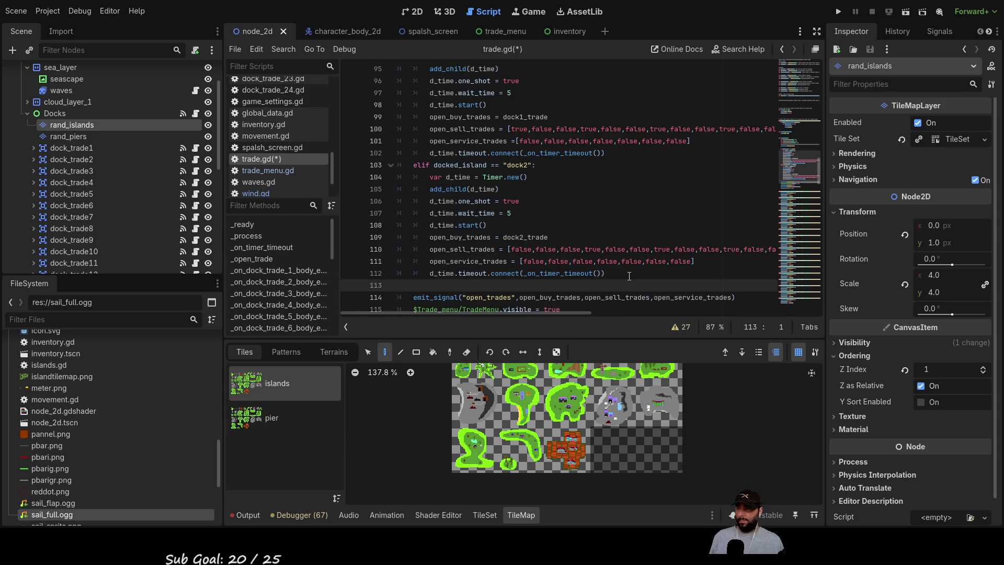
key(Return)
key(Return)
key(Up)
key(Up)
key(ctrl+v)
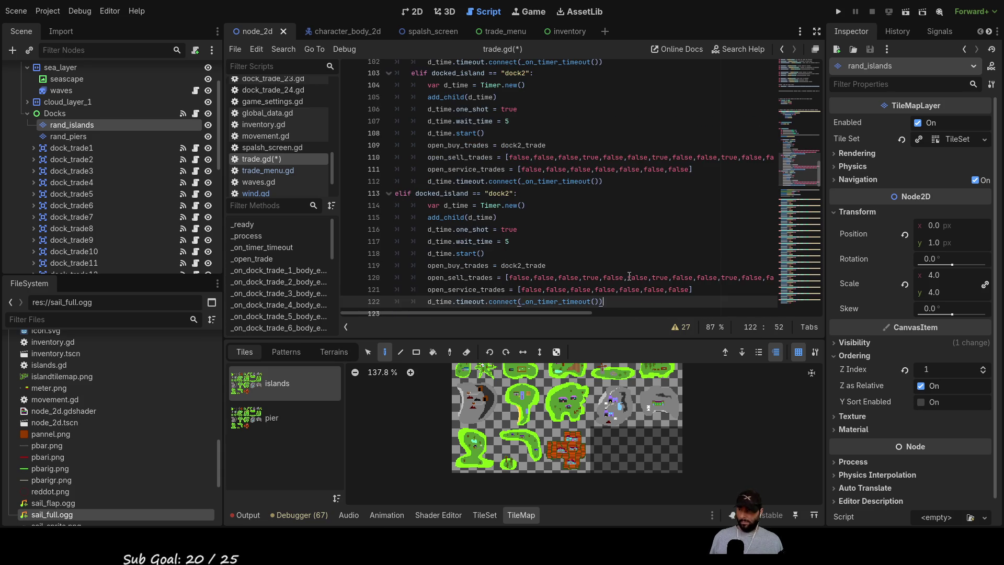
- Indent the pasted branch and change it to check "dock3" using dock3_trade
click(396, 193)
key(Tab)
key(Down)
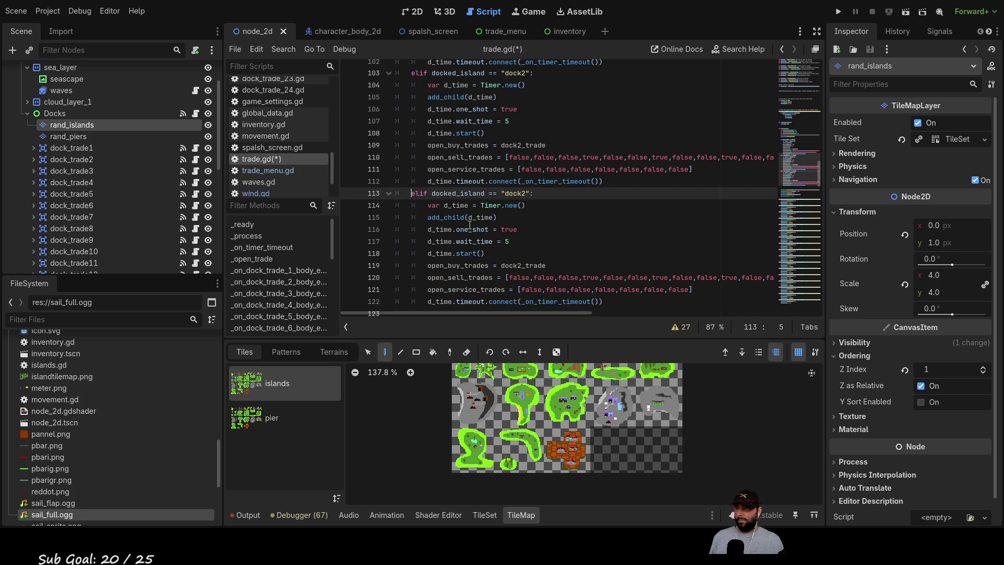
click(525, 194)
text(3)
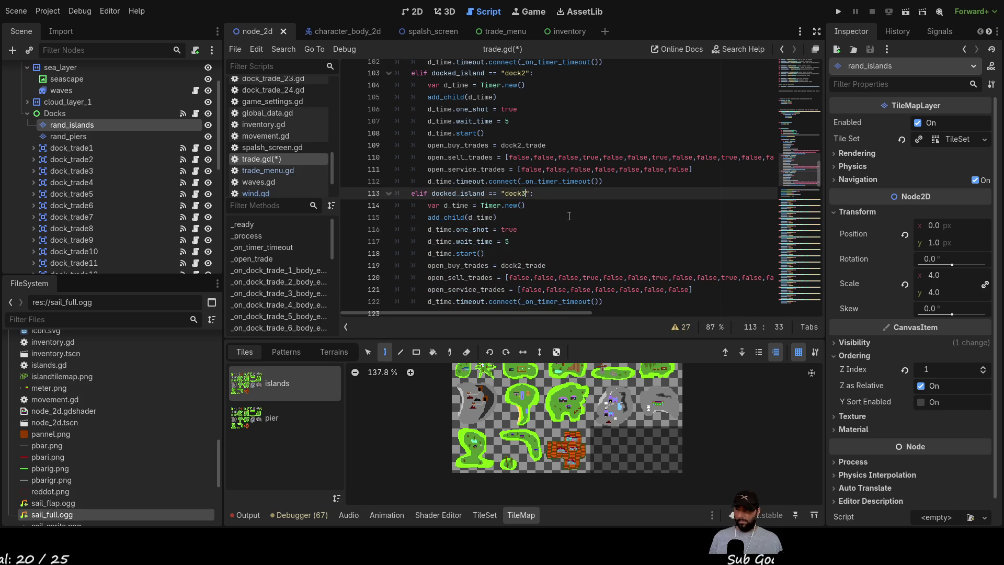
key(BackSpace)
text(3)
key(Down)
key(Down)
key(Down)
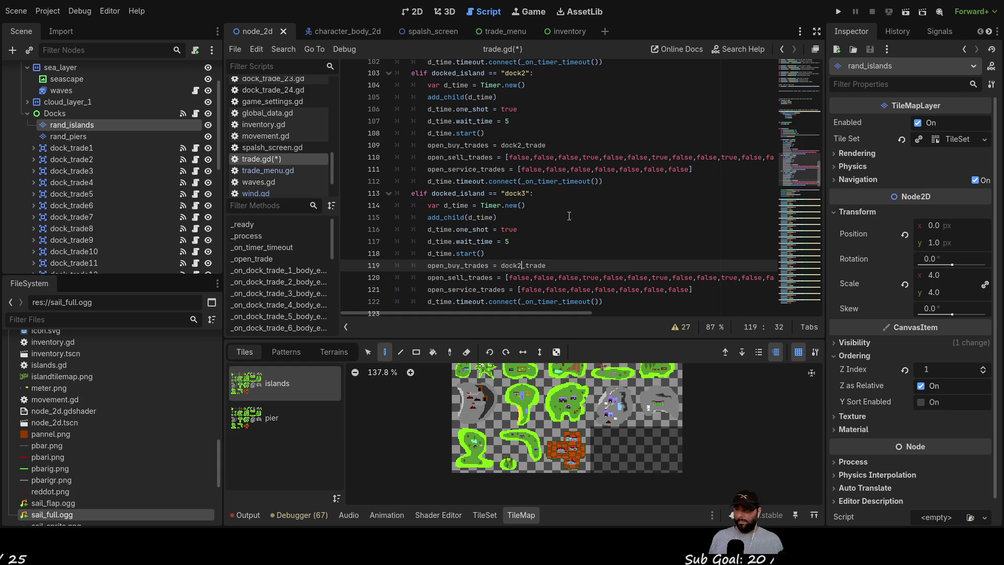
key(Left)
key(Left)
key(BackSpace)
text(3)
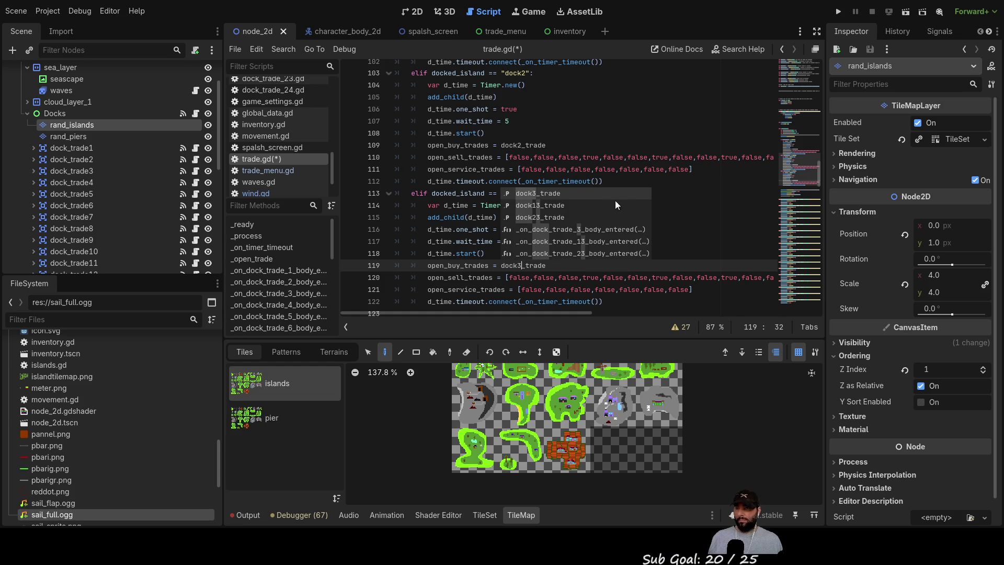
click(615, 204)
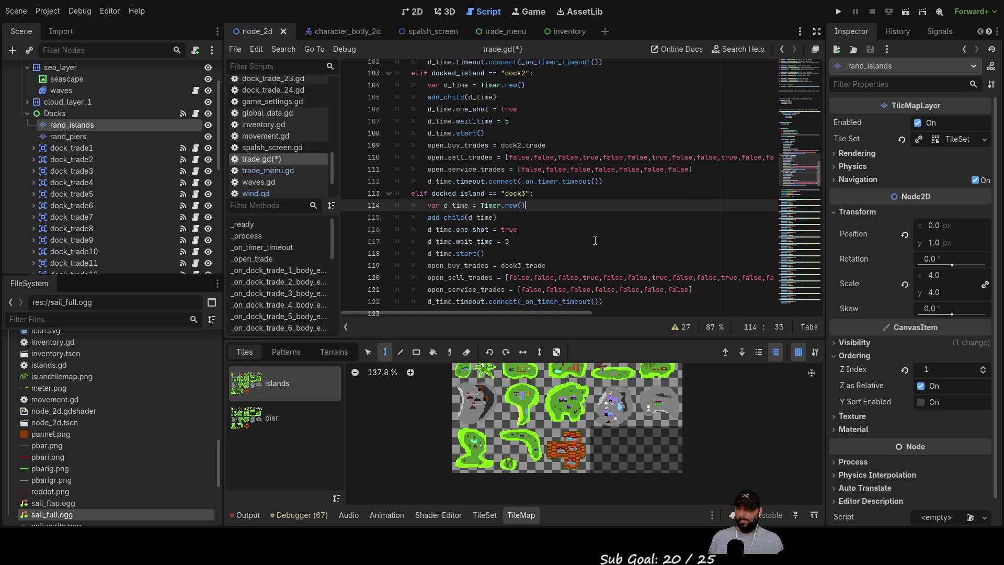
scroll(609, 265, down, 2)
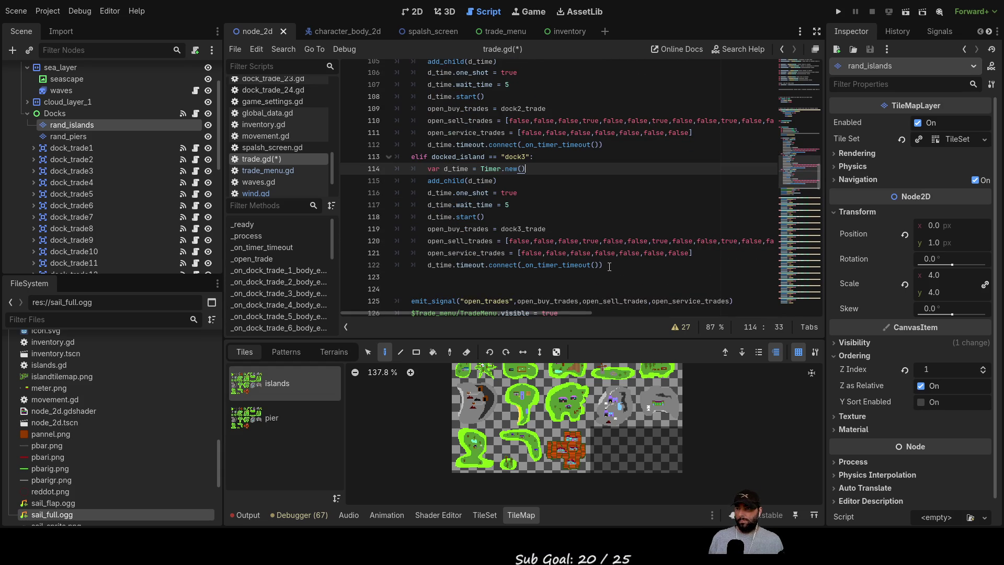
- Paste about a dozen more dock2 branch copies after the dock3 branch, down to line 262
click(462, 280)
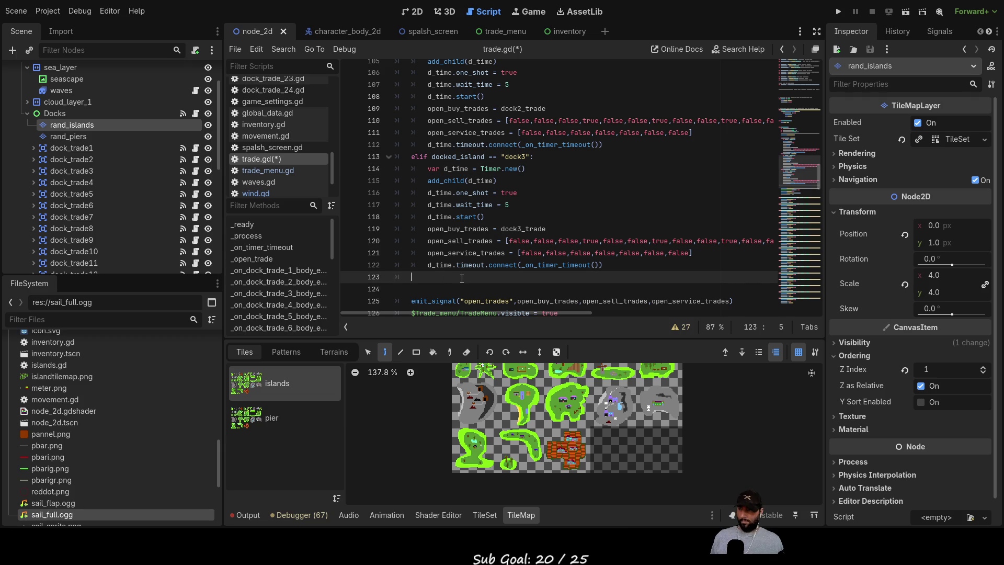
key(ctrl+v)
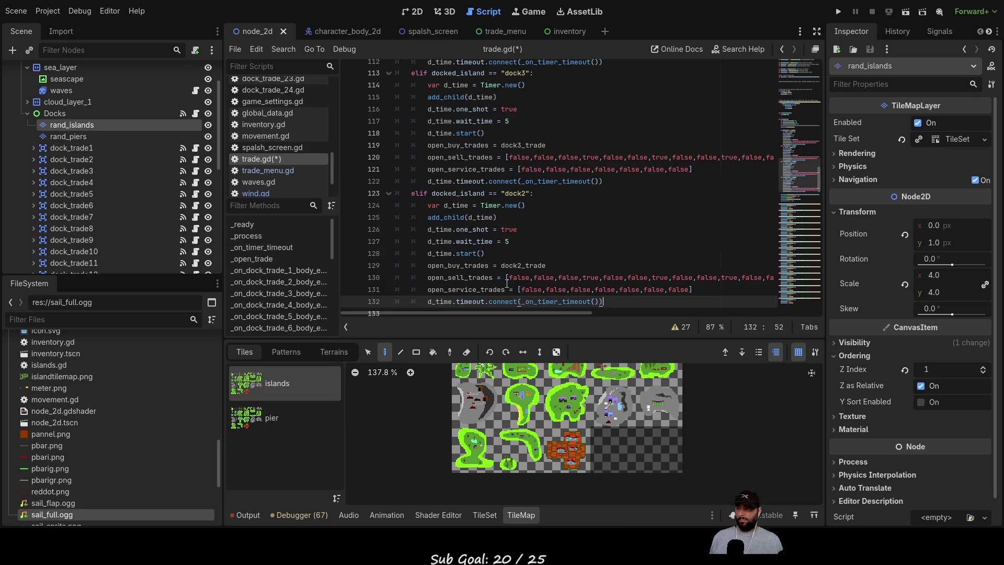
key(Return)
key(ctrl+v)
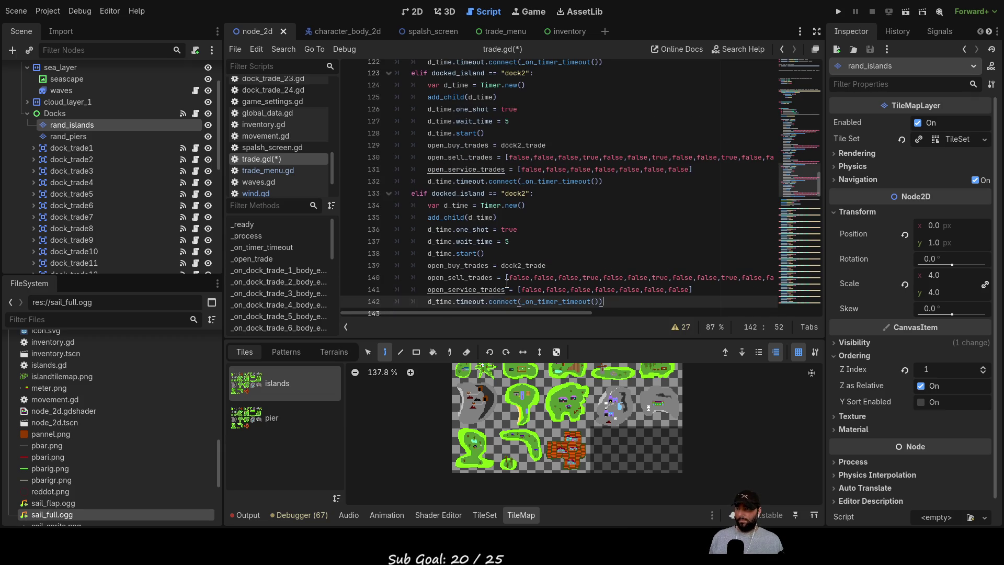
key(ctrl+v)
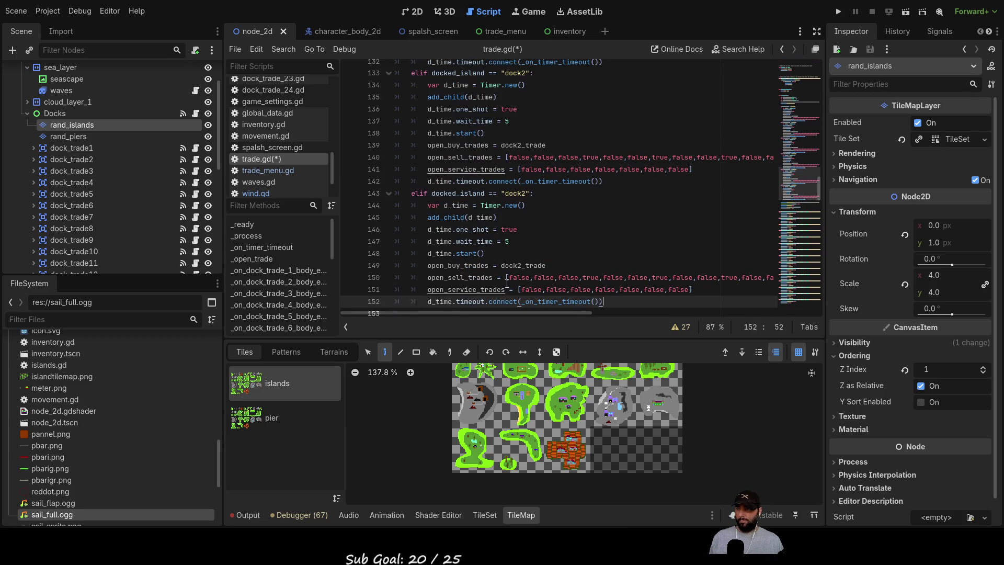
key(ctrl+v)
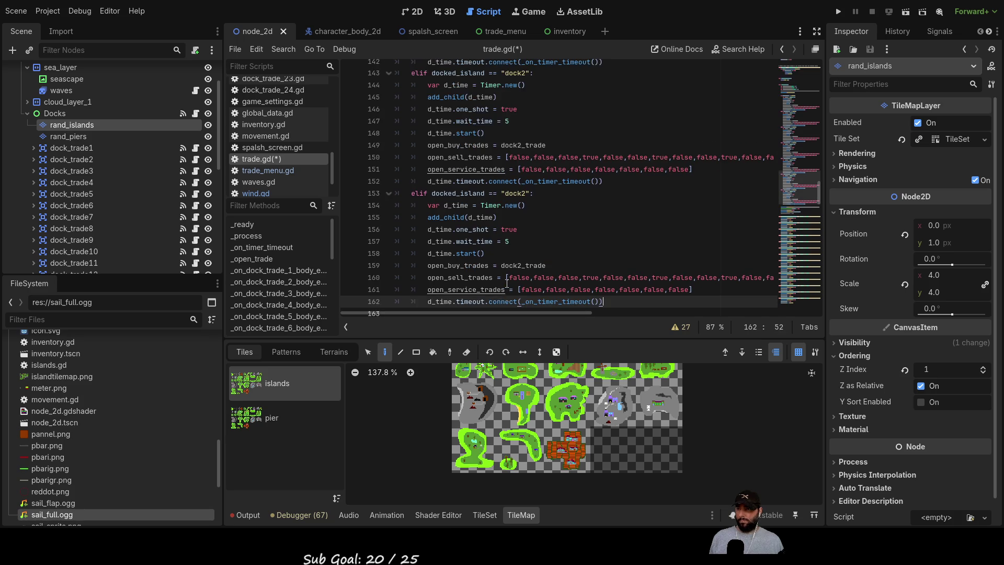
key(ctrl+v)
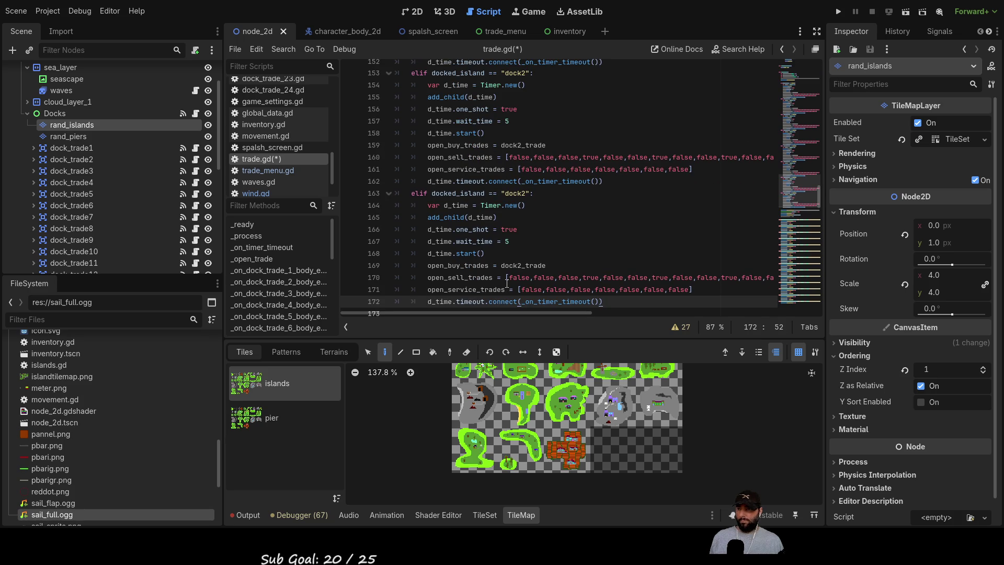
key(ctrl+v)
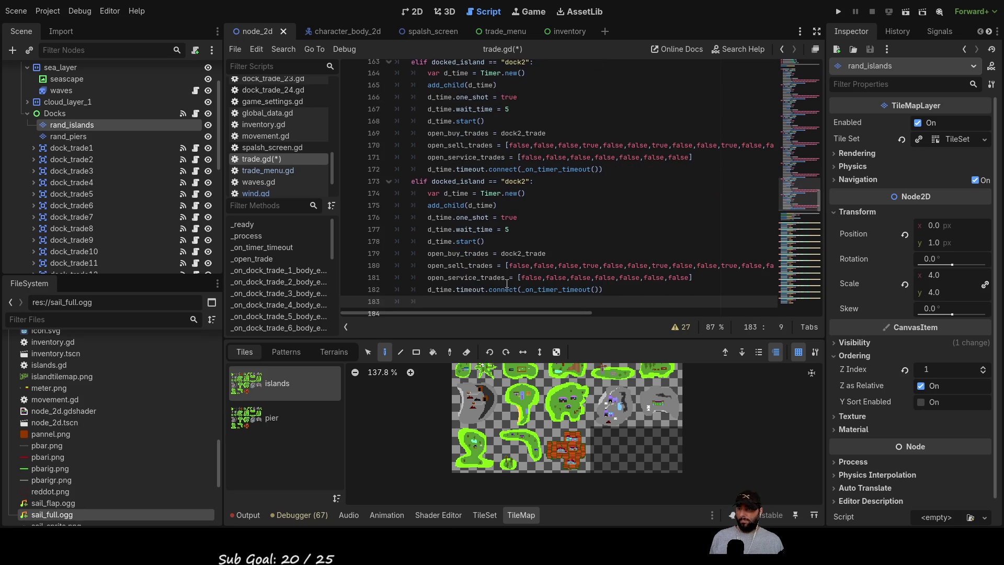
key(ctrl+v)
key(Return)
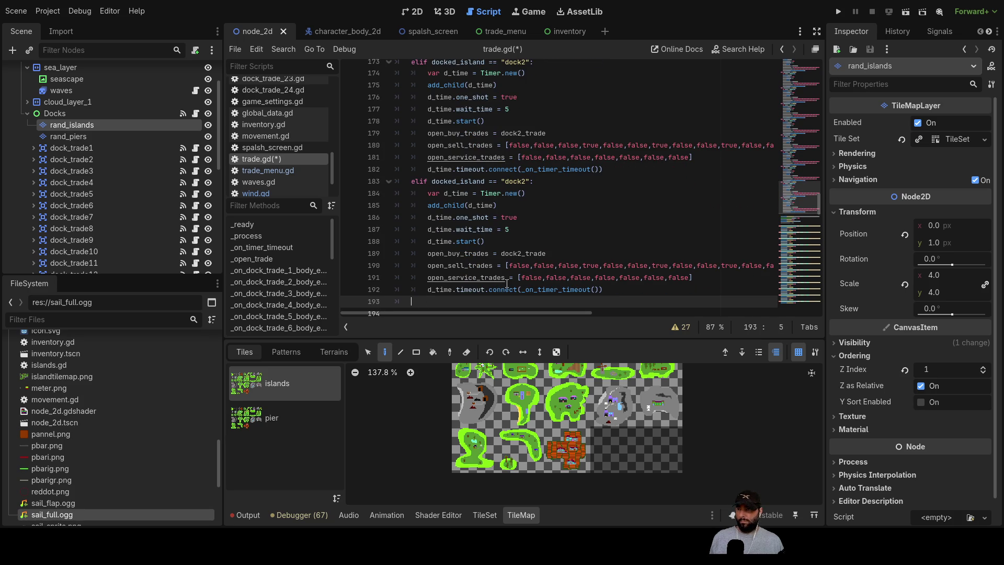
key(ctrl+v)
key(ctrl+v)
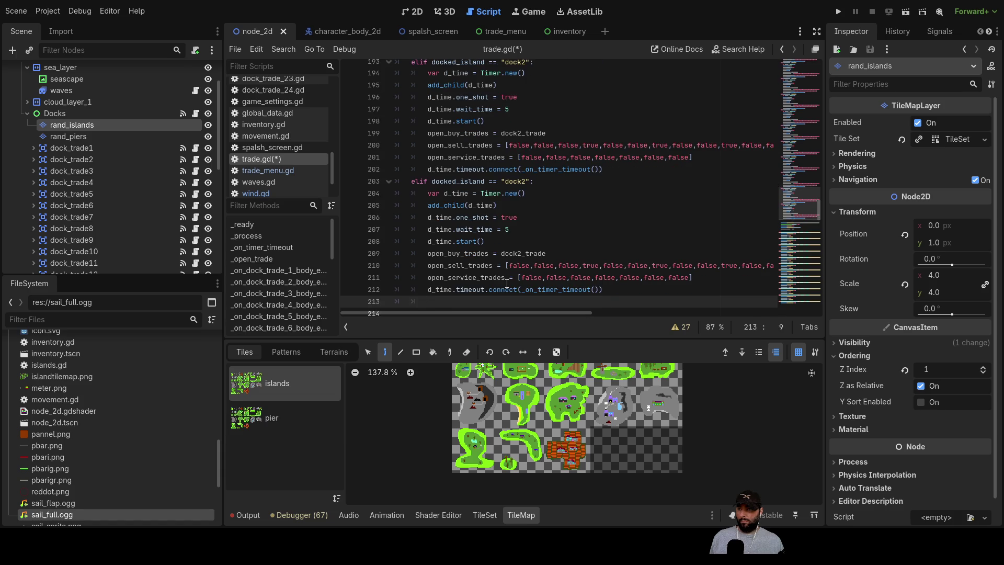
key(ctrl+v)
key(ctrl+v)
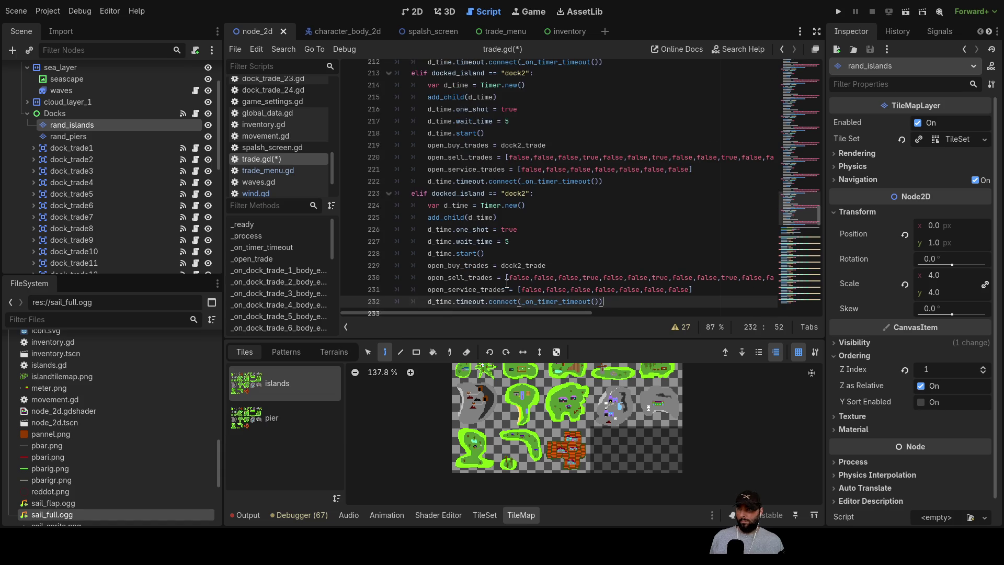
key(ctrl+v)
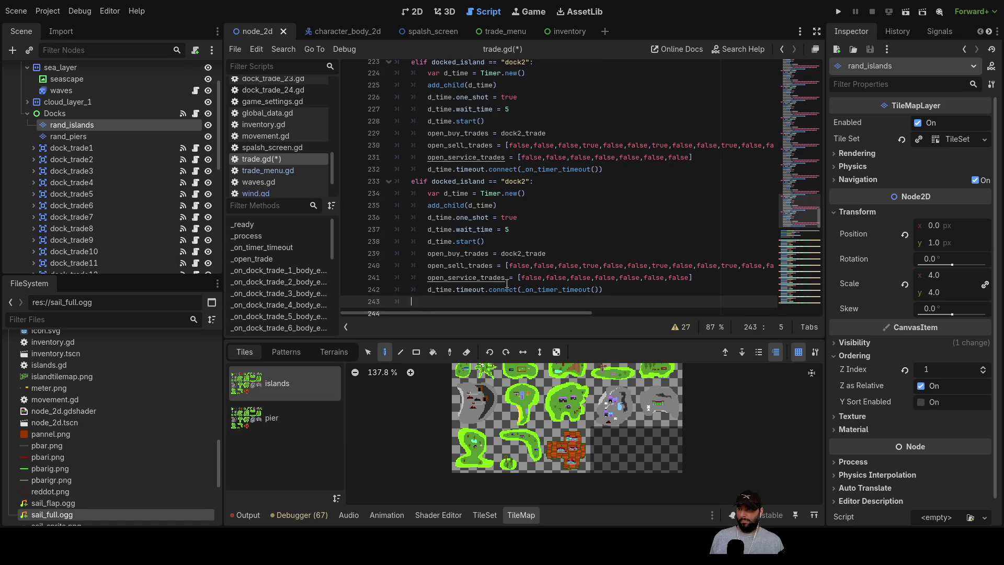
key(ctrl+v)
key(ctrl+v)
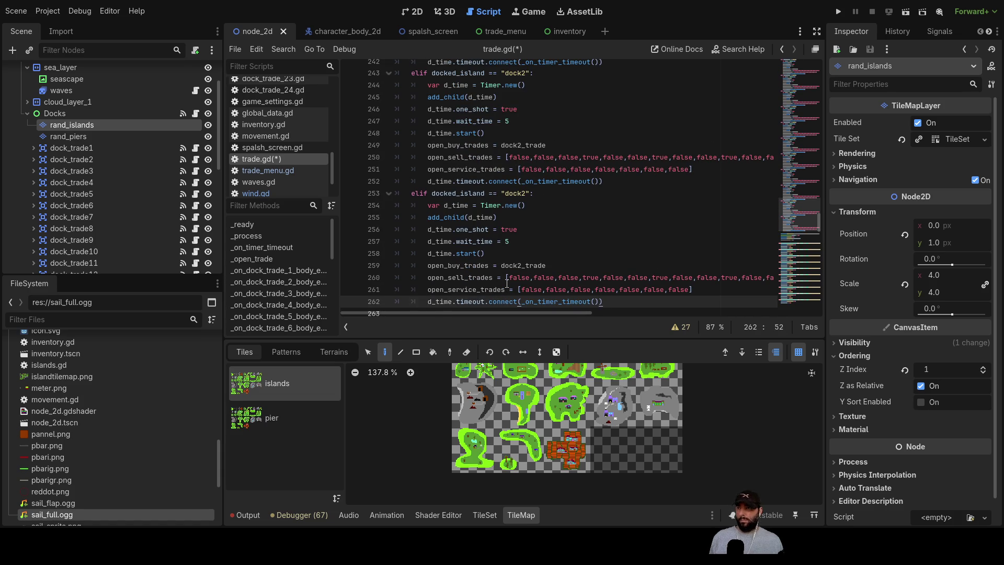
scroll(527, 218, up, 10)
scroll(526, 218, up, 12)
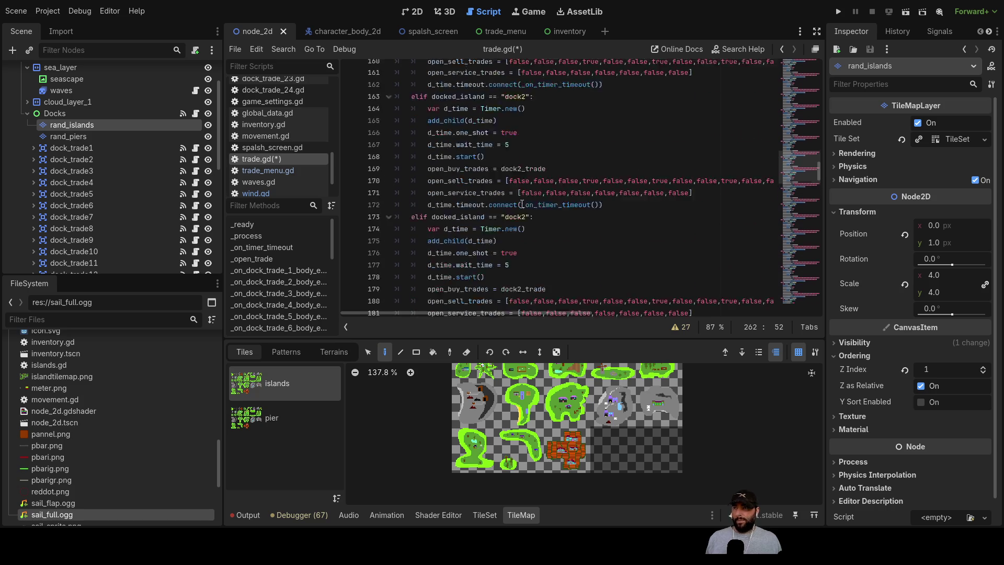
scroll(521, 204, up, 11)
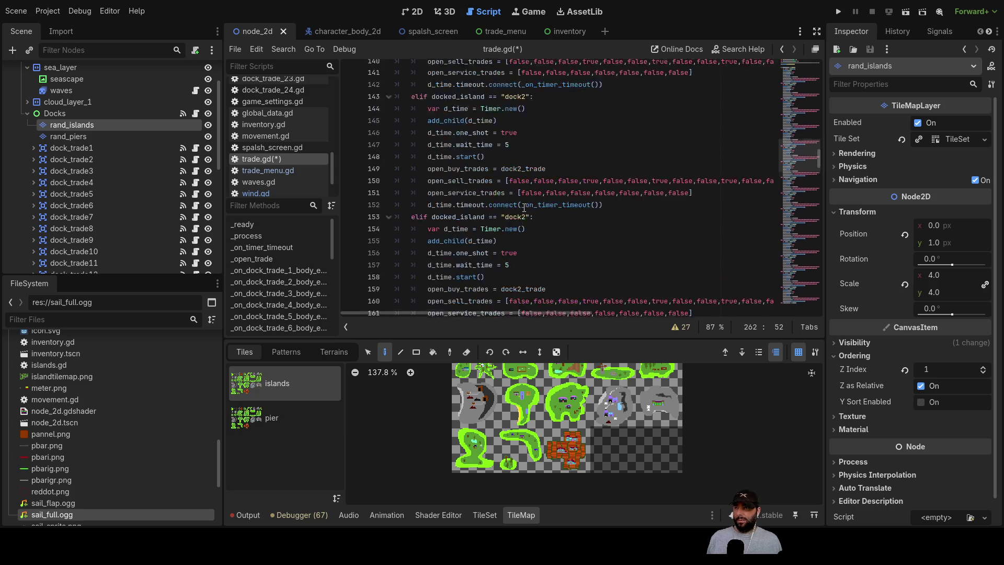
scroll(536, 206, up, 13)
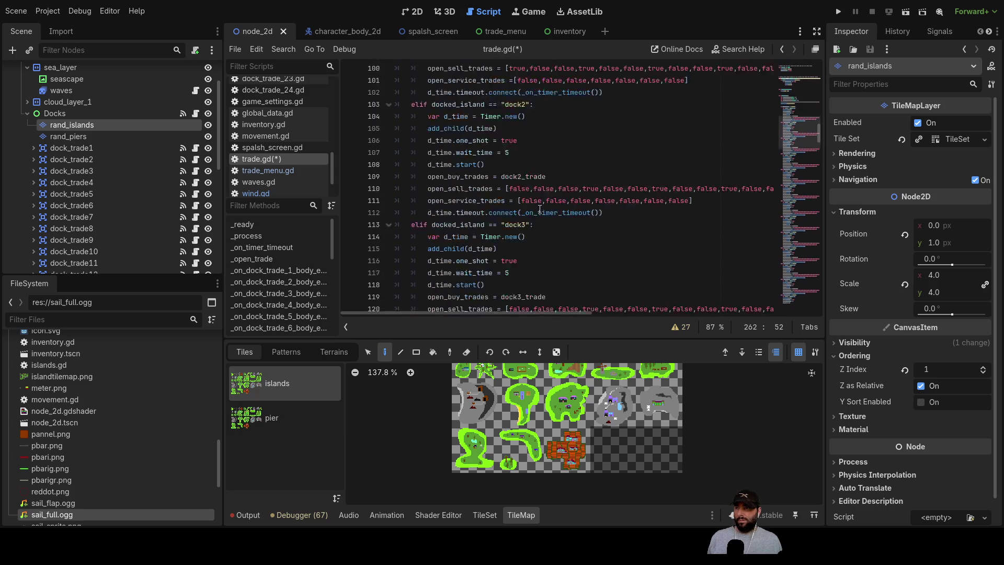
- Change the first pasted copy to check "dock4" and use dock4_trade
scroll(531, 173, down, 7)
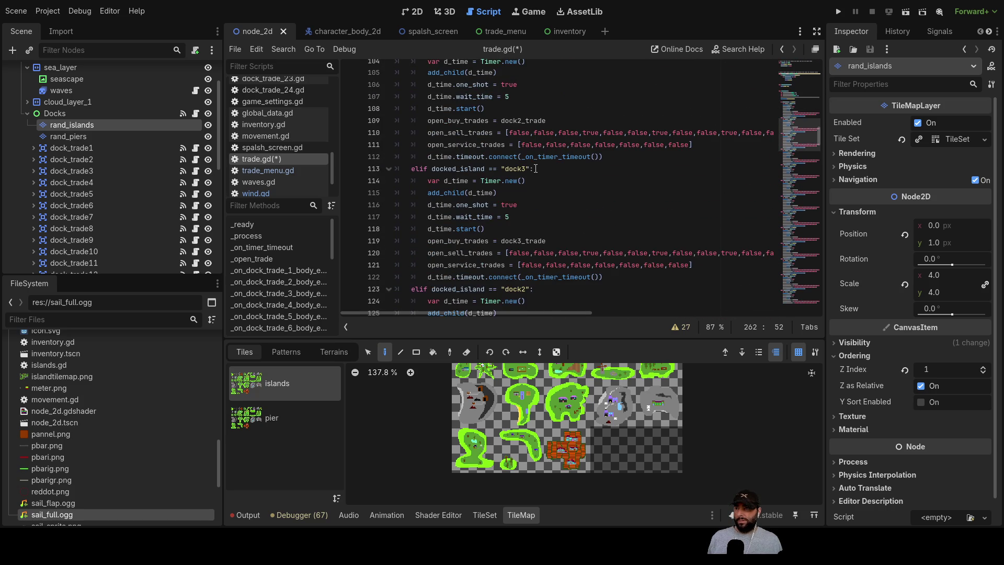
scroll(535, 199, down, 3)
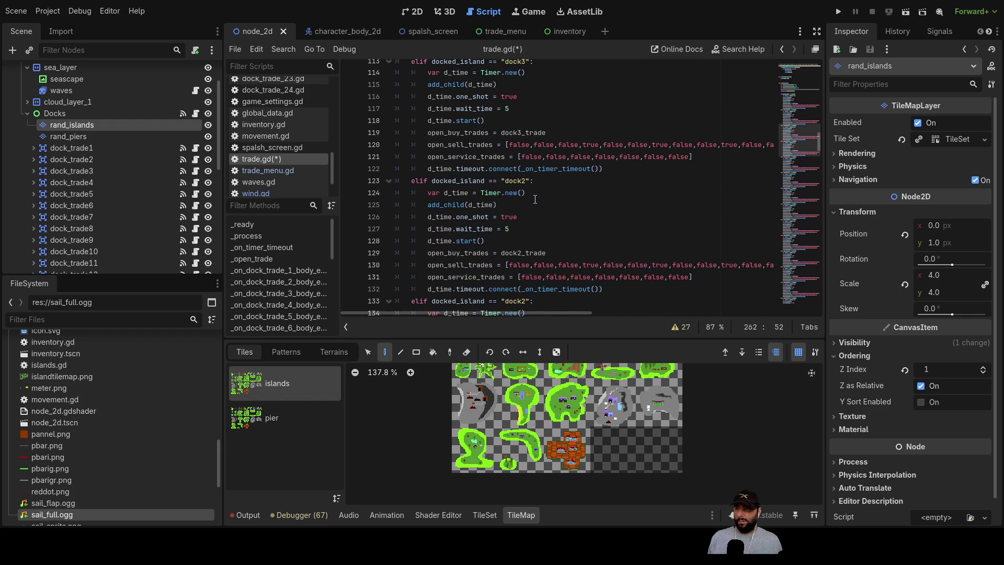
click(529, 182)
key(BackSpace)
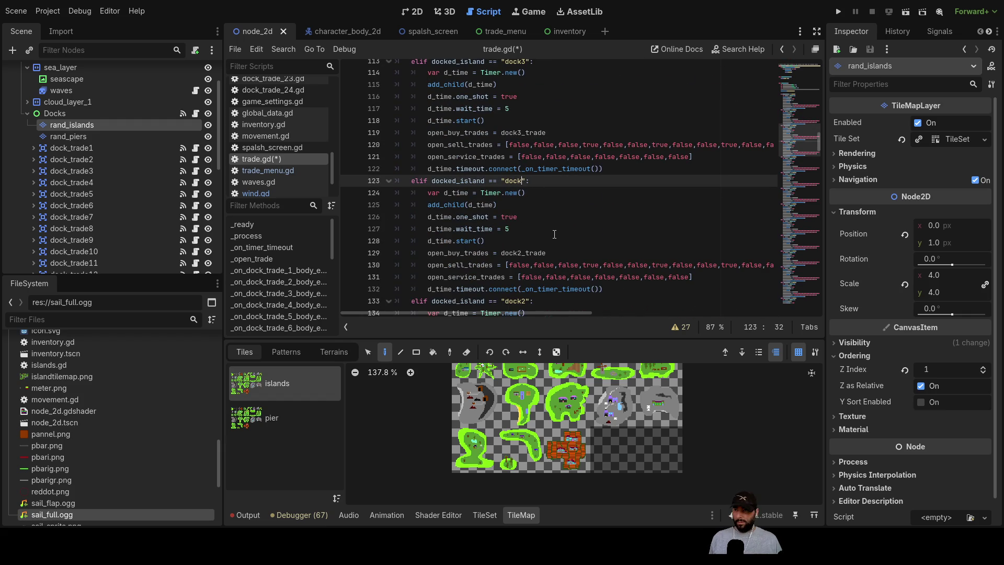
text(4)
key(Down)
key(Down)
key(Down)
key(Down)
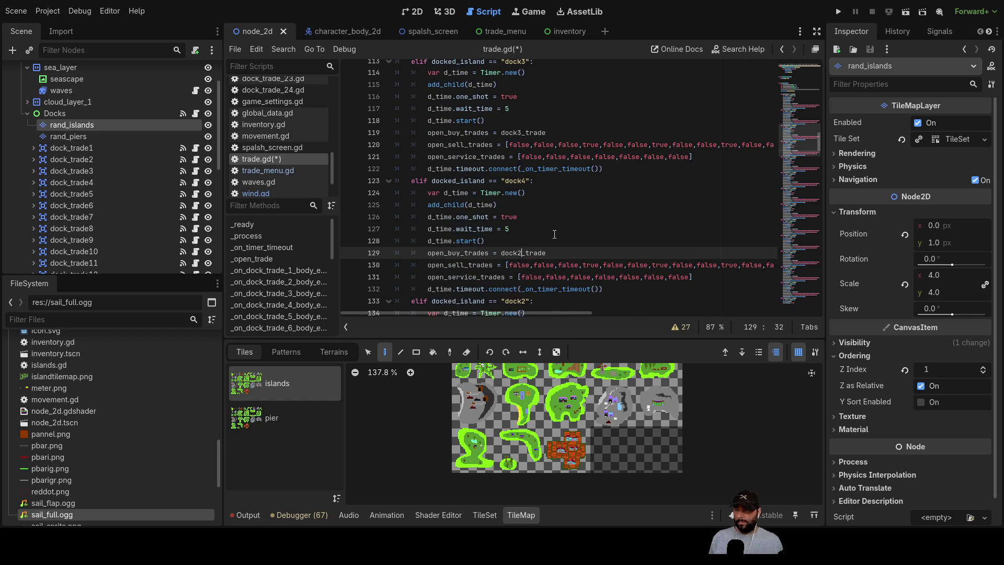
key(BackSpace)
text(4)
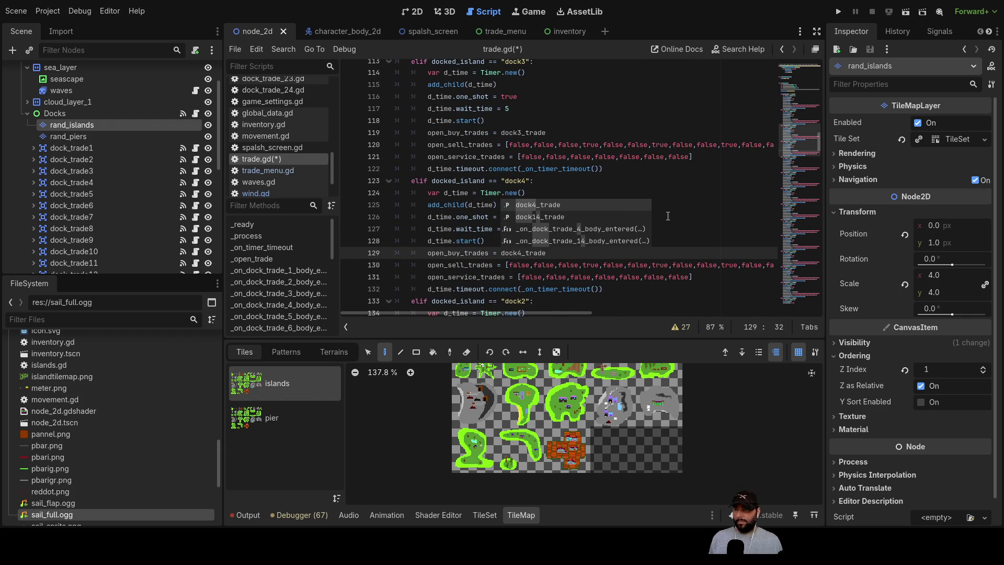
click(556, 205)
- Work through the next two copies, the dock5 and dock6 branches
scroll(556, 192, down, 3)
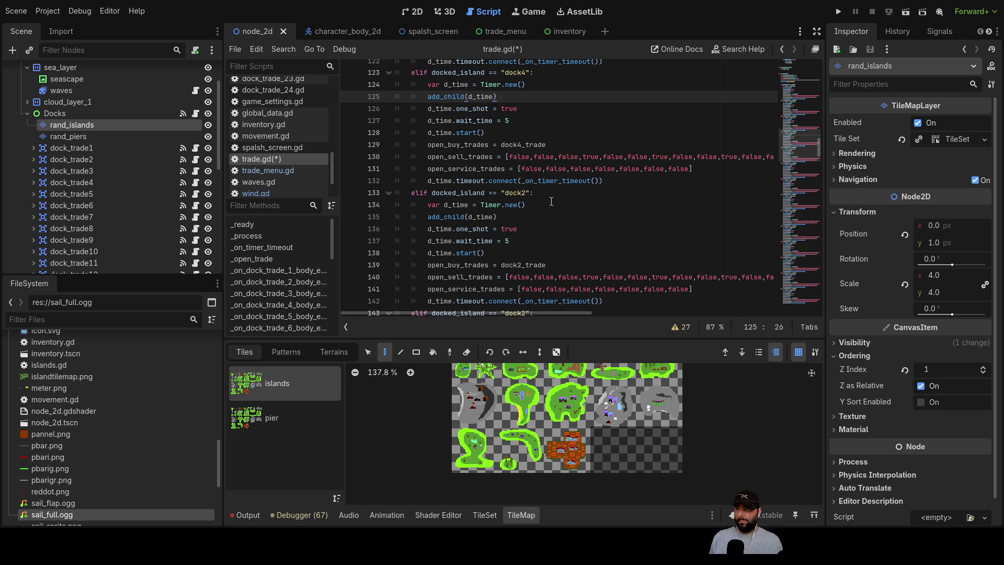
click(525, 194)
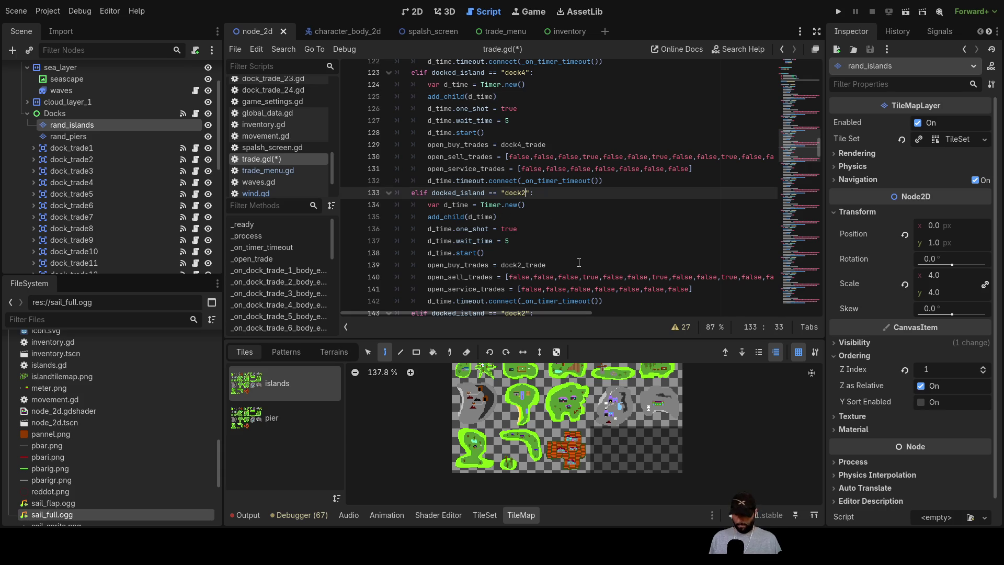
text(5)
key(Down)
key(Down)
key(Down)
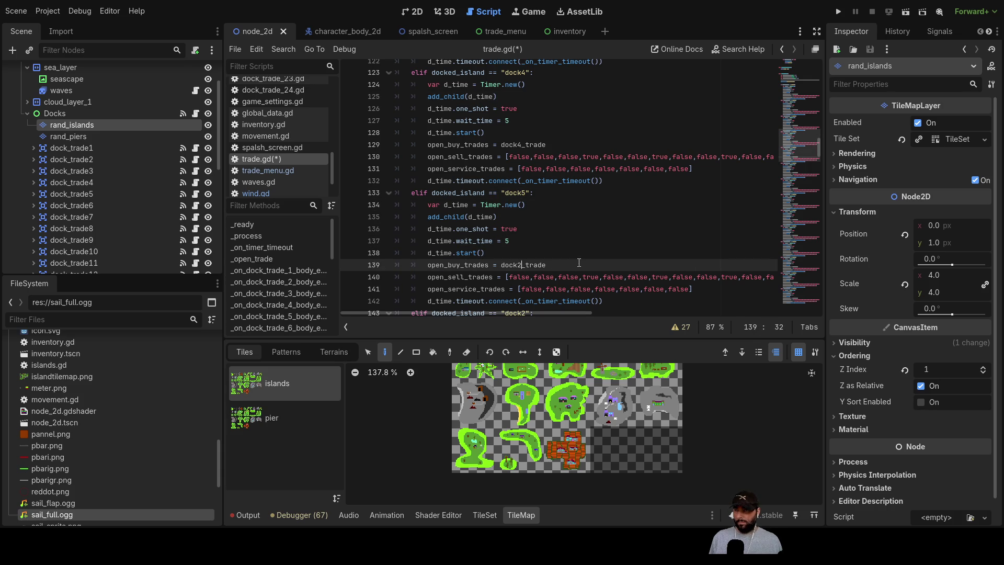
text(5)
scroll(538, 244, down, 2)
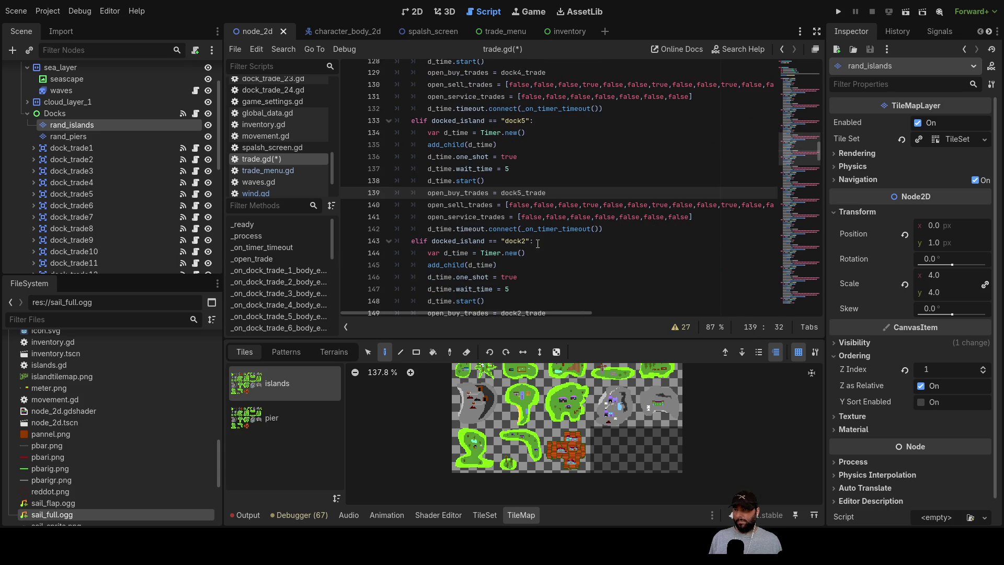
click(529, 241)
text(6)
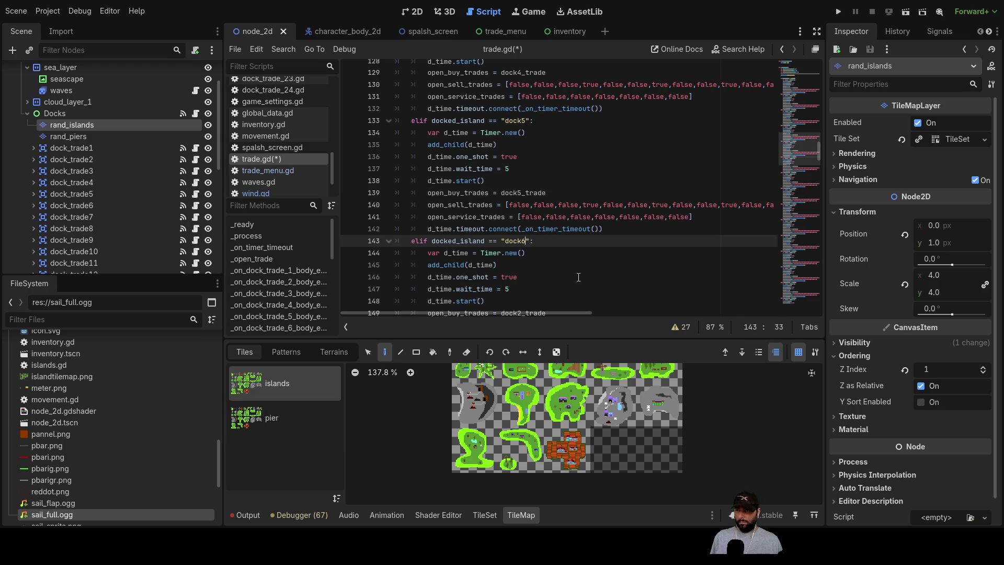
key(Down)
key(Down)
key(Down)
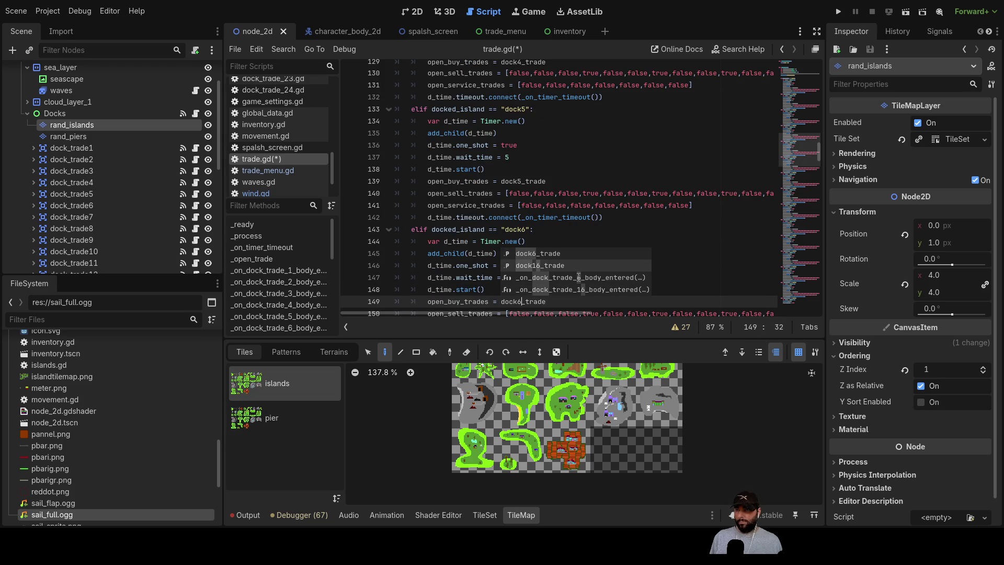
click(711, 256)
- Change the next copy's condition on line 153 to "dock7"
scroll(529, 191, down, 5)
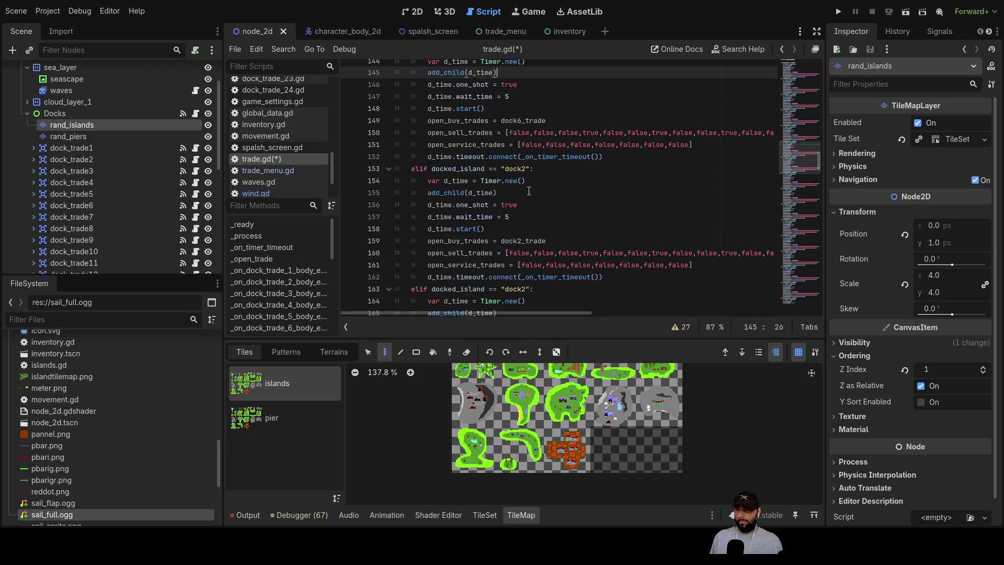
click(526, 168)
key(BackSpace)
text(7)
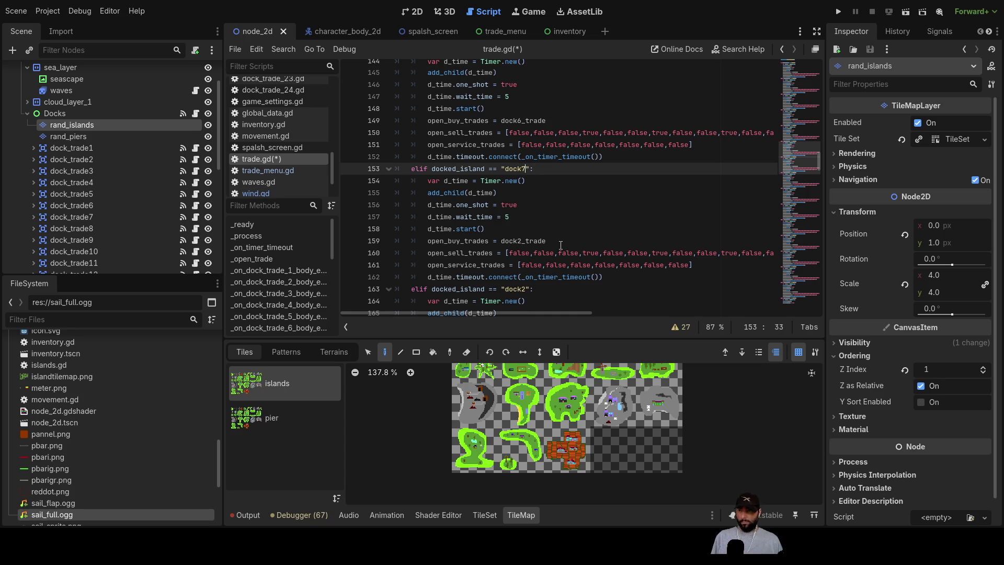
key(Down)
key(Down)
key(Down)
key(Down)
key(Up)
key(Left)
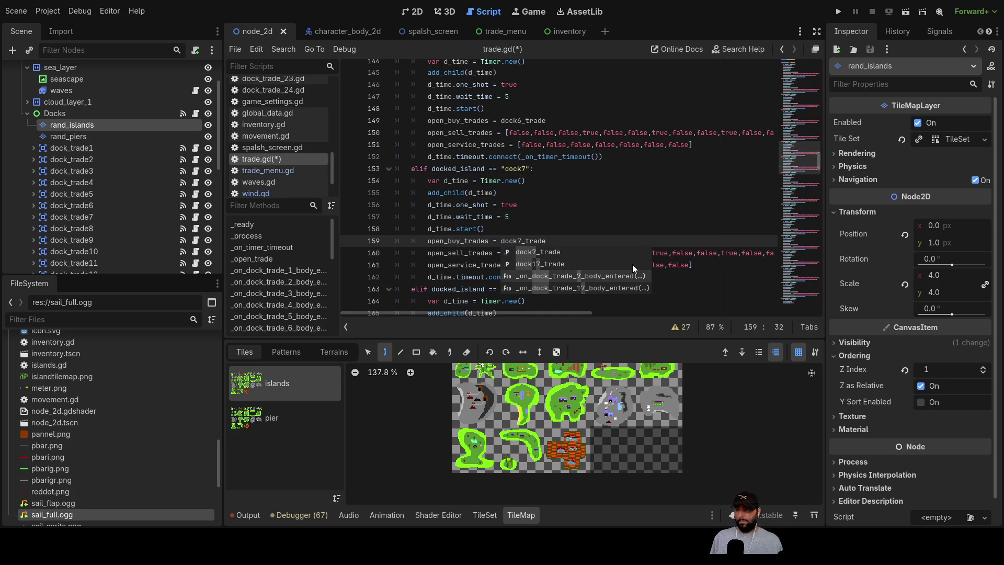
click(554, 289)
- Change the following copy to check "dock8" and use dock8_trade
scroll(552, 239, down, 3)
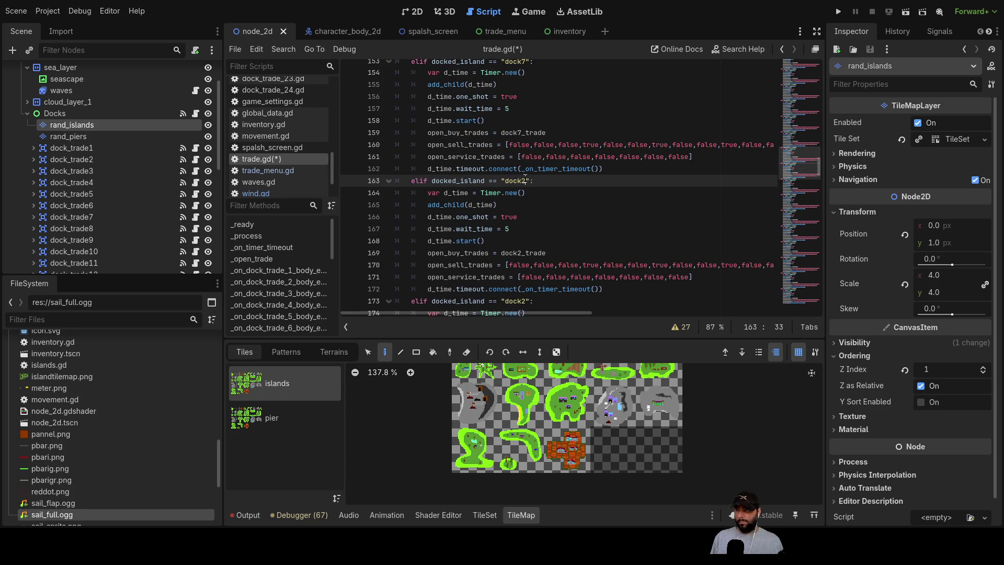
key(Left)
key(Left)
key(BackSpace)
text(8)
key(Down)
key(Down)
key(Down)
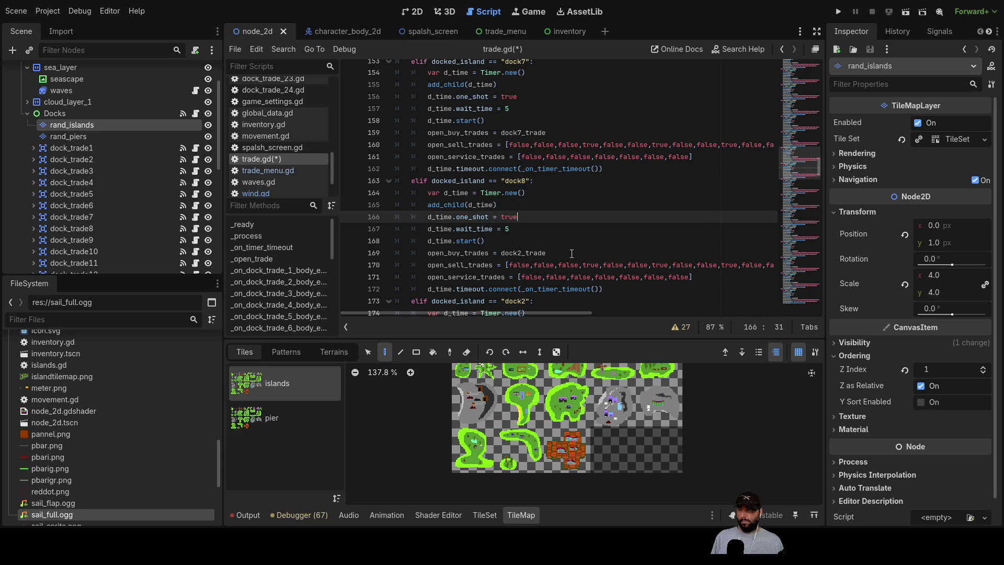
click(572, 253)
key(Left)
key(Left)
key(Left)
key(BackSpace)
text(8)
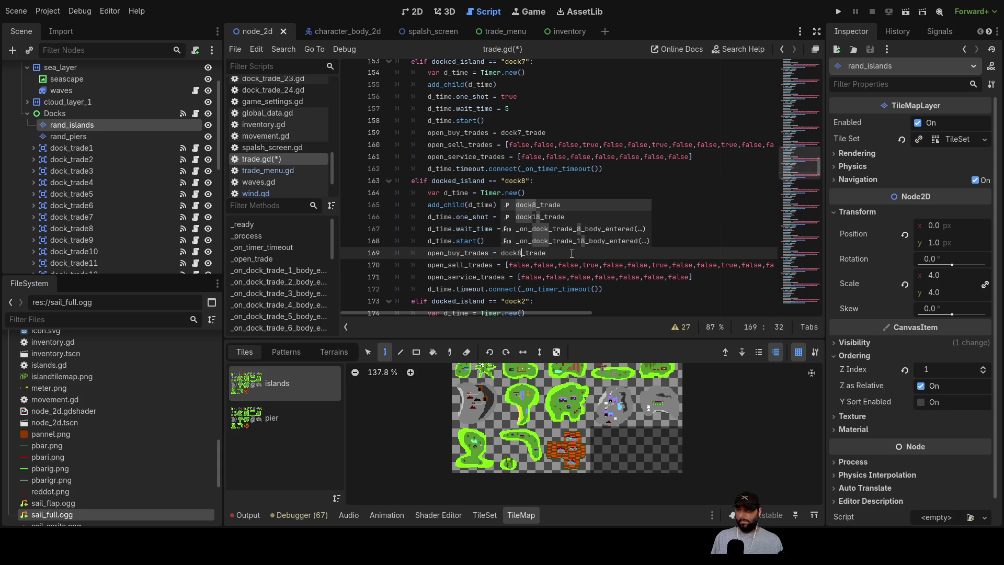
key(End)
- Change the copy on line 173 to "dock9" and start fixing its trade array
scroll(599, 258, down, 1)
scroll(543, 240, down, 2)
click(527, 228)
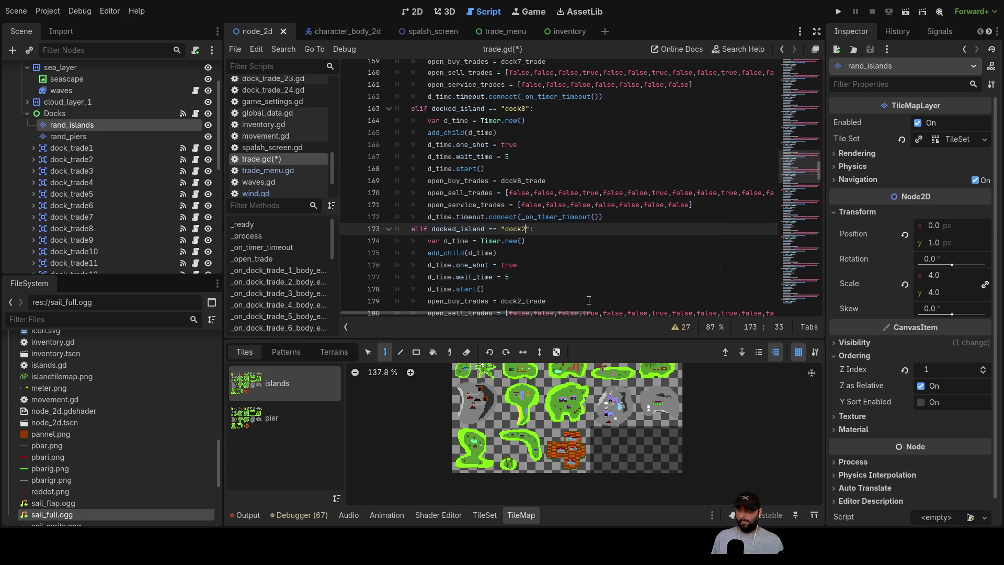
key(BackSpace)
text(9)
key(Down)
key(Down)
key(Down)
key(Down)
key(Down)
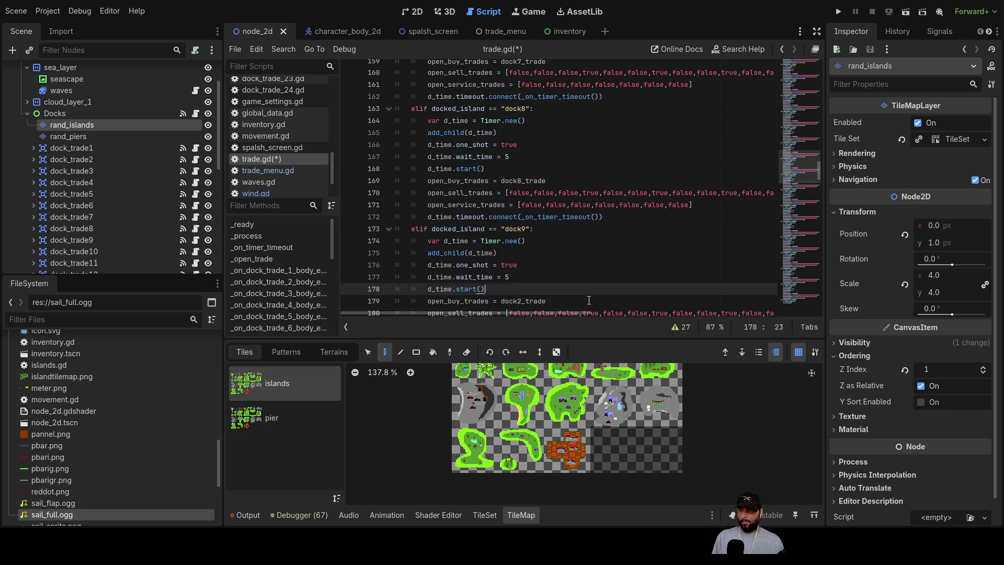
key(End)
key(Left)
key(Left)
key(Left)
key(BackSpace)
- Rename the next copied branch to dock11 and make it load dock11_trade
text(9)
scroll(589, 300, down, 8)
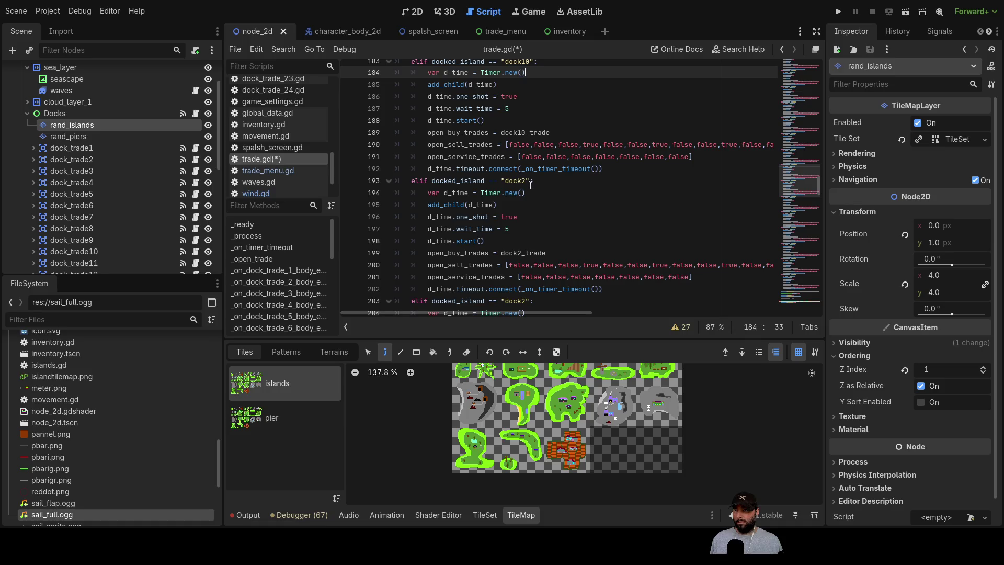
click(527, 181)
text(1)
key(Down)
key(Down)
key(Down)
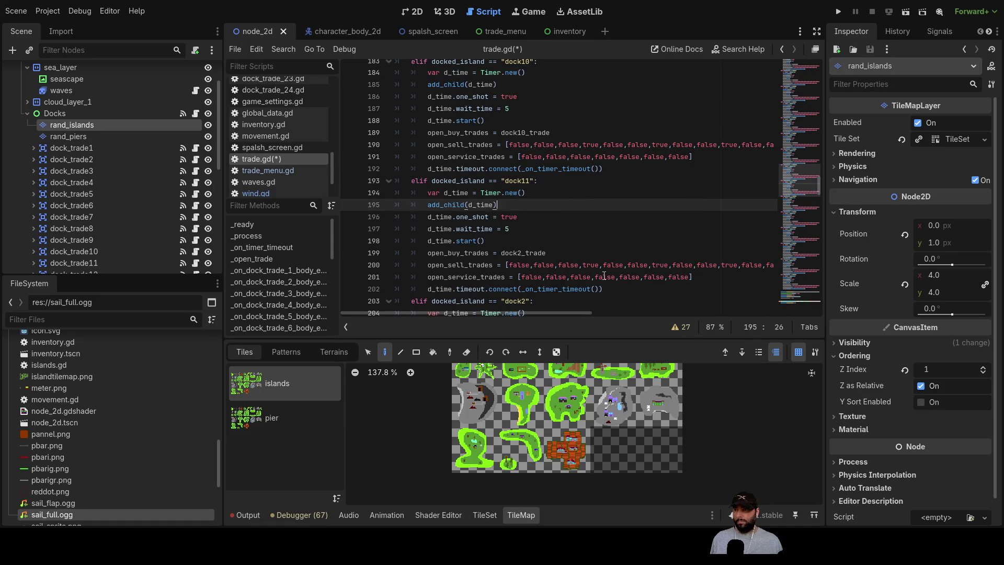
key(BackSpace)
text(11)
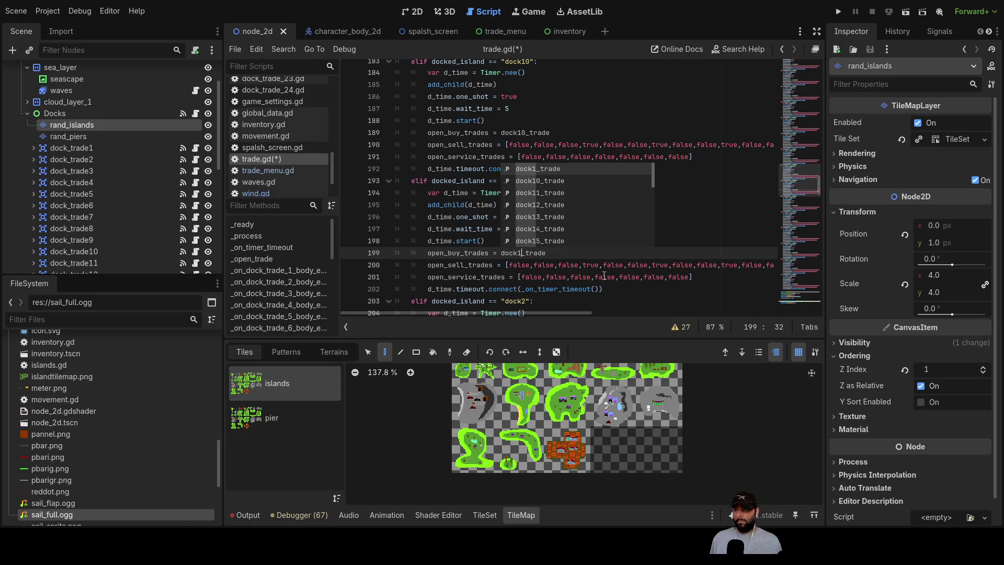
scroll(595, 247, down, 2)
scroll(595, 246, down, 3)
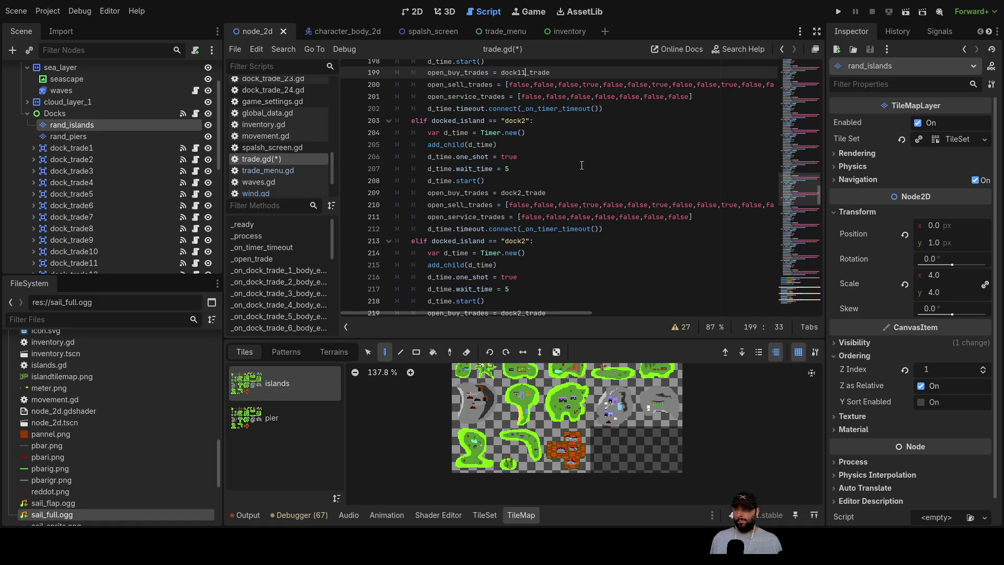
- Change the following branch to dock12 with the dock12_trade buy array
click(522, 120)
text(1)
click(521, 193)
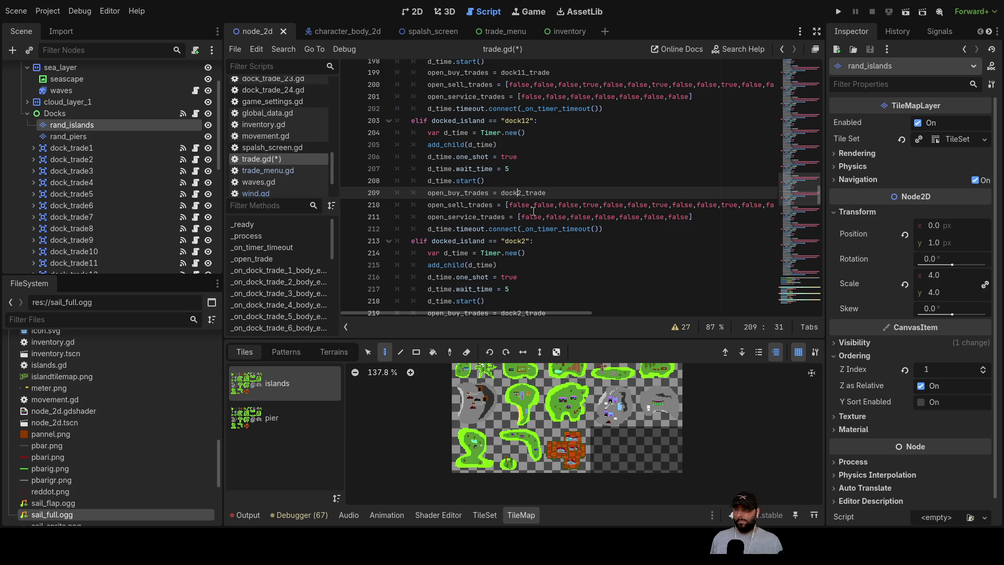
text(1)
click(650, 277)
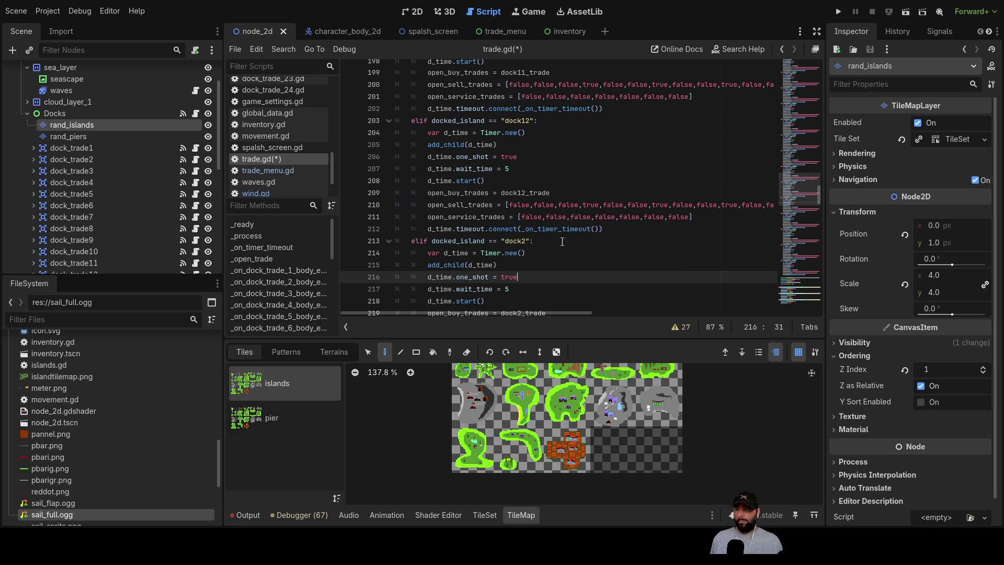
- Rename the next branch to dock13 and set its buy array to dock13_trade
click(526, 241)
key(BackSpace)
text(13)
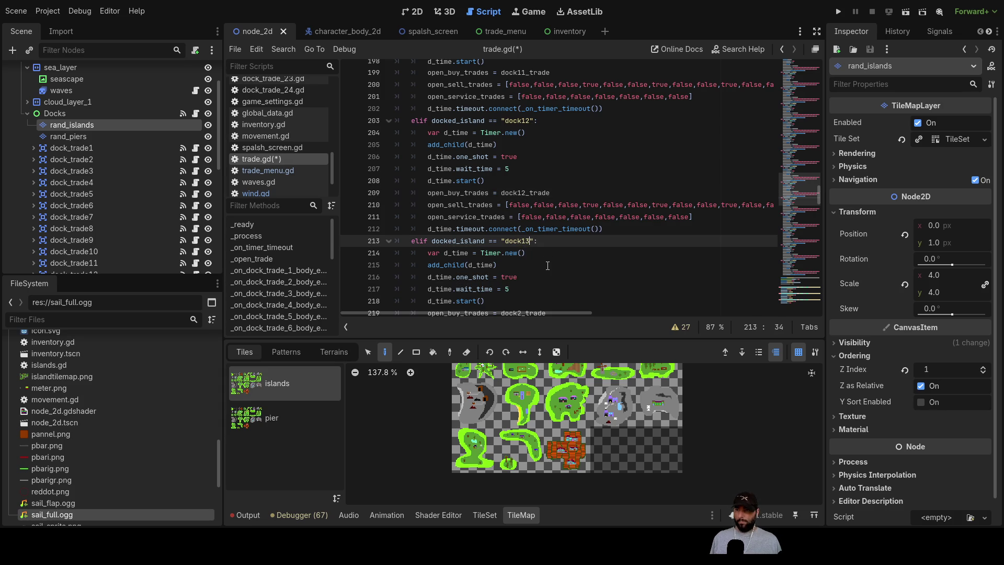
key(Down)
key(Down)
key(Down)
scroll(547, 266, down, 1)
key(Down)
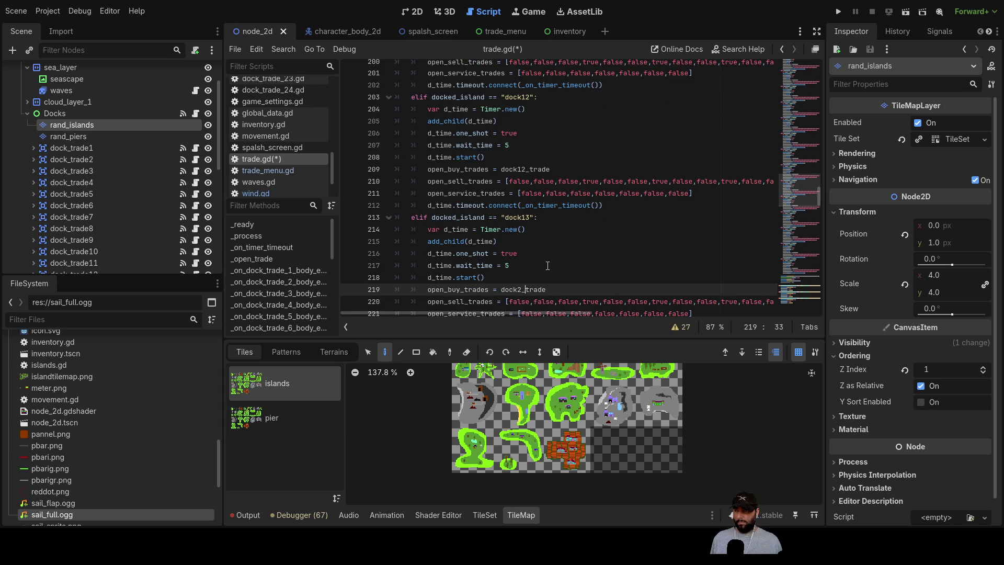
key(BackSpace)
text(13)
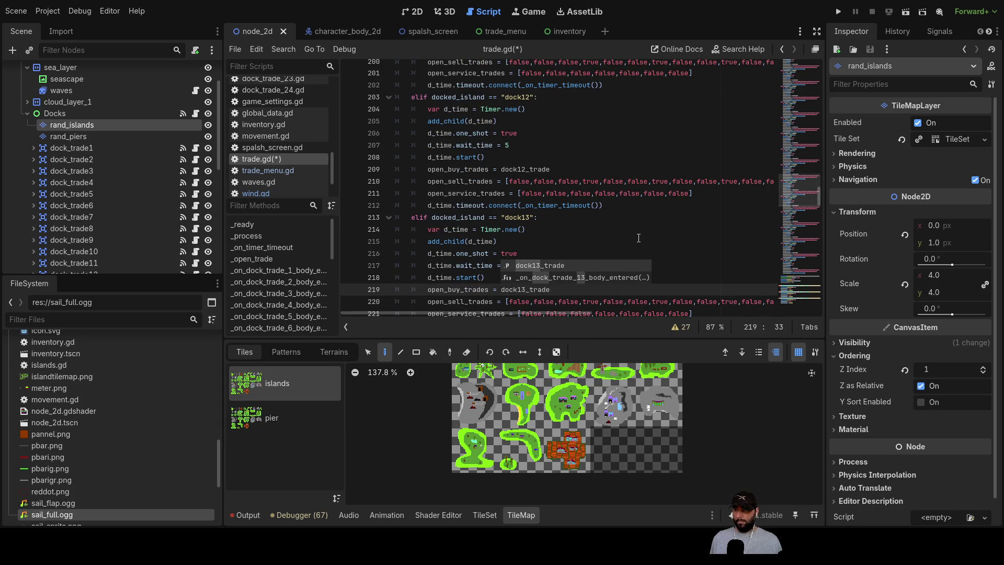
- Turn the next copy into the dock14 branch loading dock14_trade
scroll(638, 238, down, 4)
click(524, 193)
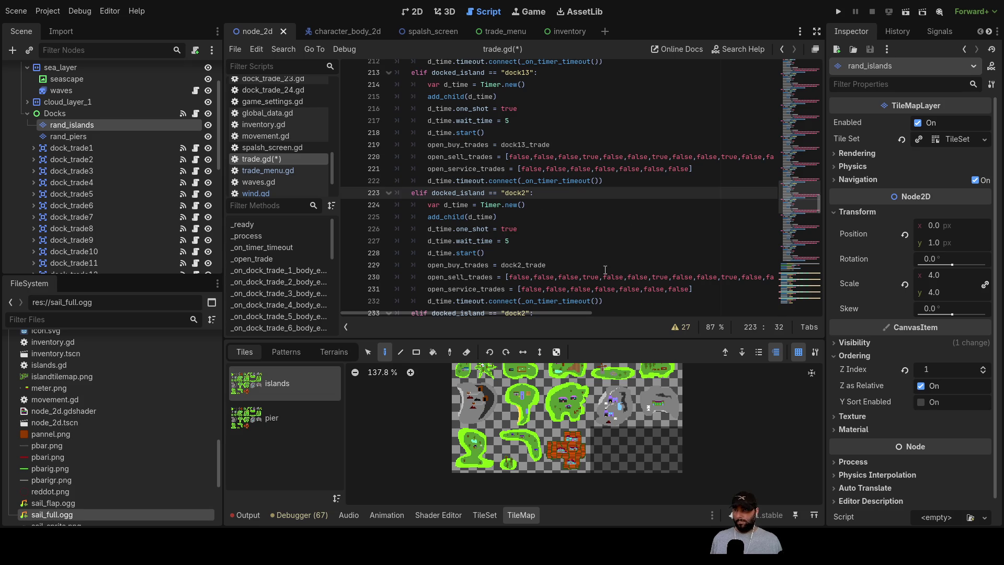
key(Delete)
text(14)
click(524, 264)
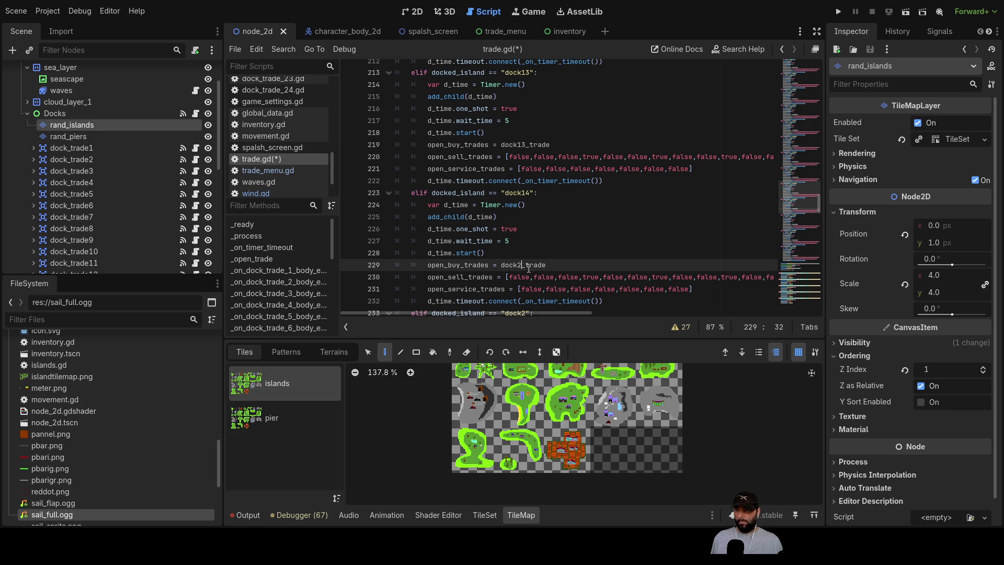
key(BackSpace)
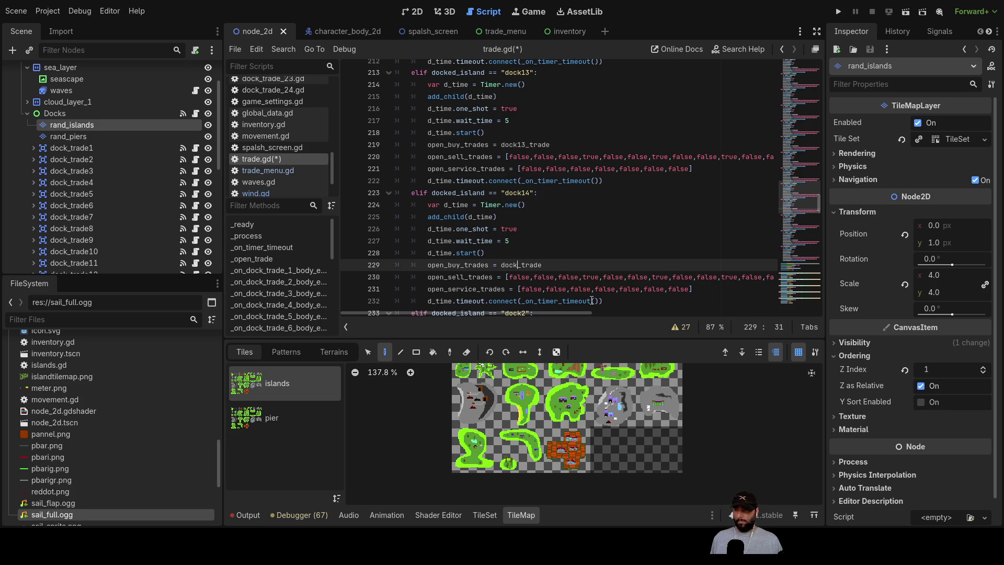
text(14)
scroll(536, 184, down, 5)
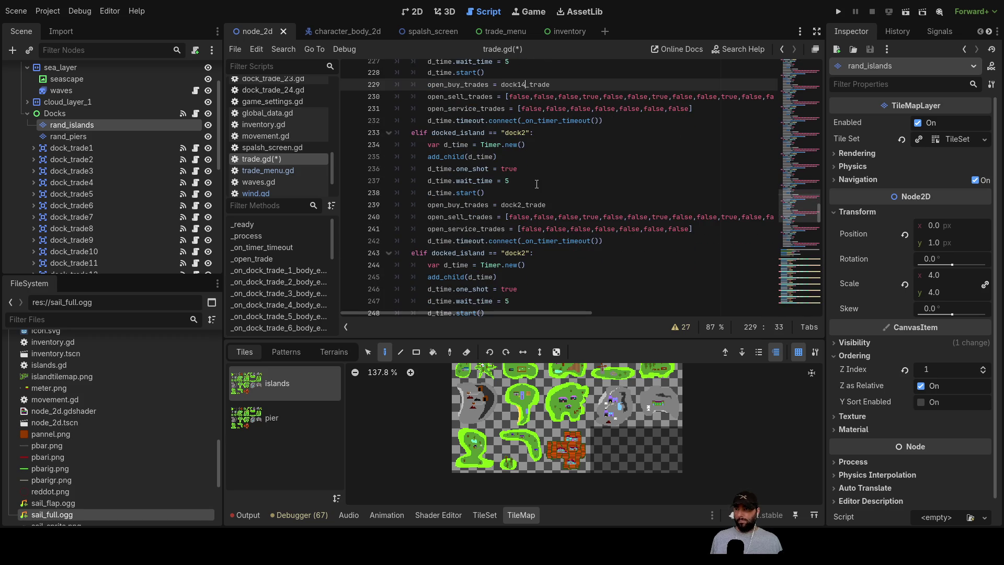
- Rename the next two copies to dock15 and dock16 with dock15_trade and dock16_trade
click(526, 132)
text(15)
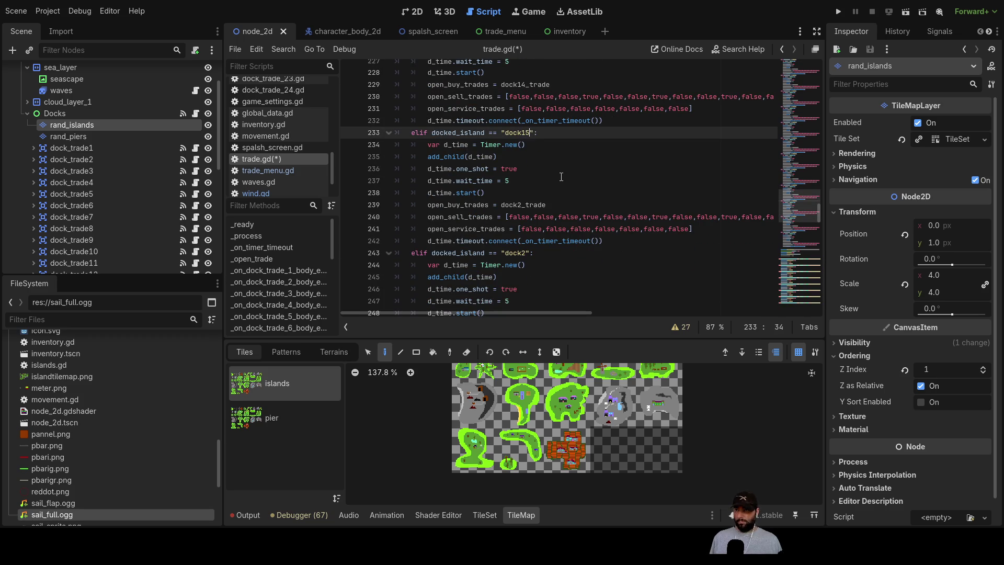
click(519, 203)
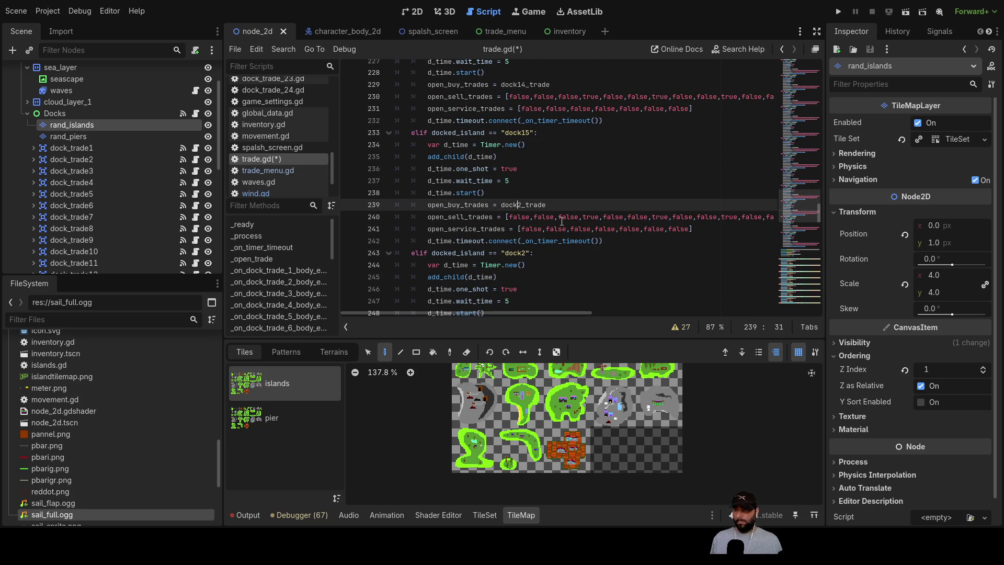
text(15)
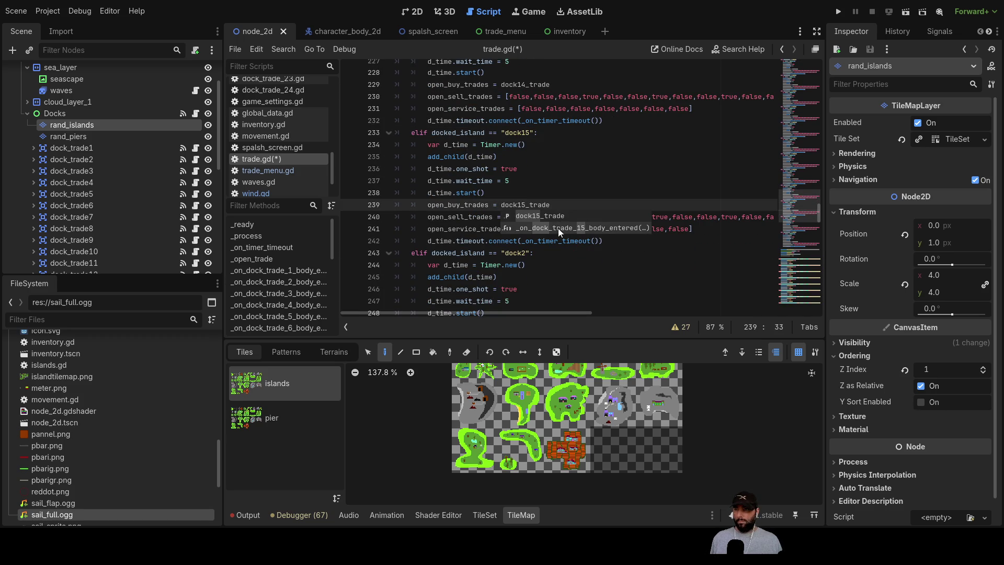
click(569, 288)
click(524, 255)
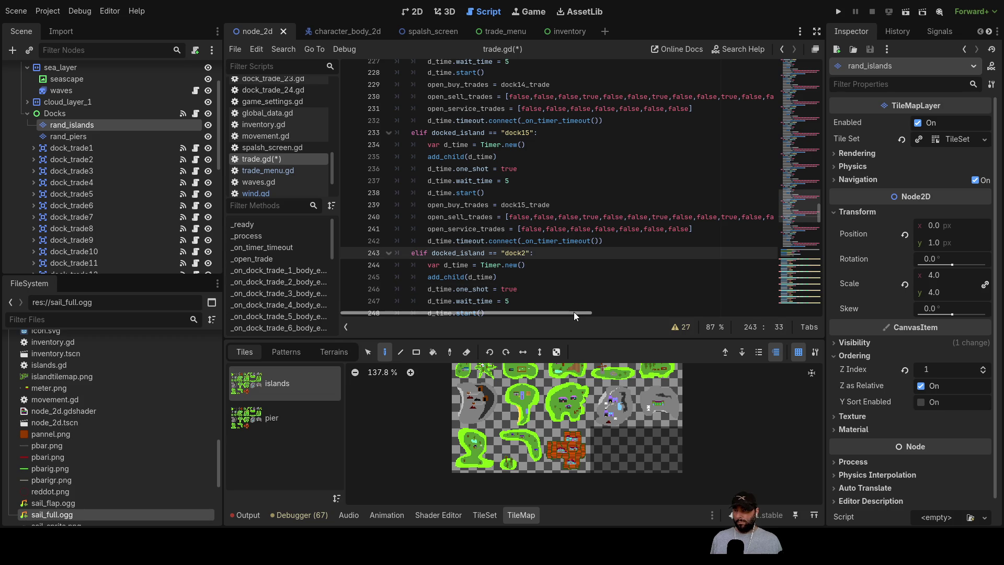
key(BackSpace)
text(16)
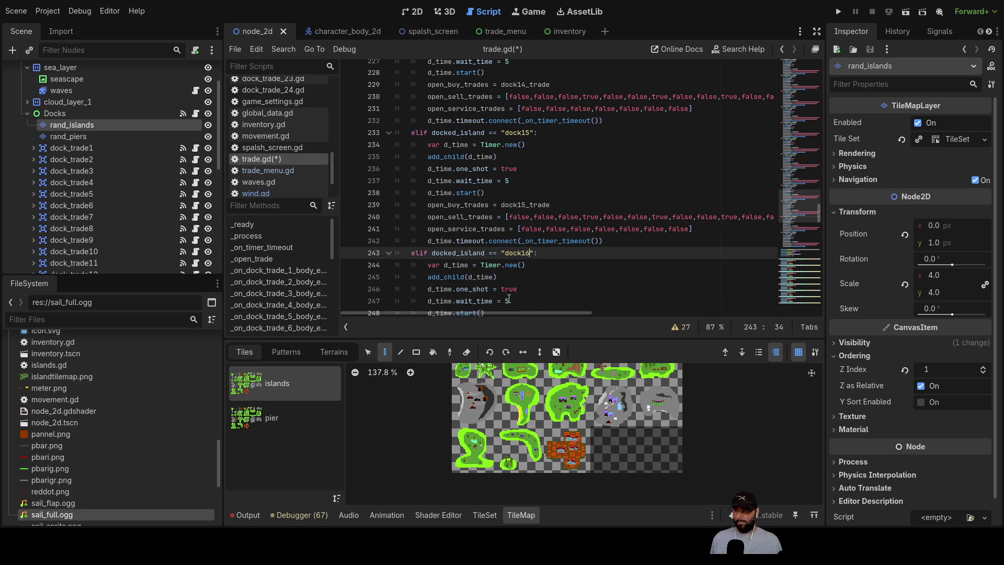
scroll(513, 279, down, 2)
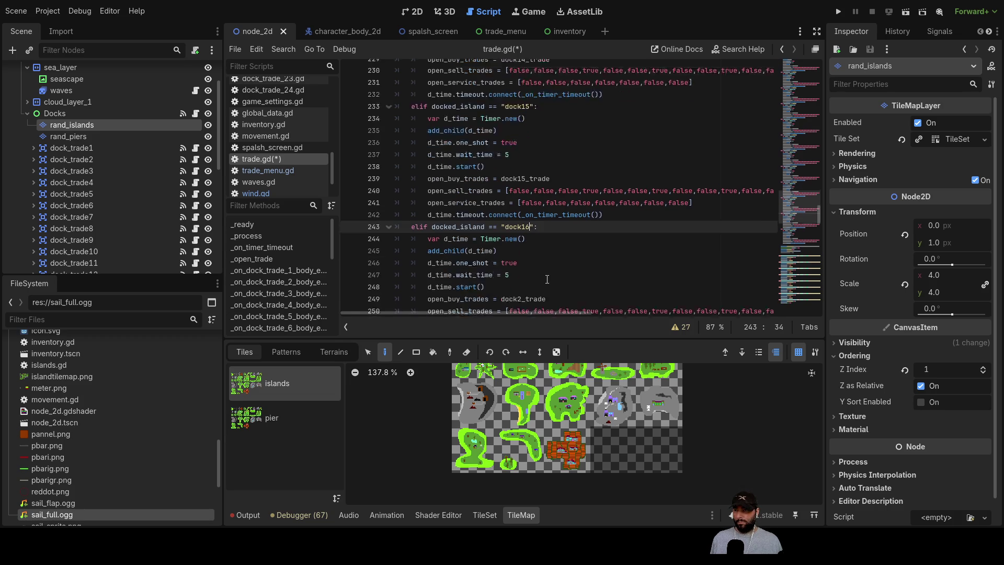
click(521, 253)
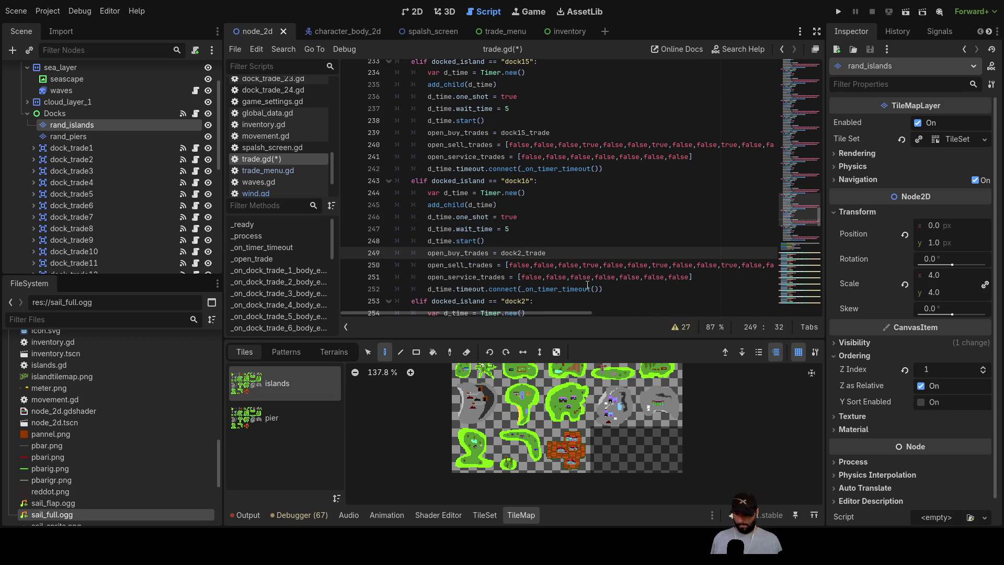
key(BackSpace)
text(16)
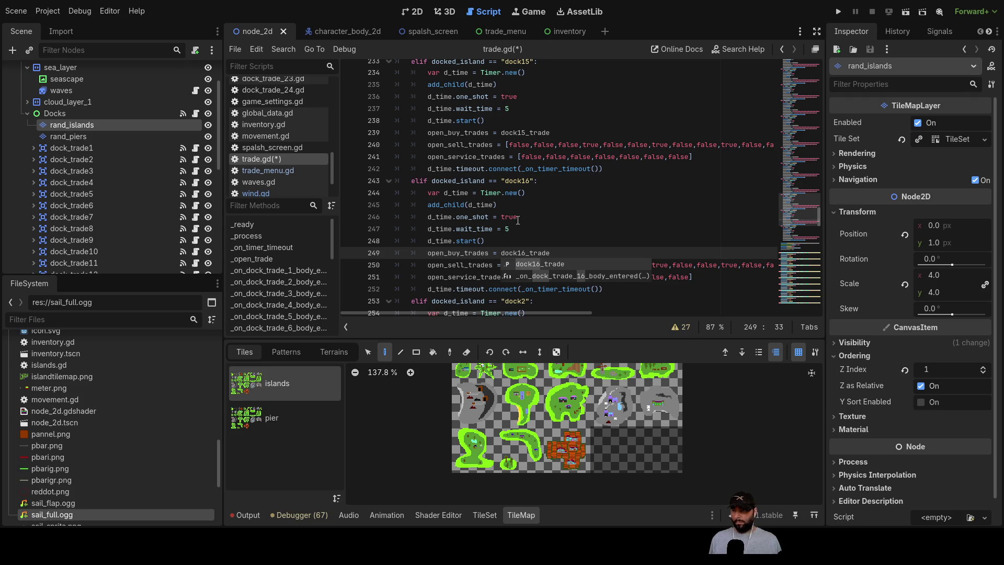
- Rename the last copy to dock17 and set its buy array to dock17_trade
scroll(532, 224, down, 3)
click(523, 193)
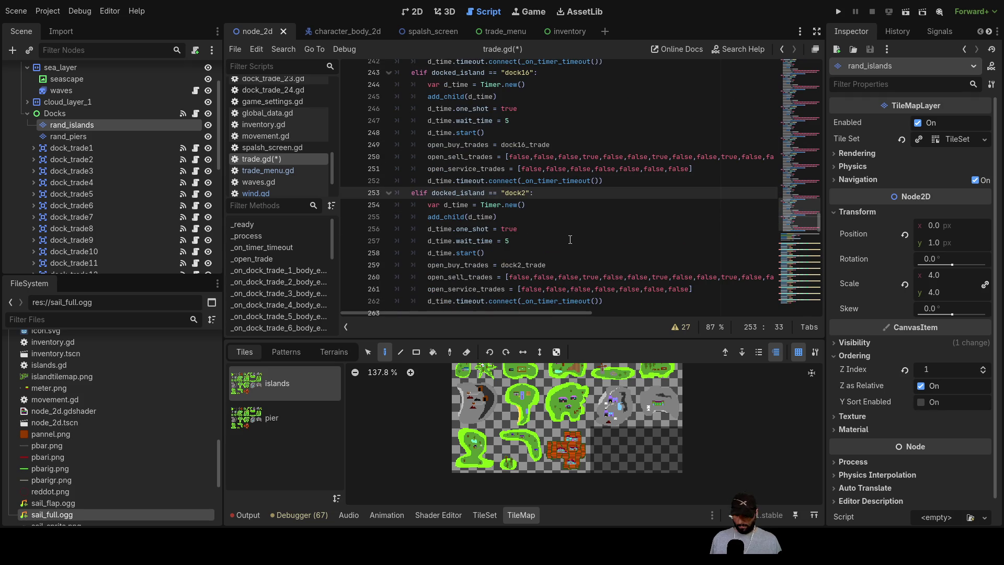
text(17)
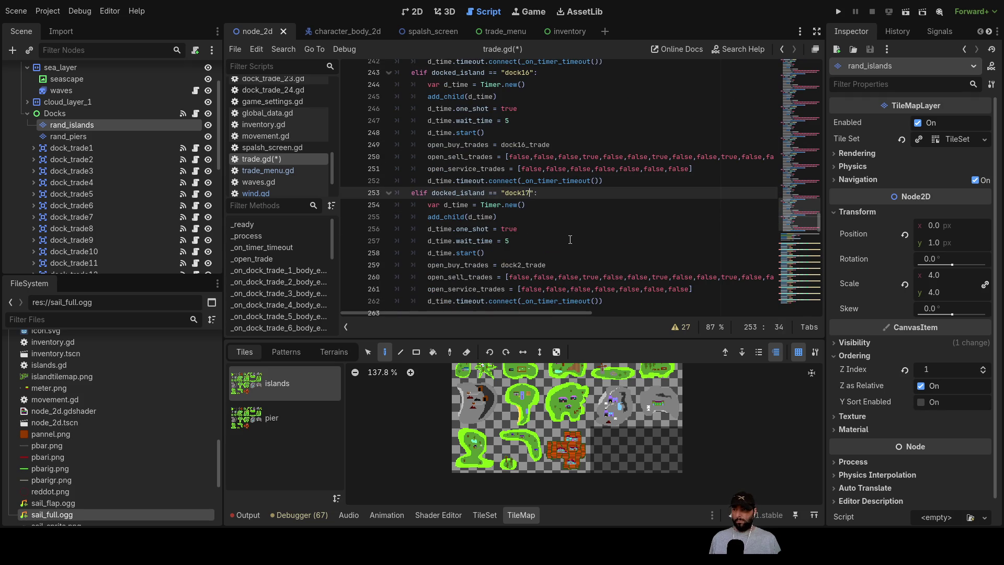
scroll(570, 239, down, 2)
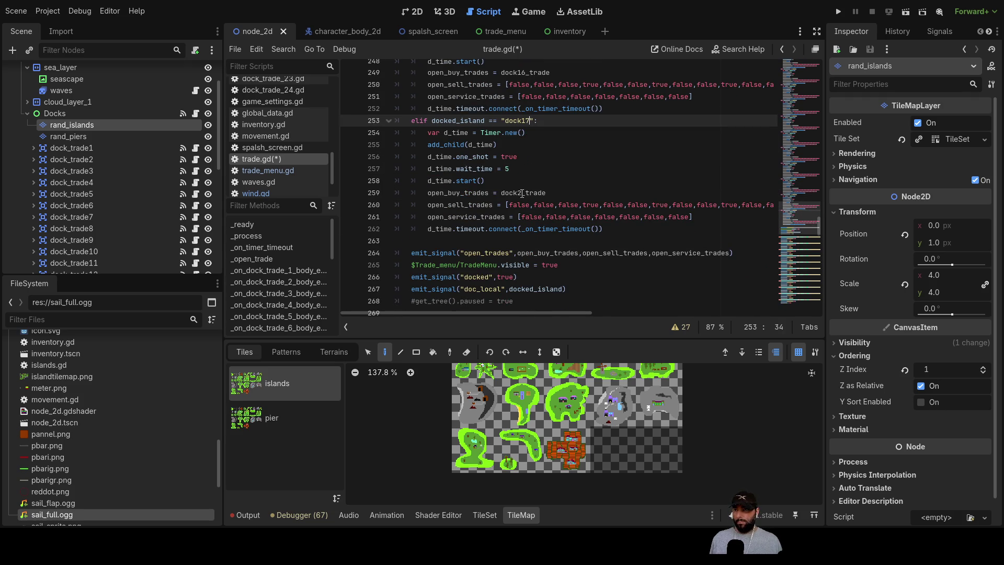
click(523, 194)
key(BackSpace)
text(17)
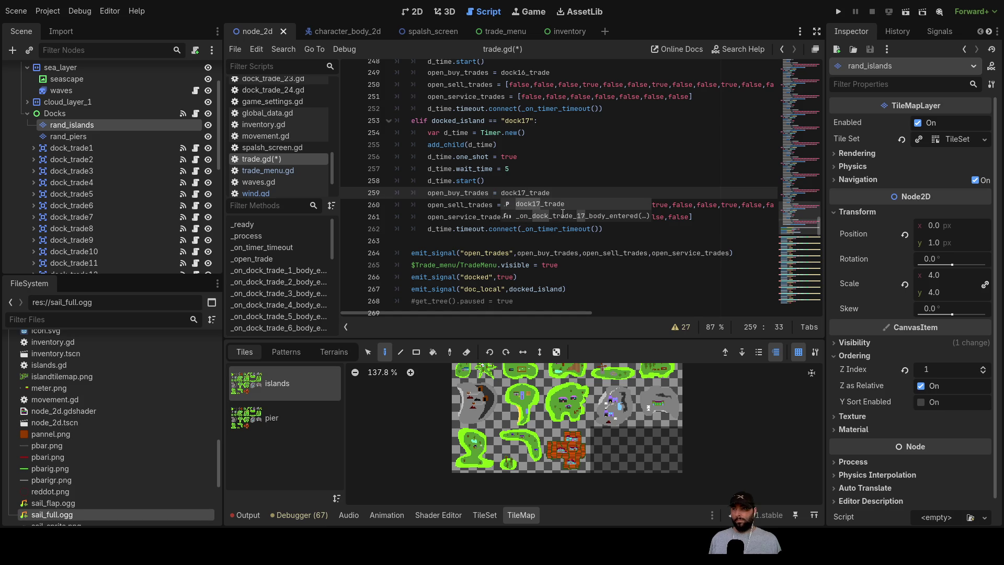
click(446, 239)
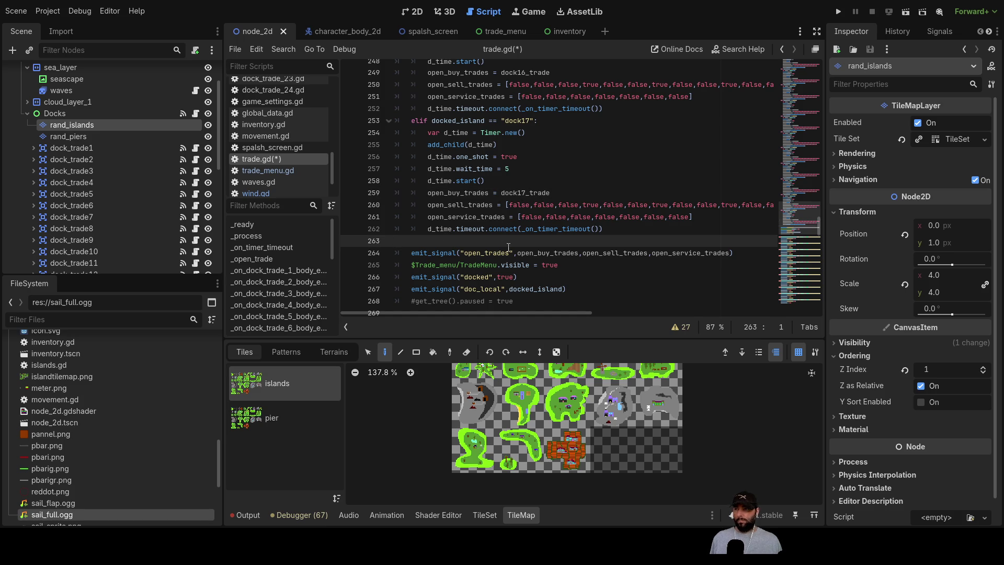
- Paste six dock2 elif branch copies below dock17, adding the missing closing ')'
key(ctrl+v)
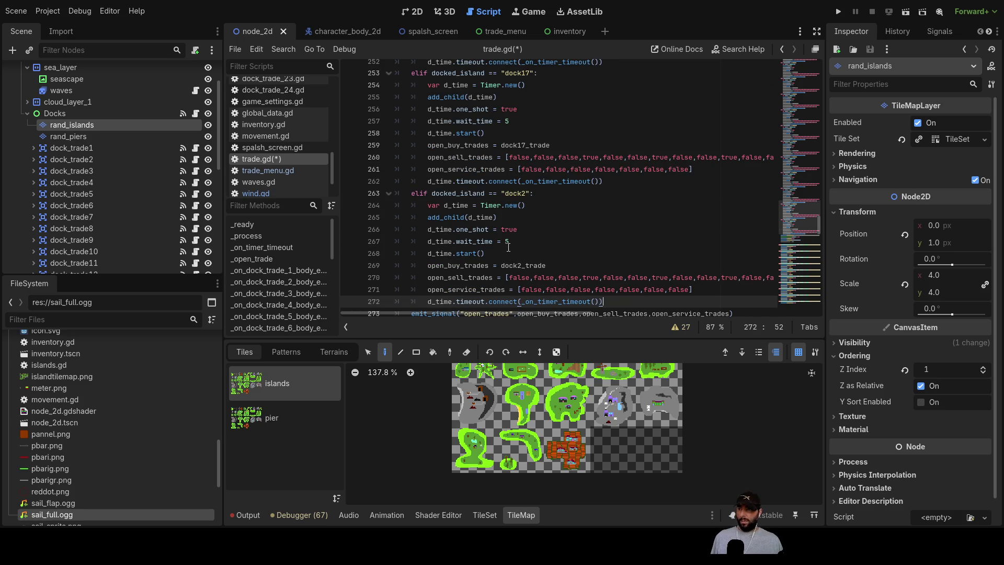
key(Return)
key(ctrl+v)
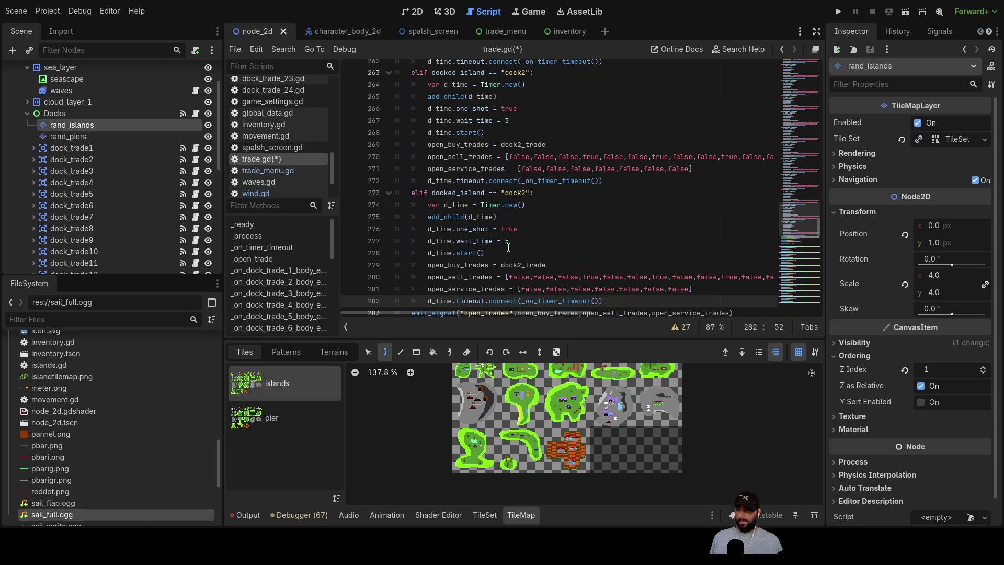
key(Return)
key(ctrl+v)
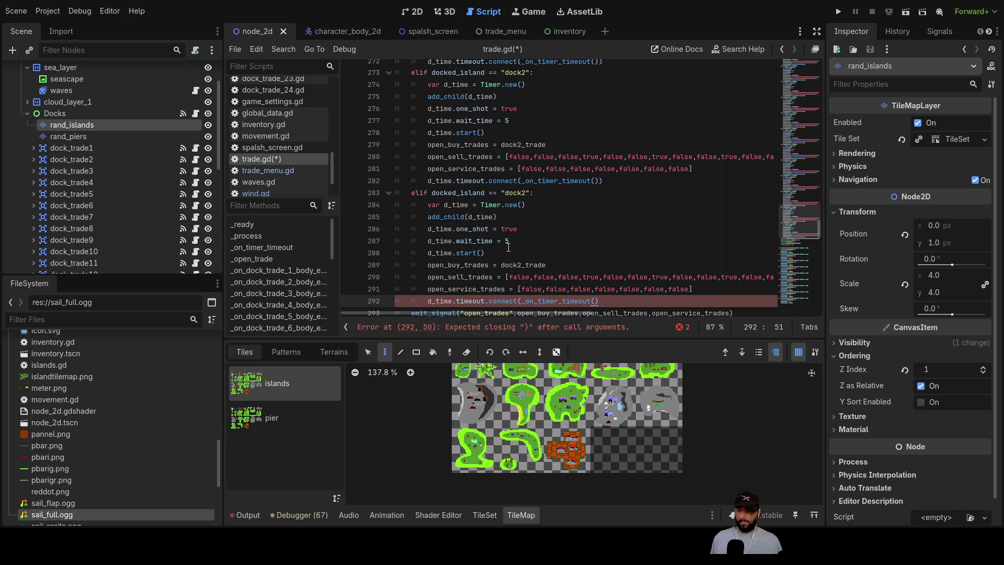
text())
key(Return)
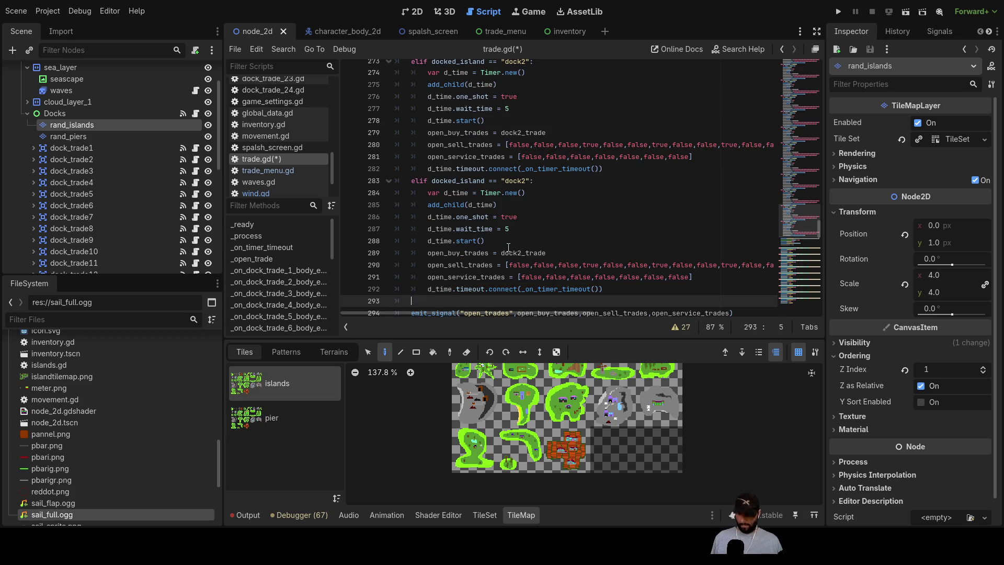
key(ctrl+v)
key(Return)
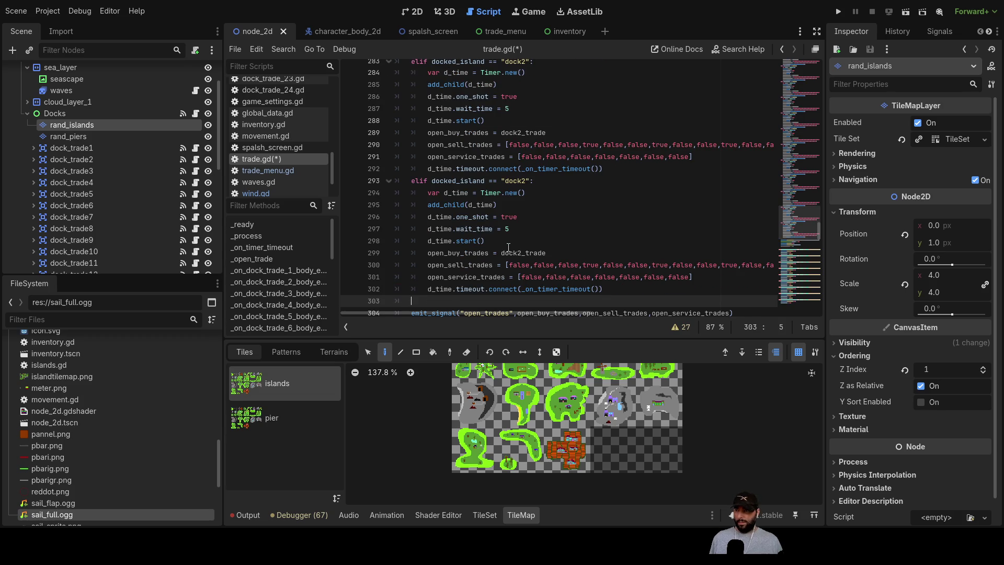
key(ctrl+v)
key(Return)
key(ctrl+v)
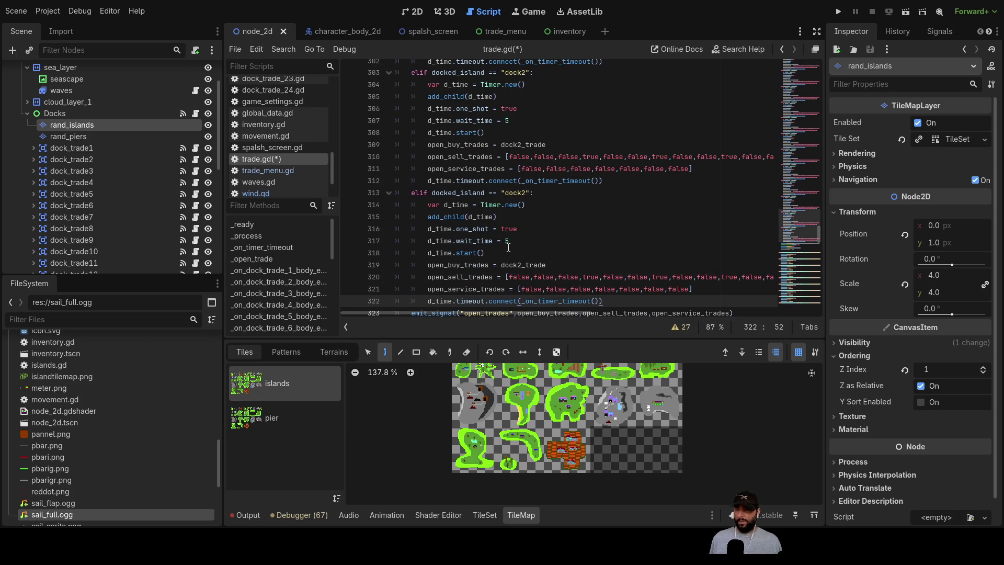
scroll(552, 259, up, 11)
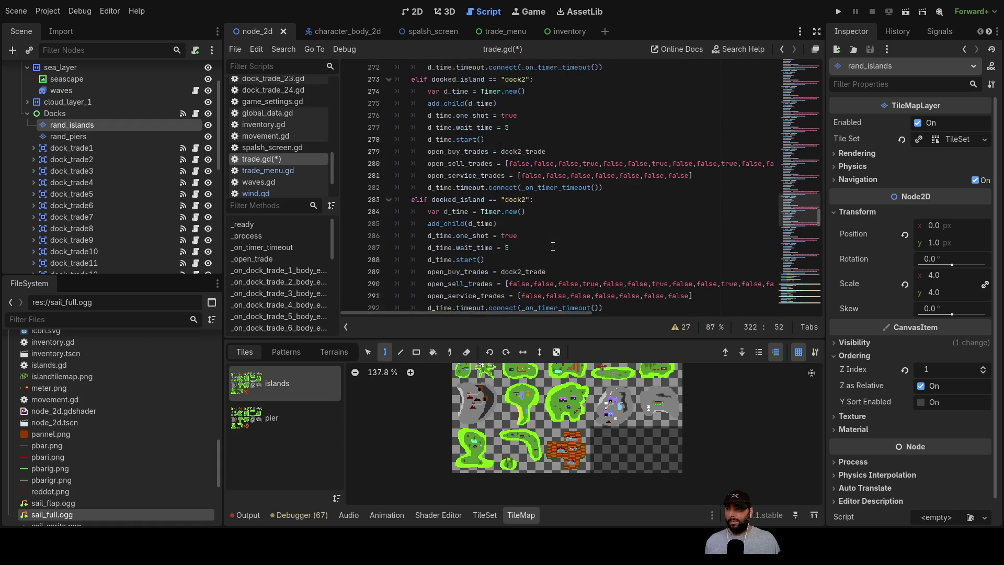
- Rename the first two pasted branches to dock18 and dock19 with dock18_trade and dock19_trade
scroll(553, 244, up, 7)
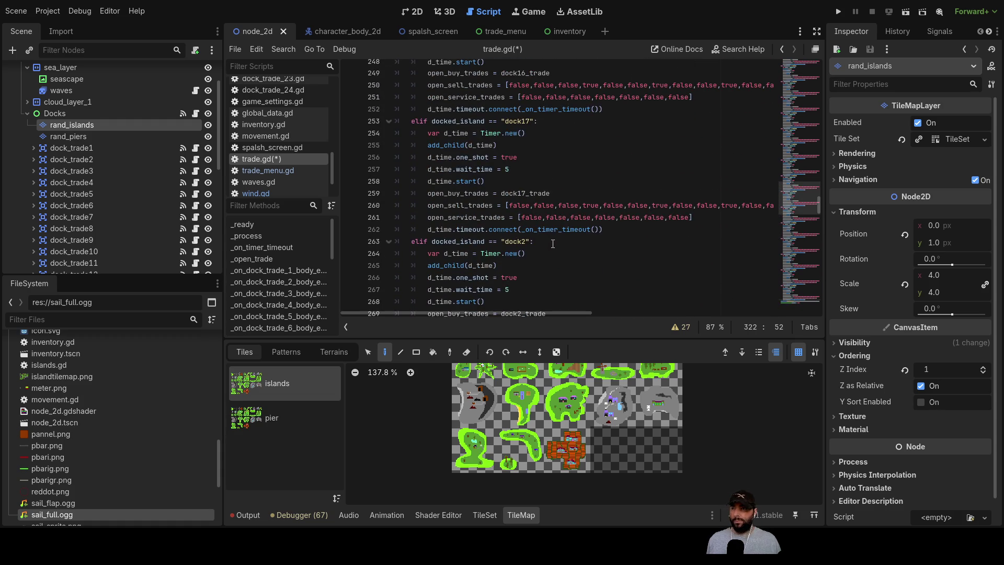
scroll(552, 243, down, 1)
click(527, 241)
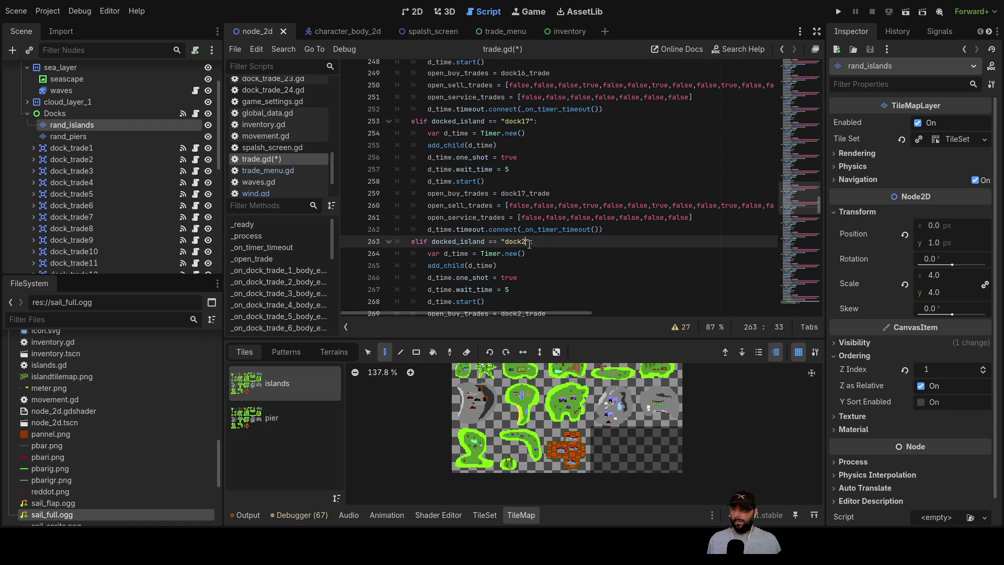
text(18)
scroll(565, 257, down, 3)
click(523, 241)
key(BackSpace)
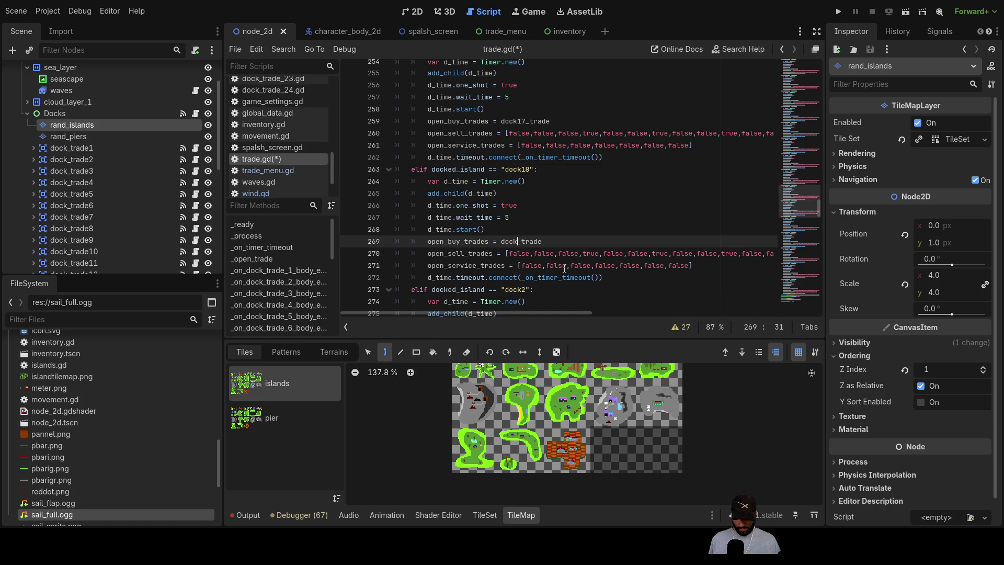
text(18)
scroll(566, 267, down, 5)
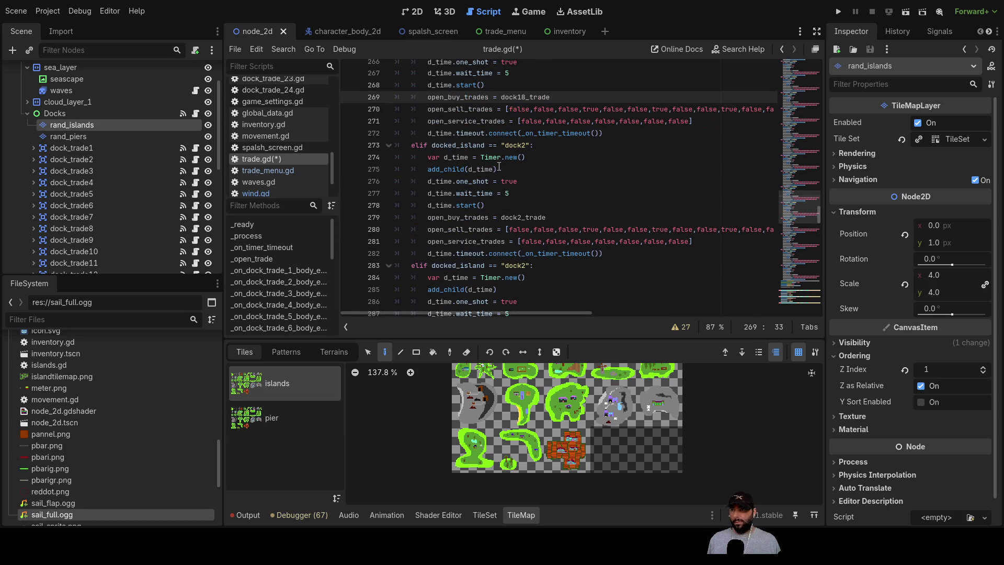
click(526, 145)
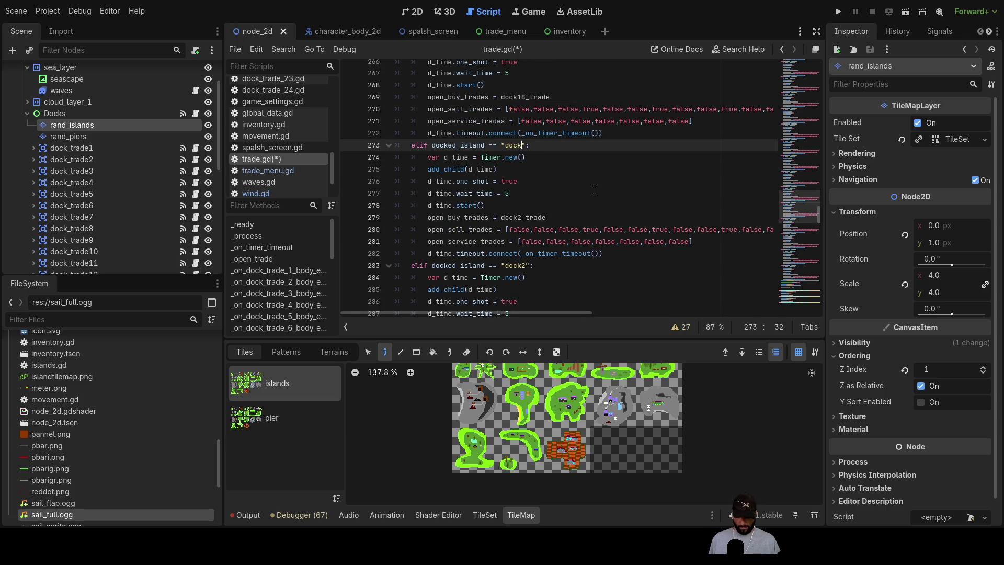
text(19)
click(519, 218)
key(Delete)
text(19)
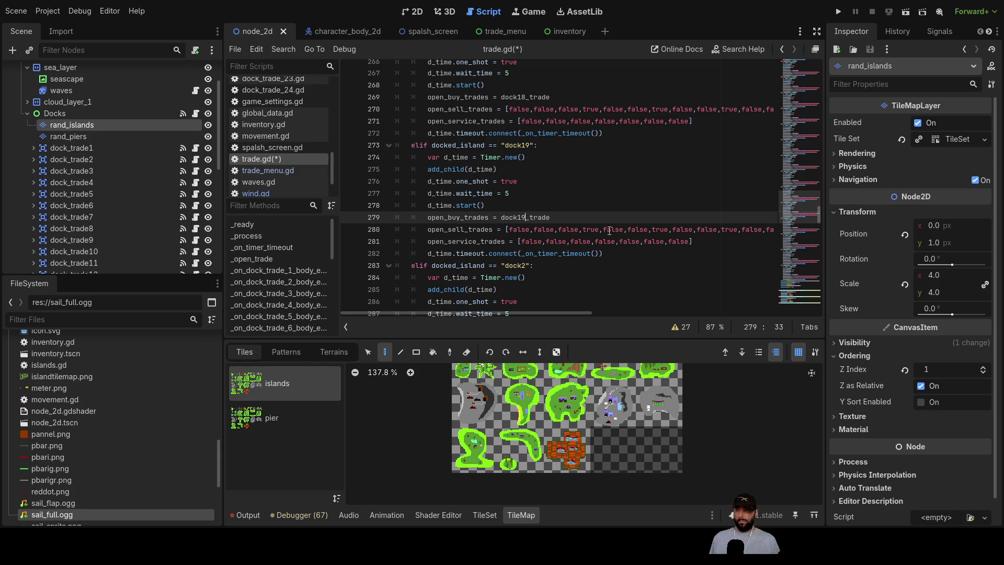
scroll(530, 199, down, 3)
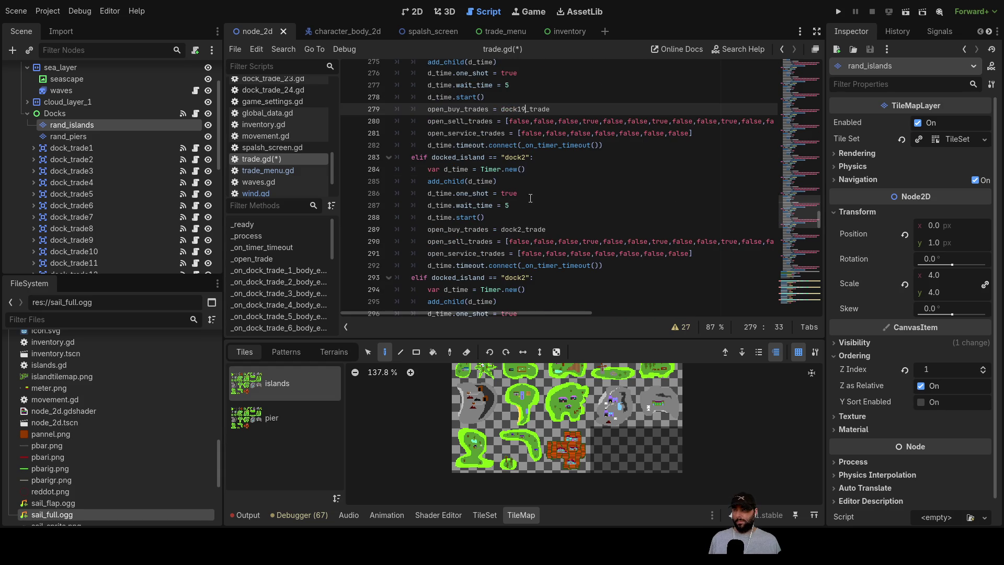
- Change the next two branches to dock20 and dock21 with their matching trade arrays
click(527, 157)
text(0)
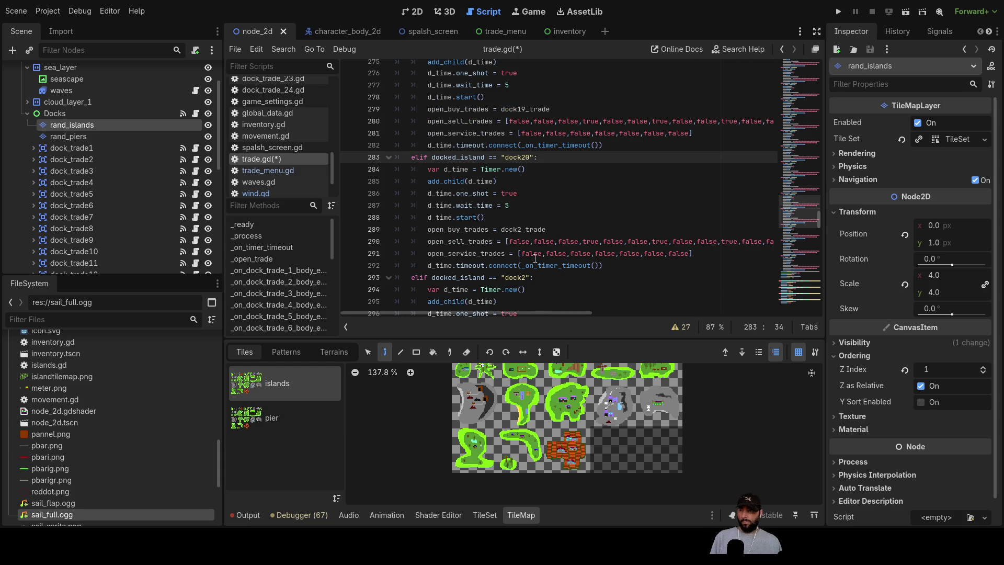
click(523, 230)
text(0)
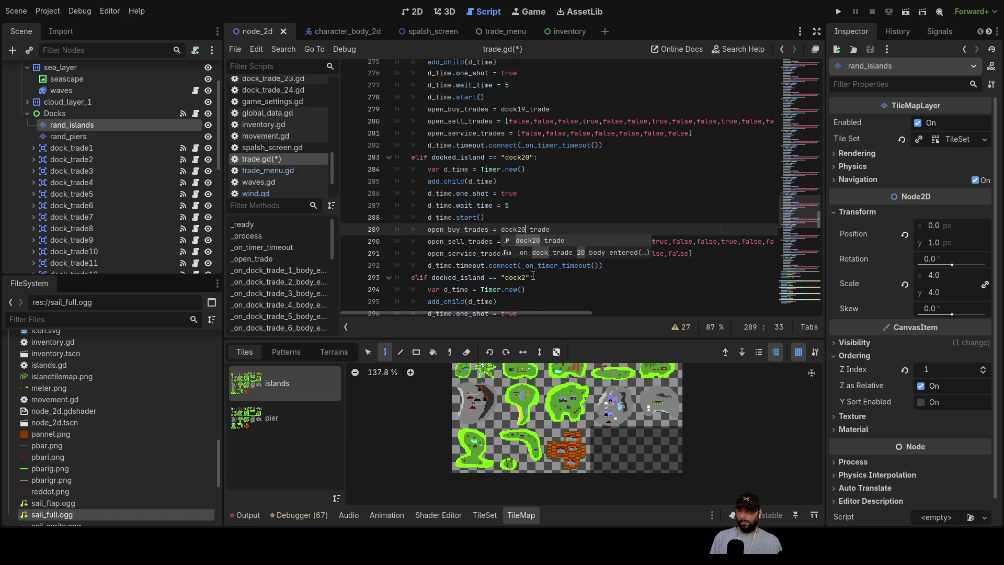
click(526, 277)
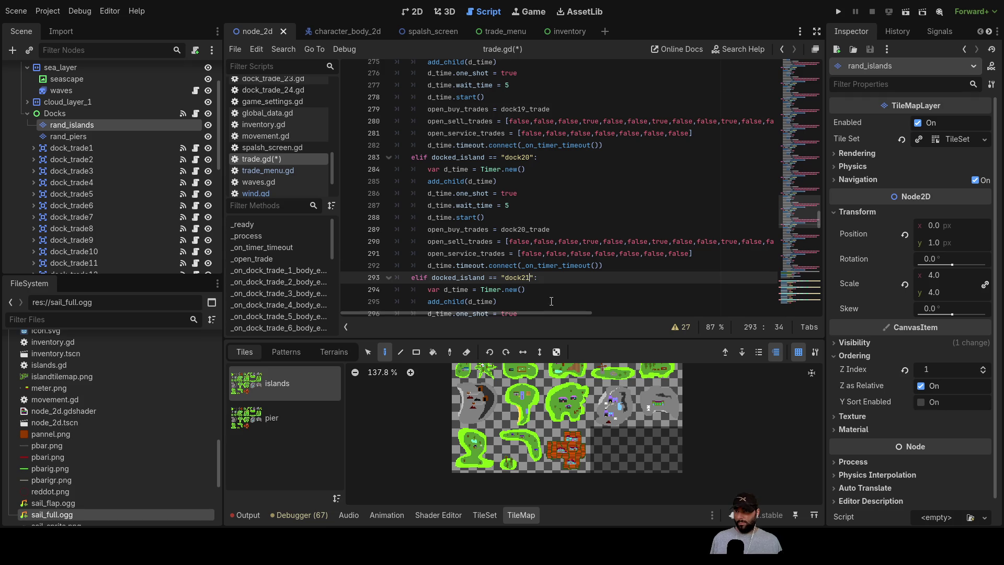
text(1)
scroll(530, 275, down, 2)
click(525, 278)
text(1)
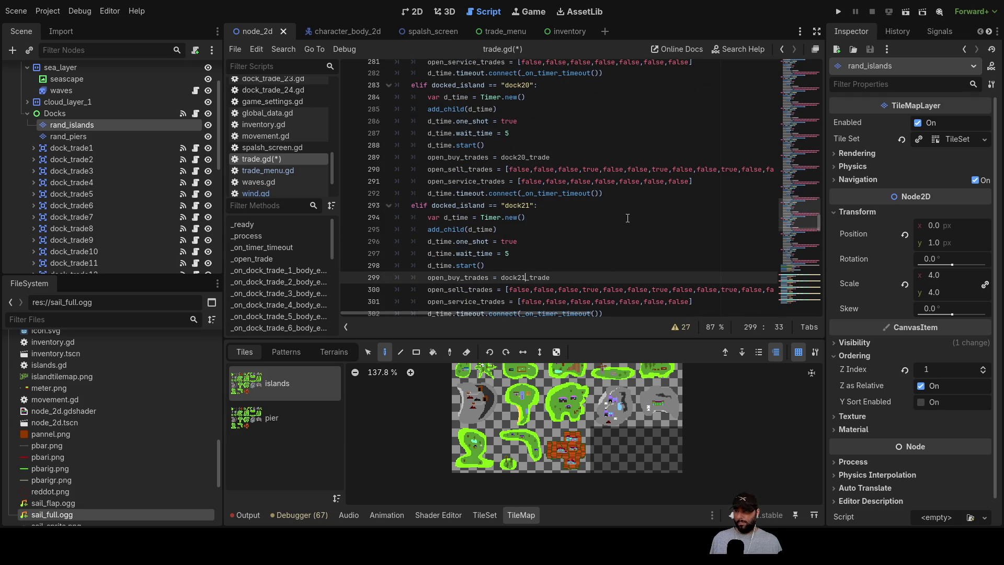
- Rename the final branches to dock22 and dock23 with the matching dockN_trade arrays
scroll(598, 219, down, 3)
click(527, 218)
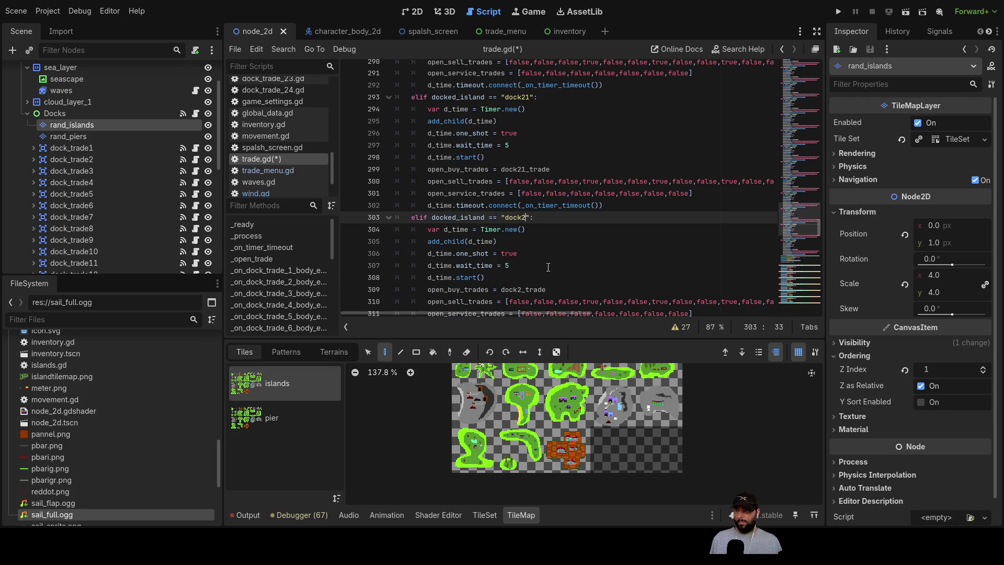
text(2)
click(522, 290)
text(2)
scroll(544, 219, down, 4)
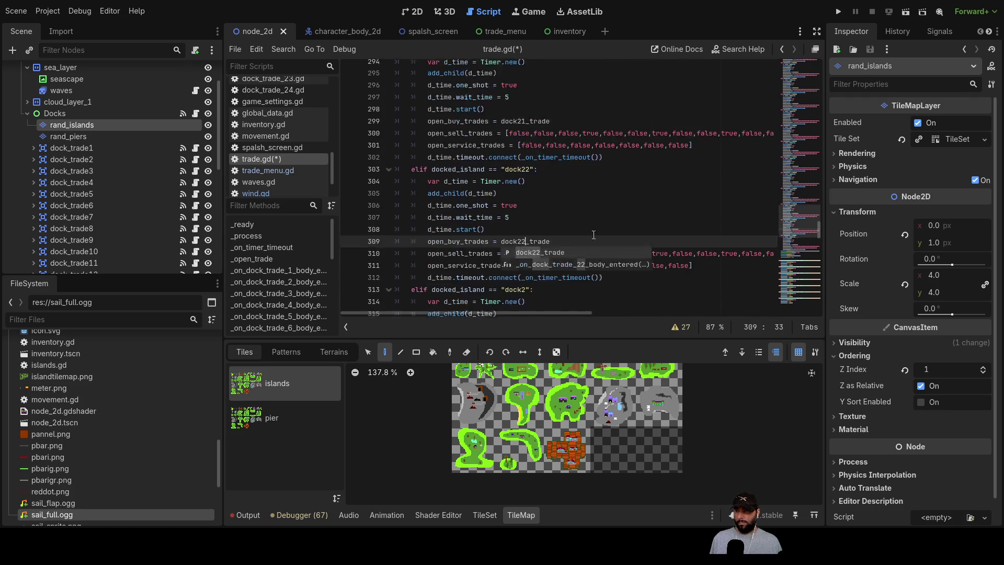
click(527, 193)
text(3)
scroll(525, 209, down, 2)
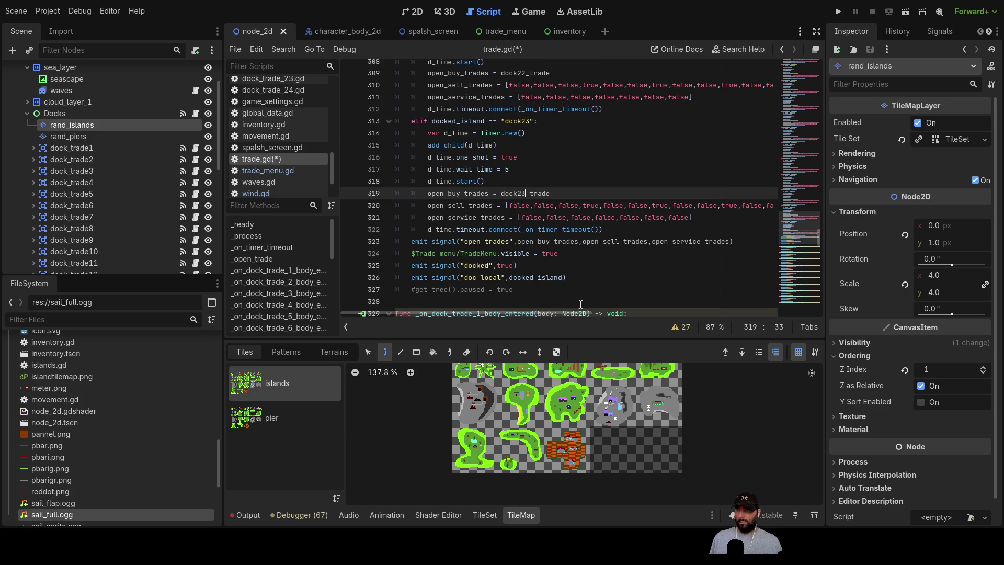
- Delete the surplus blank lines under the notes comment and before _ready
click(623, 267)
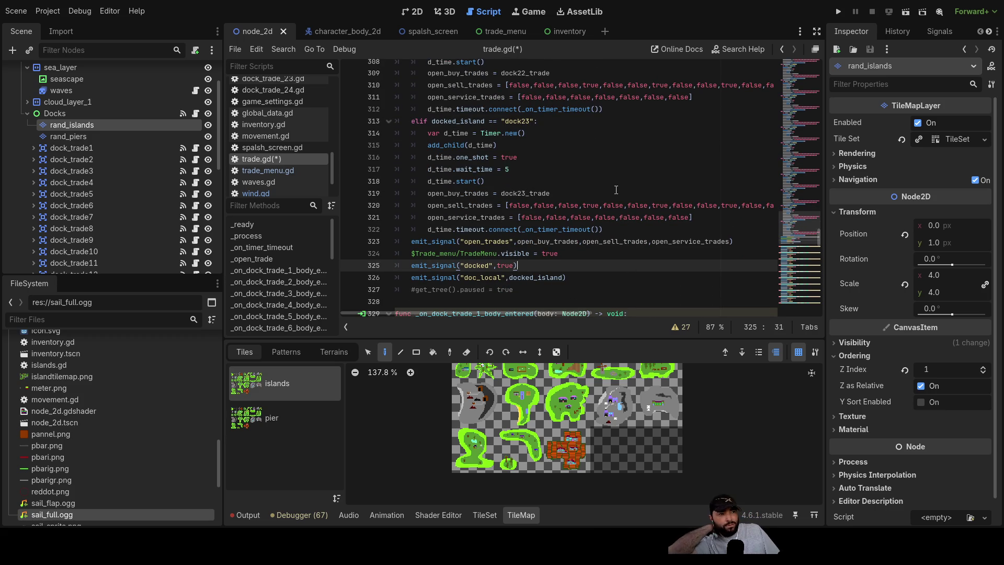
scroll(616, 190, up, 20)
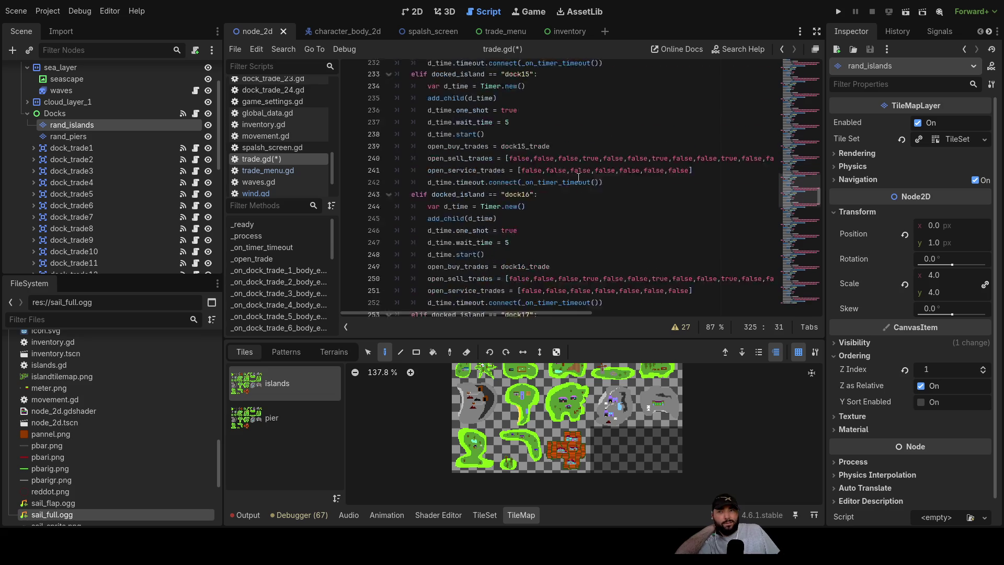
scroll(579, 178, up, 20)
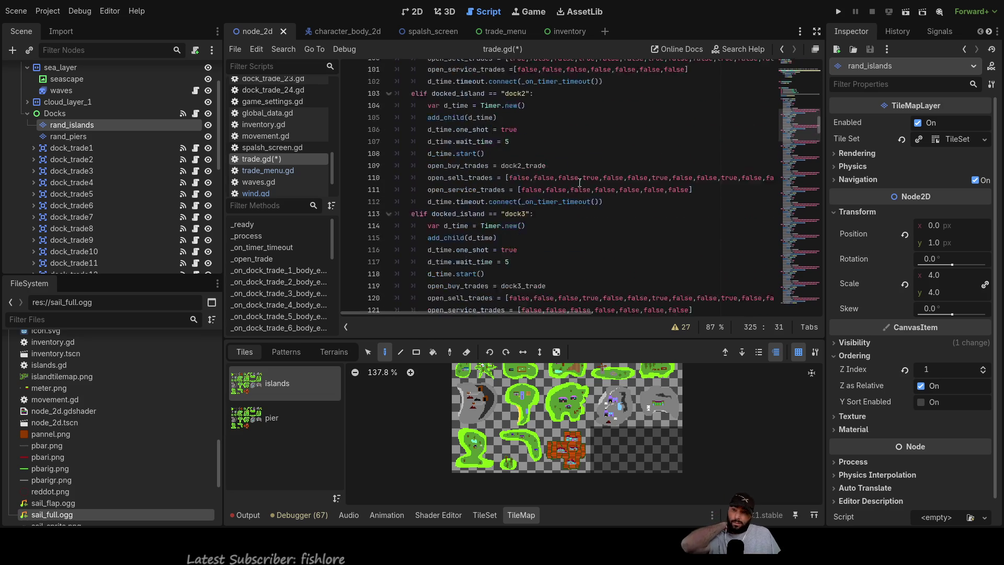
scroll(579, 183, up, 18)
scroll(487, 157, down, 7)
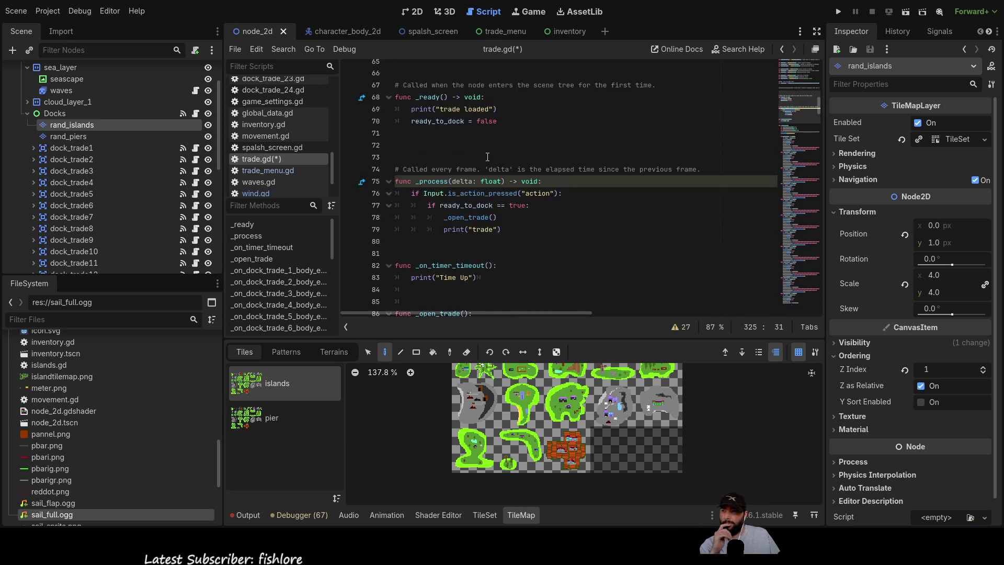
scroll(487, 157, up, 3)
click(559, 169)
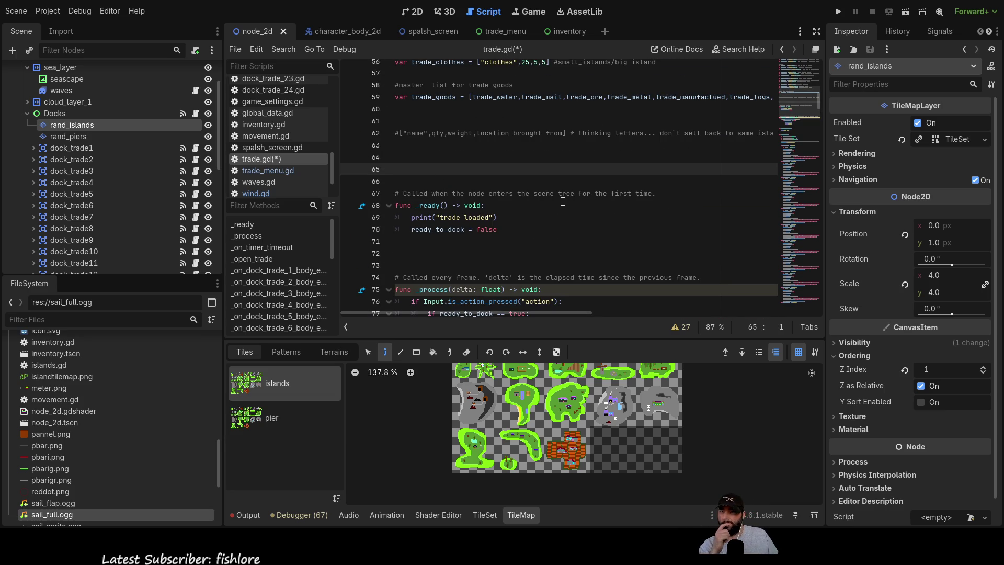
key(Delete)
key(Delete)
key(Up)
key(Up)
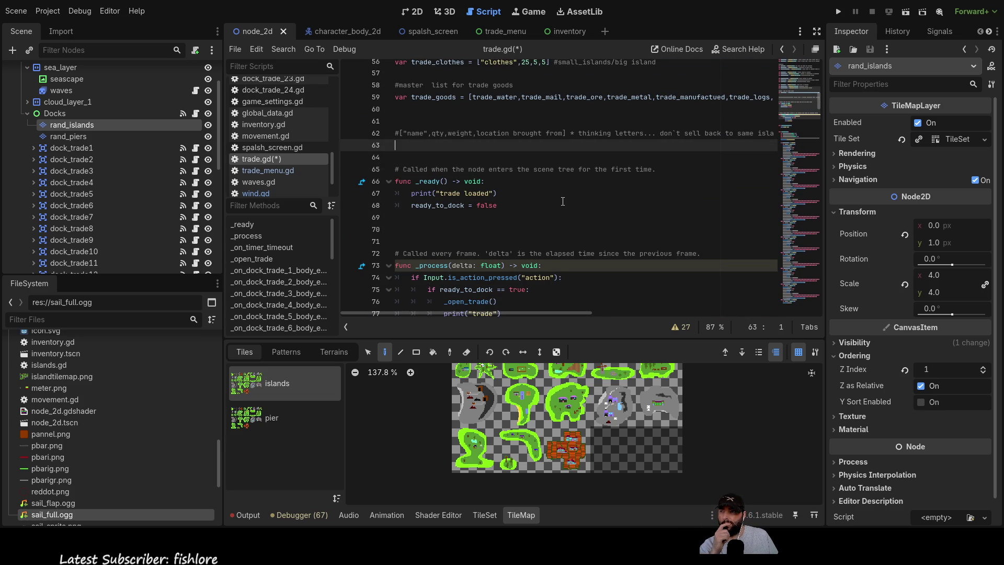
key(Delete)
key(Delete)
- Trim the extra blank lines after _ready and between _process and _on_timer_timeout
scroll(659, 194, up, 3)
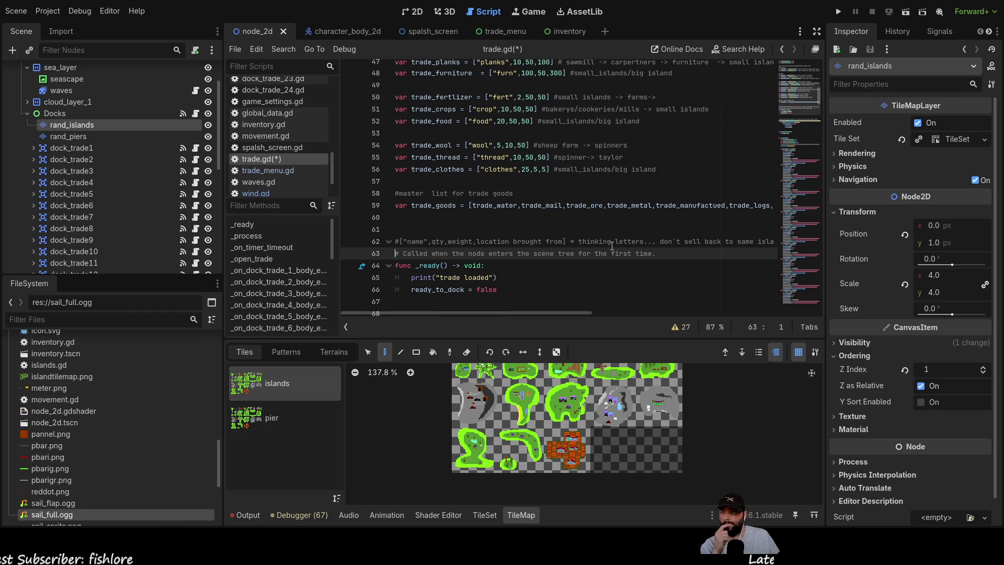
scroll(609, 248, down, 1)
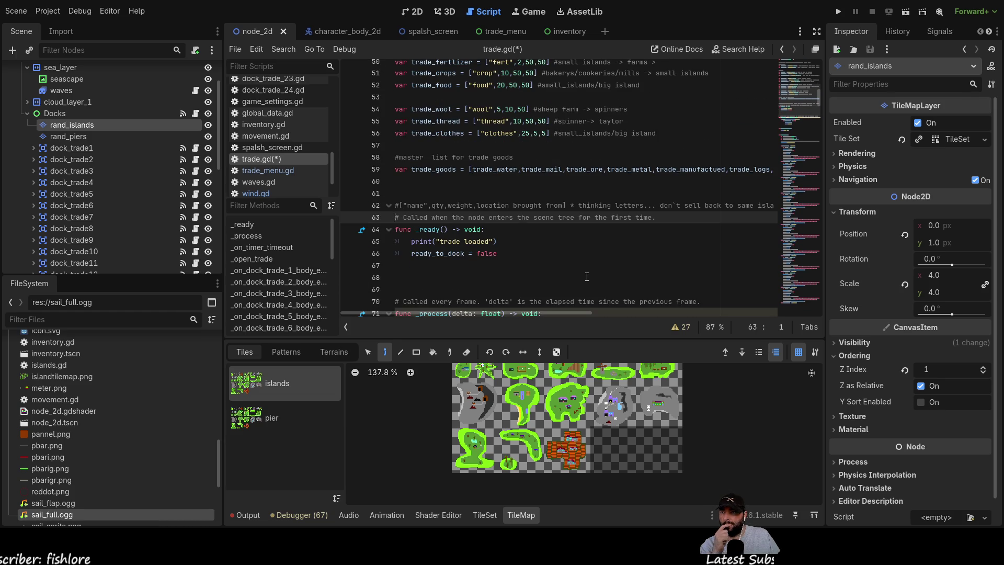
click(516, 271)
scroll(516, 270, down, 1)
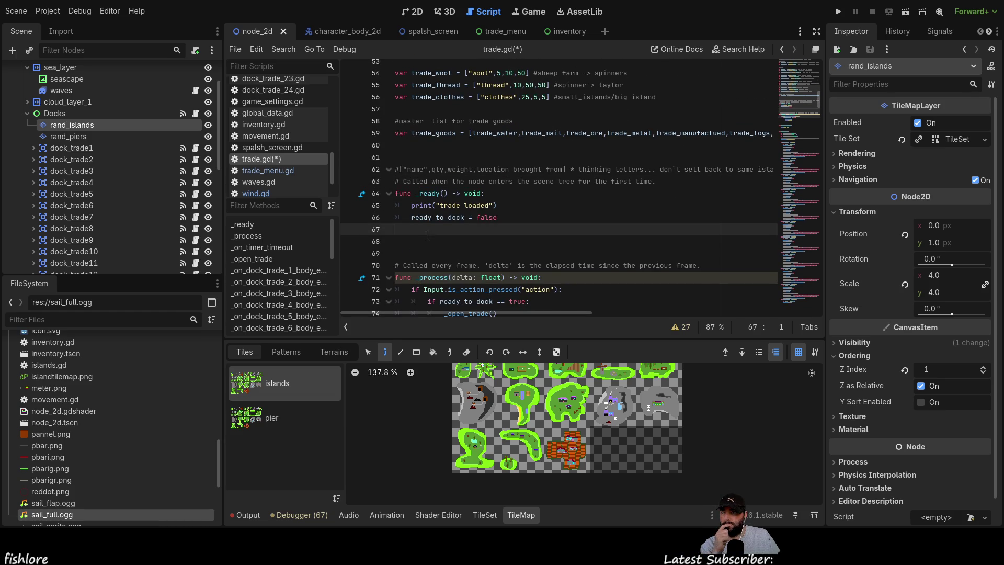
key(Delete)
key(Delete)
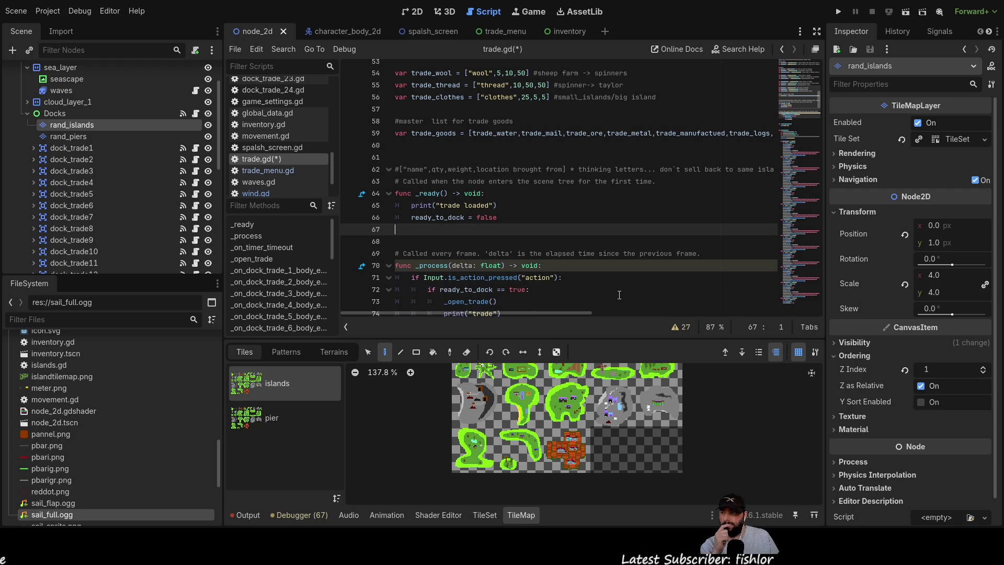
scroll(632, 295, down, 3)
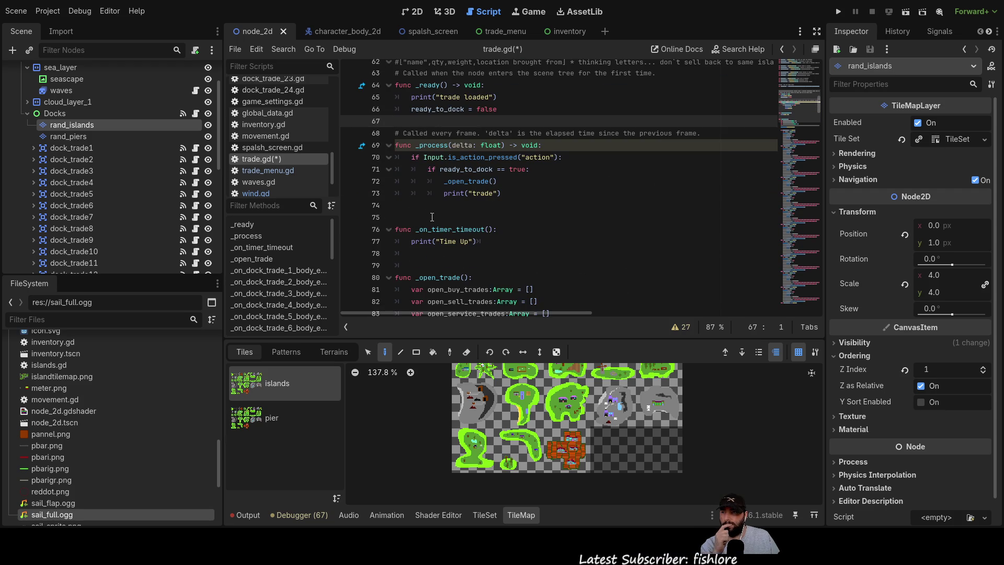
click(582, 205)
key(Delete)
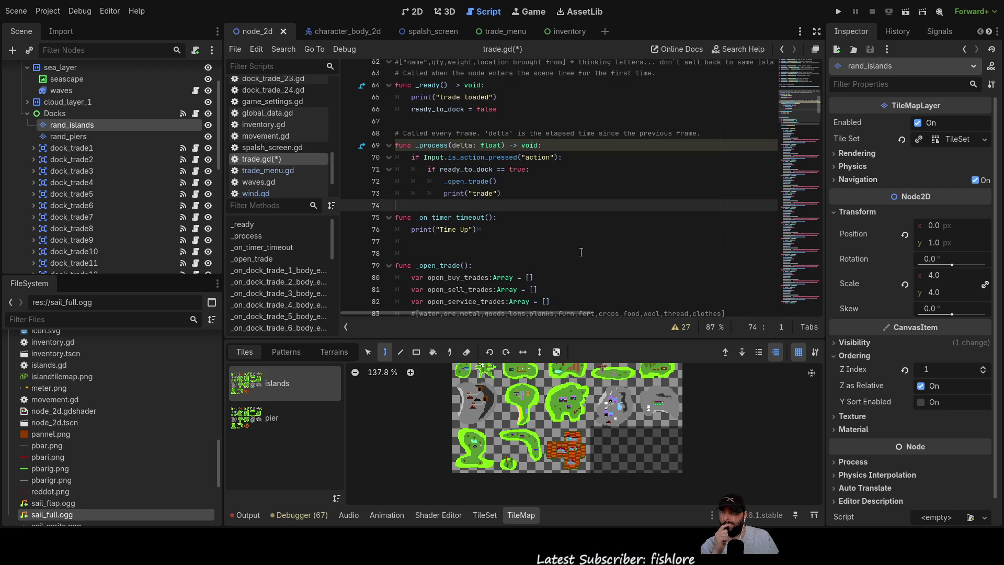
scroll(559, 252, up, 2)
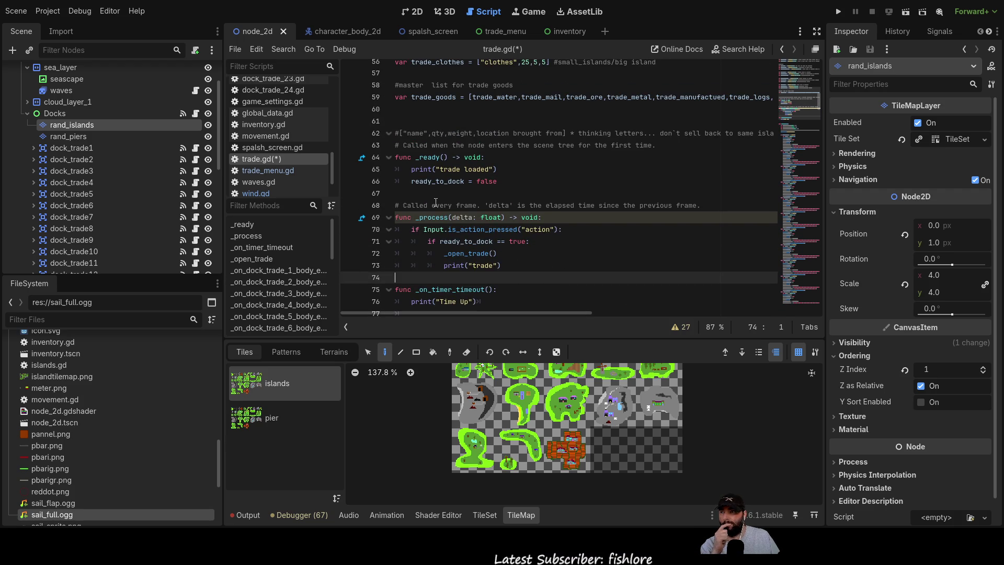
click(683, 193)
scroll(695, 236, up, 3)
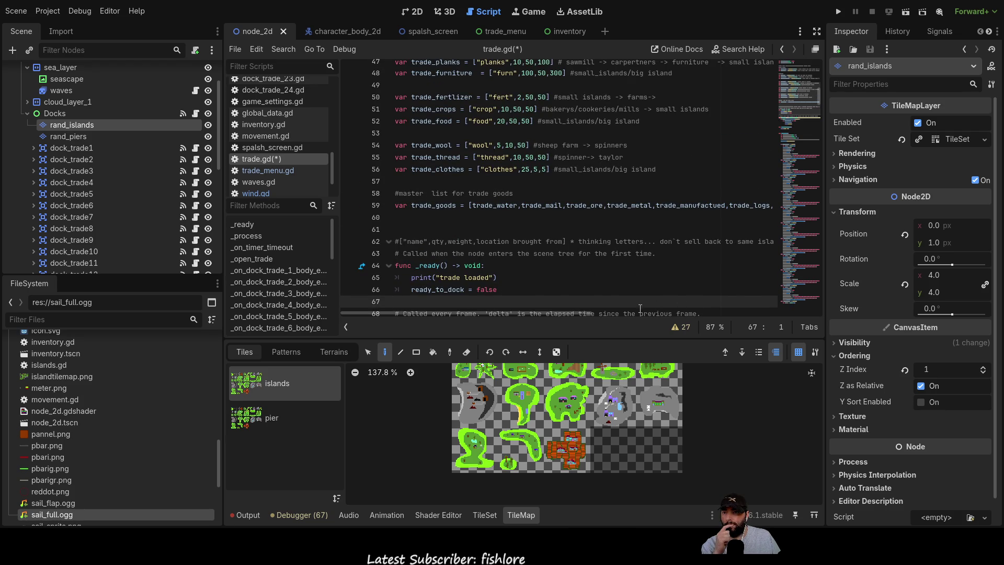
mouse_move(558, 313)
mouse_down()
mouse_move(632, 322)
mouse_move(532, 322)
mouse_move(596, 330)
mouse_up()
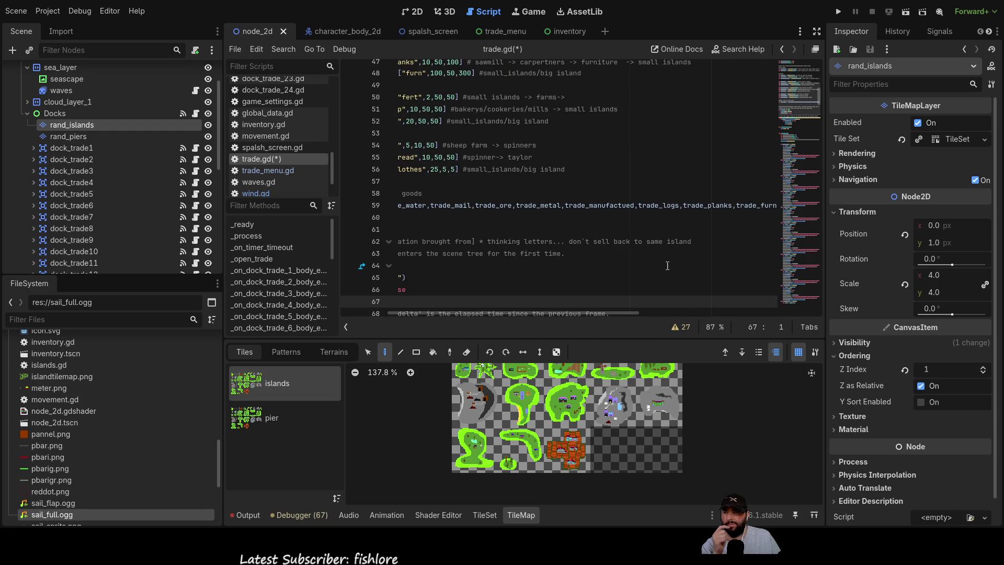
drag(692, 241, 270, 245)
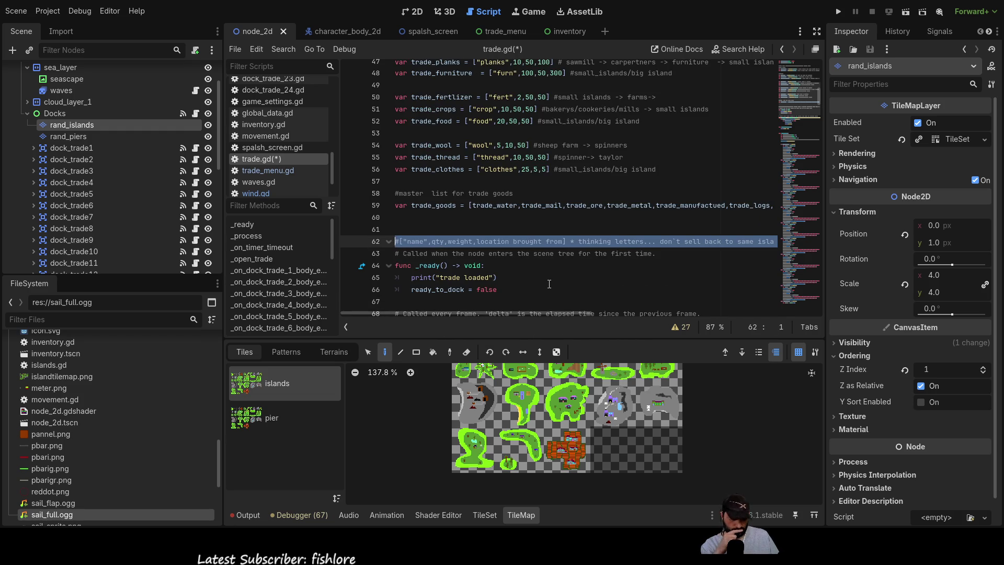
key(Delete)
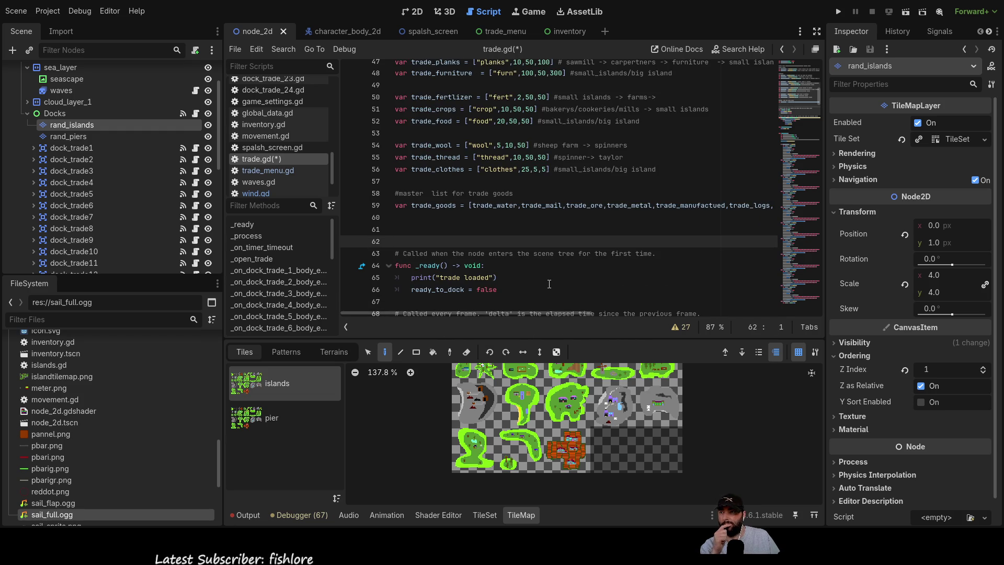
key(BackSpace)
scroll(601, 241, up, 6)
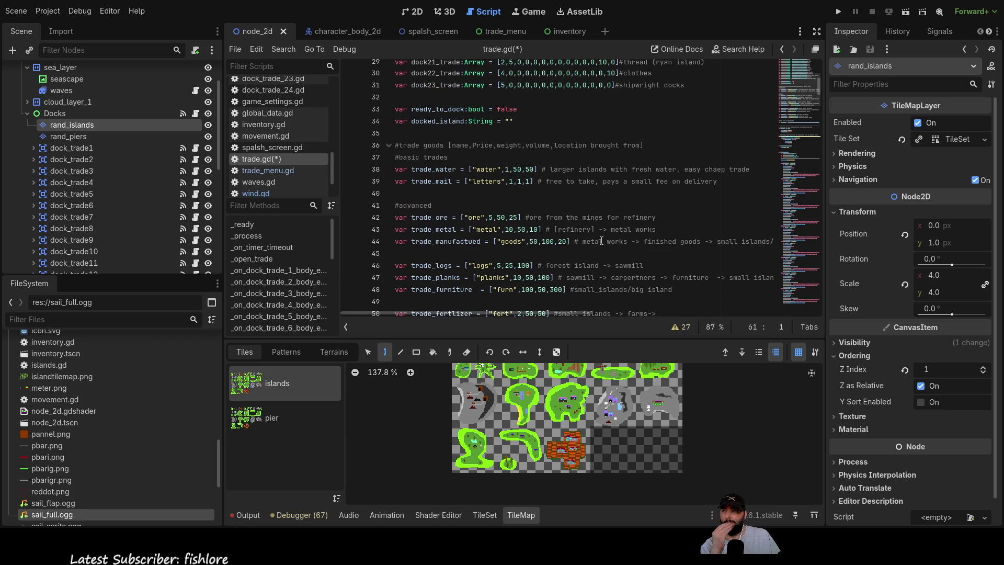
scroll(602, 241, up, 5)
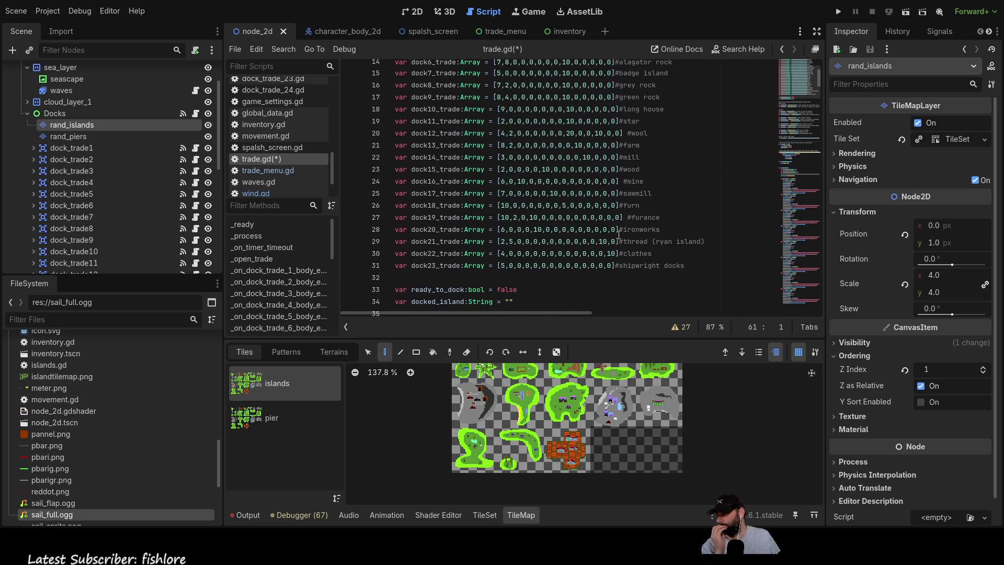
scroll(622, 236, down, 20)
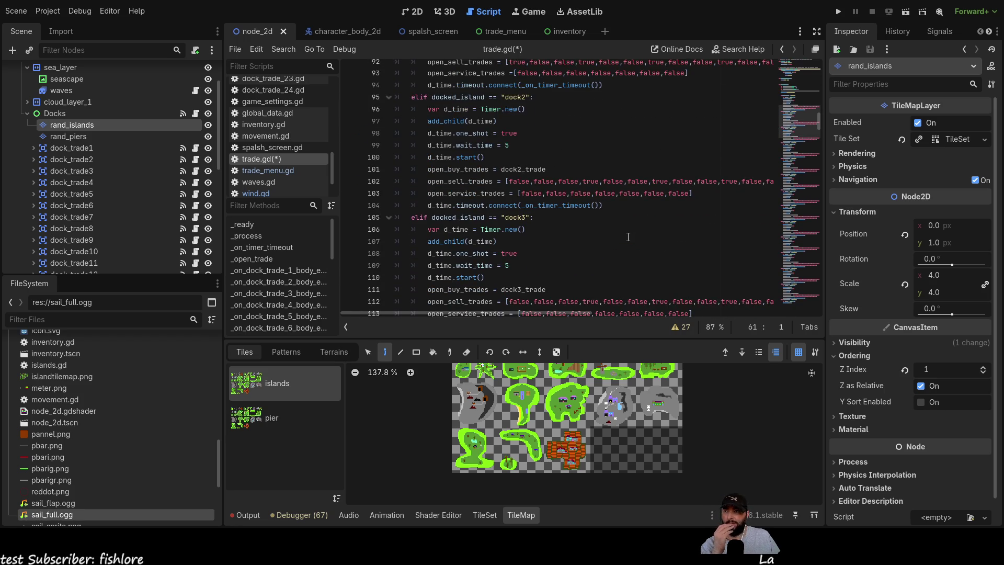
scroll(630, 237, up, 4)
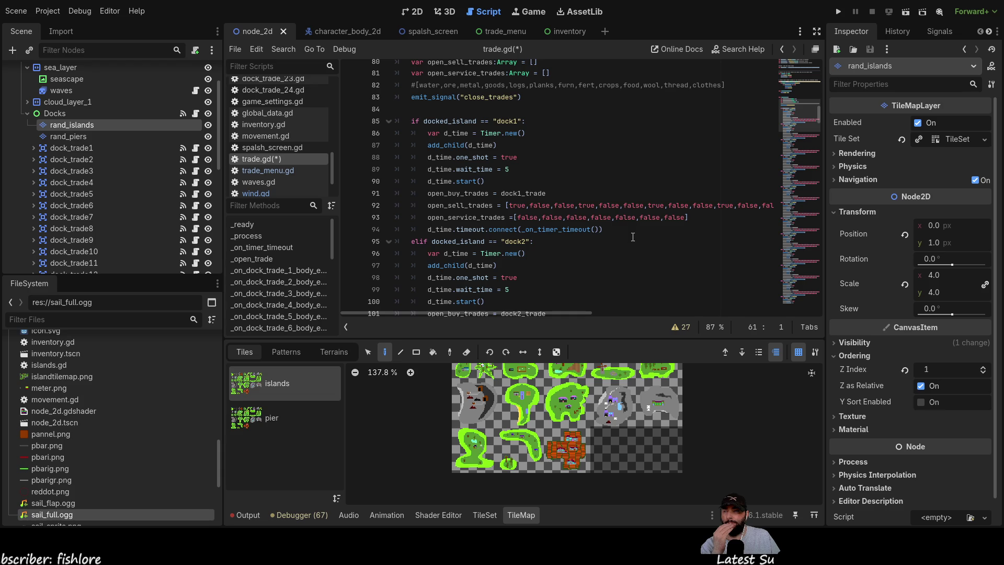
scroll(632, 237, down, 2)
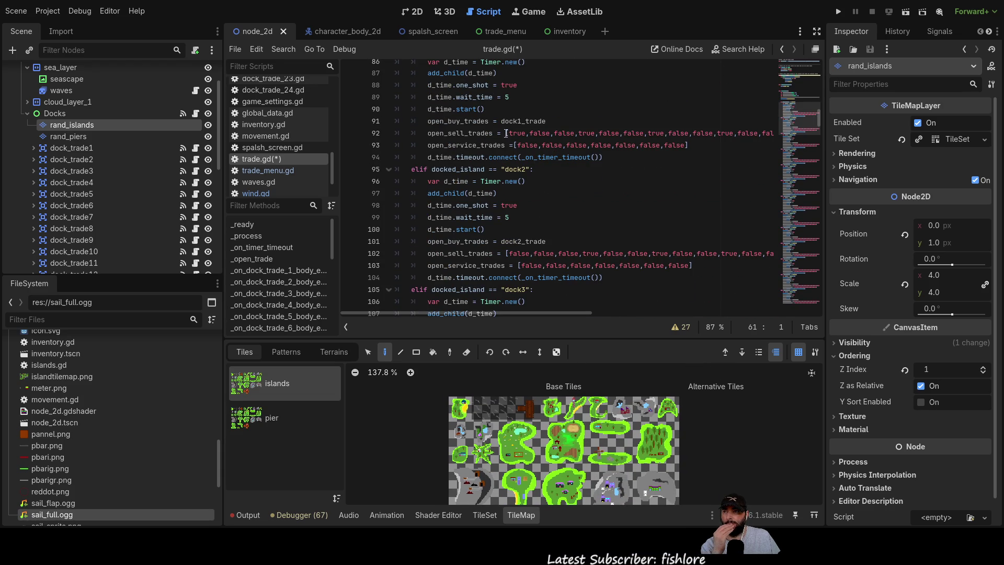
double_click(520, 254)
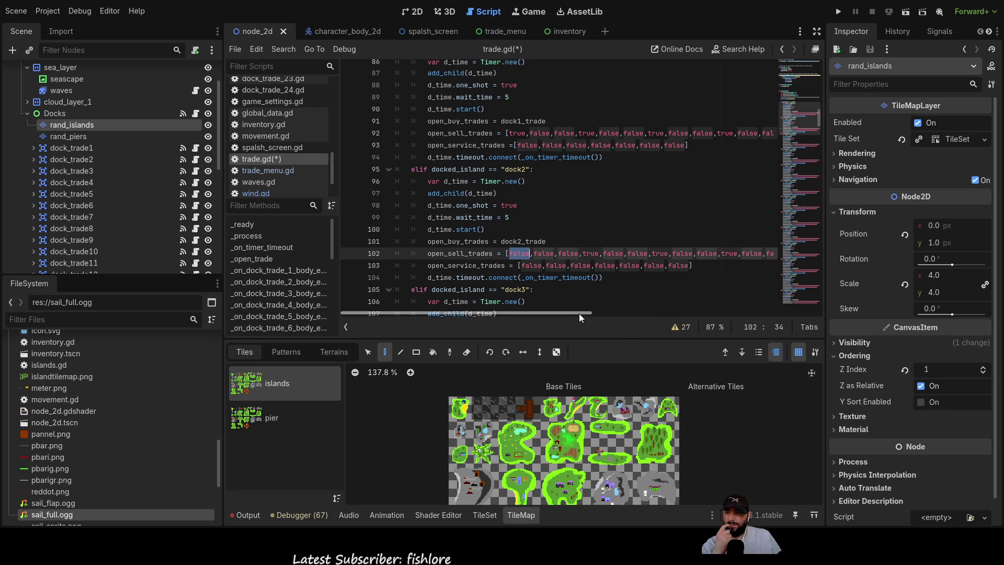
mouse_move(579, 312)
mouse_down()
mouse_move(671, 326)
mouse_move(576, 328)
mouse_up()
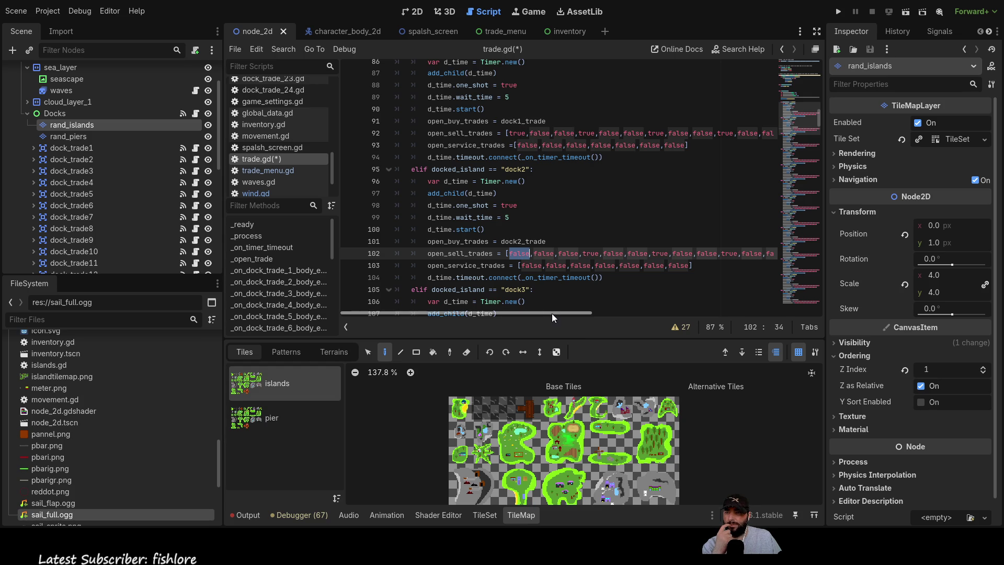
drag(552, 314, 597, 316)
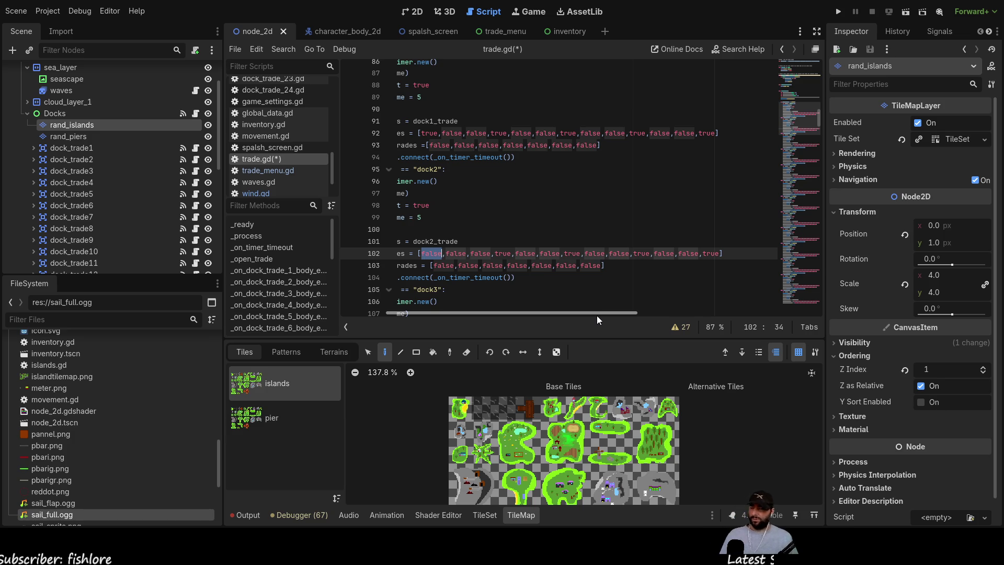
drag(597, 316, 571, 325)
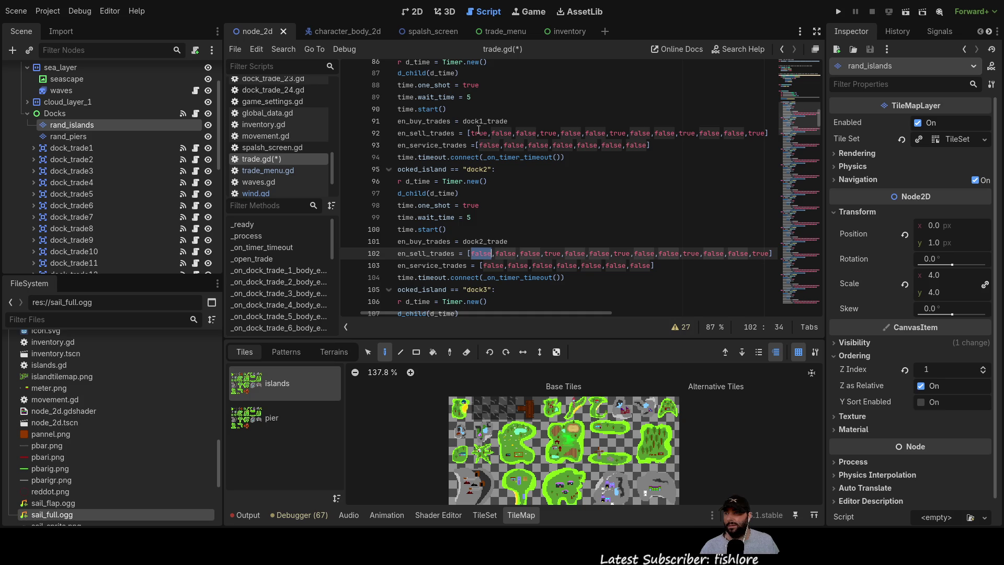
double_click(479, 134)
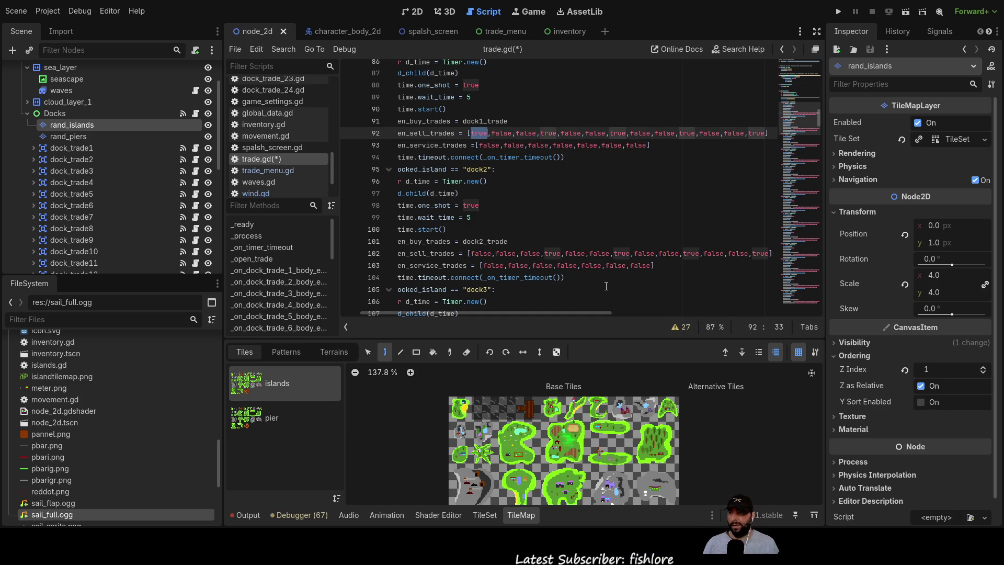
scroll(497, 273, down, 2)
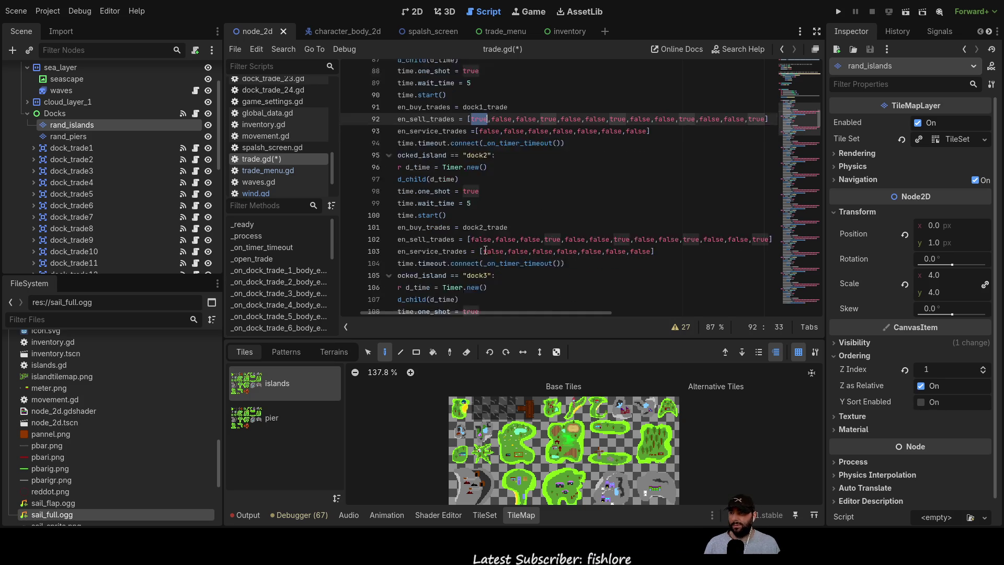
scroll(510, 261, down, 2)
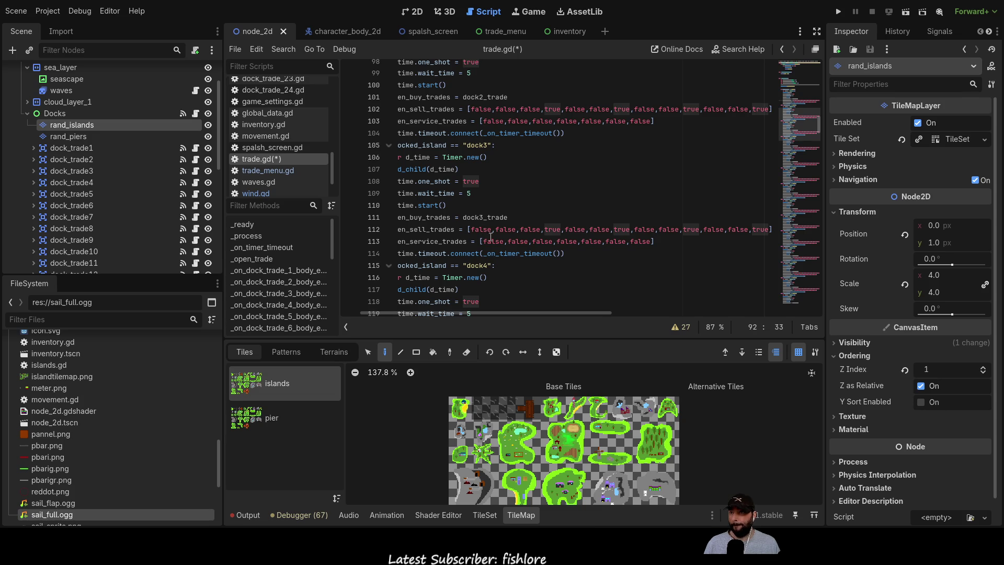
scroll(484, 230, up, 1)
scroll(559, 208, down, 3)
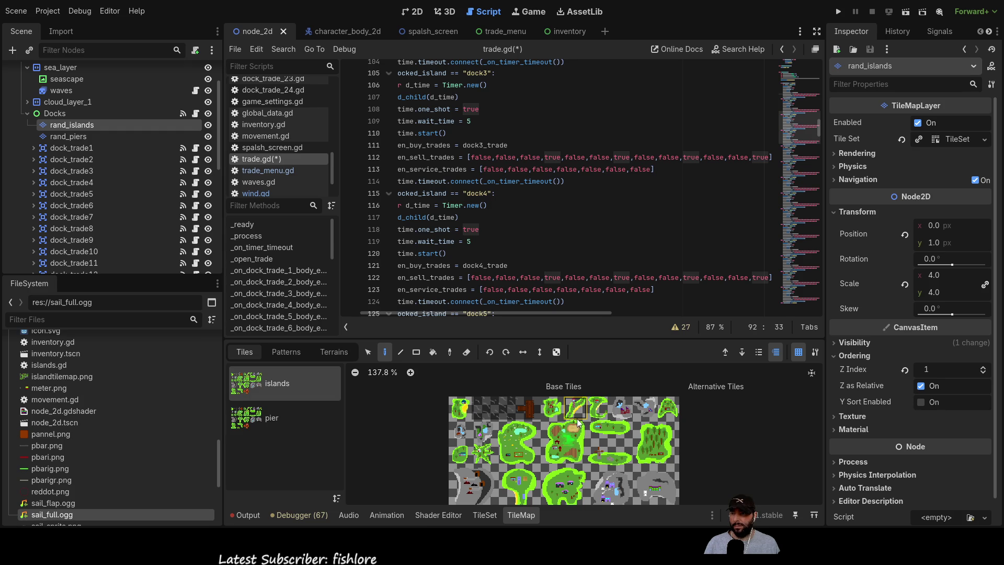
click(598, 412)
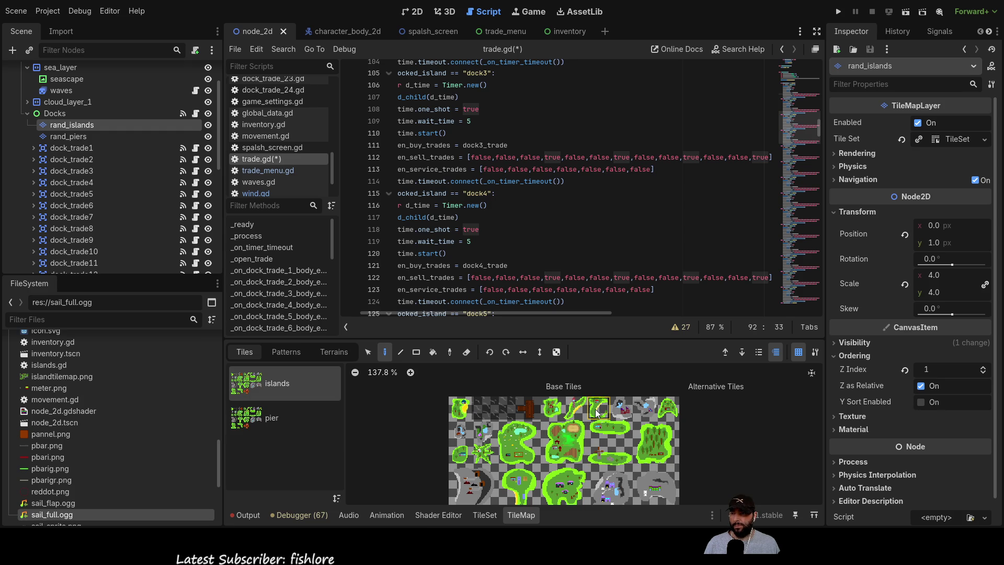
click(552, 411)
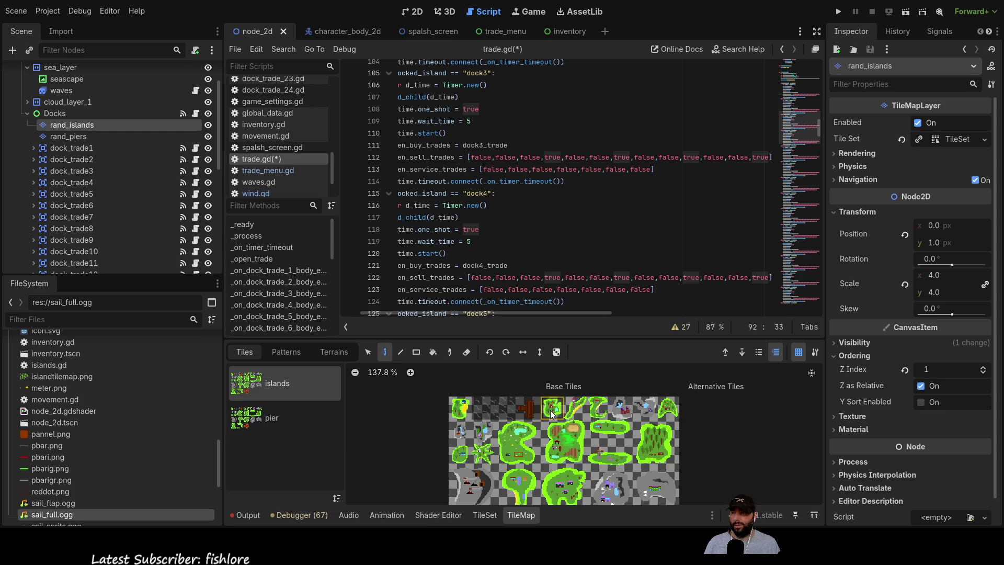
scroll(528, 264, up, 4)
scroll(491, 218, up, 2)
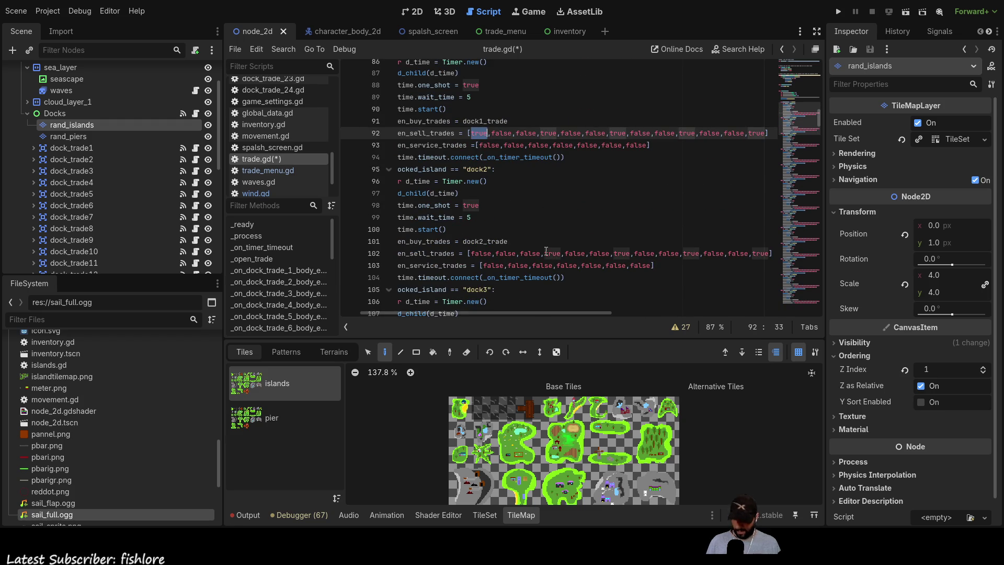
scroll(546, 251, down, 2)
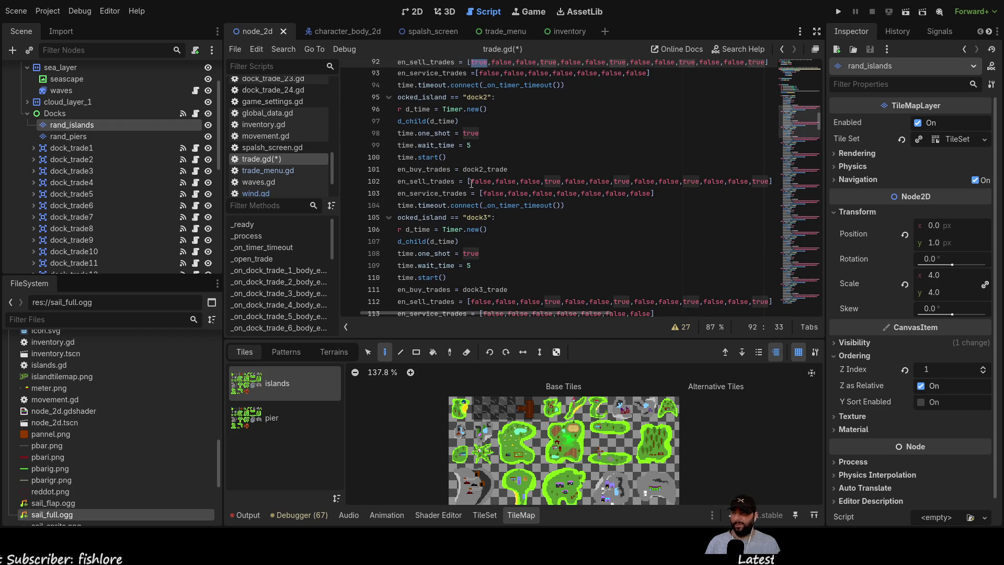
- Change the first open_sell_trades flag to true for dock3 and dock4
scroll(476, 178, down, 2)
double_click(481, 230)
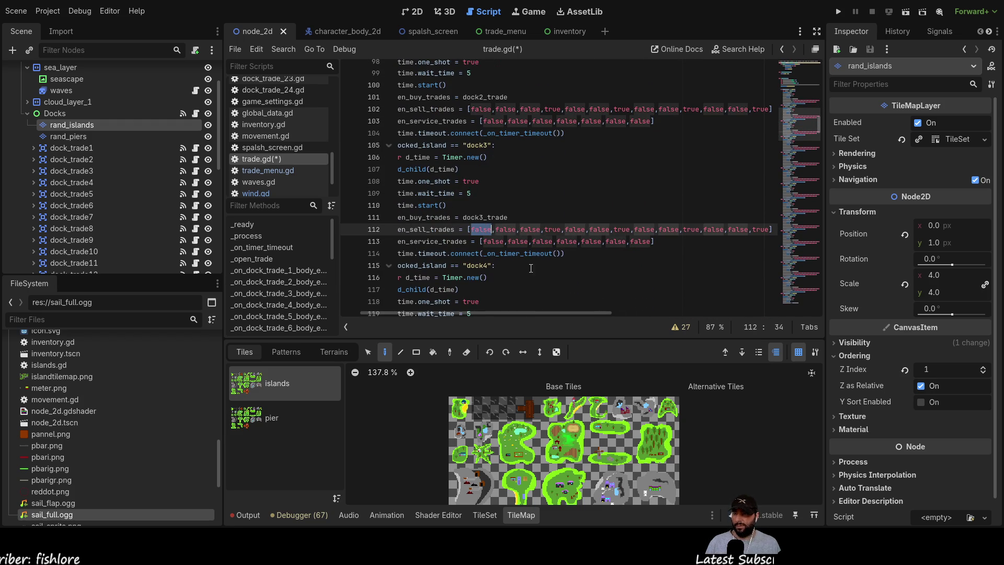
text(true)
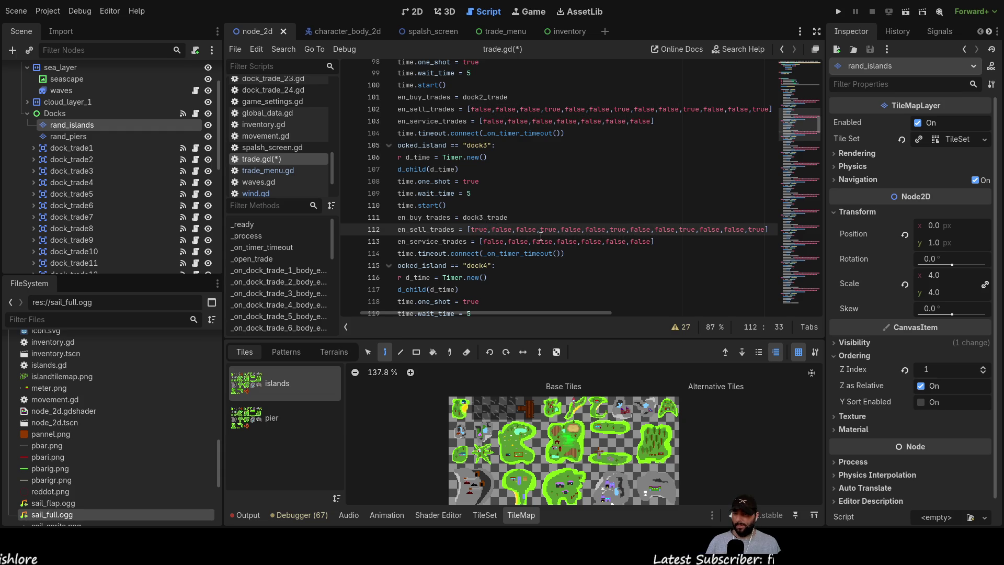
scroll(539, 235, down, 2)
double_click(486, 276)
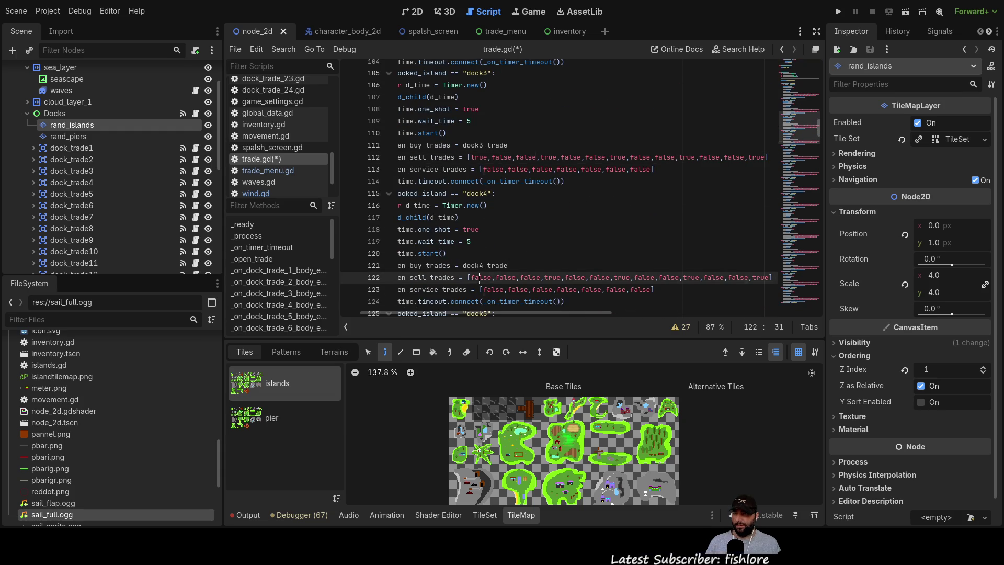
text(true)
scroll(523, 231, down, 5)
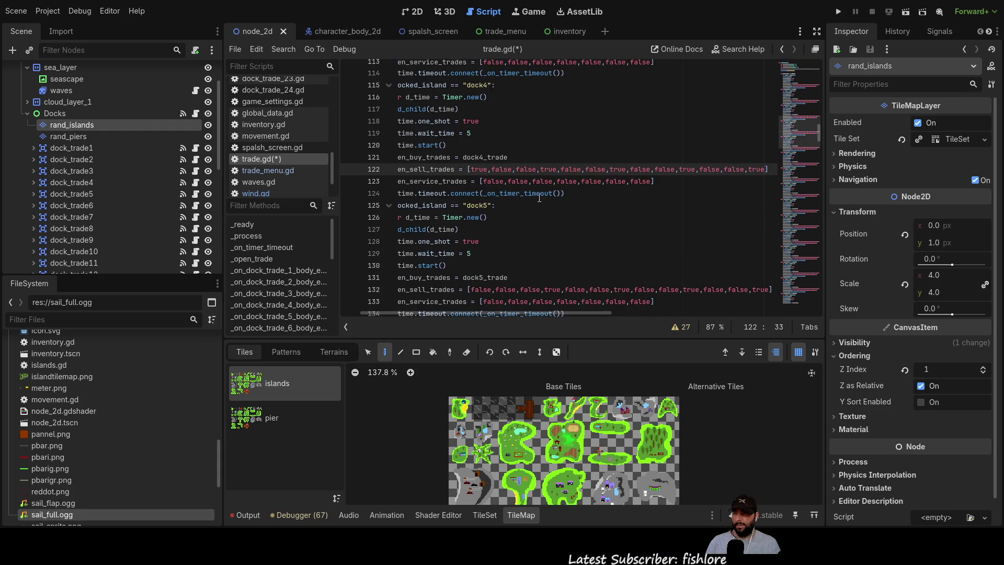
scroll(493, 220, down, 3)
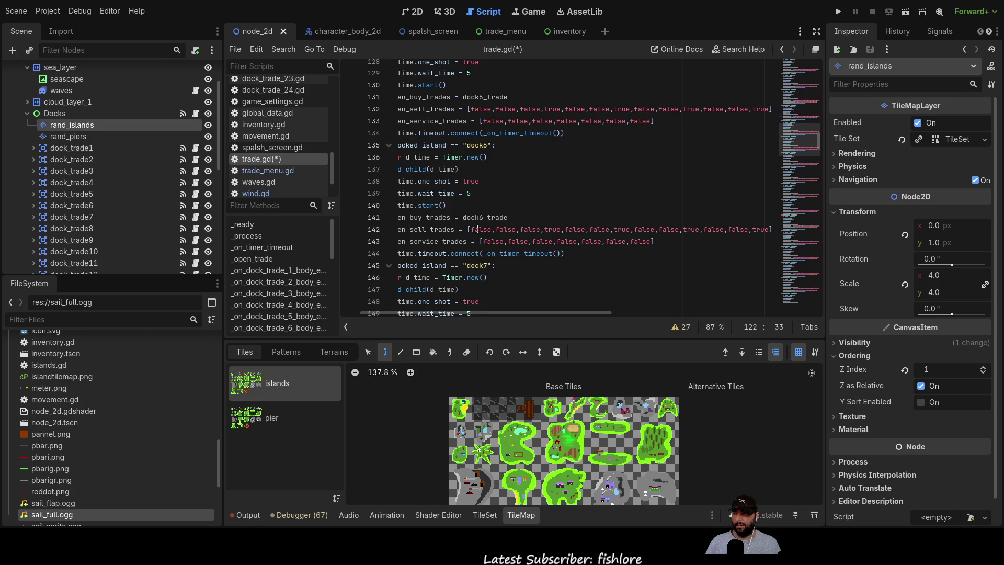
scroll(476, 281, down, 2)
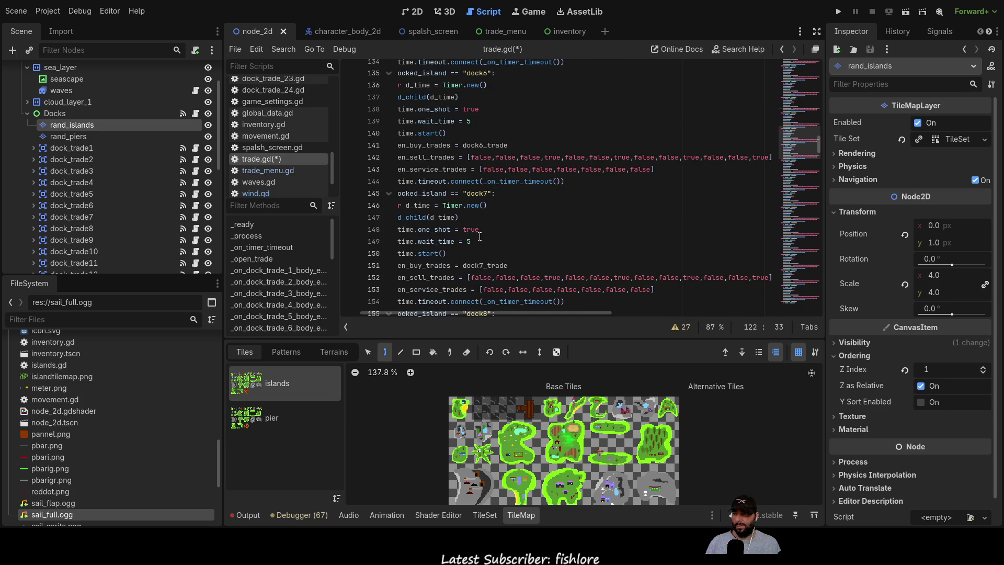
- Set the first sell flag to true in the dock7, dock10 and dock11 branches
double_click(476, 277)
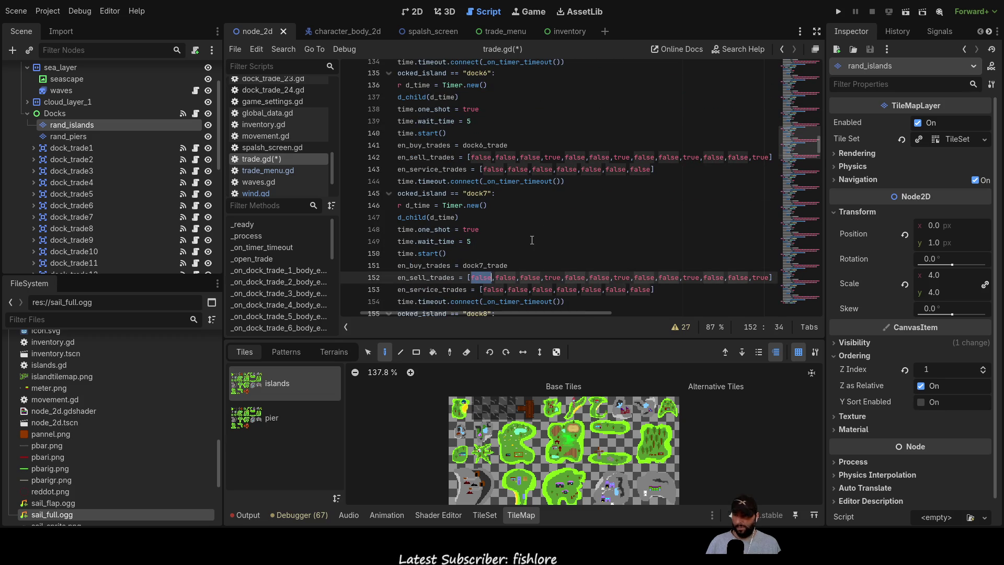
text(true)
scroll(528, 220, down, 3)
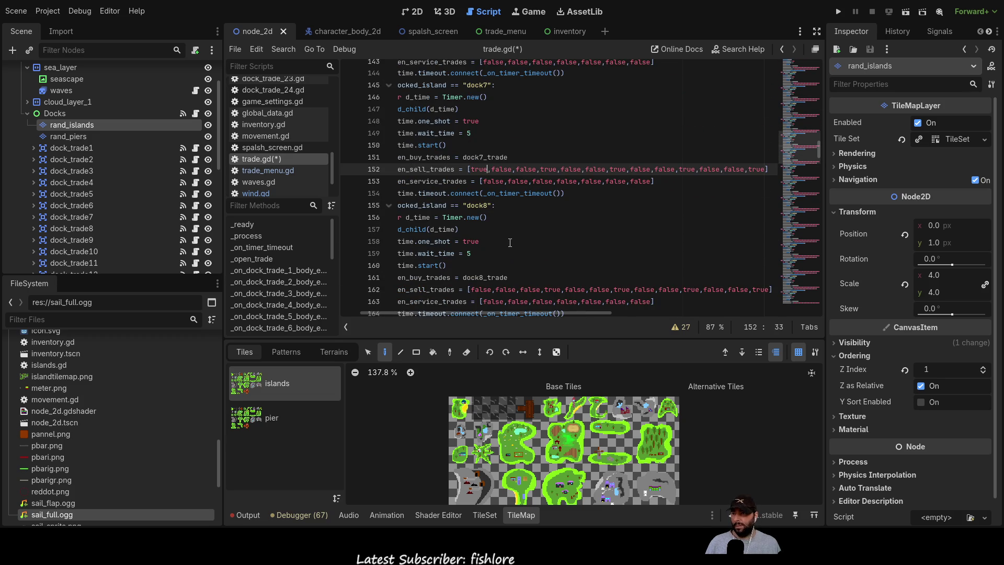
scroll(507, 241, down, 1)
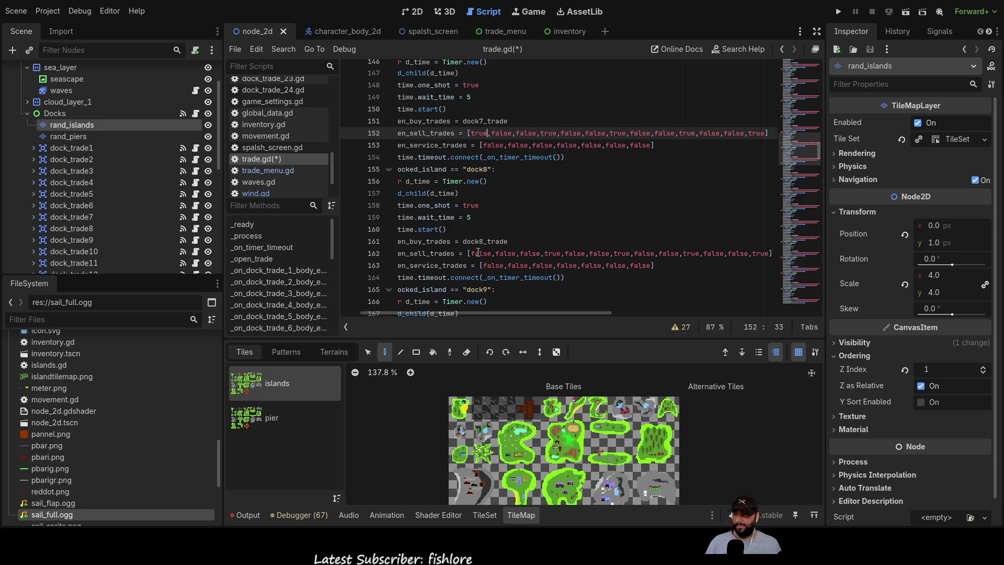
scroll(484, 253, down, 4)
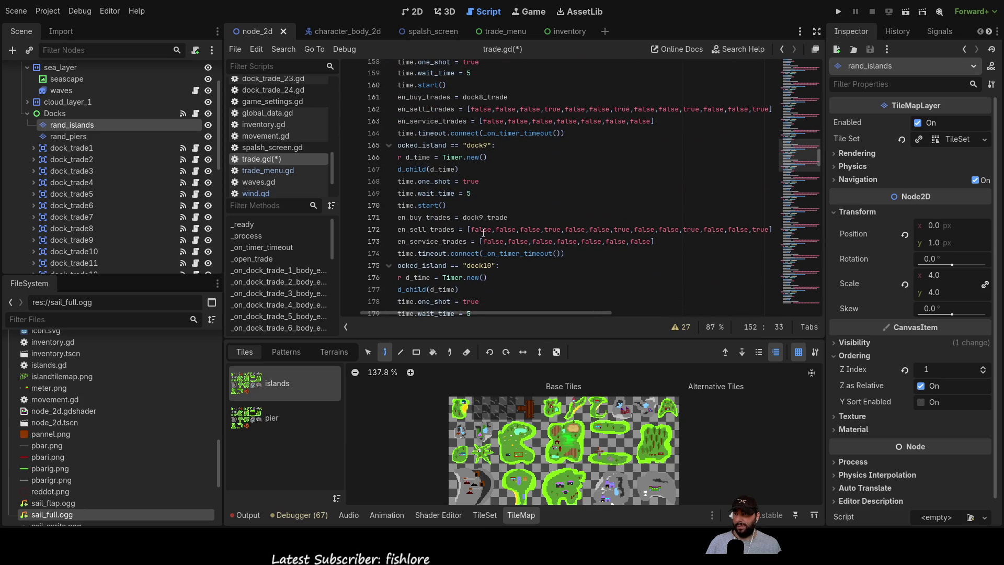
scroll(484, 232, down, 3)
double_click(481, 242)
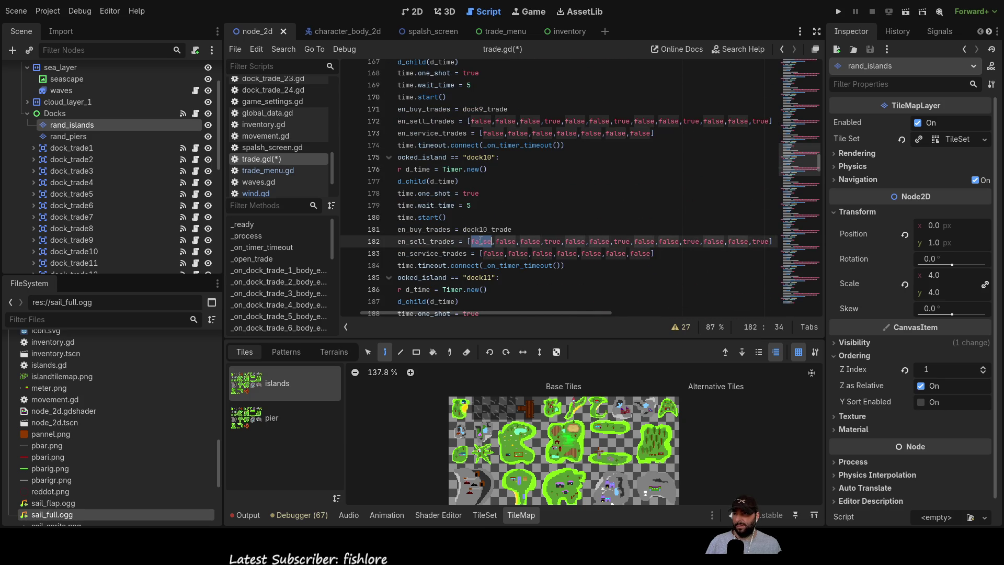
text(true)
scroll(496, 250, down, 3)
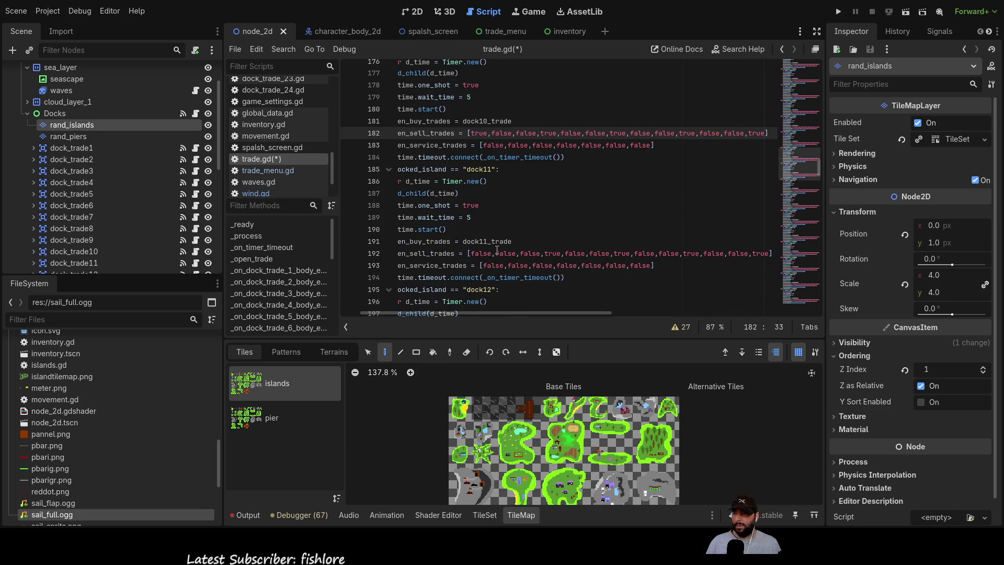
double_click(481, 253)
text(true)
scroll(484, 252, down, 5)
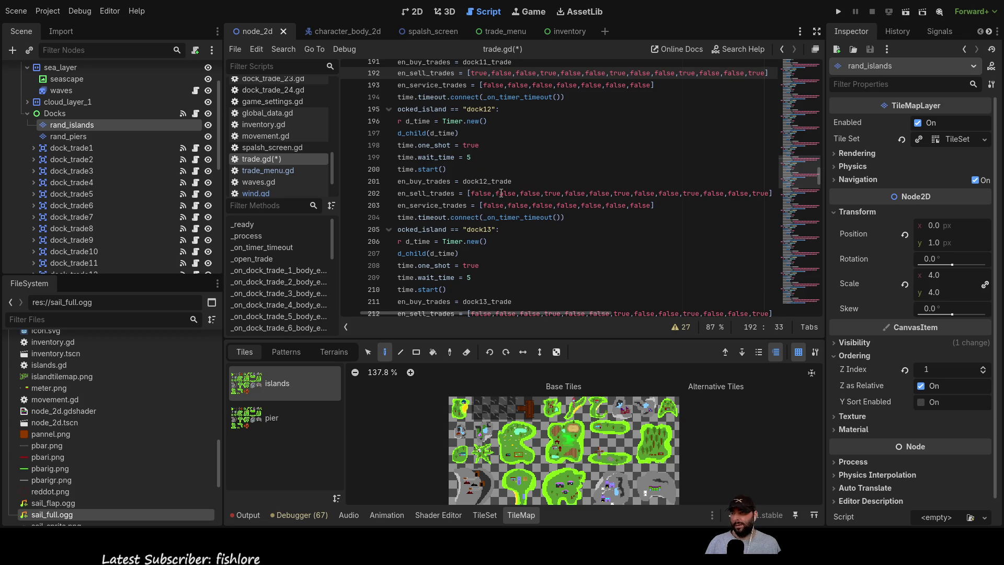
scroll(487, 192, down, 3)
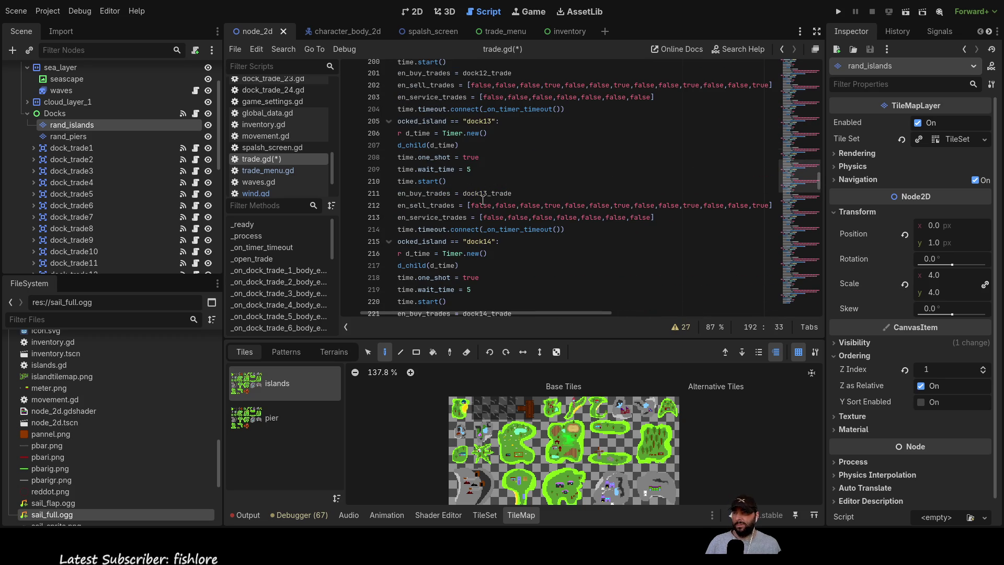
- Change the first false in the dock14 and dock15 sell lists to true
scroll(482, 203, down, 2)
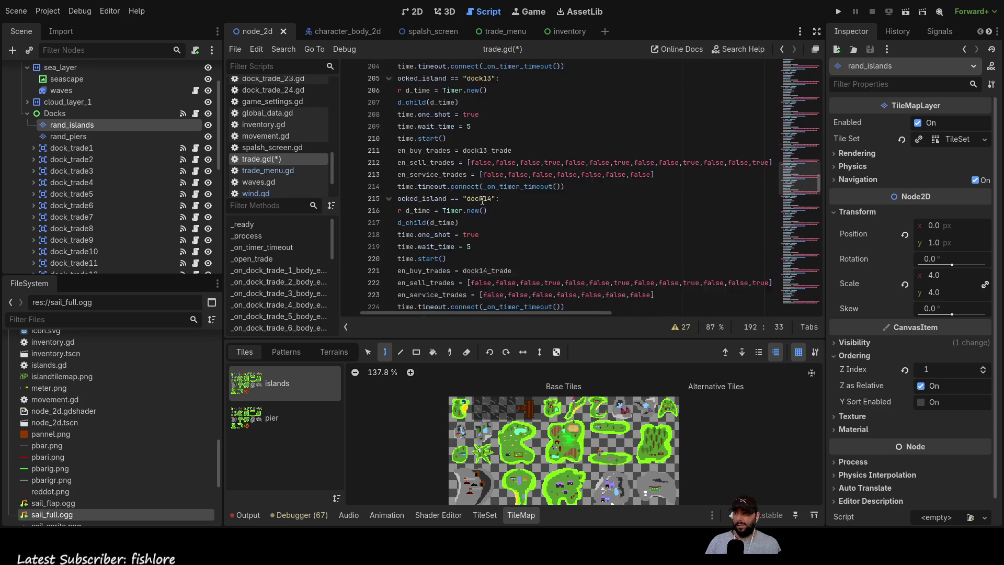
double_click(476, 253)
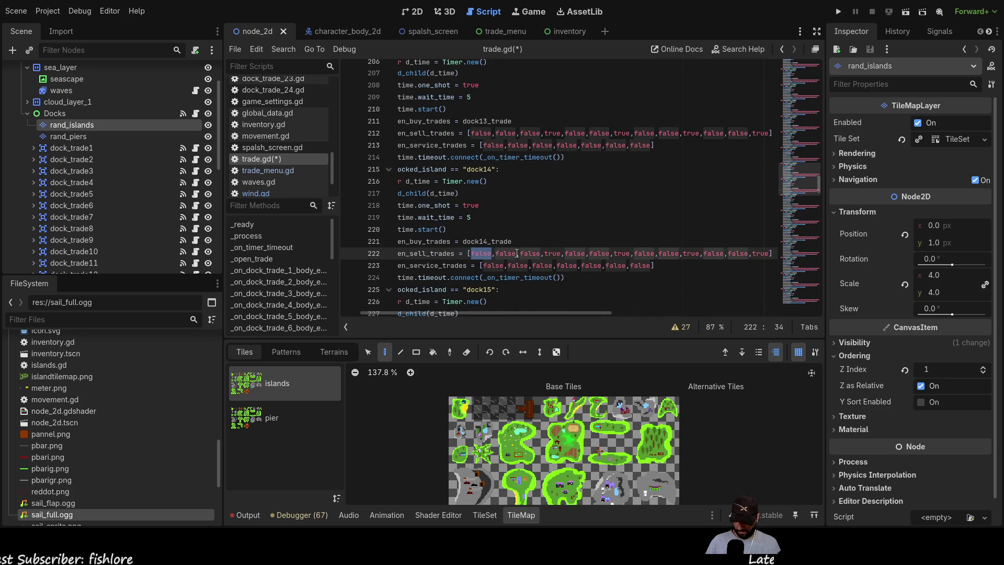
text(true)
scroll(522, 214, down, 5)
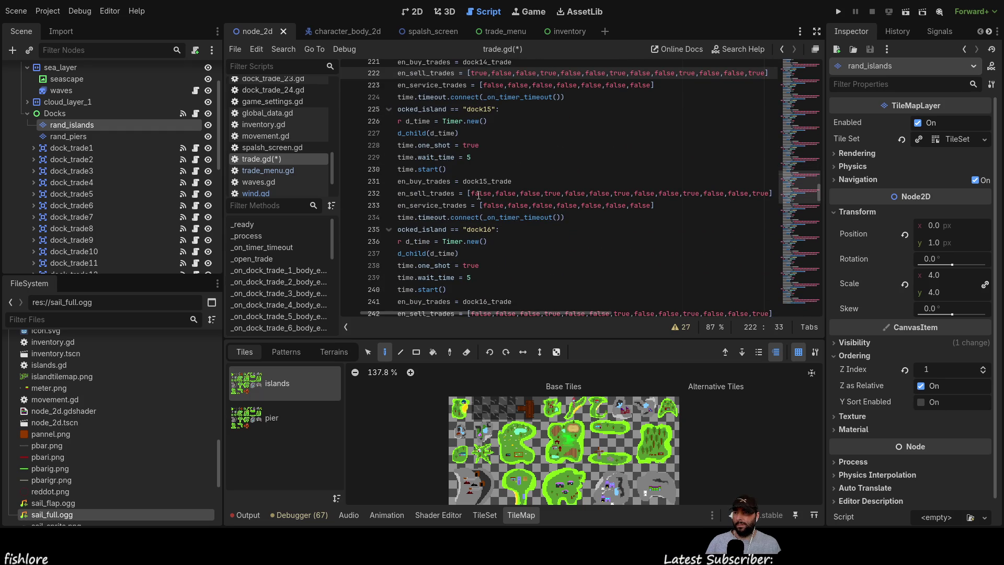
double_click(478, 194)
text(true)
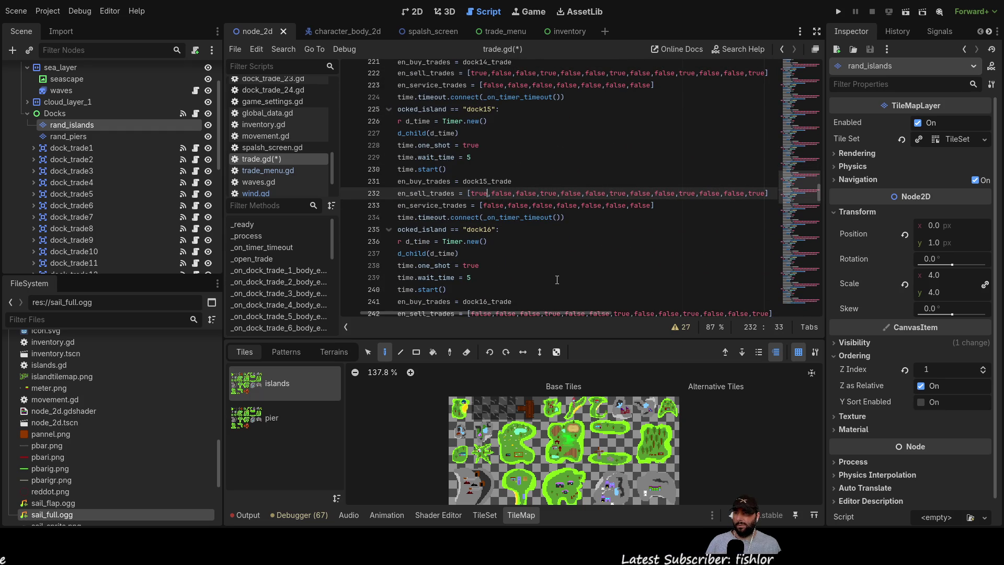
- Change the first false in the dock17 and dock18 sell lists to true
scroll(544, 251, down, 4)
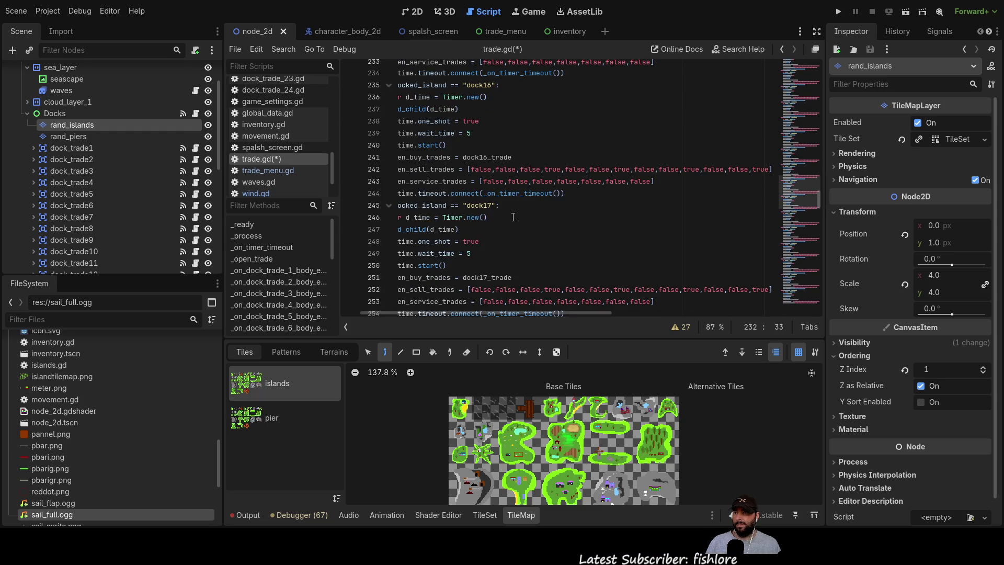
scroll(514, 217, up, 1)
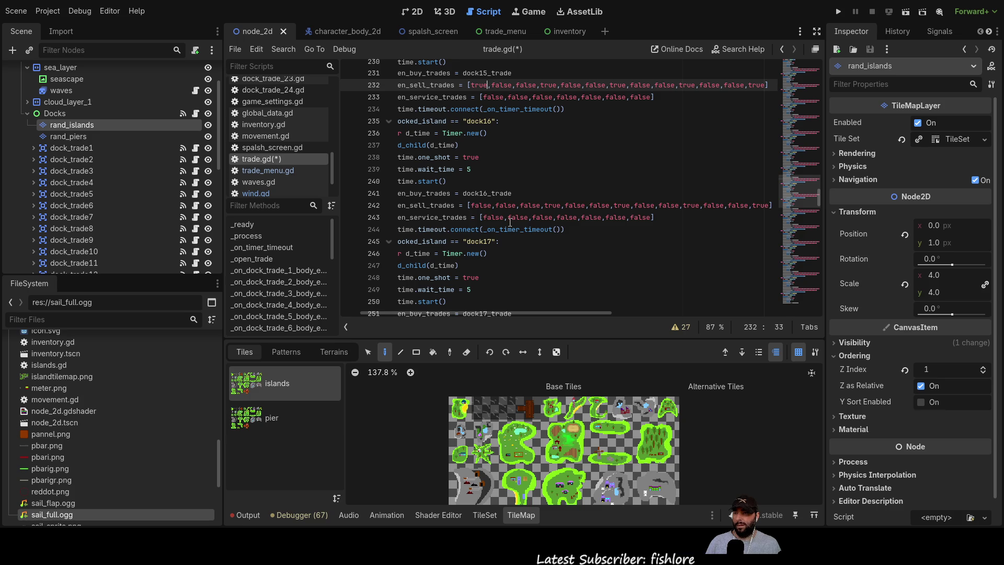
scroll(510, 223, down, 3)
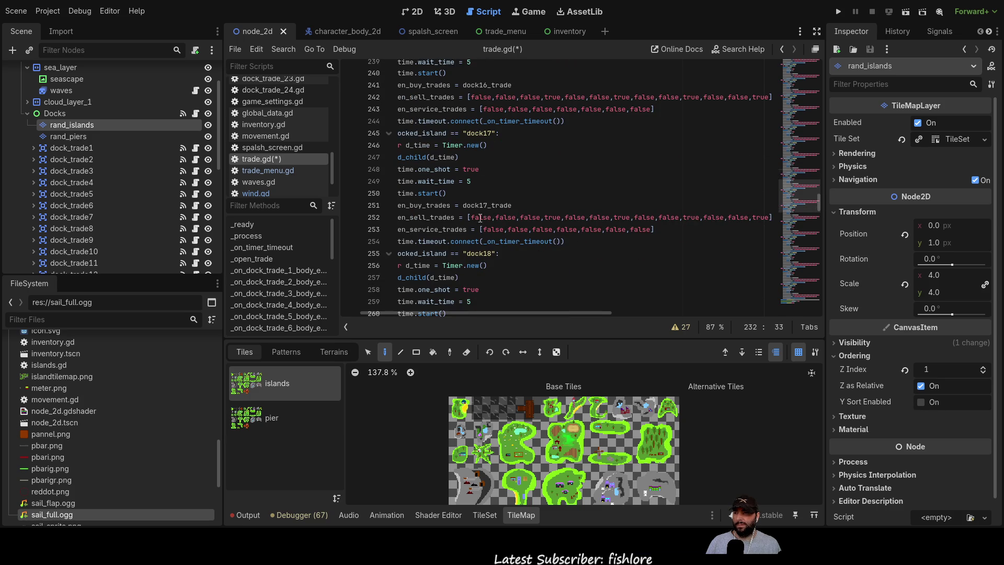
double_click(482, 218)
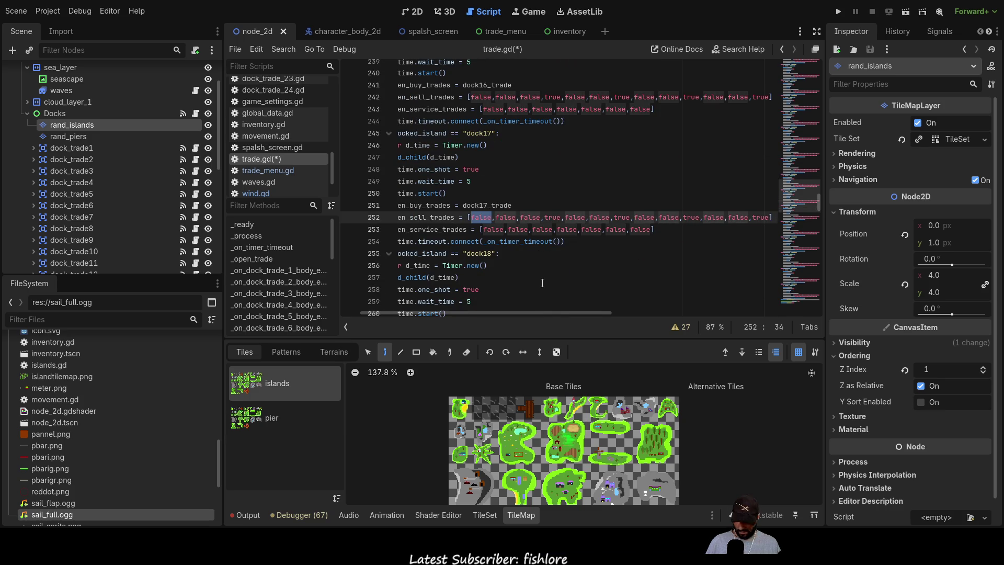
text(true)
scroll(518, 246, down, 3)
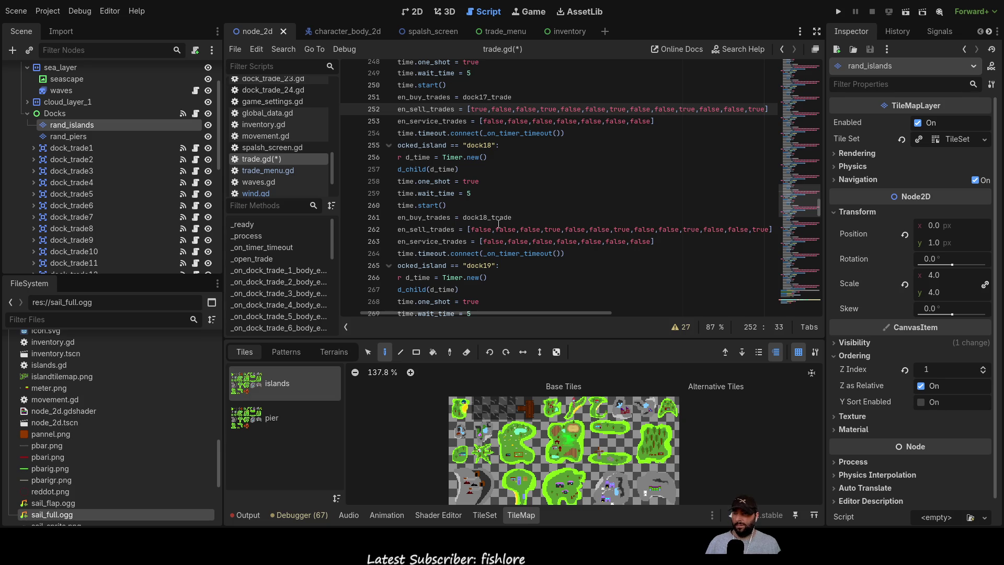
scroll(737, 460, down, 2)
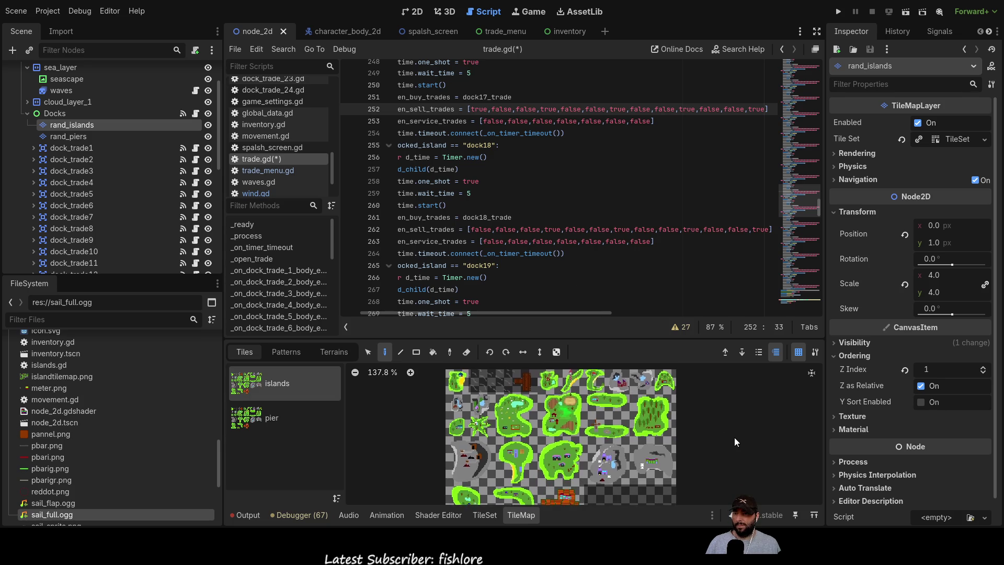
scroll(481, 196, down, 1)
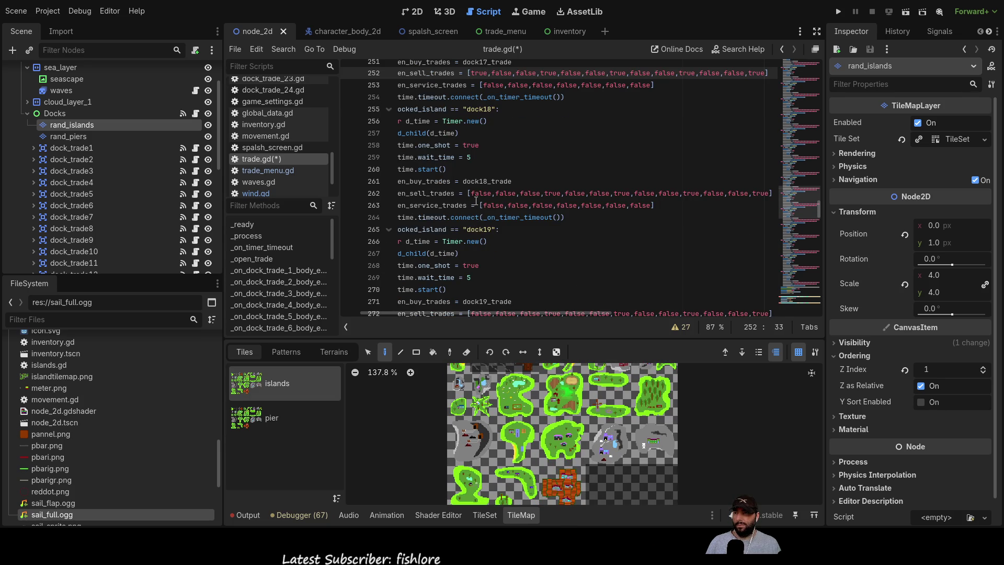
double_click(480, 195)
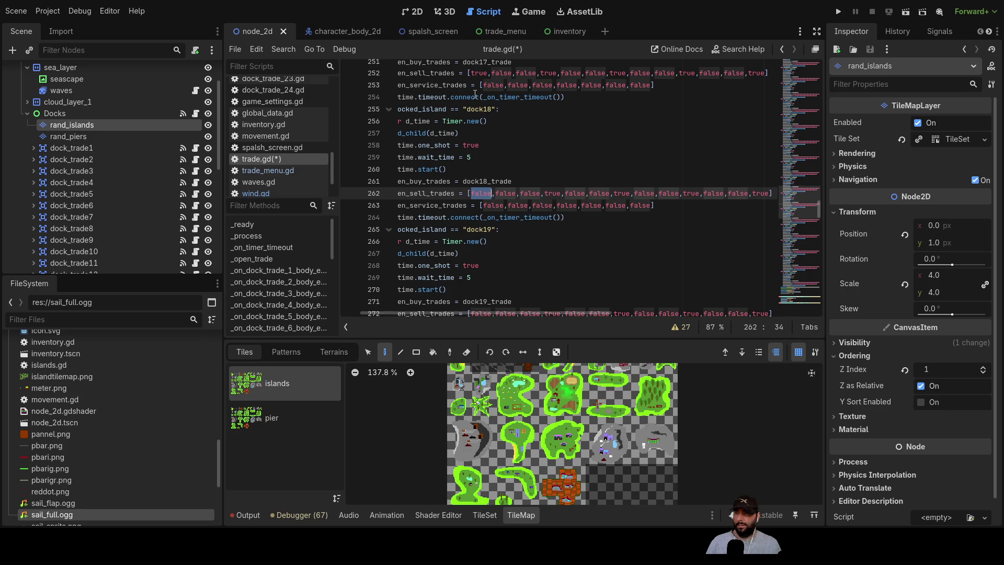
text(true)
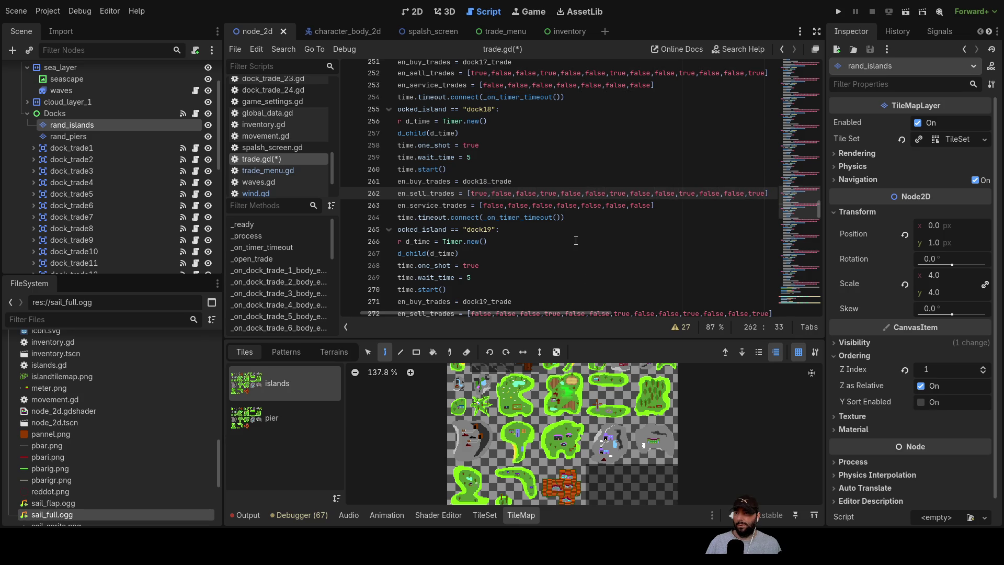
- Change the first false in the dock20, dock22 and dock23 sell lists to true
scroll(533, 257, down, 3)
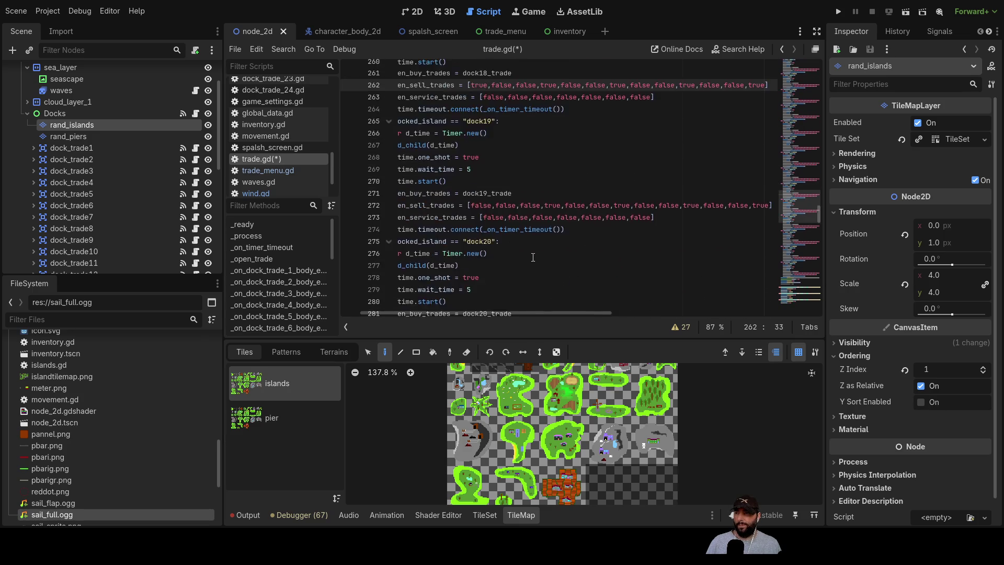
scroll(533, 257, down, 4)
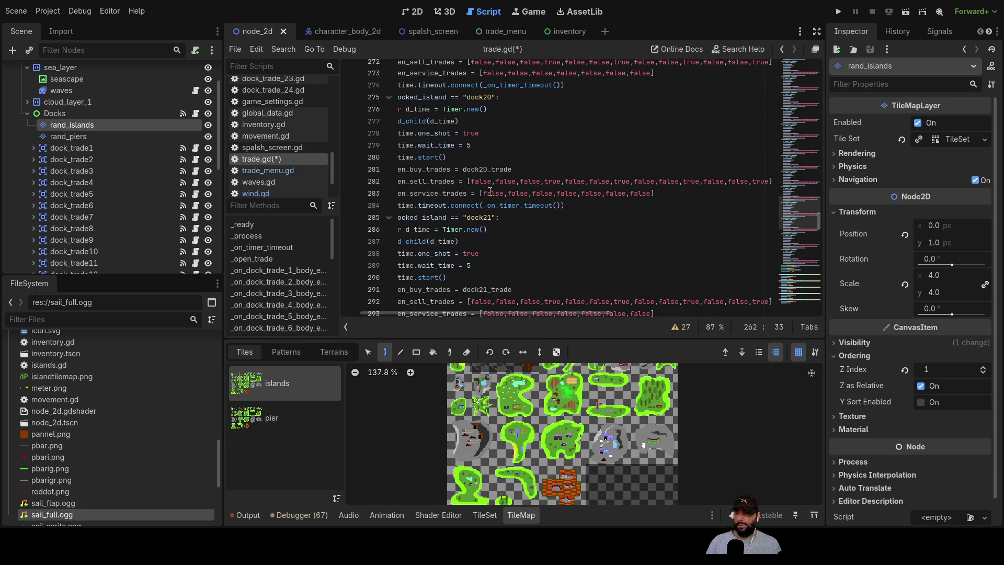
double_click(482, 181)
text(true)
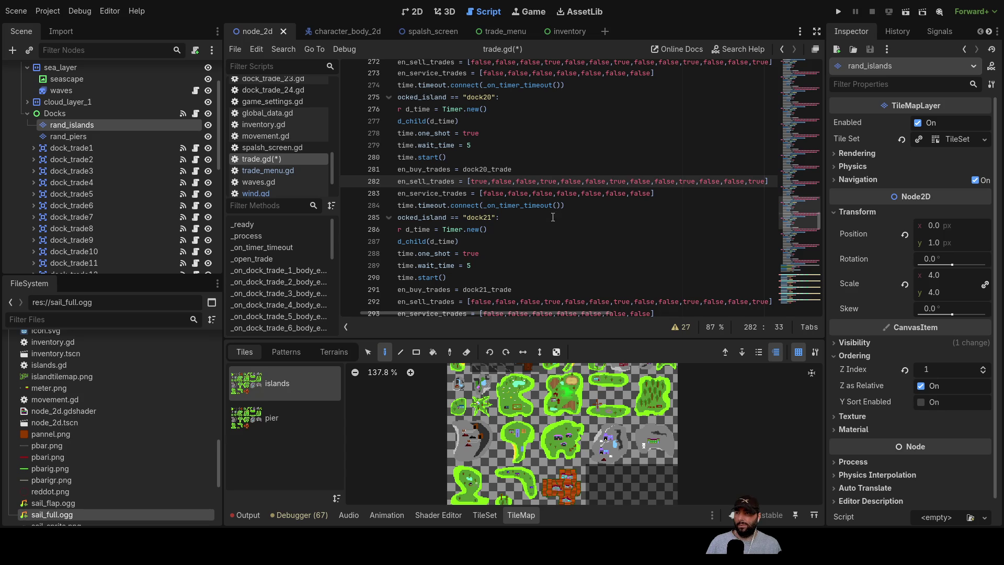
scroll(552, 212, down, 5)
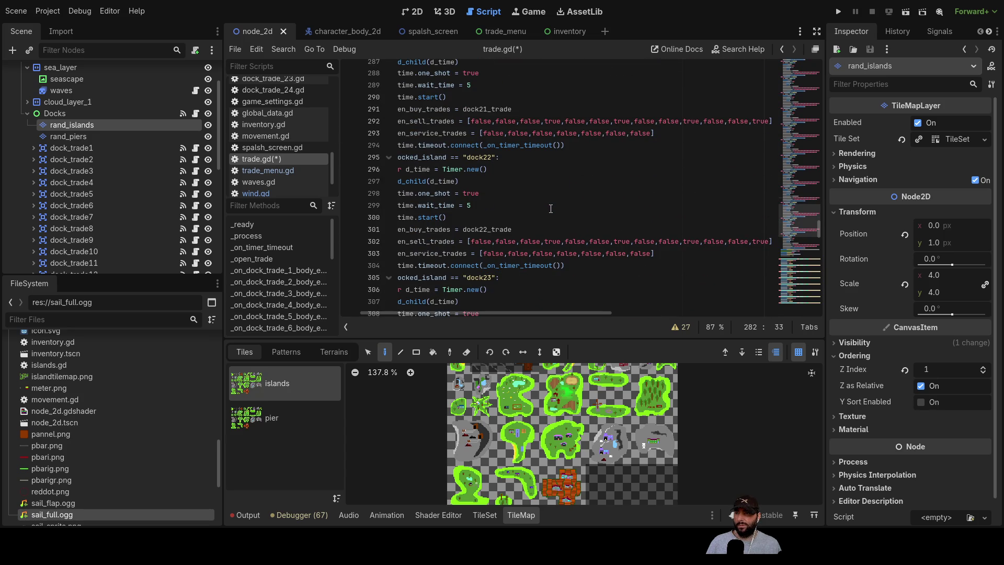
double_click(481, 242)
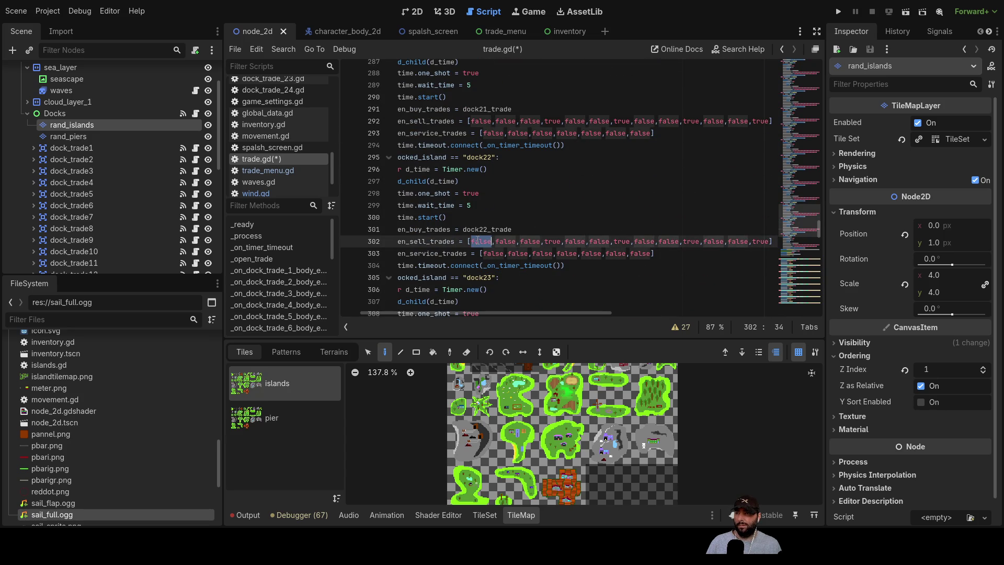
text(true)
scroll(511, 244, down, 3)
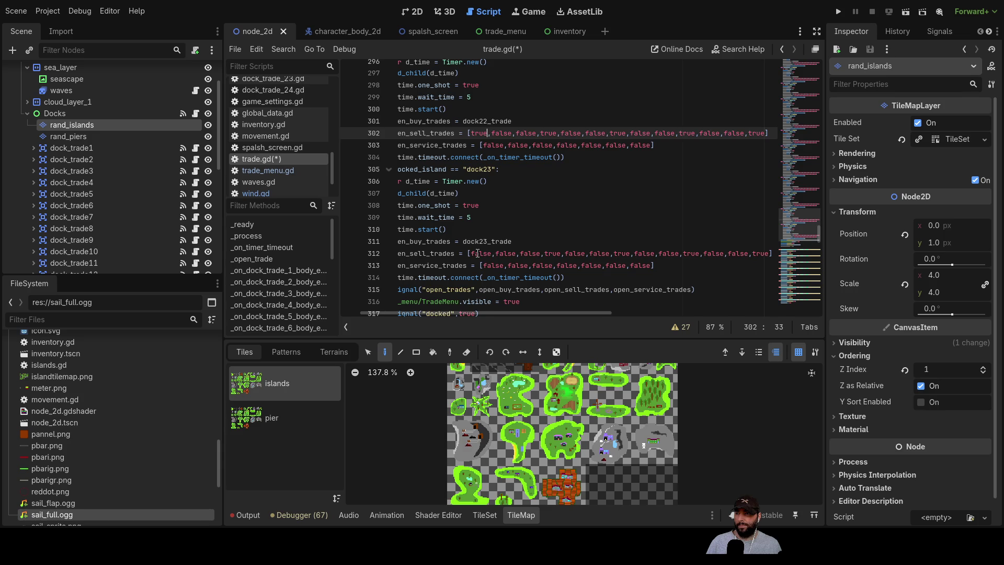
double_click(478, 253)
text(true)
scroll(569, 232, down, 3)
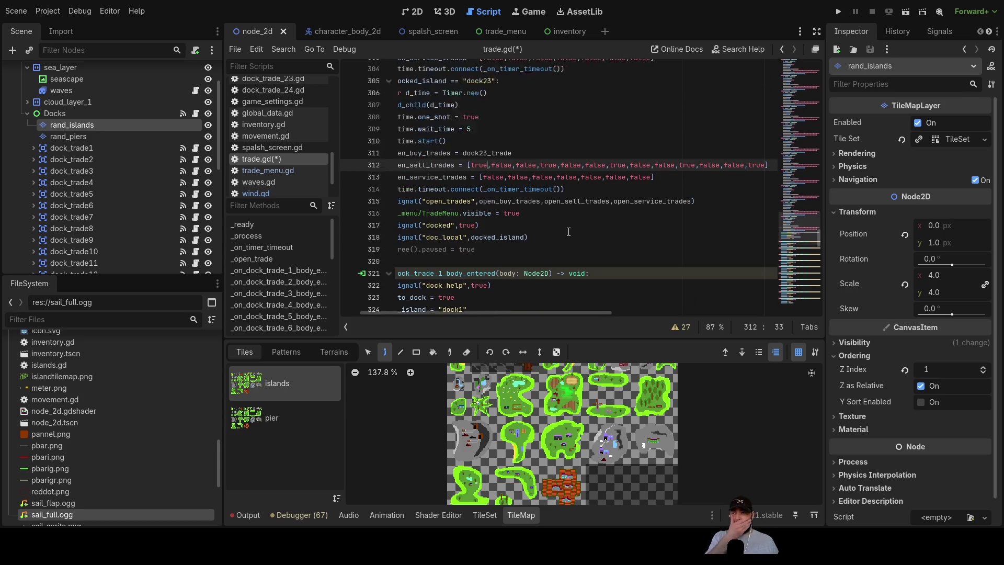
scroll(569, 231, up, 20)
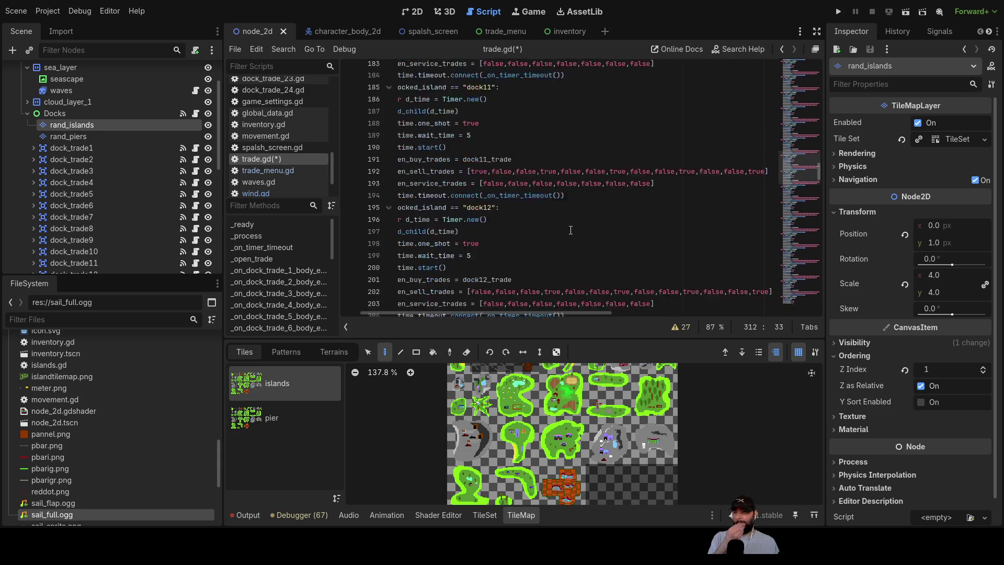
- Check the matching true values in dock11's sell list on line 192
scroll(570, 230, up, 5)
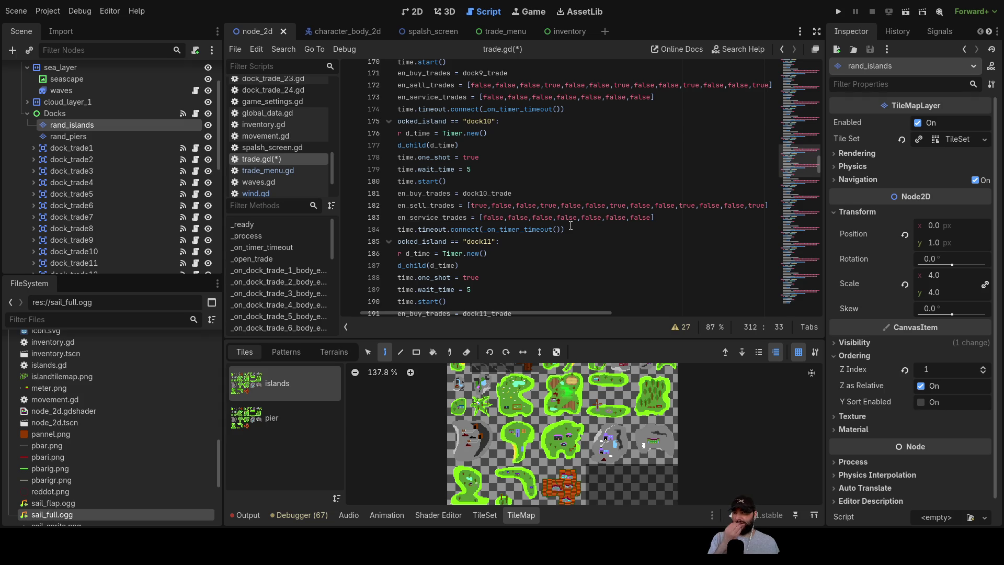
scroll(571, 226, down, 3)
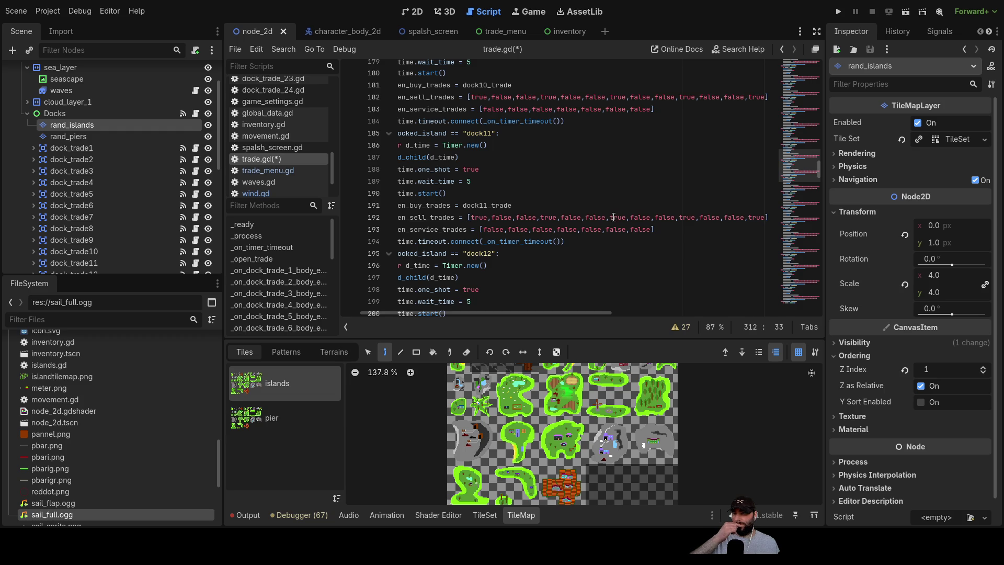
double_click(615, 217)
double_click(687, 217)
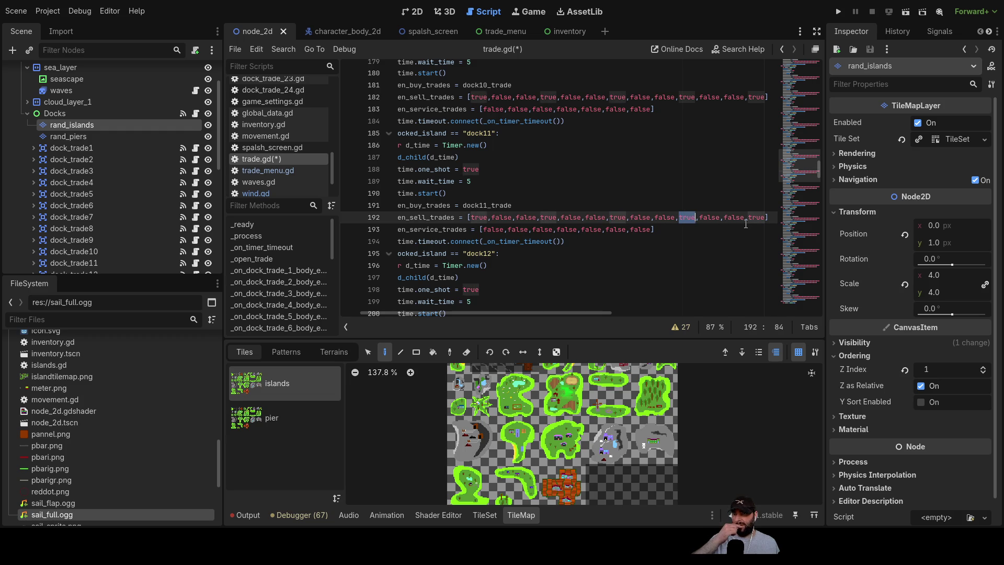
click(756, 217)
- Look through the dock branches and select the #wool comment on line 20
scroll(587, 199, down, 8)
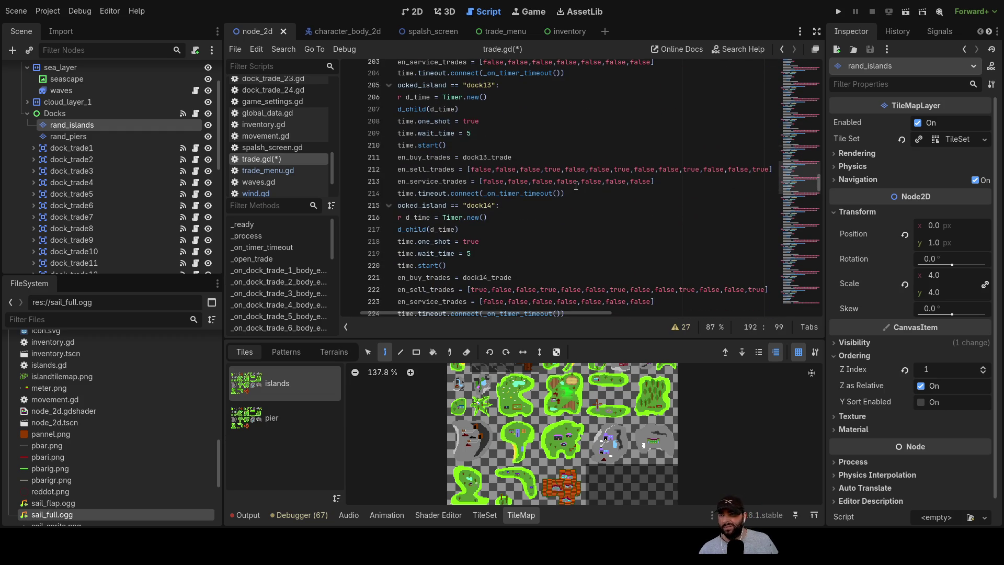
scroll(574, 201, down, 4)
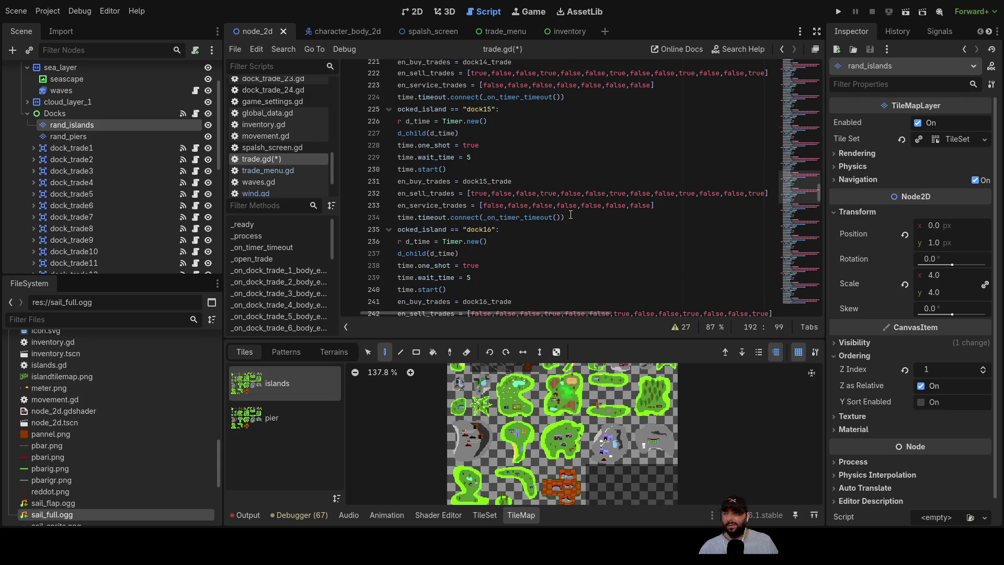
scroll(570, 214, down, 4)
scroll(571, 210, up, 20)
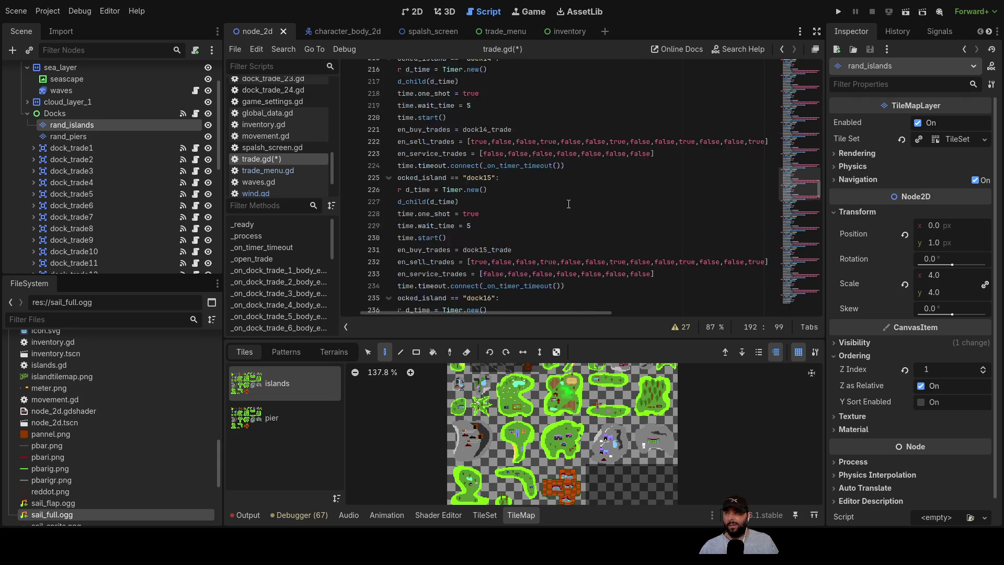
scroll(571, 200, up, 20)
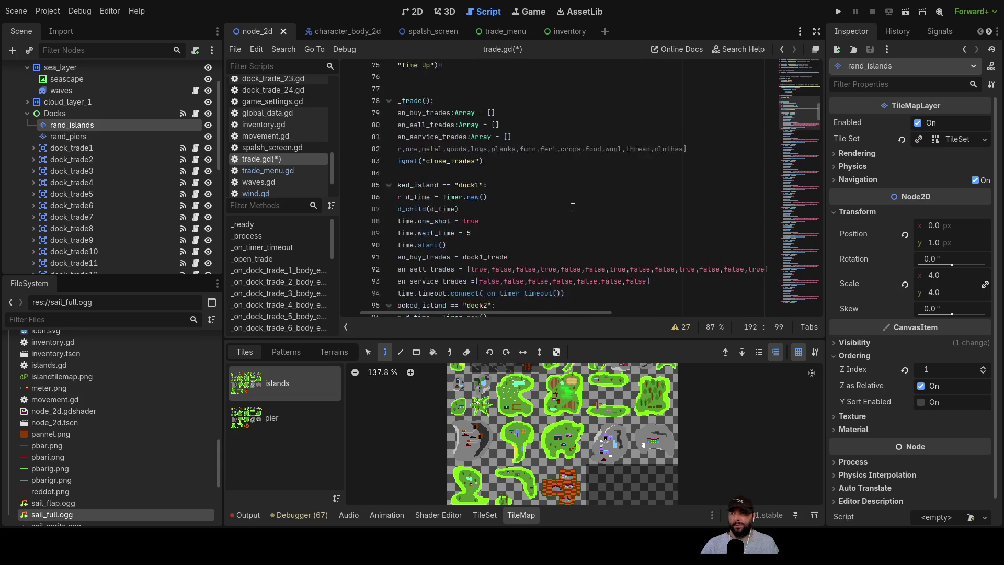
scroll(570, 209, up, 6)
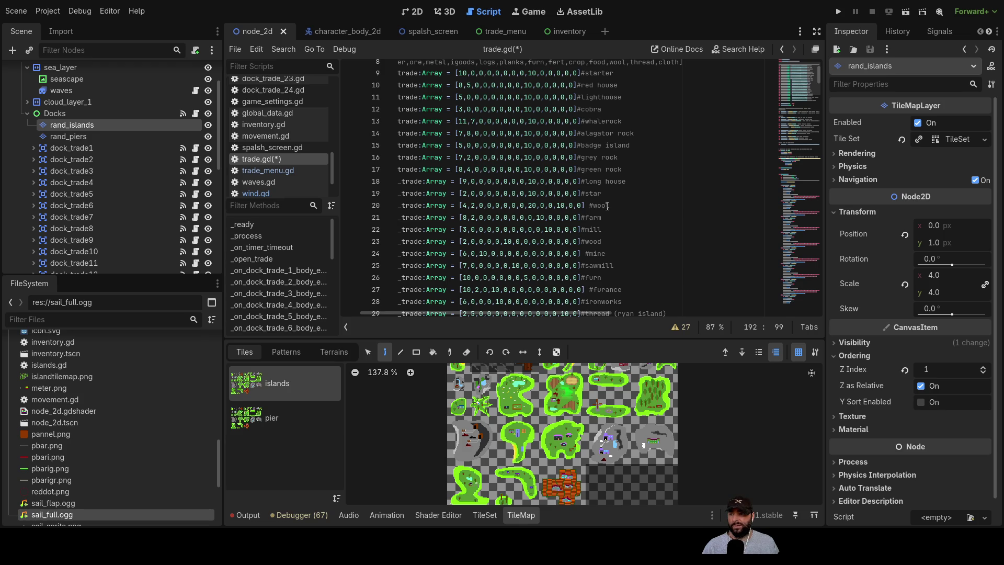
drag(610, 205, 590, 206)
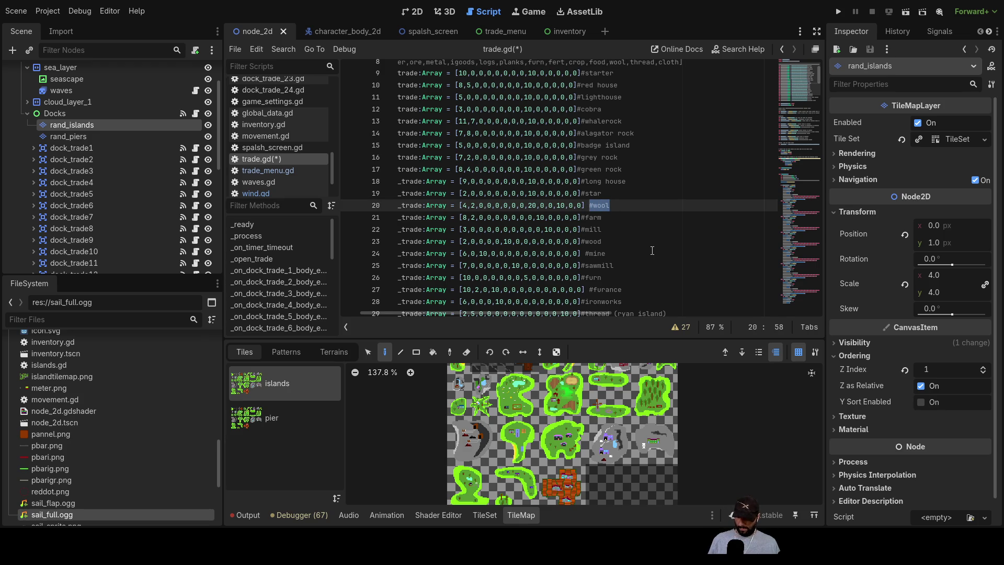
- Scroll down through the dock17–dock19 branches of trade.gd
scroll(651, 249, down, 11)
scroll(642, 239, down, 20)
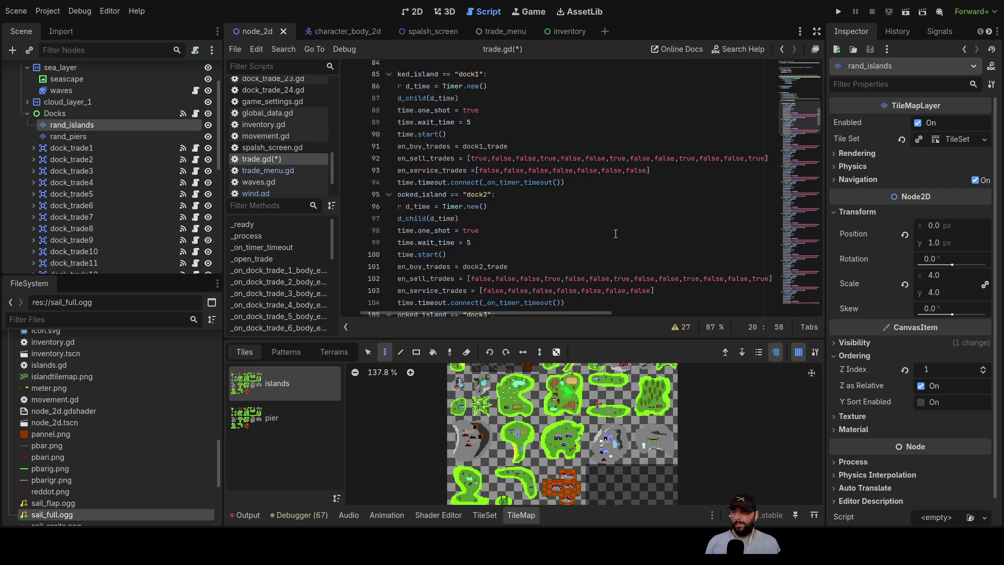
scroll(618, 232, down, 7)
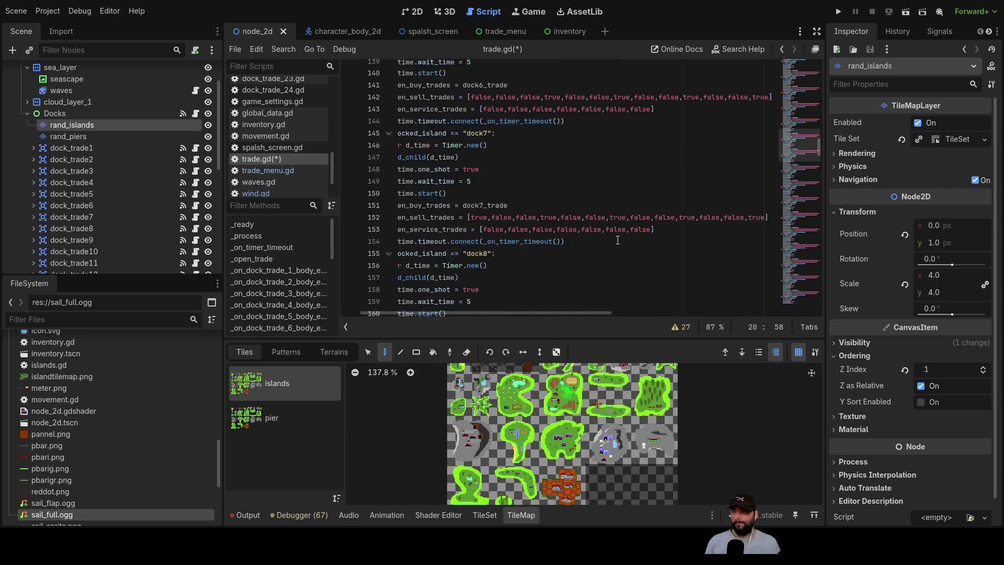
scroll(618, 236, down, 15)
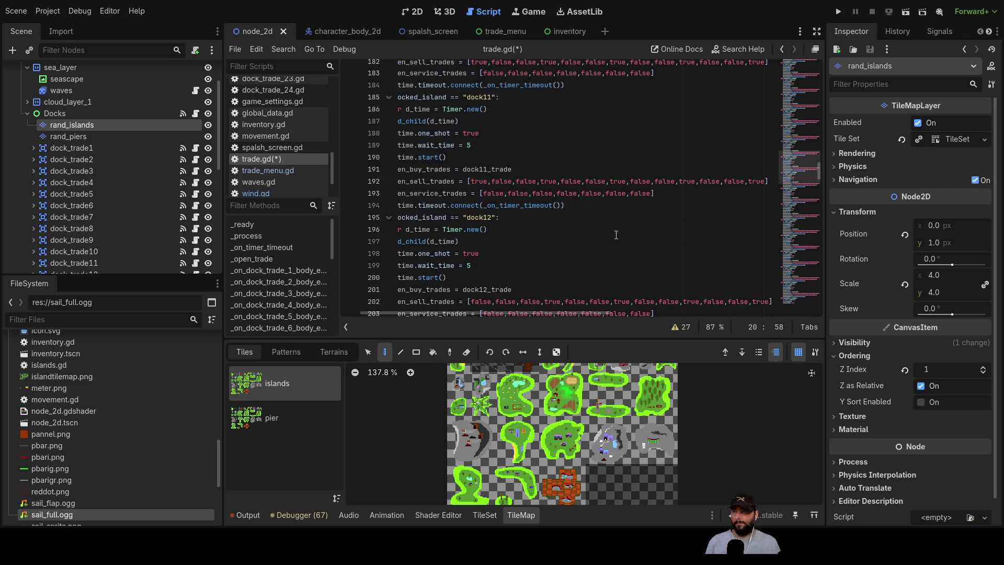
scroll(617, 235, down, 9)
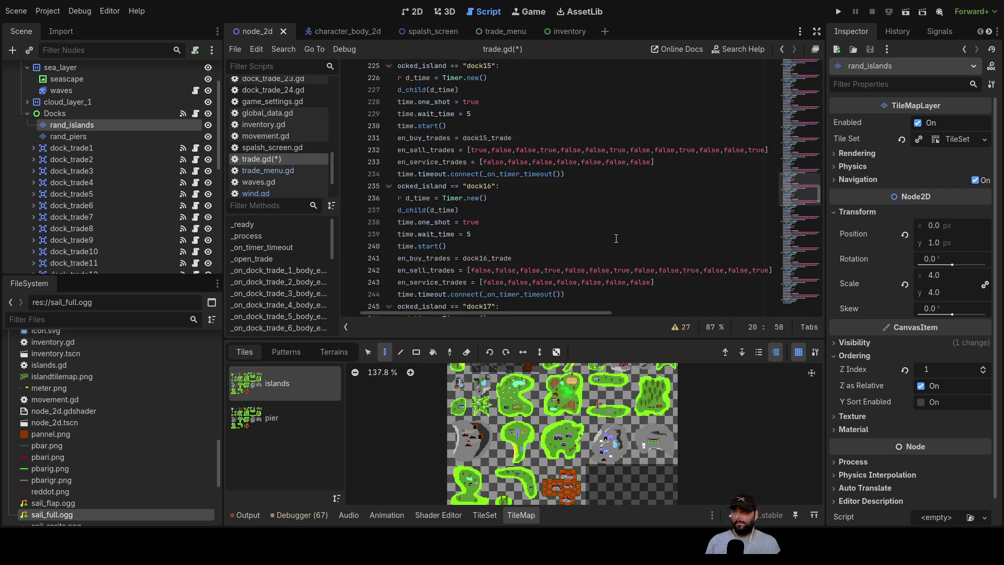
scroll(616, 235, down, 2)
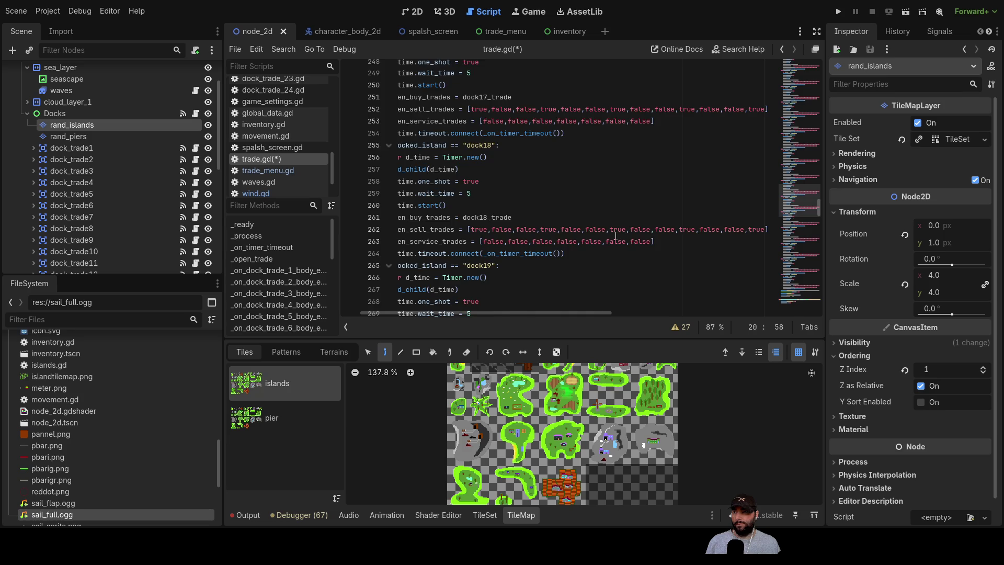
scroll(616, 236, down, 3)
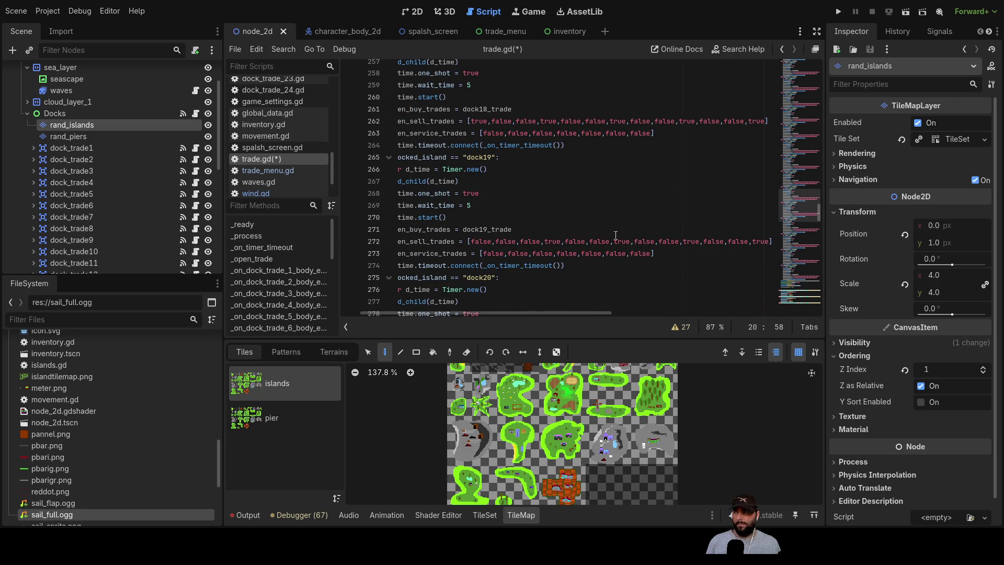
scroll(178, 215, down, 5)
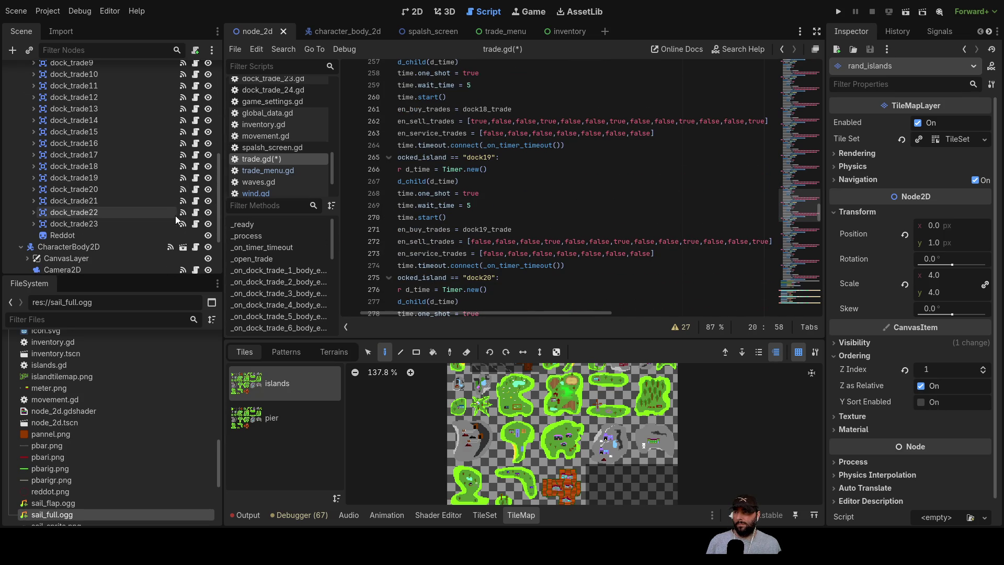
- Add a #wool comment after the dock20 condition
click(534, 278)
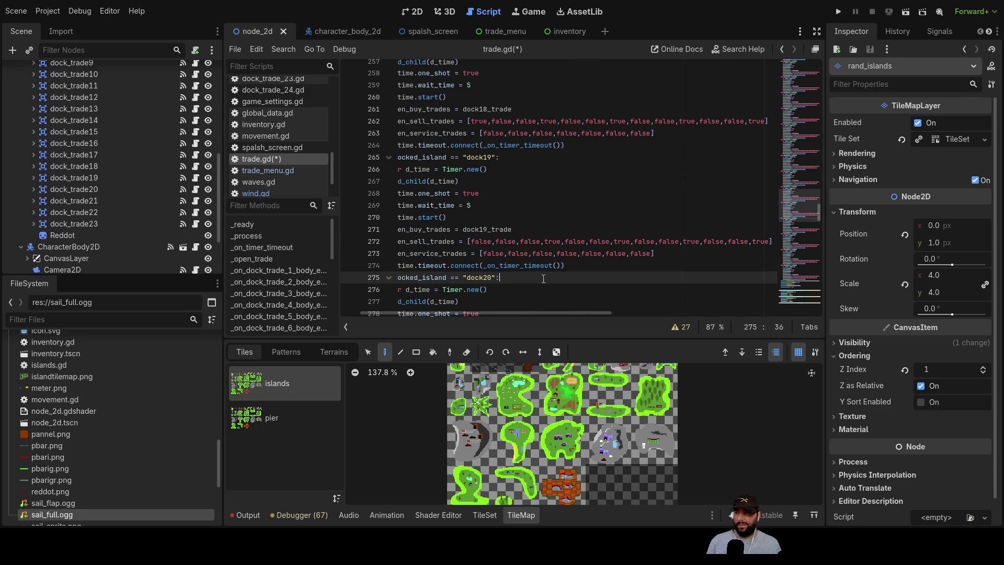
text( #wool)
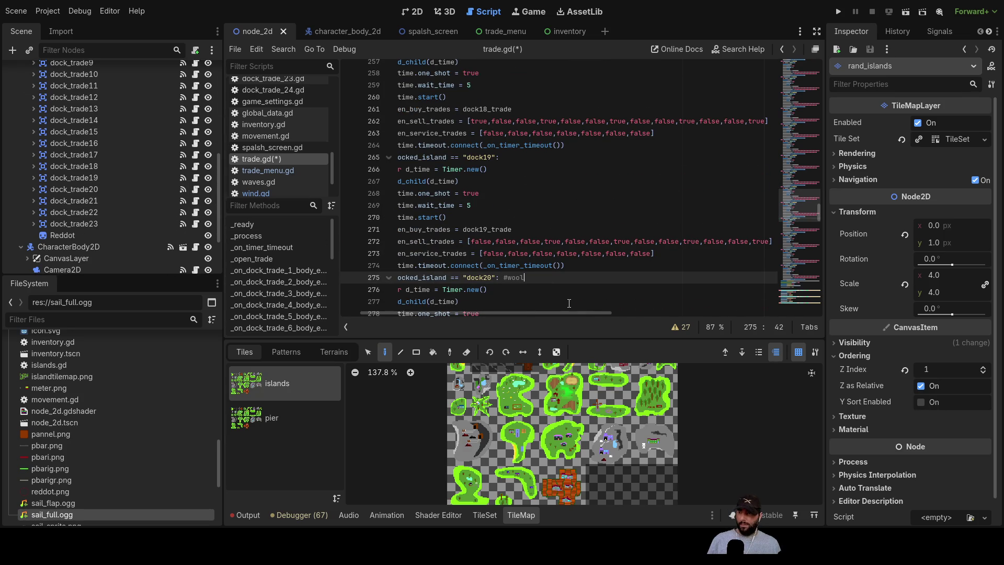
scroll(567, 283, down, 3)
scroll(565, 263, up, 20)
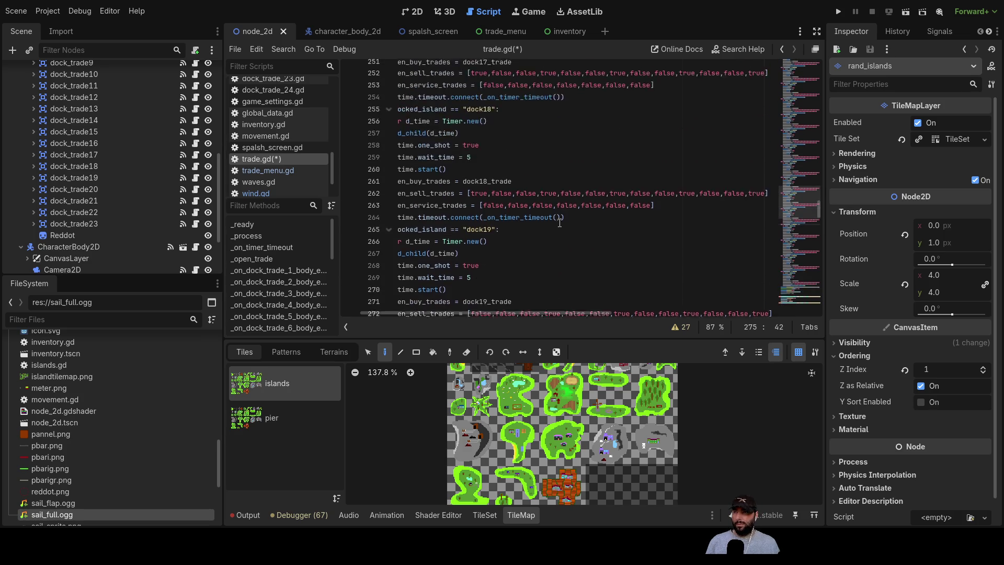
scroll(554, 208, up, 20)
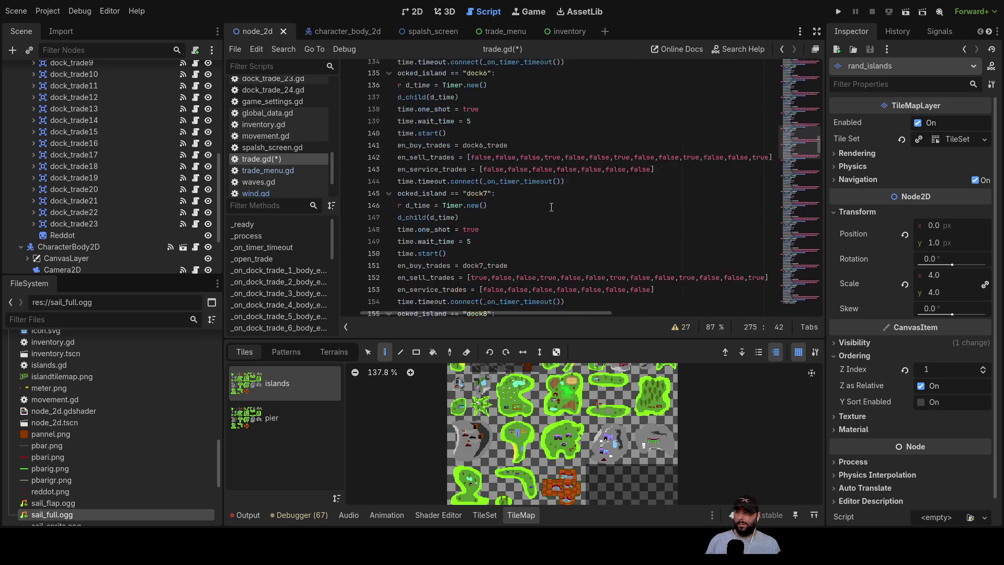
scroll(559, 208, up, 12)
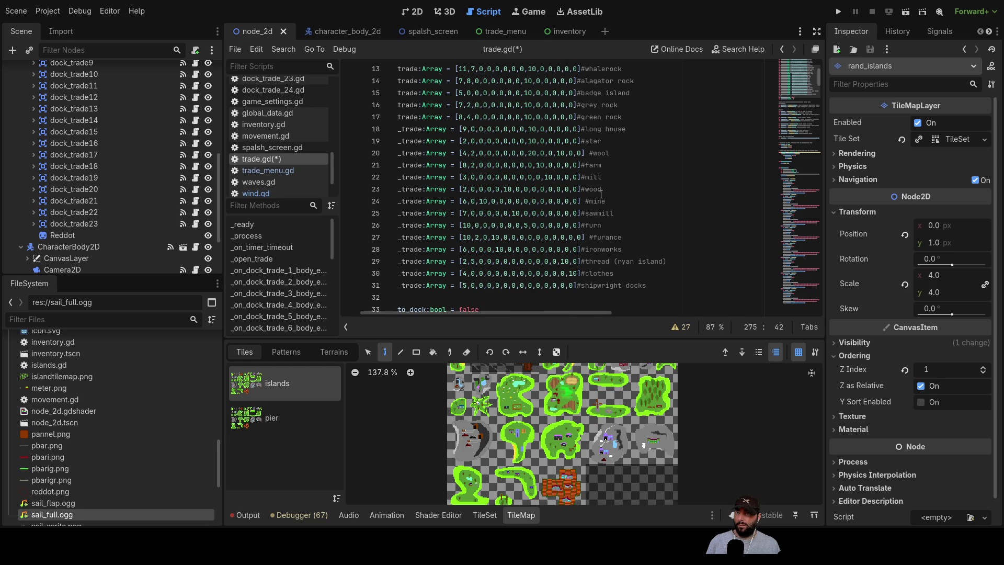
scroll(604, 198, up, 1)
drag(575, 314, 534, 314)
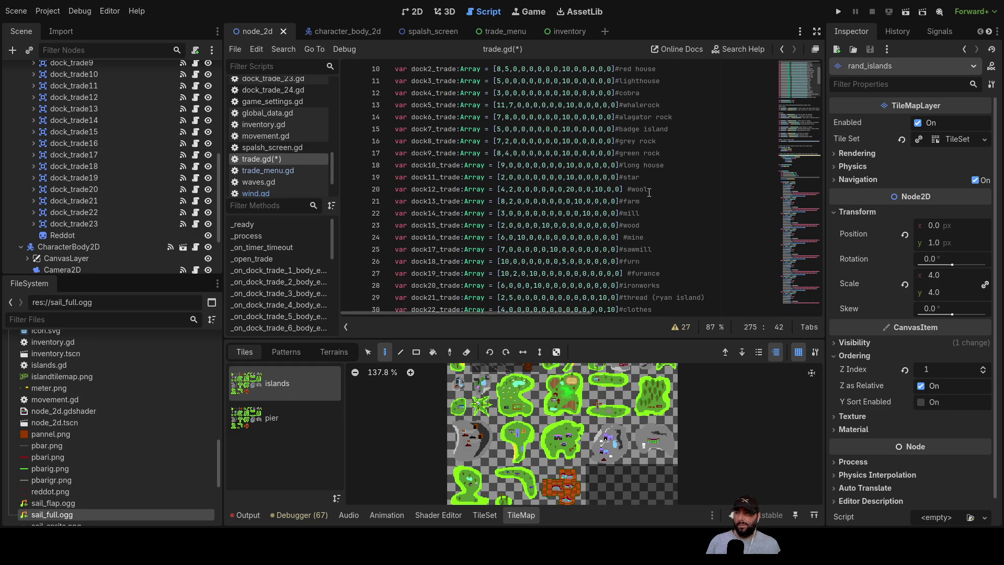
- Add a #wool comment after the dock12 condition, matching its array note
drag(648, 189, 627, 190)
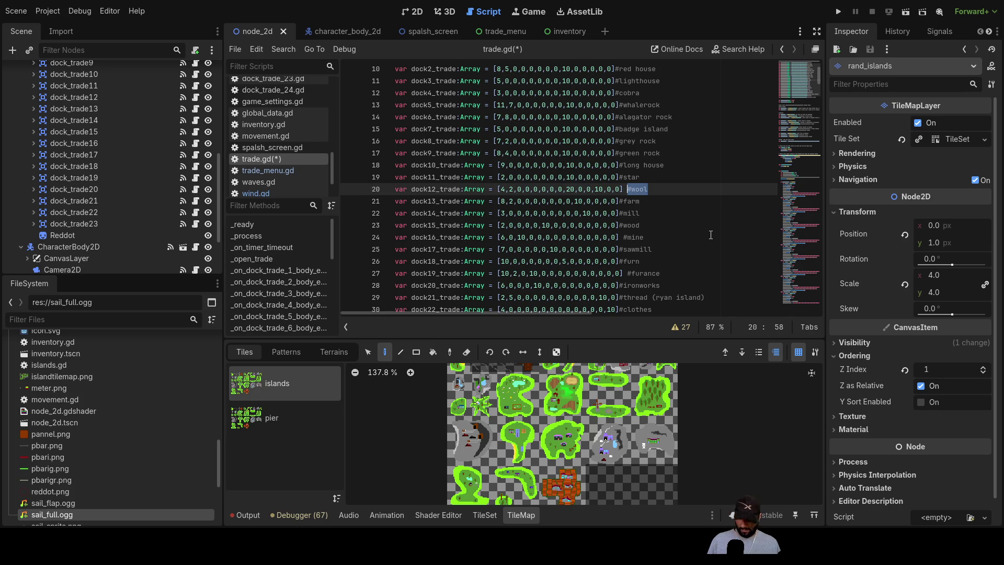
scroll(680, 237, down, 20)
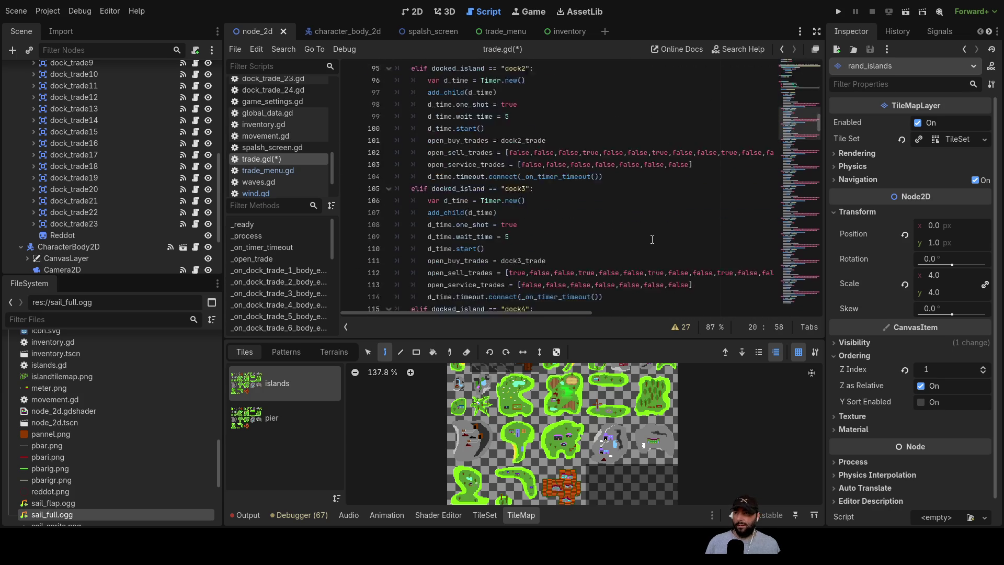
scroll(652, 240, down, 20)
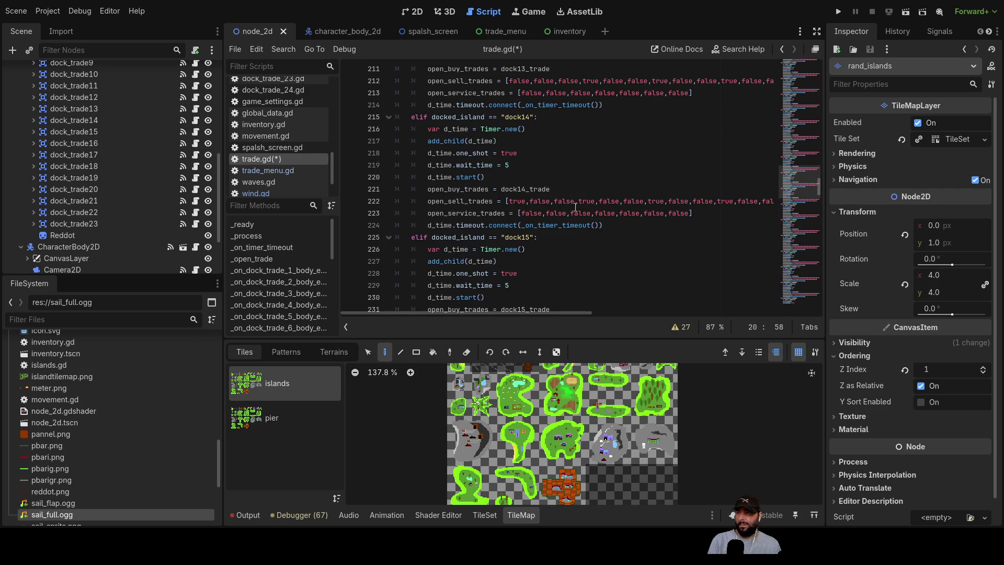
scroll(572, 194, up, 6)
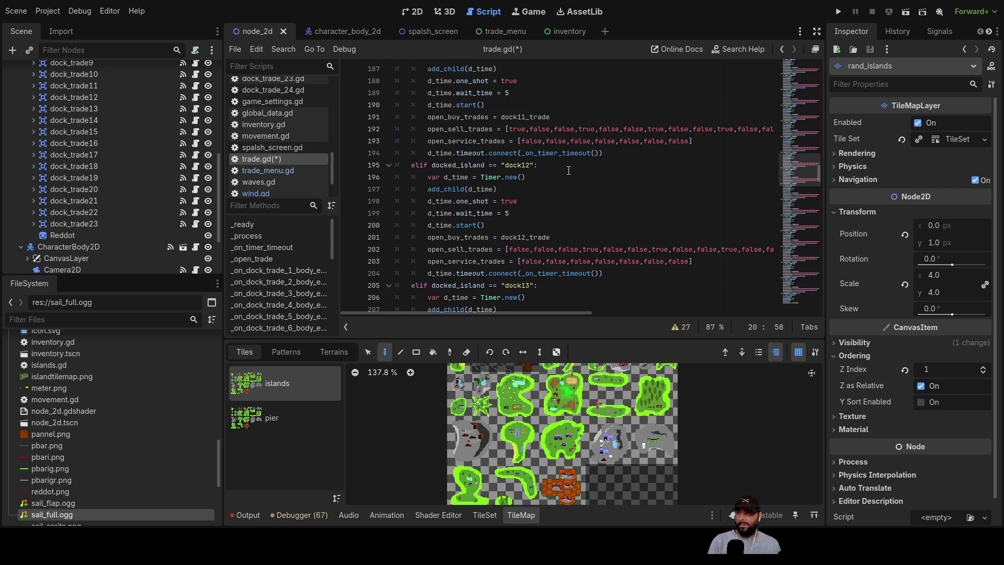
click(568, 169)
text(#wool)
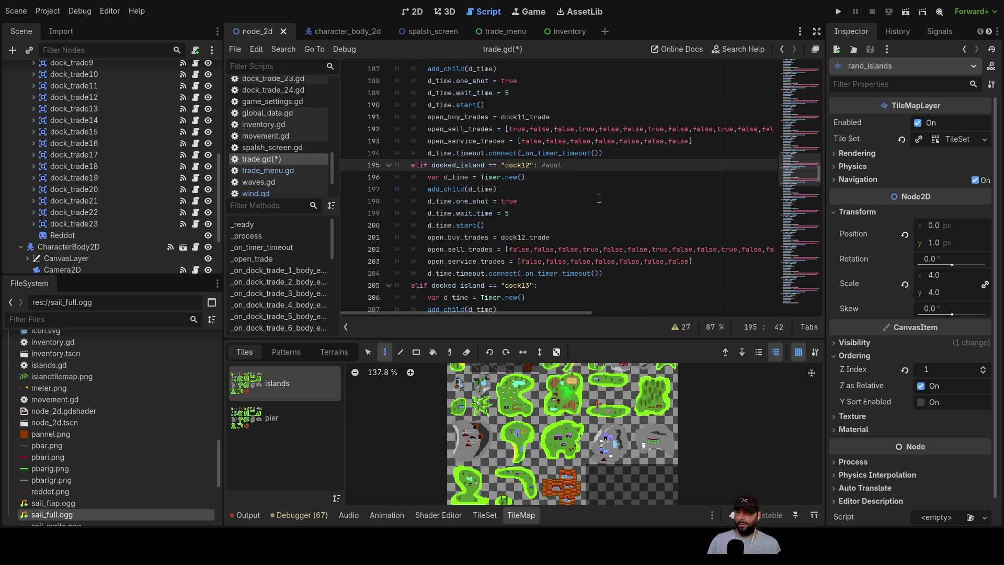
- Remove the #wool comment from the dock20 line
scroll(599, 199, down, 20)
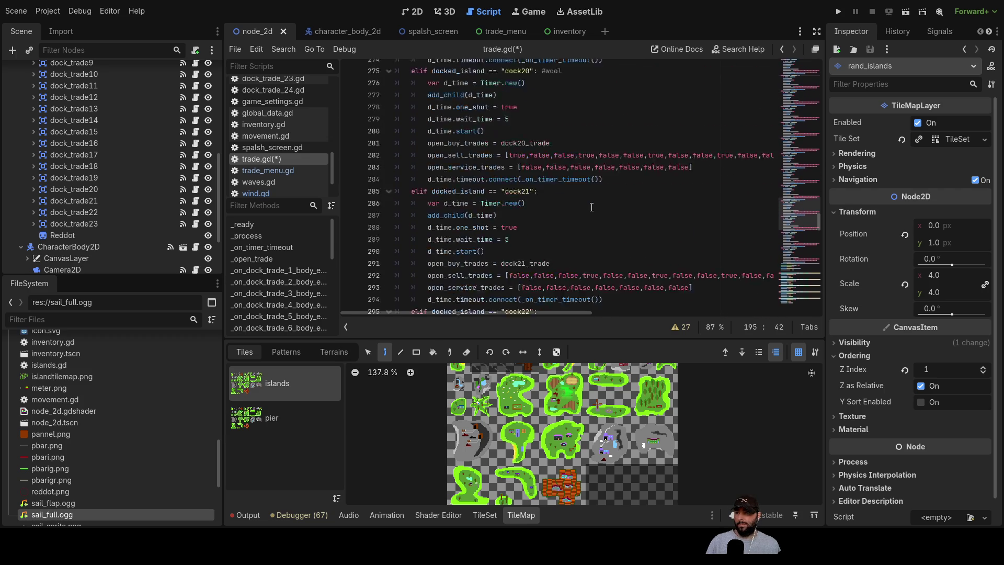
scroll(592, 207, down, 1)
scroll(585, 200, up, 3)
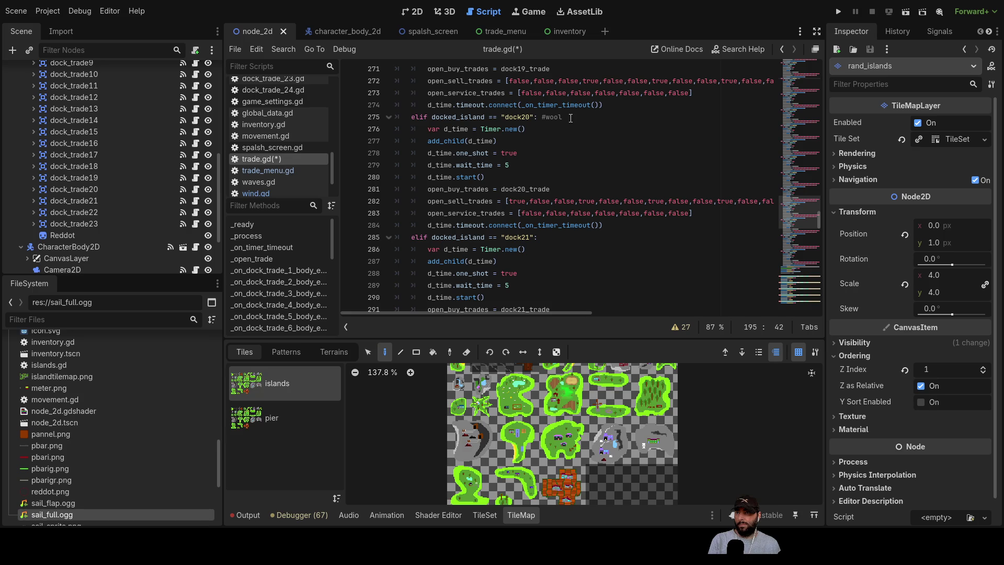
click(606, 117)
key(BackSpace)
key(BackSpace)
key(BackSpace)
scroll(612, 194, up, 10)
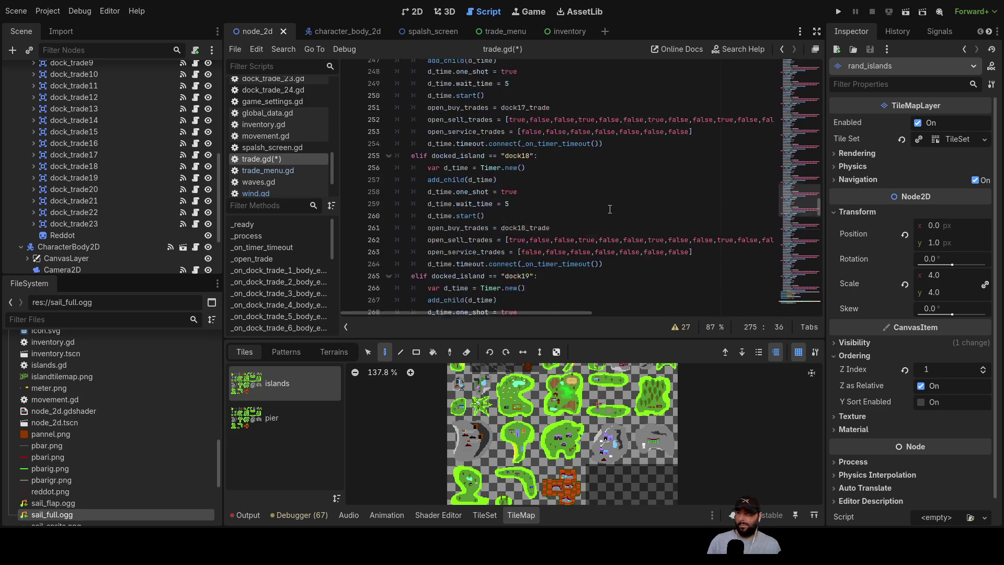
scroll(577, 226, up, 7)
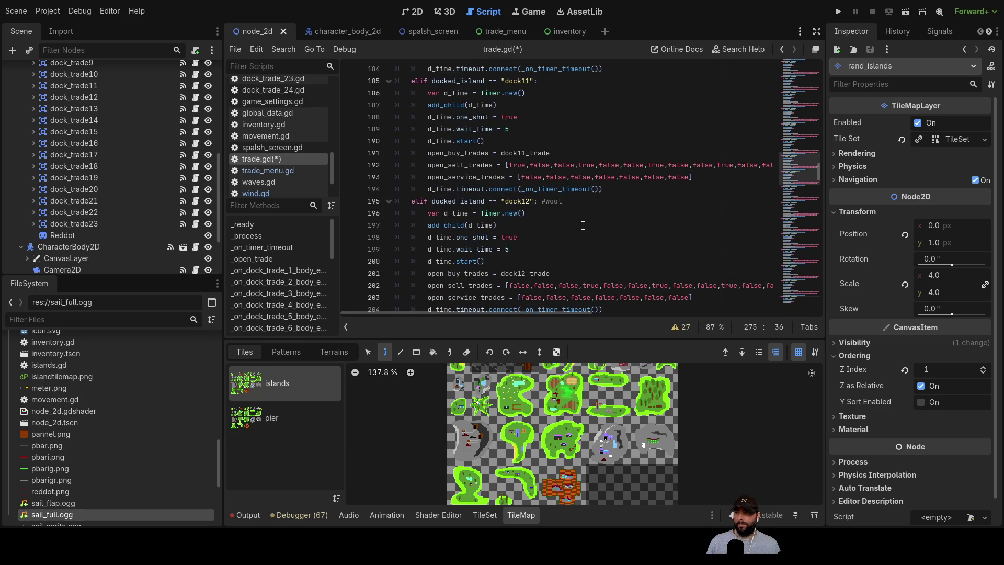
scroll(557, 218, down, 2)
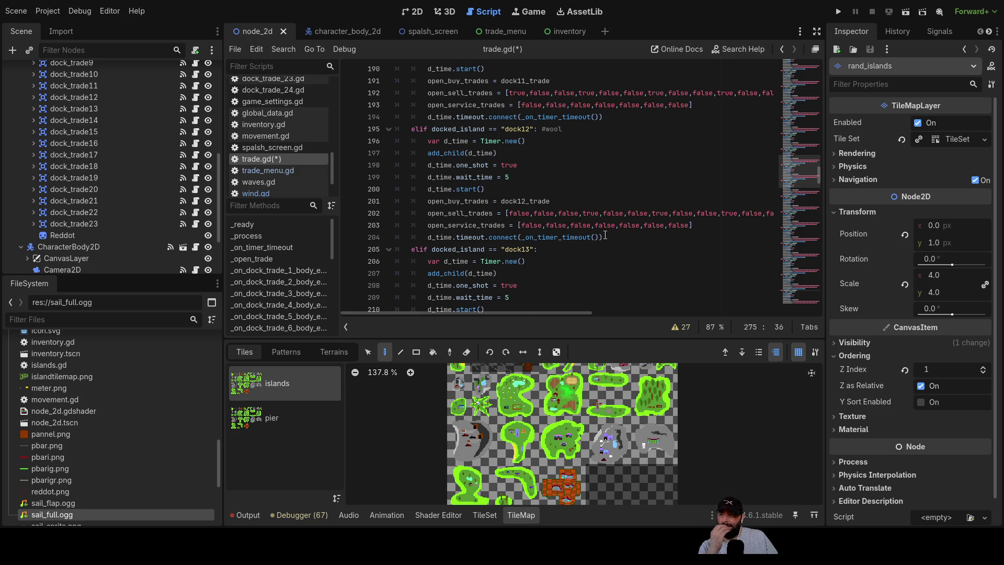
- Find wool's position in the goods order of trade.gd
scroll(605, 236, up, 20)
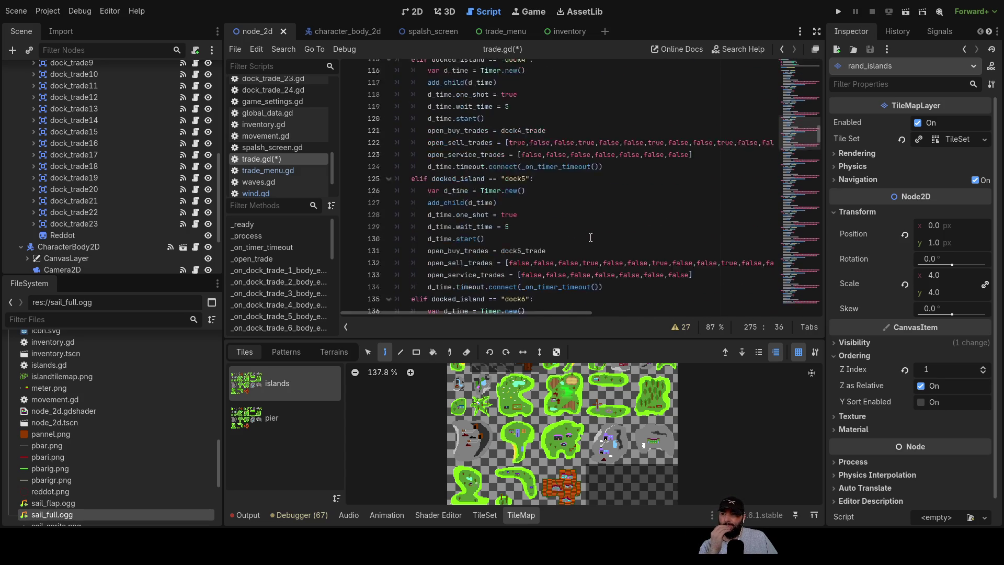
scroll(591, 237, up, 16)
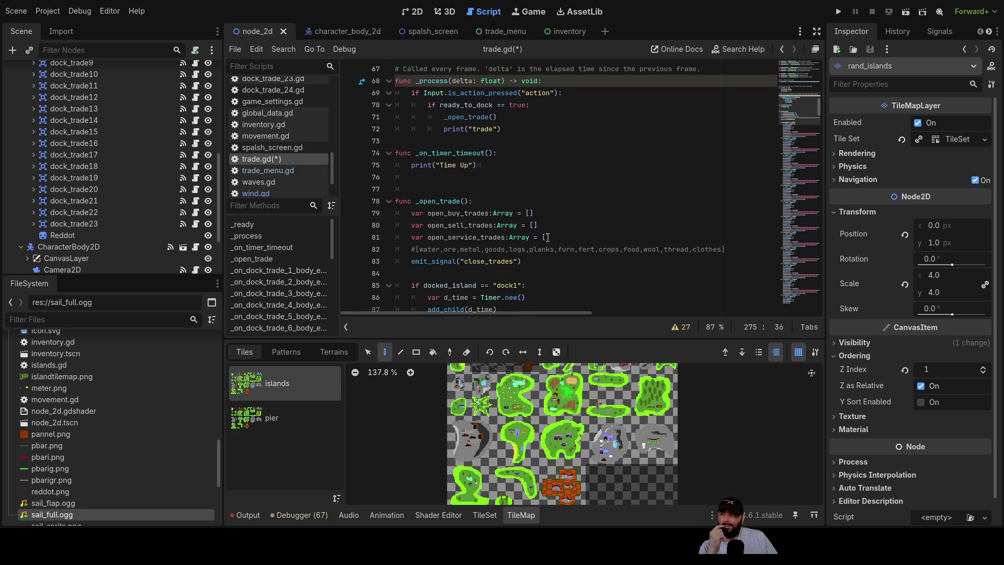
scroll(507, 220, down, 2)
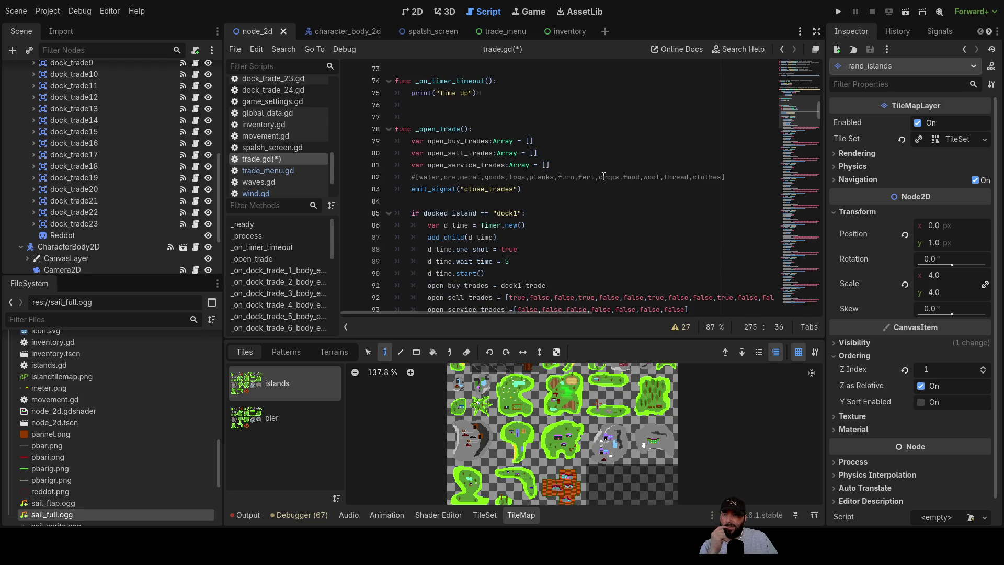
double_click(652, 176)
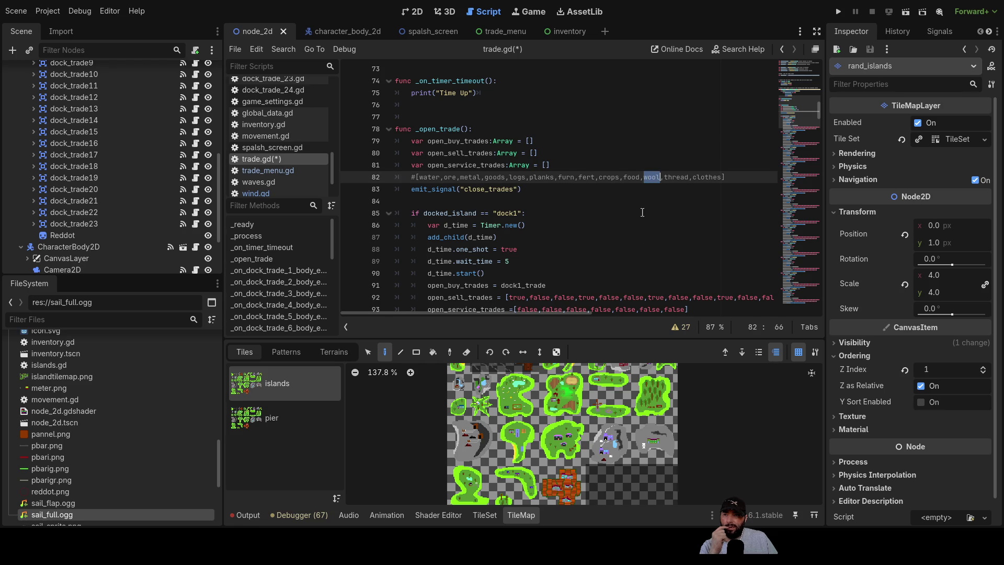
scroll(640, 209, down, 12)
scroll(640, 217, down, 20)
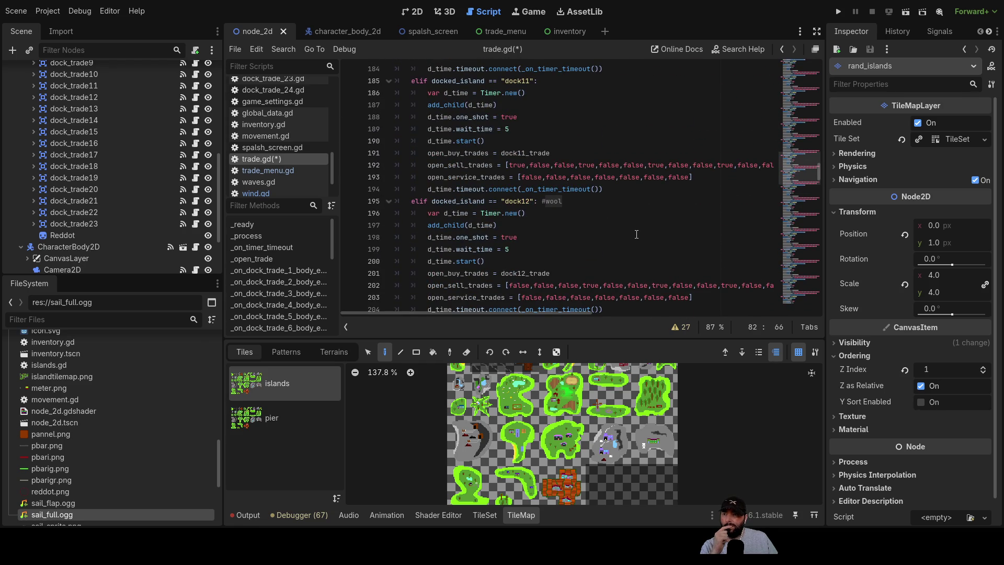
scroll(637, 235, down, 2)
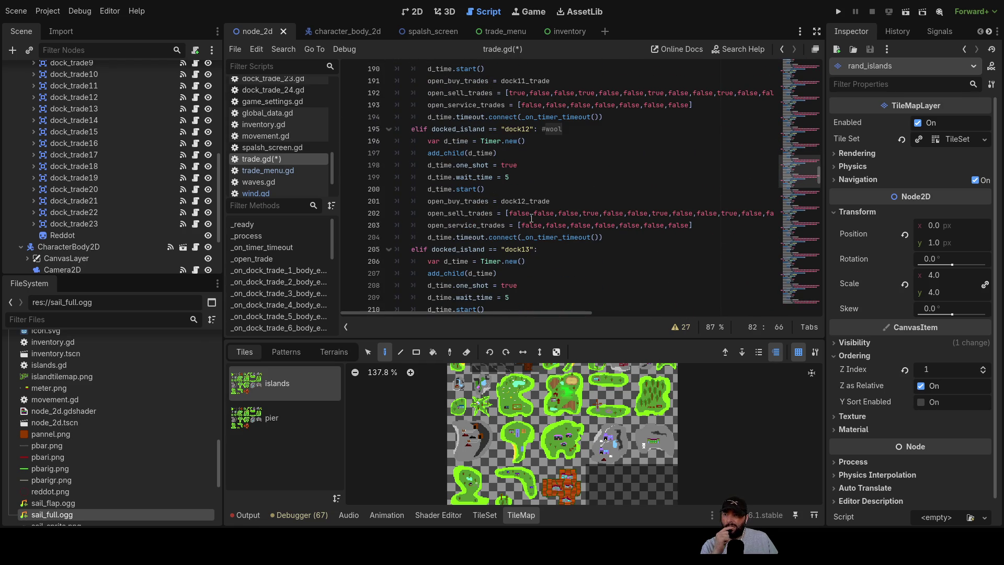
- Set wool's eleventh slot in dock12's sell array to true and run the project
double_click(521, 213)
double_click(543, 213)
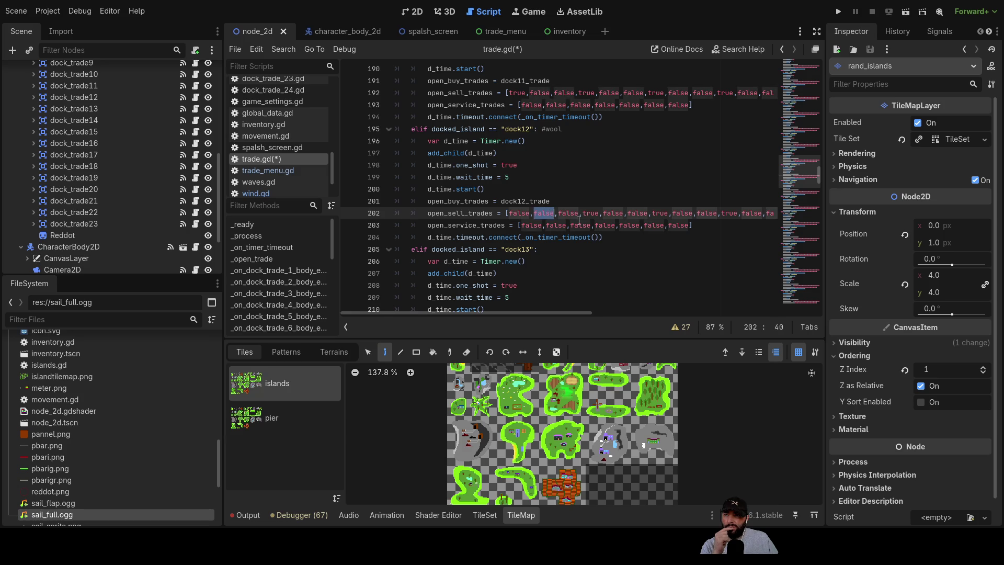
double_click(568, 213)
double_click(590, 213)
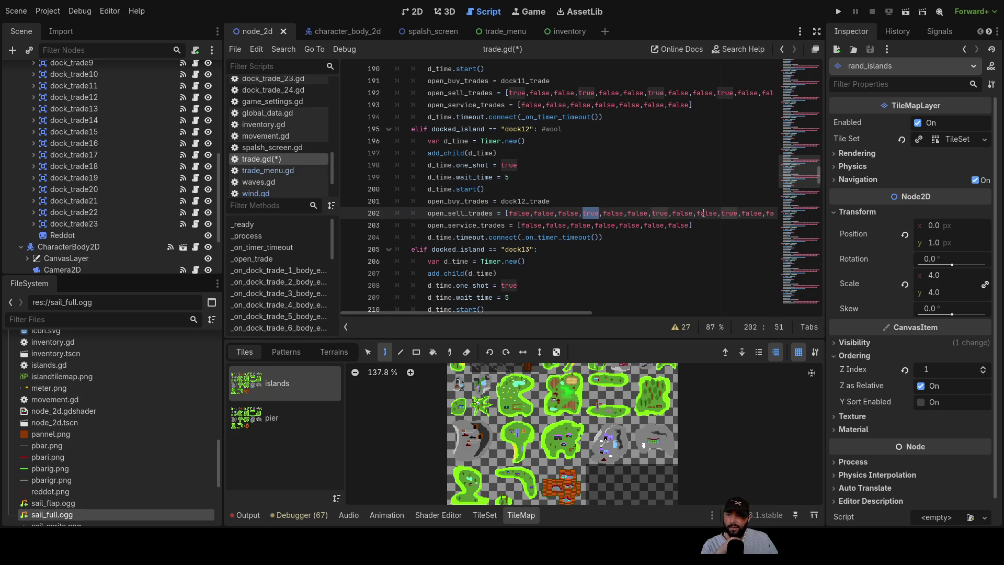
double_click(748, 213)
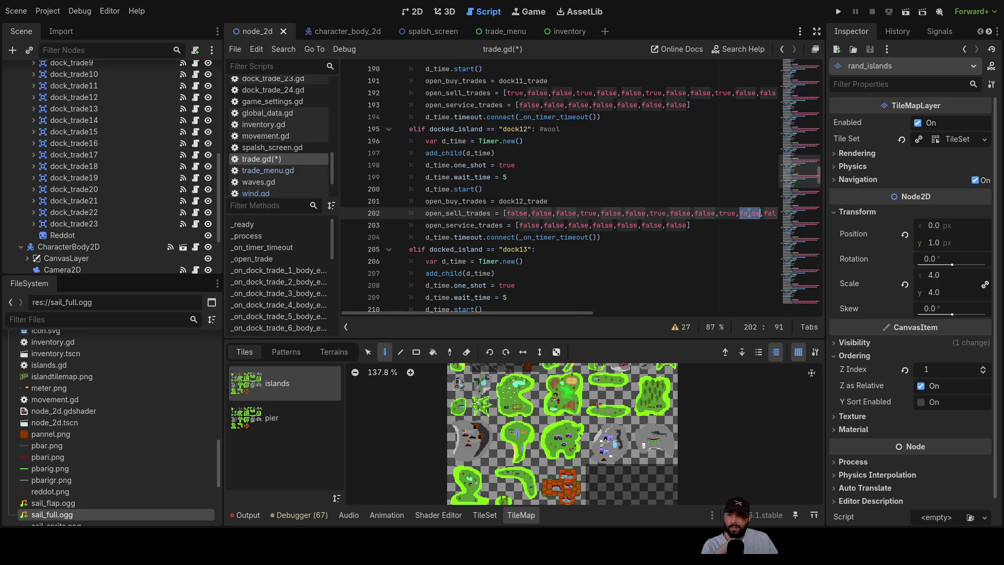
text(true)
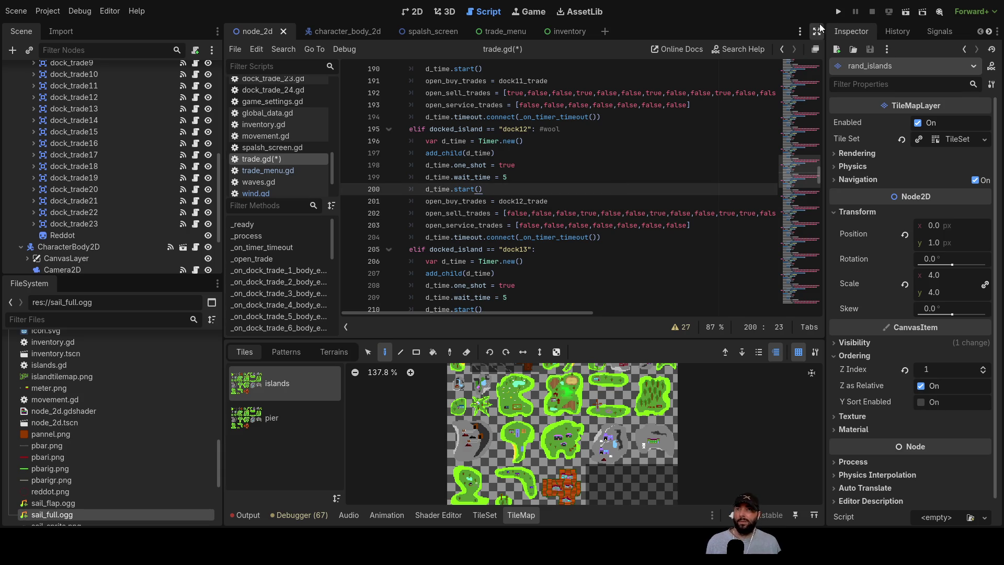
click(839, 11)
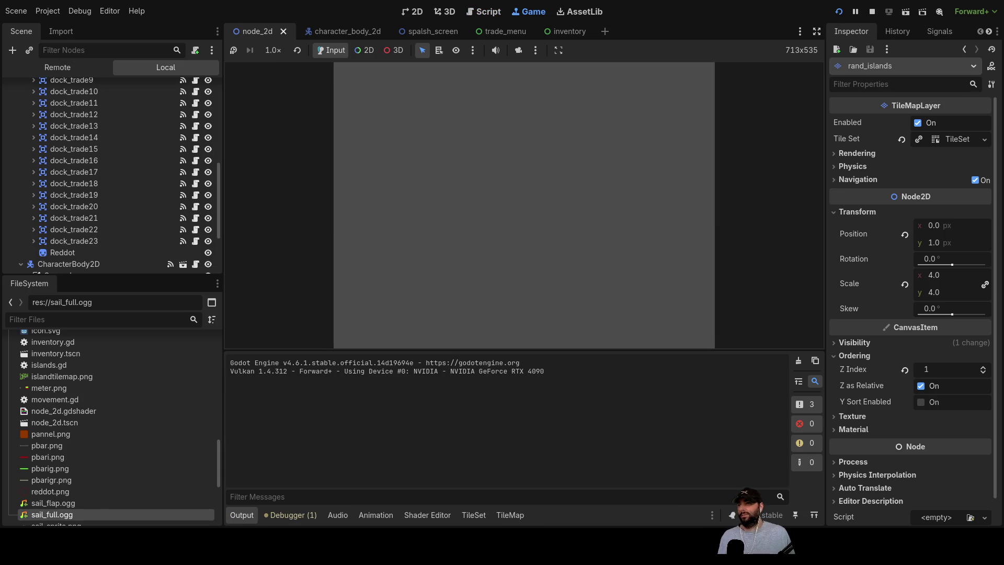
- Start the game from the splash menu and sail the ship forward
click(459, 84)
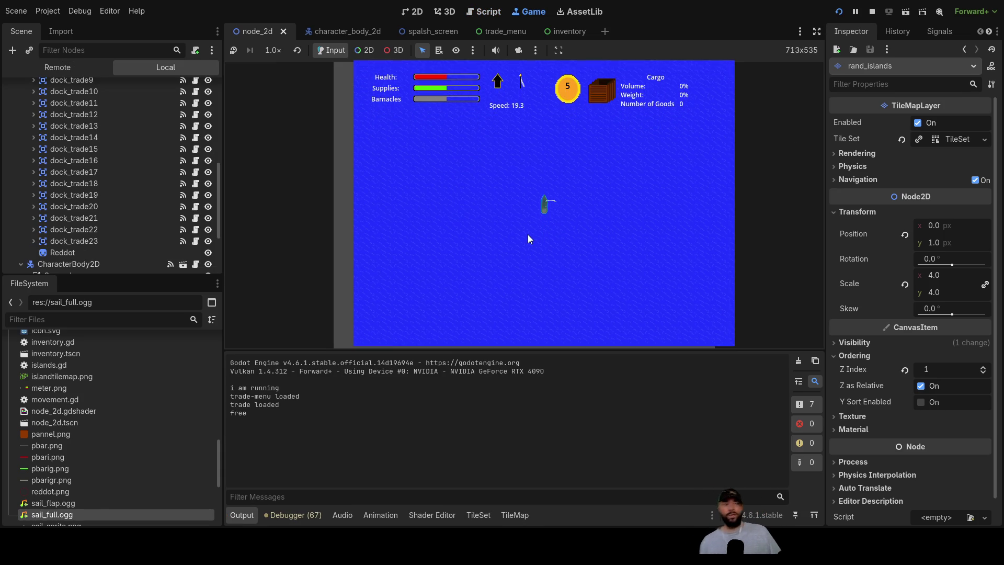
key(w)
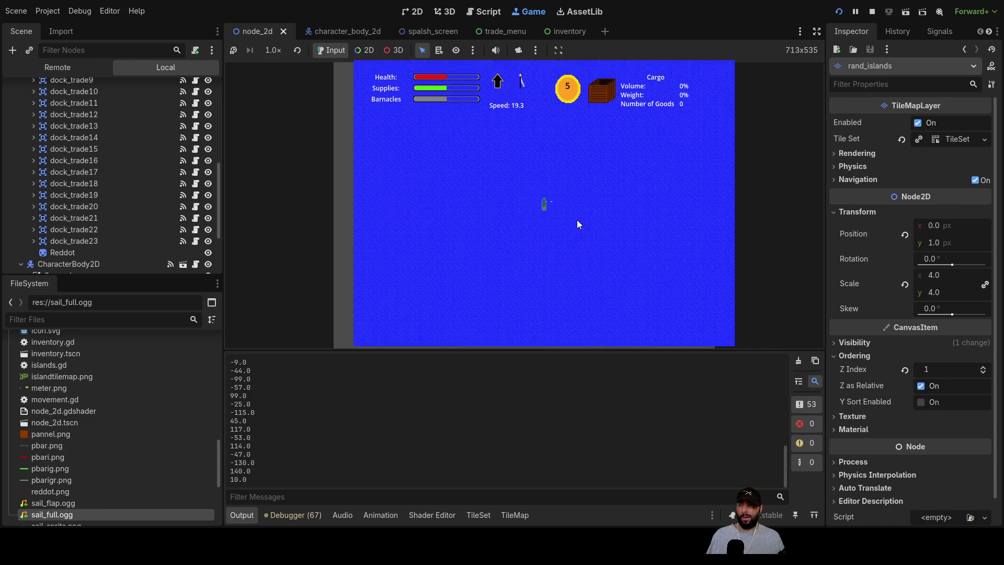
scroll(578, 222, up, 3)
scroll(580, 223, down, 3)
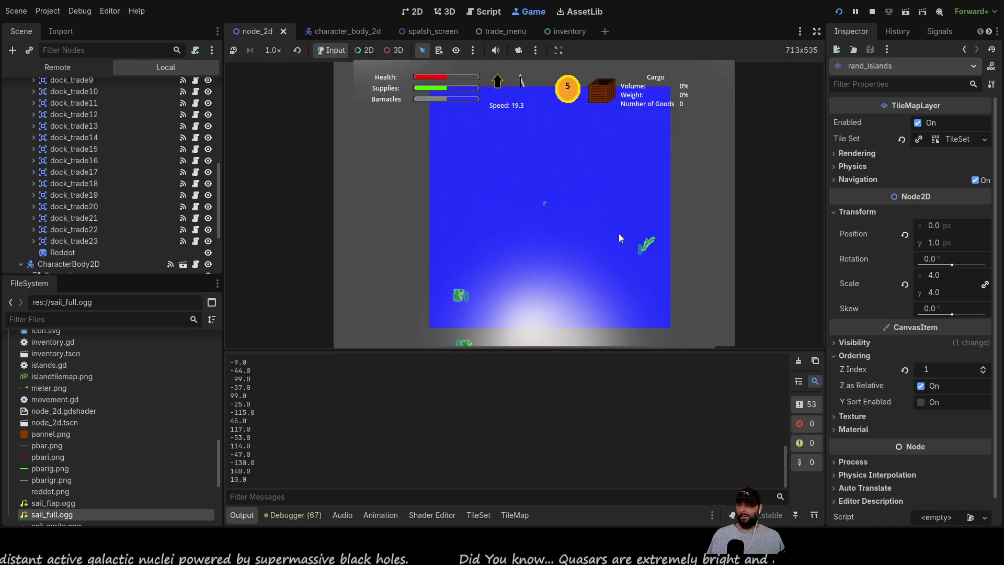
scroll(549, 210, up, 3)
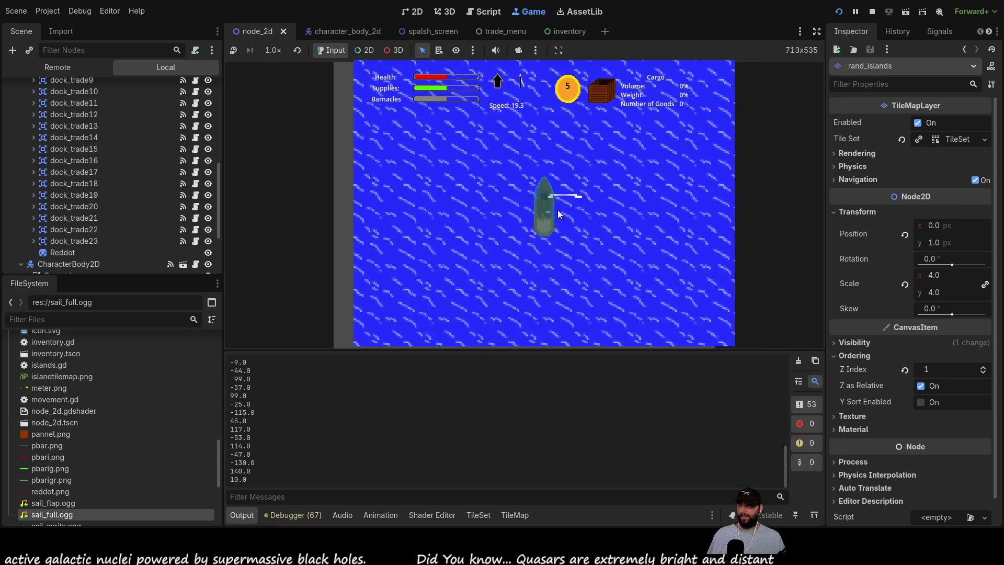
scroll(601, 218, down, 2)
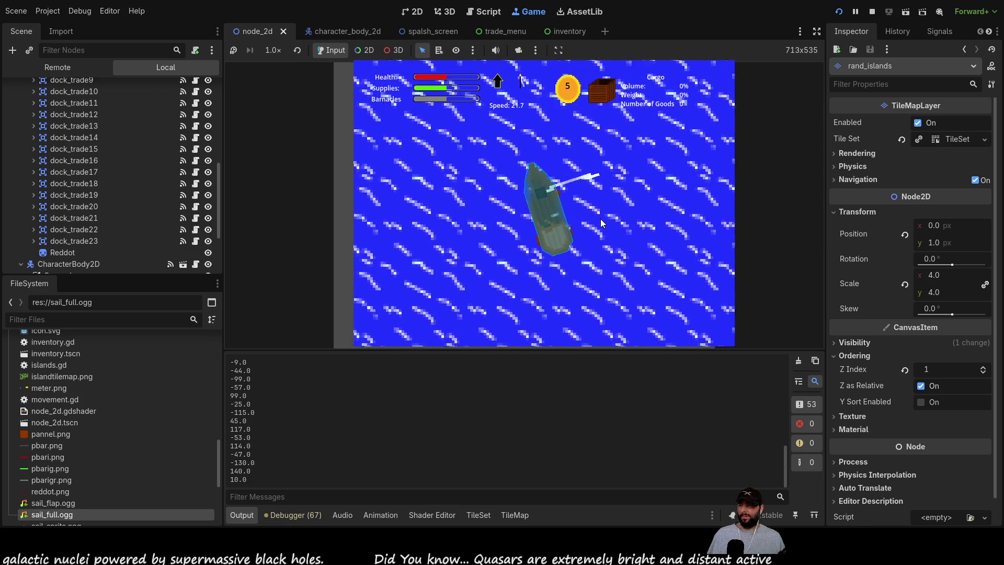
scroll(602, 223, down, 3)
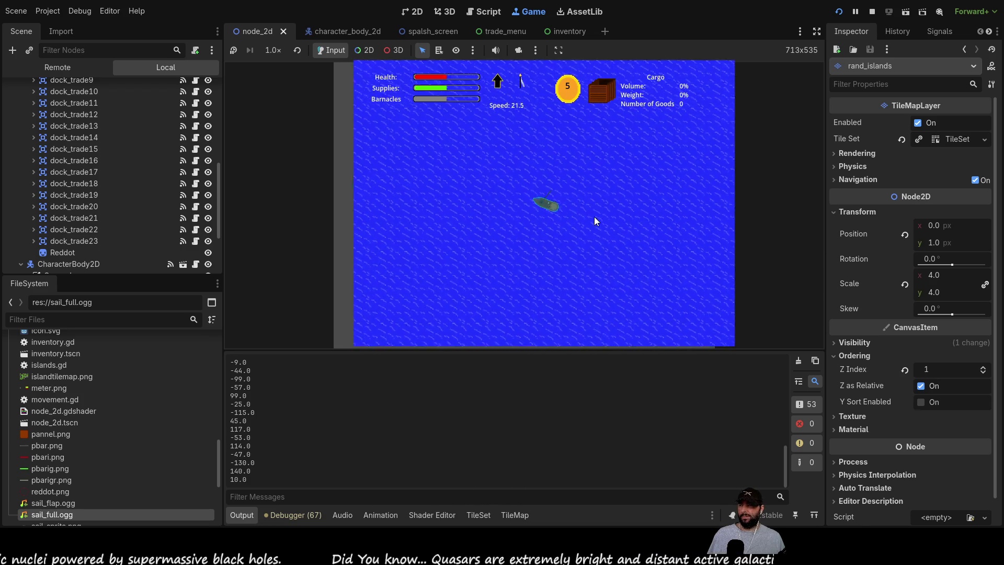
scroll(597, 216, down, 4)
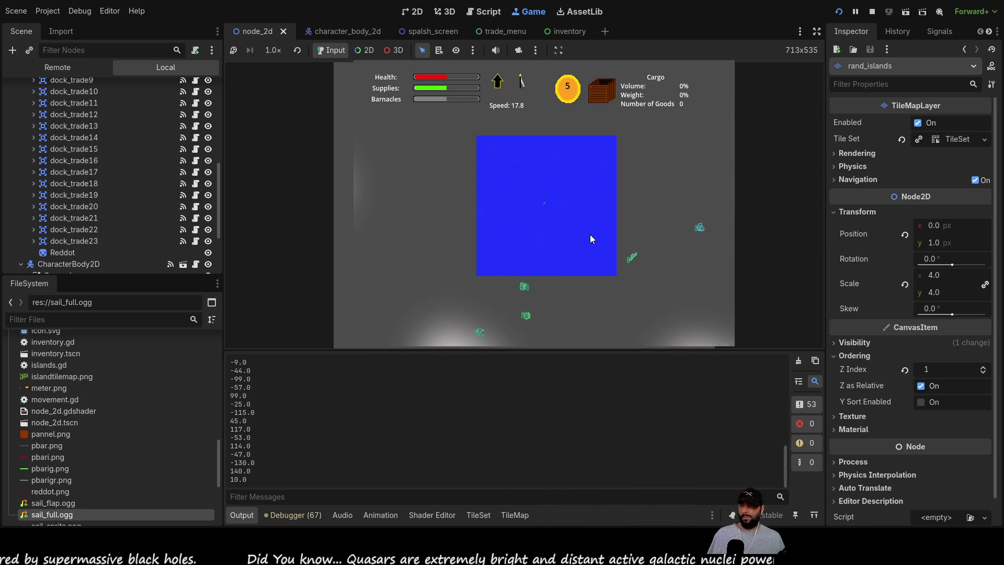
- Zoom the game camera in and out while bringing the ship beside the island dock
scroll(587, 234, up, 3)
scroll(585, 232, up, 5)
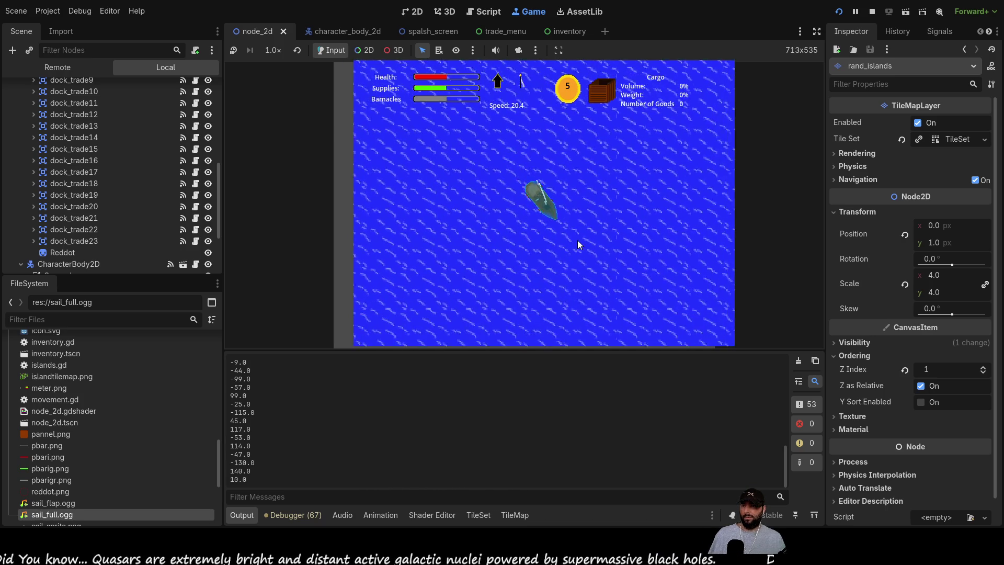
scroll(598, 251, down, 3)
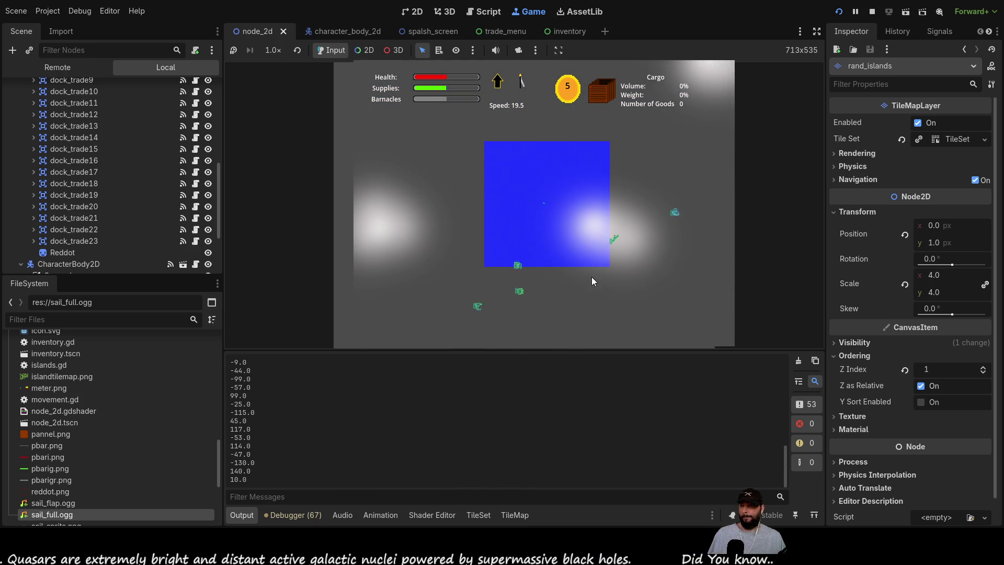
scroll(590, 279, down, 2)
scroll(588, 277, down, 2)
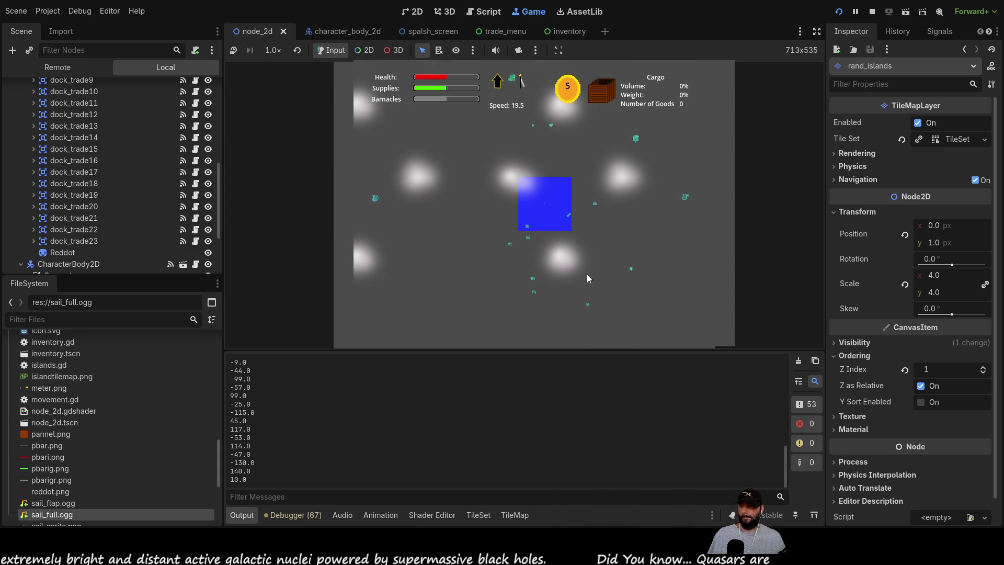
scroll(587, 274, up, 3)
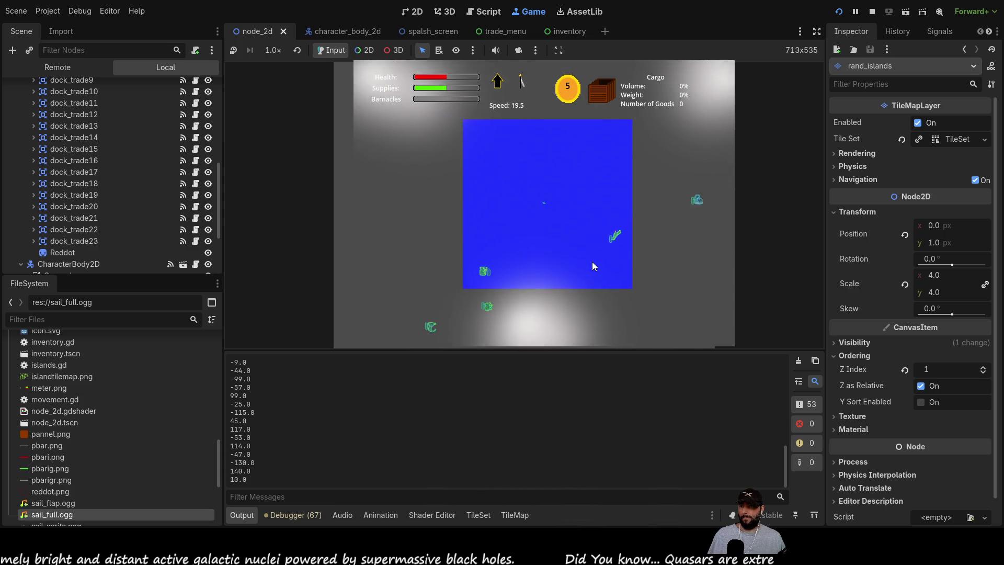
scroll(592, 261, up, 2)
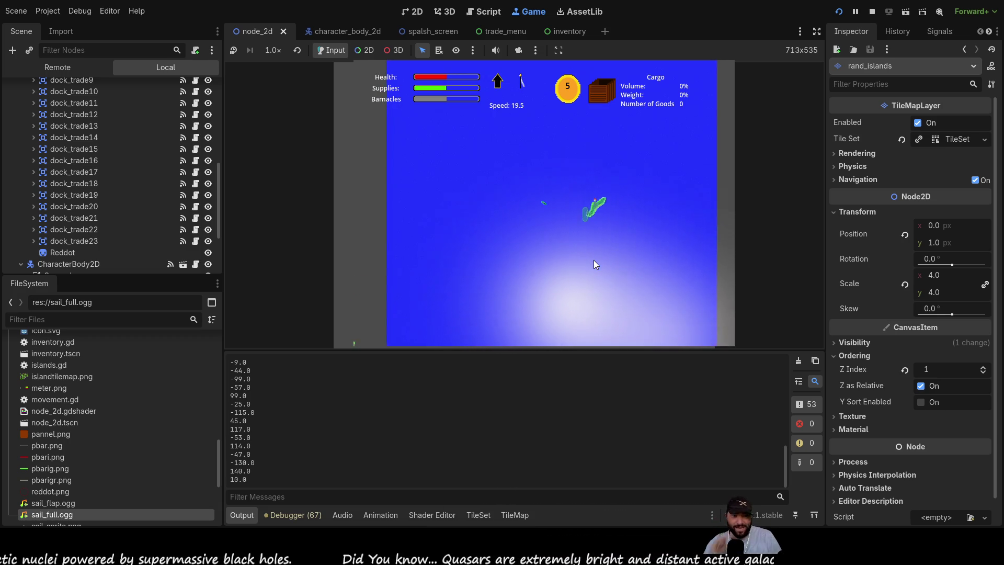
scroll(651, 254, up, 3)
scroll(659, 246, up, 3)
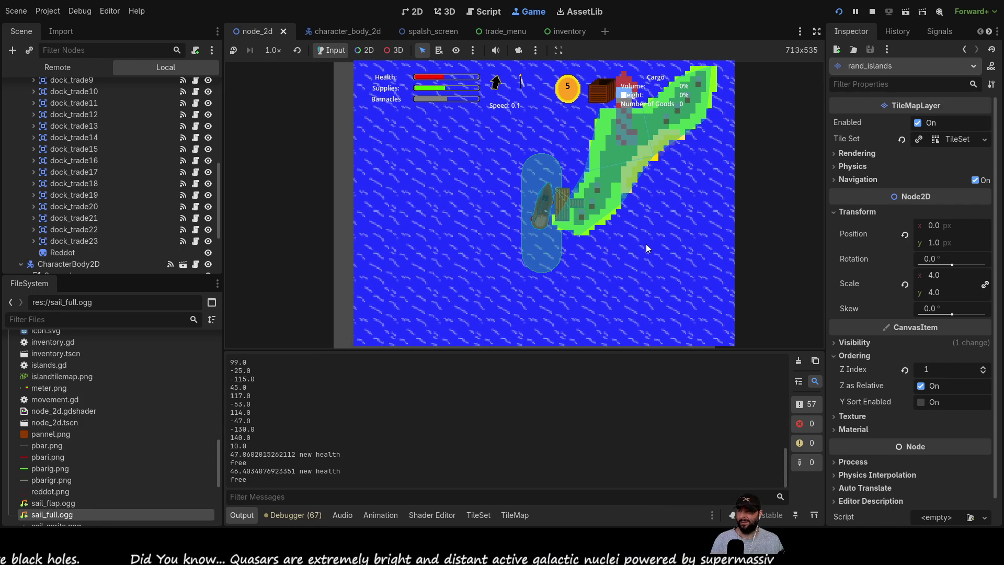
- Sail north away from the dock, return, and dock with E to trigger the trade.gd line 94 break
key(Up)
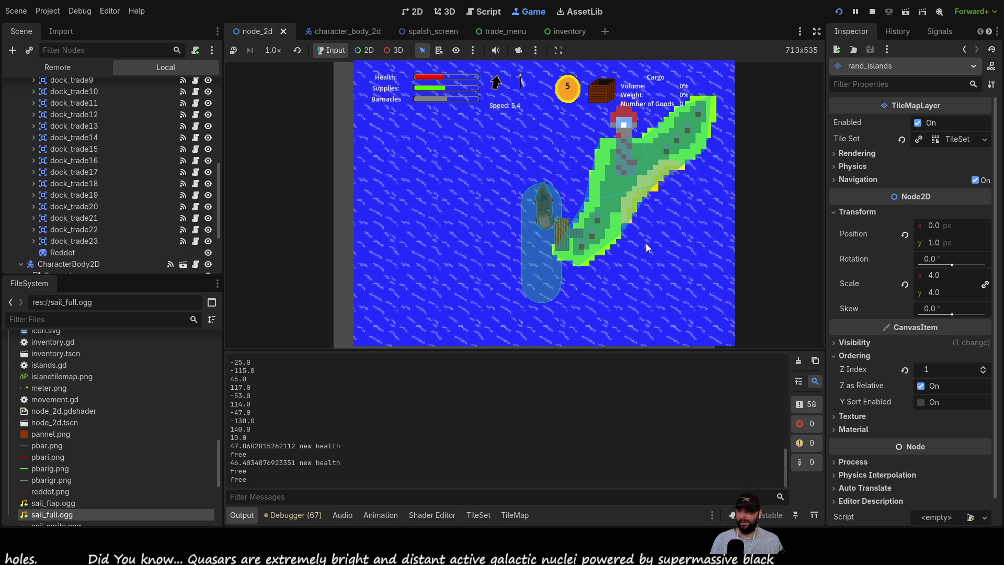
key(Up)
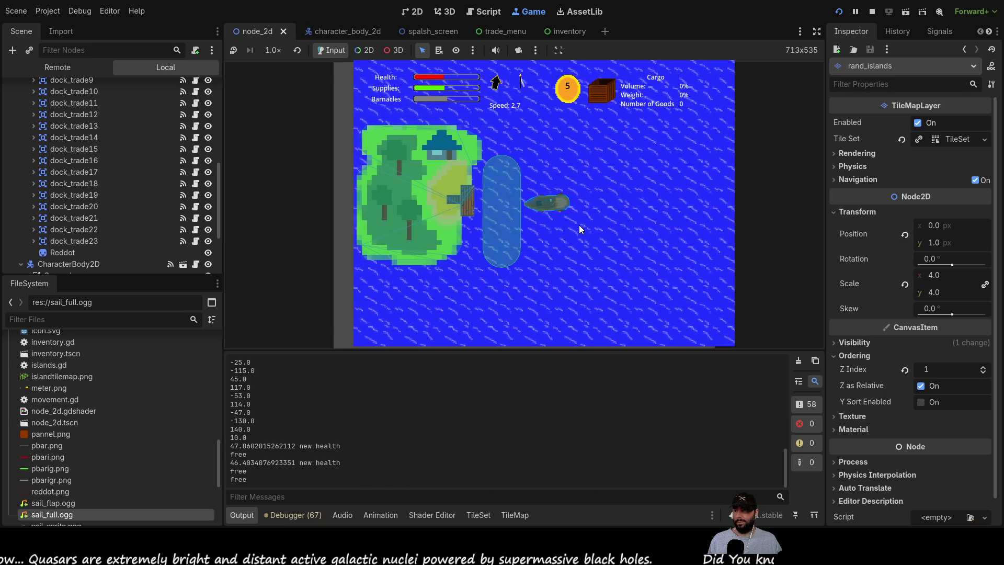
key(e)
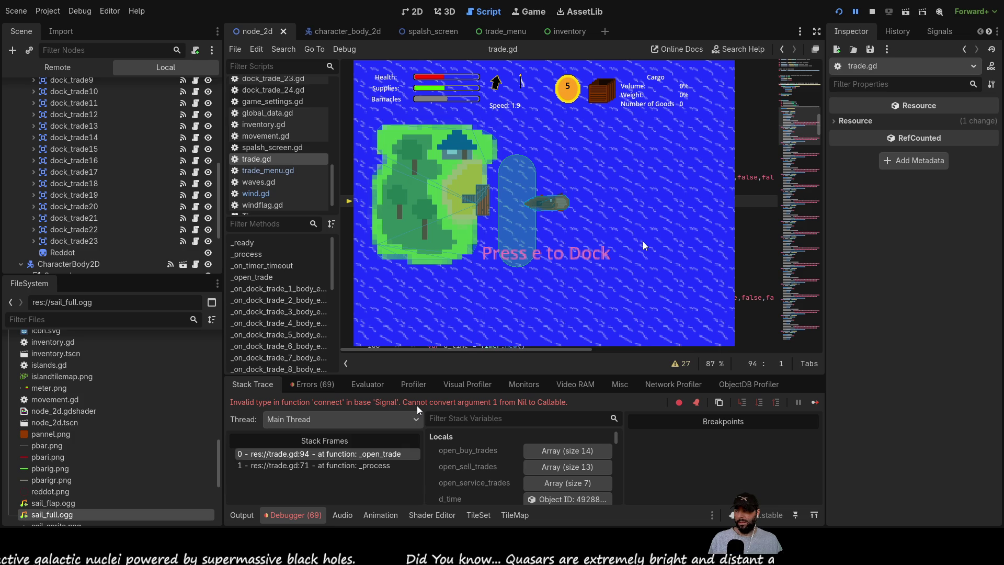
- Stop the game and open the trade.gd:94 null-callable timeout error, selecting _on_timer_timeout
key(End)
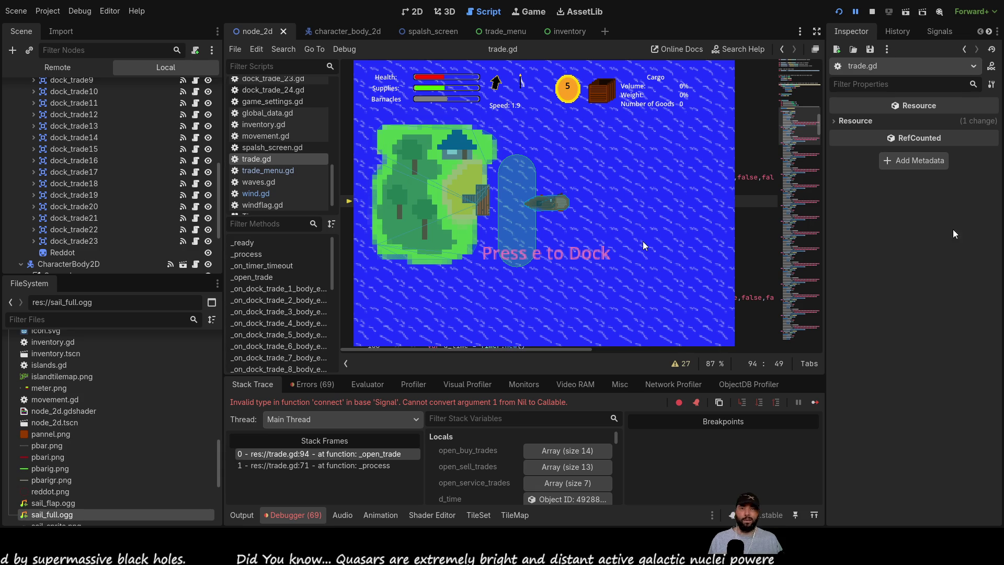
click(872, 12)
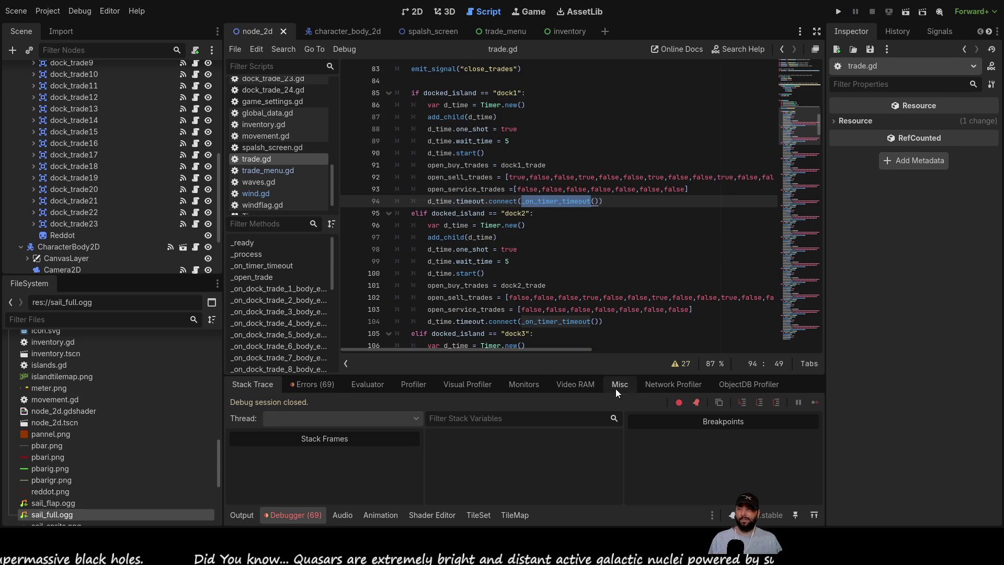
click(320, 383)
scroll(427, 473, down, 10)
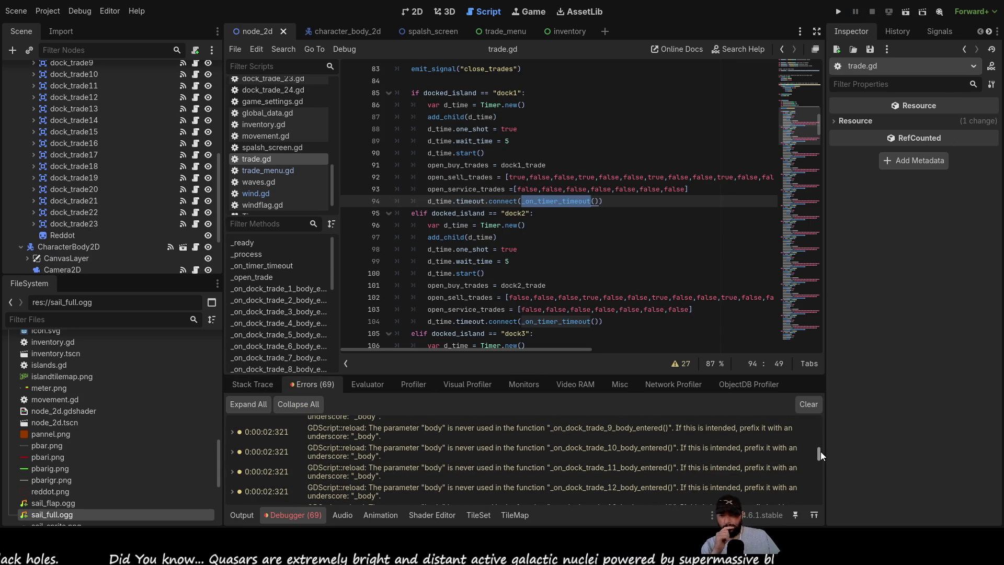
drag(819, 453, 818, 510)
double_click(391, 484)
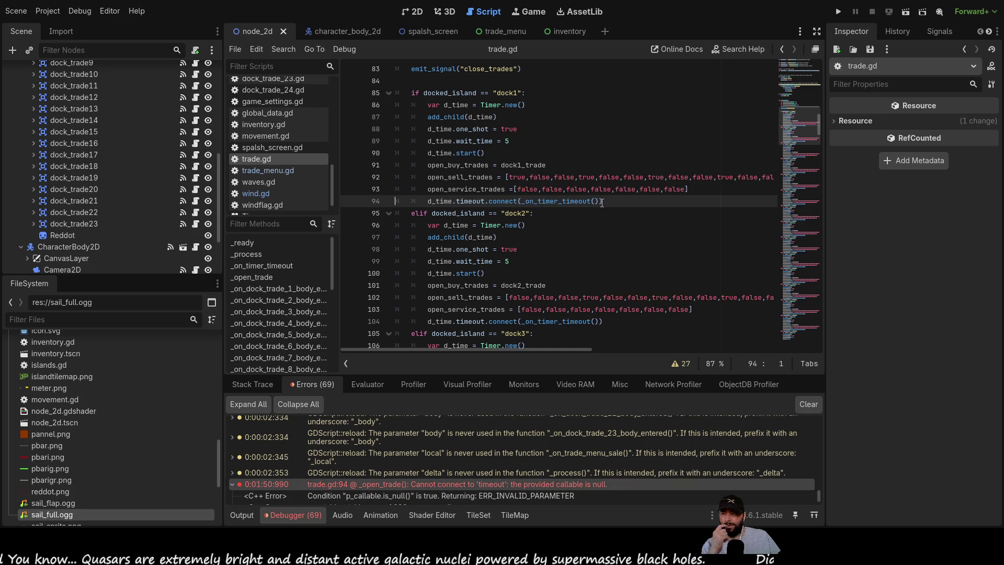
double_click(542, 202)
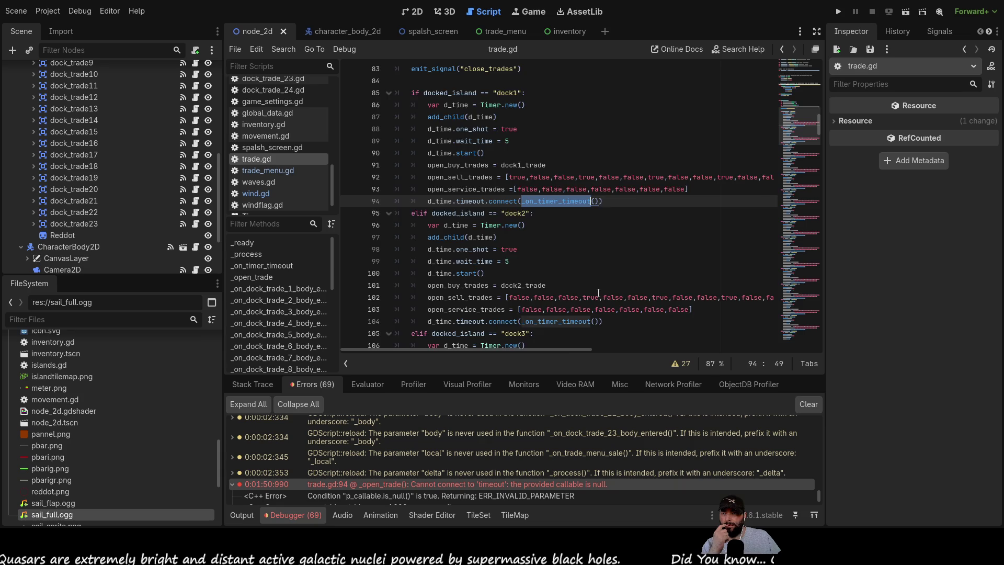
- Review the dock branches' timeout connect calls and expand the second invalid connect error
scroll(628, 309, up, 10)
scroll(598, 292, down, 2)
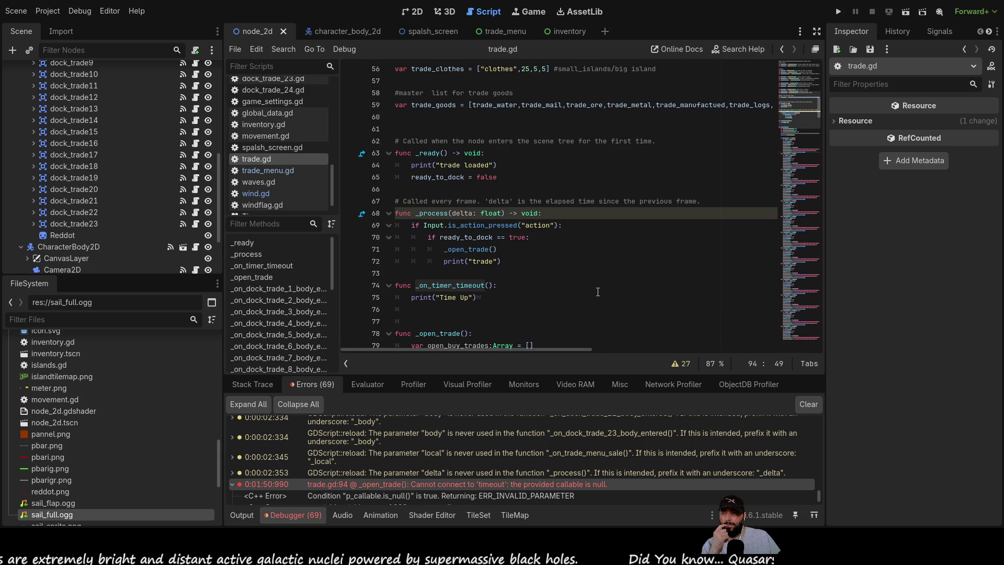
scroll(598, 292, down, 1)
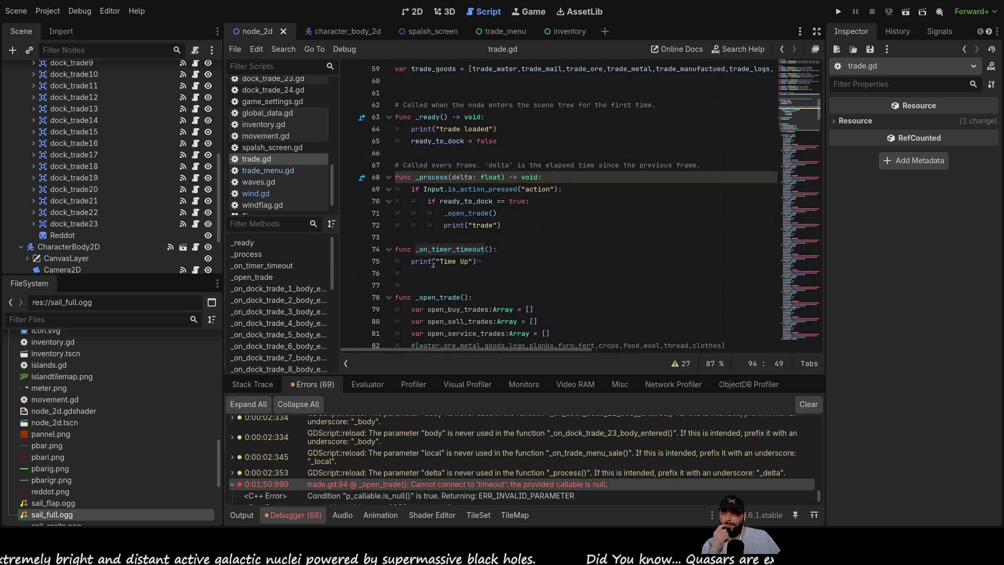
scroll(592, 254, down, 6)
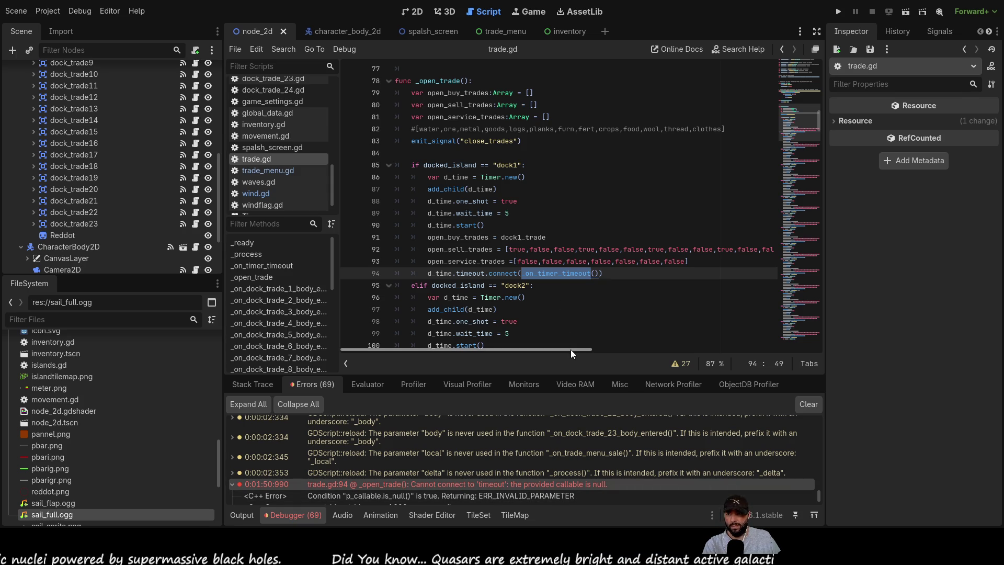
scroll(486, 258, up, 5)
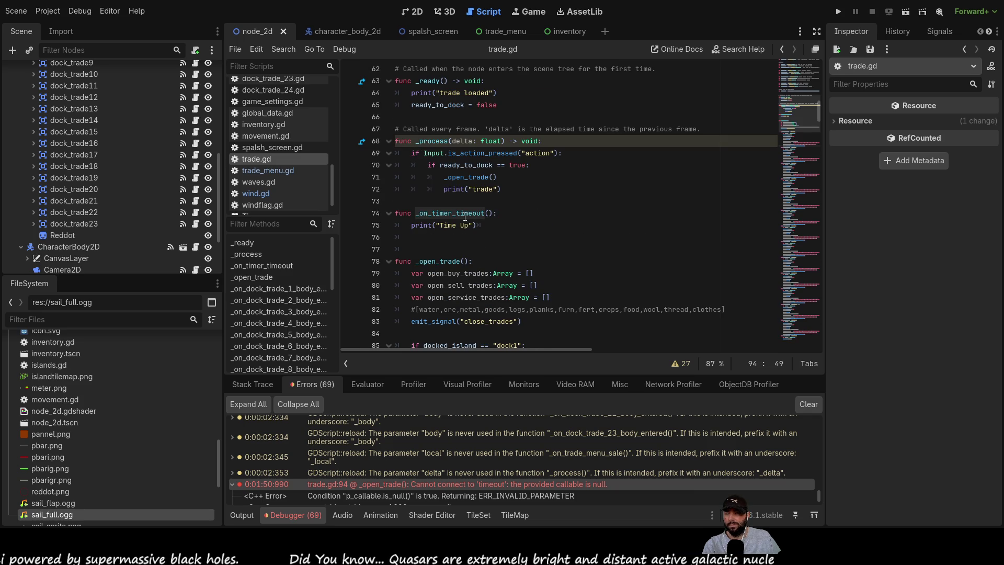
scroll(527, 264, down, 1)
scroll(527, 265, down, 6)
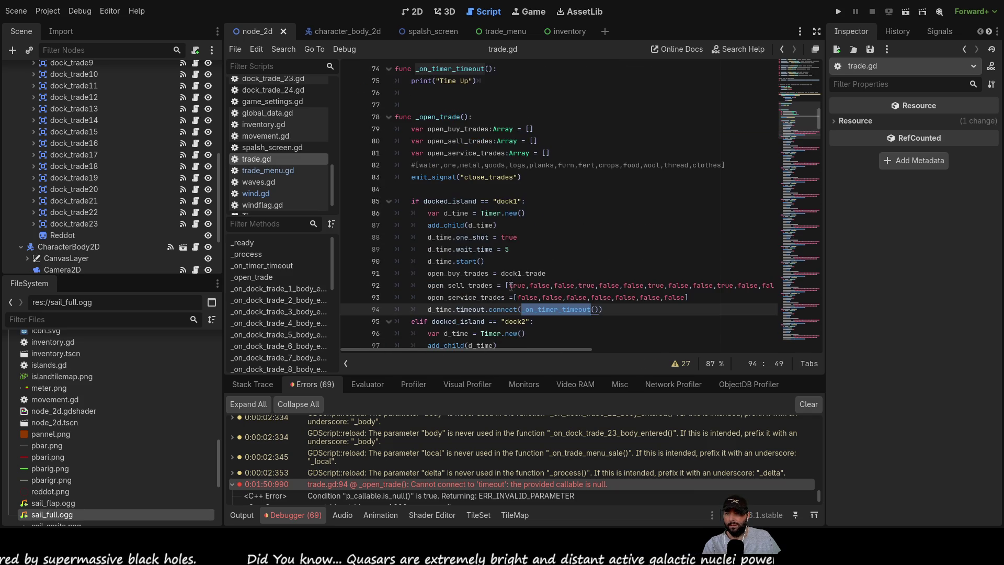
scroll(458, 285, up, 2)
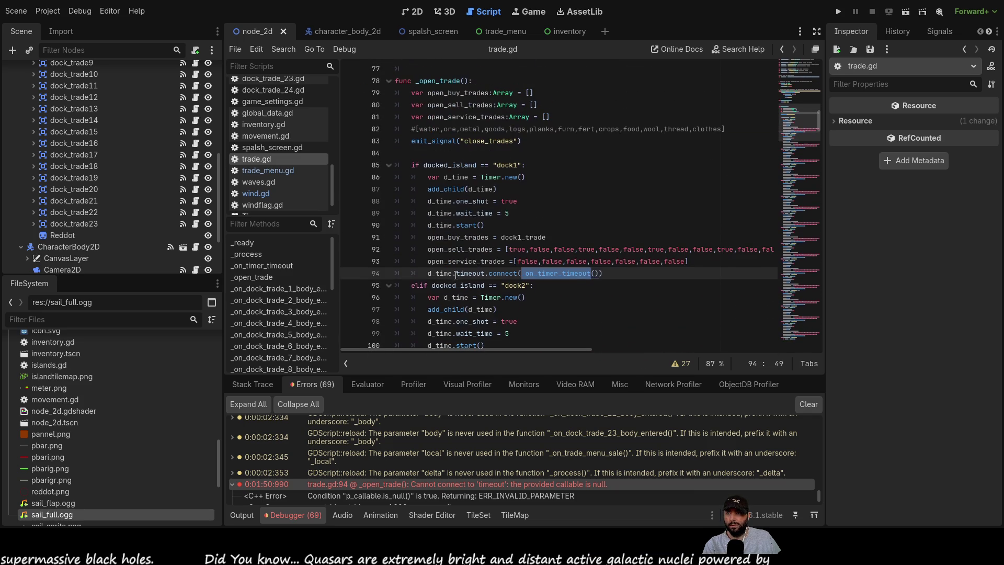
scroll(456, 278, down, 1)
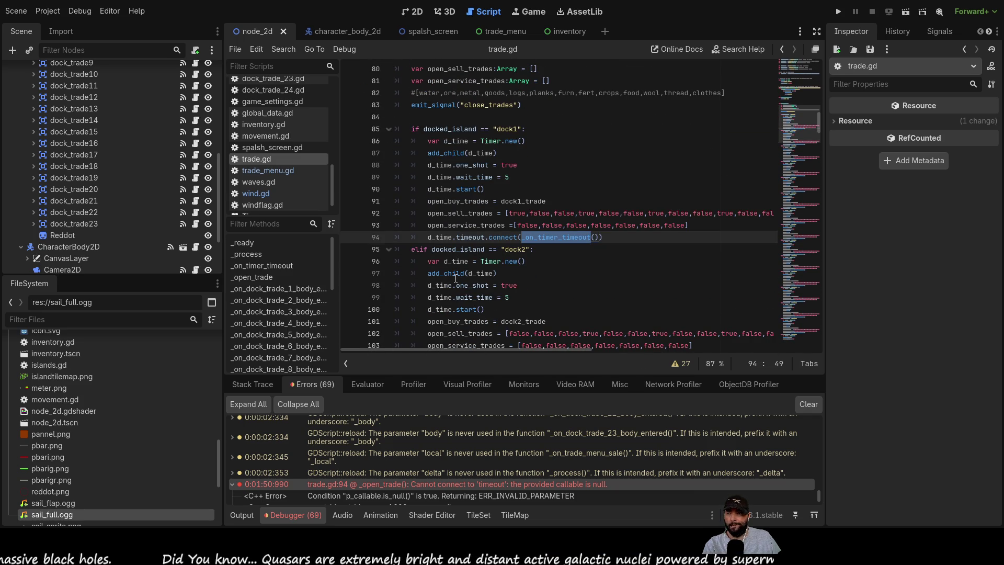
scroll(455, 279, down, 3)
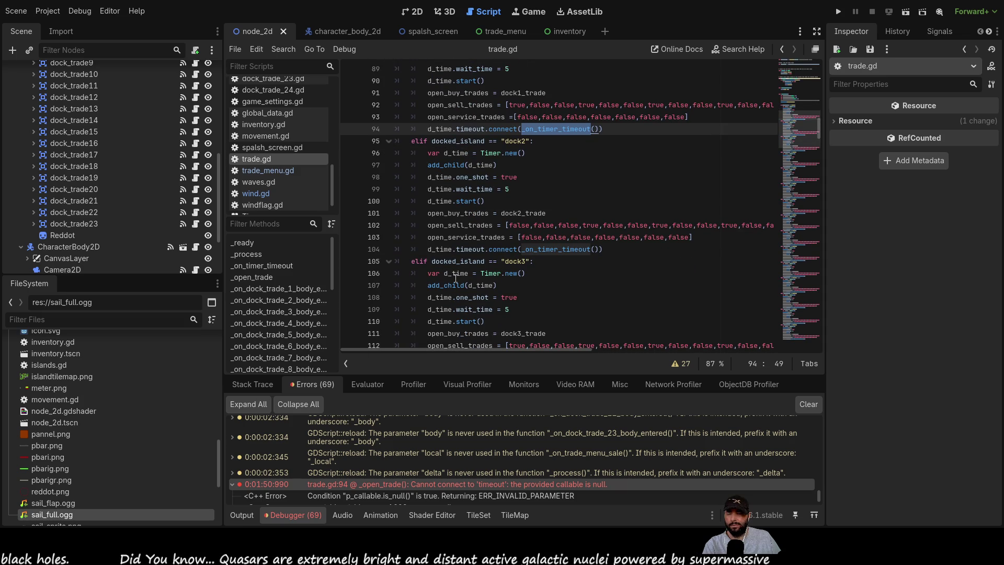
scroll(453, 444, down, 3)
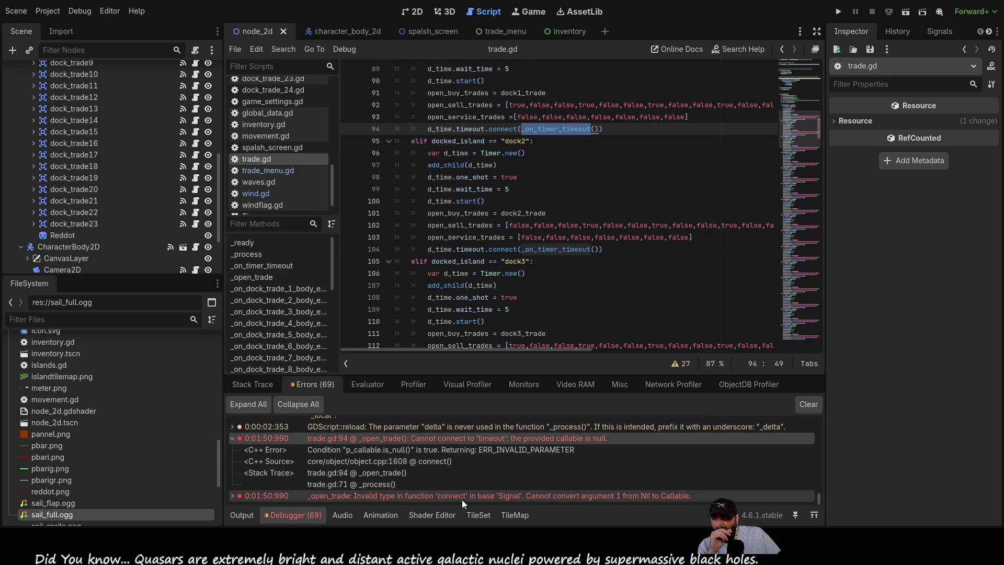
double_click(403, 497)
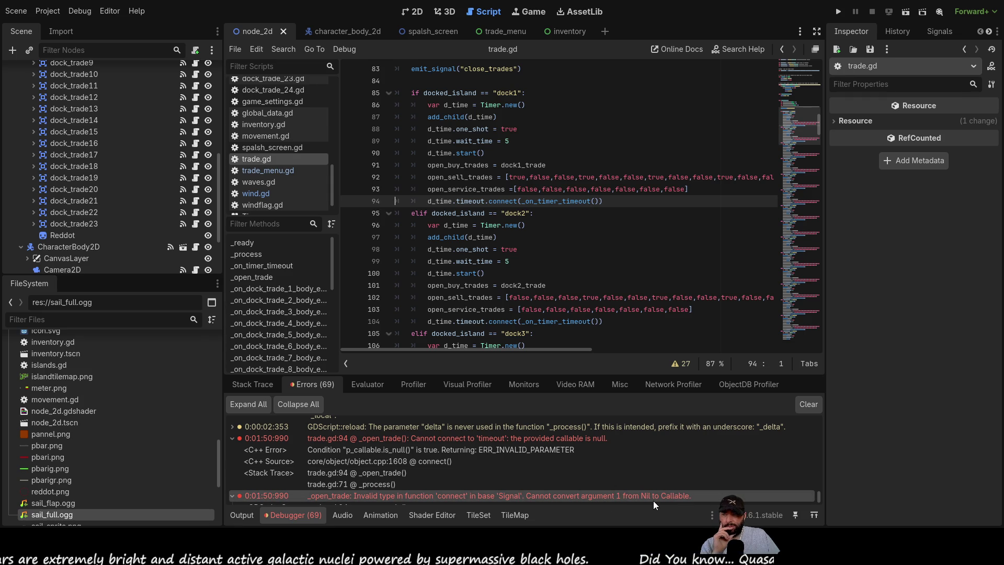
- Compare _on_timer in the connect call with the _on_timer_timeout function on line 74
drag(521, 201, 599, 201)
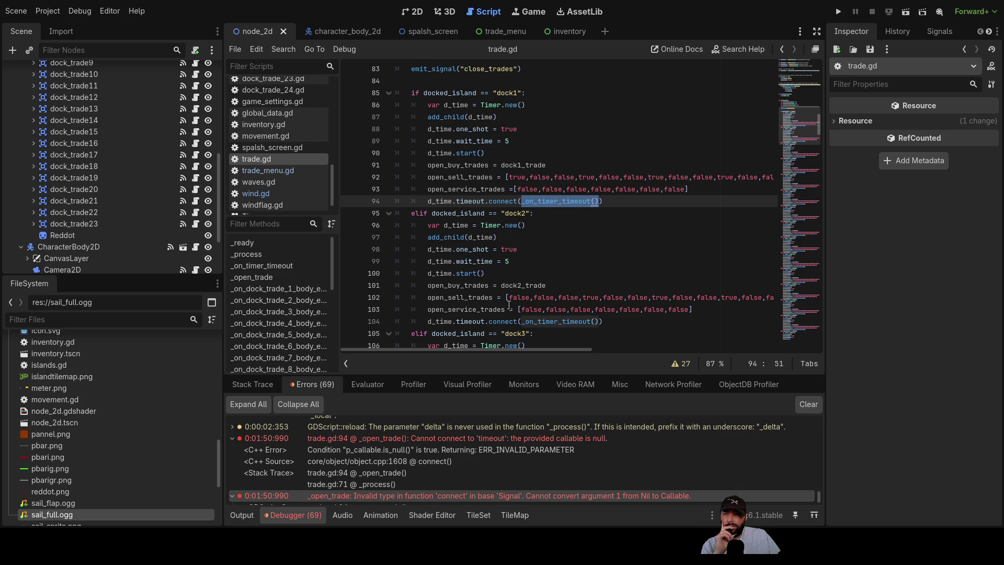
scroll(509, 305, up, 7)
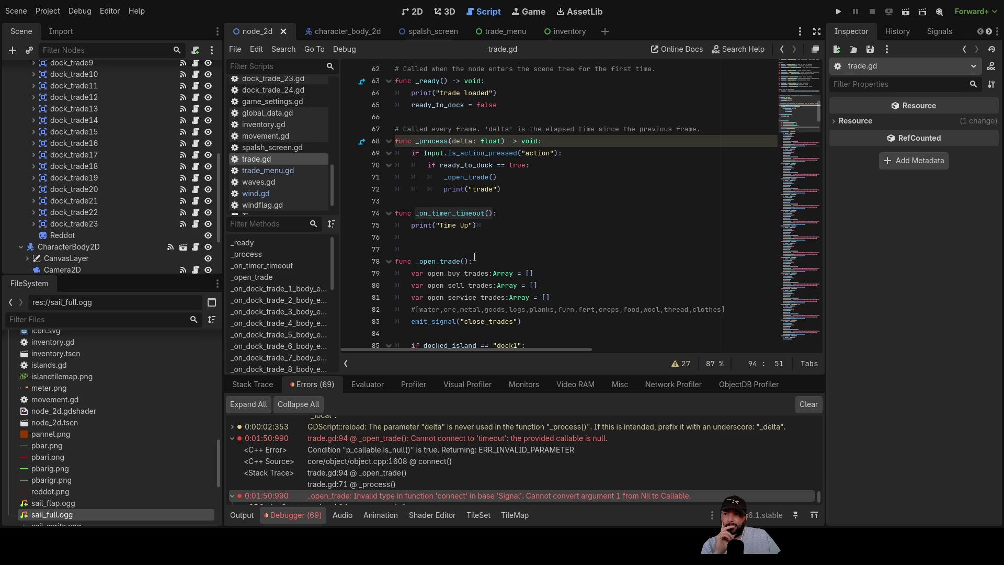
double_click(457, 213)
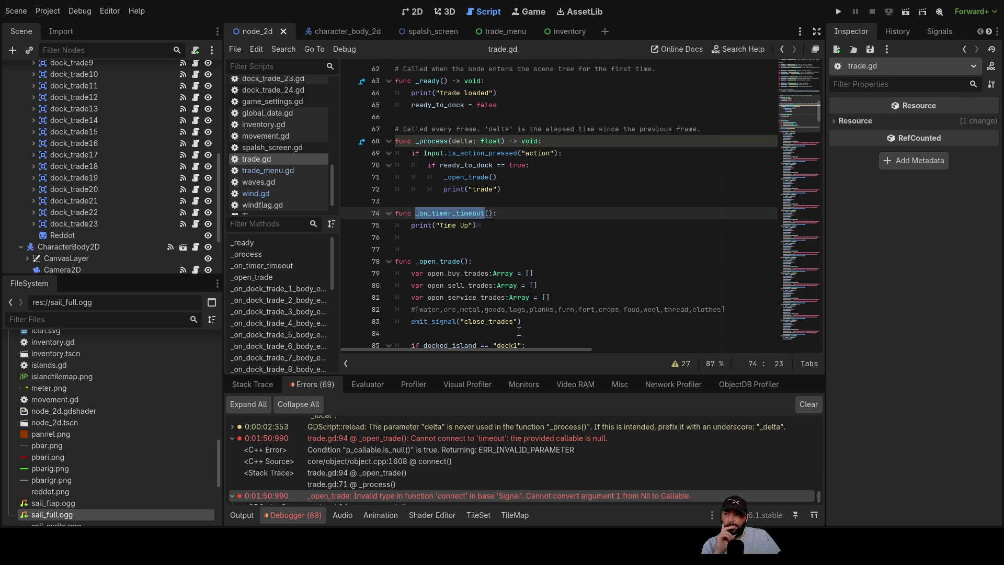
scroll(518, 331, down, 17)
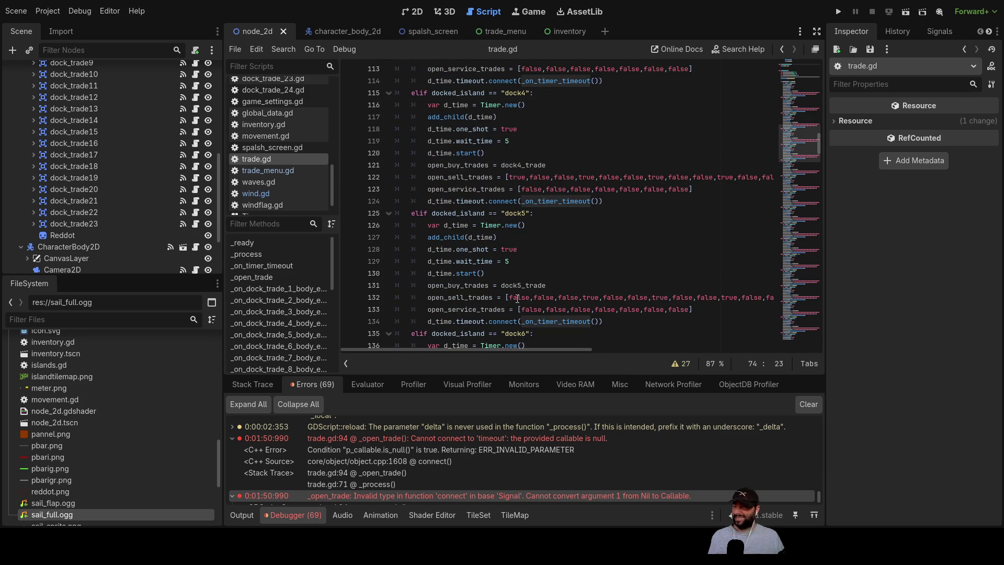